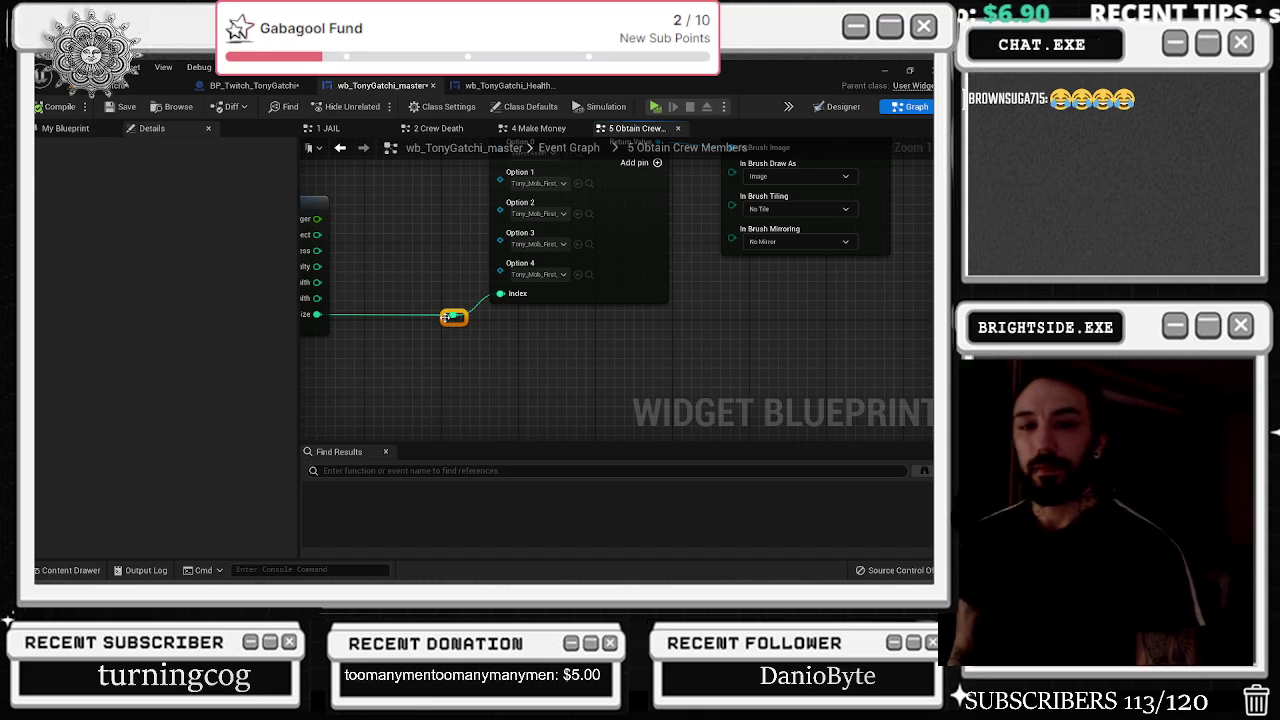
- Pan the graph to show the struct, Set Brush and Select nodes, nudging Select lower
{"action": "left_click_drag", "start_coordinate": [516, 274], "coordinate": [512, 389]}
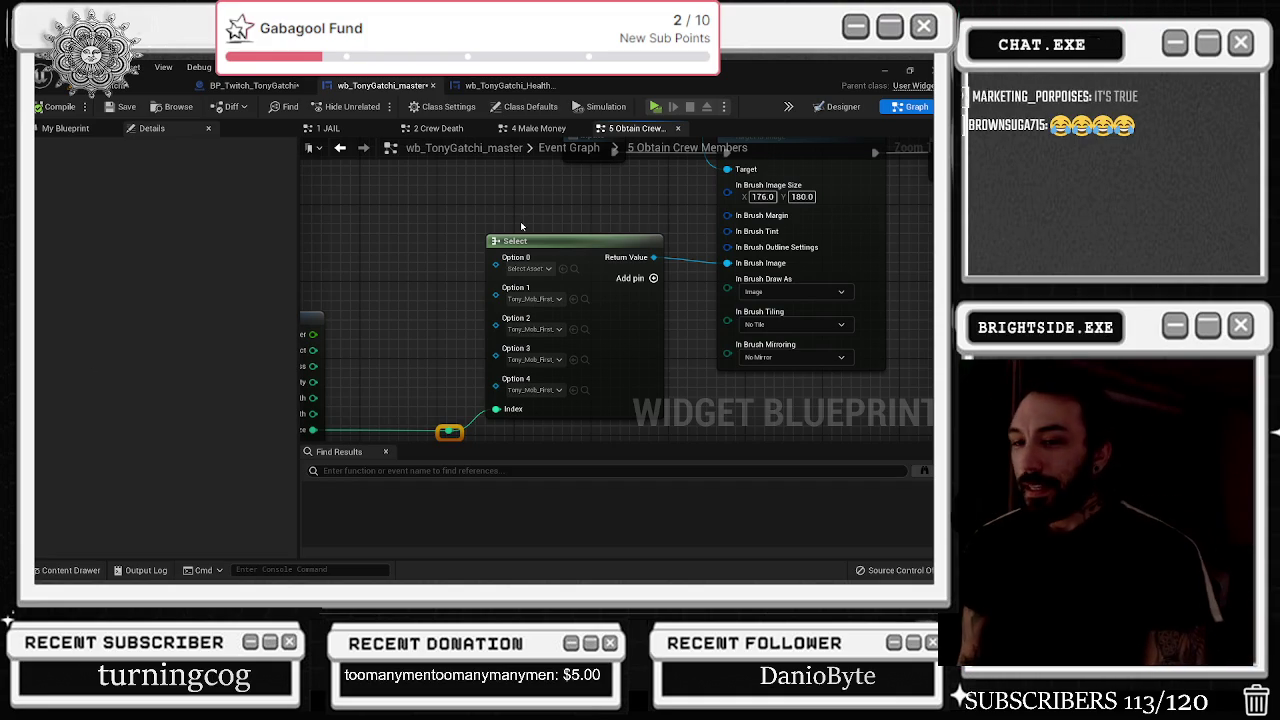
{"action": "key", "text": "alt+Tab"}
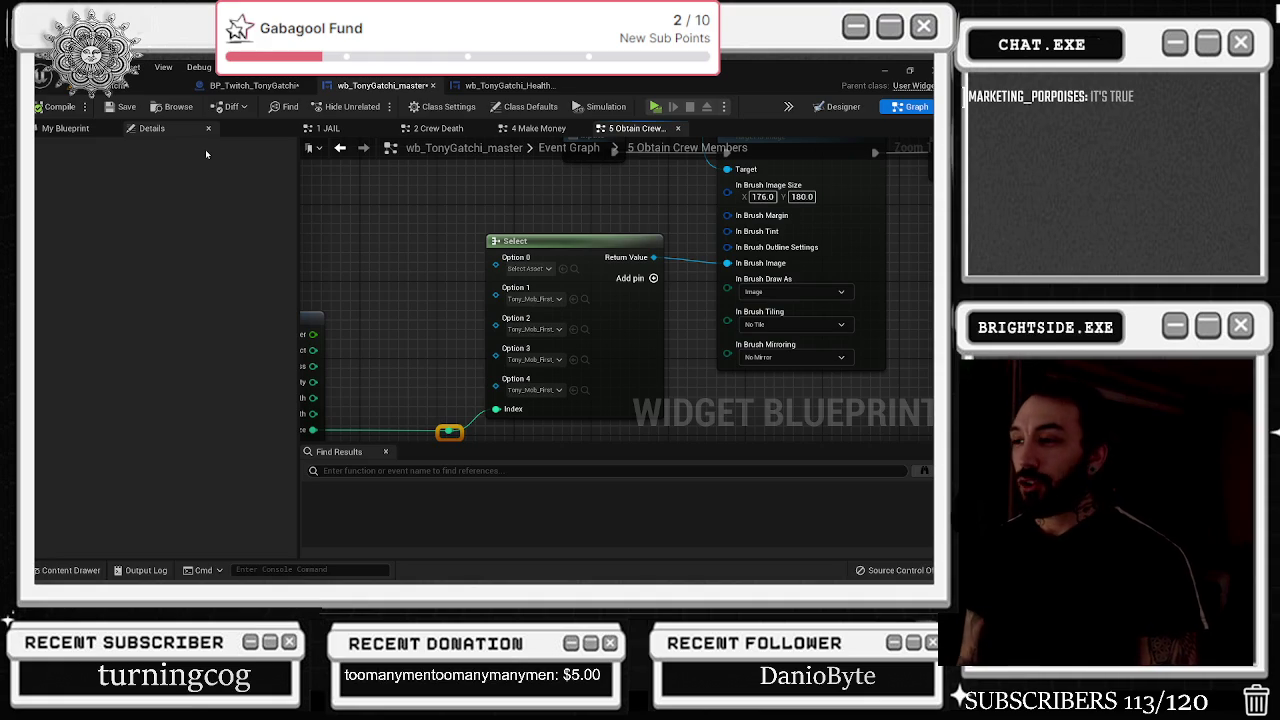
{"action": "mouse_move", "coordinate": [413, 334]}
{"action": "left_mouse_down"}
{"action": "mouse_move", "coordinate": [437, 346]}
{"action": "mouse_move", "coordinate": [441, 330]}
{"action": "left_mouse_up"}
{"action": "scroll", "coordinate": [510, 334], "scroll_direction": "down", "scroll_amount": 1}
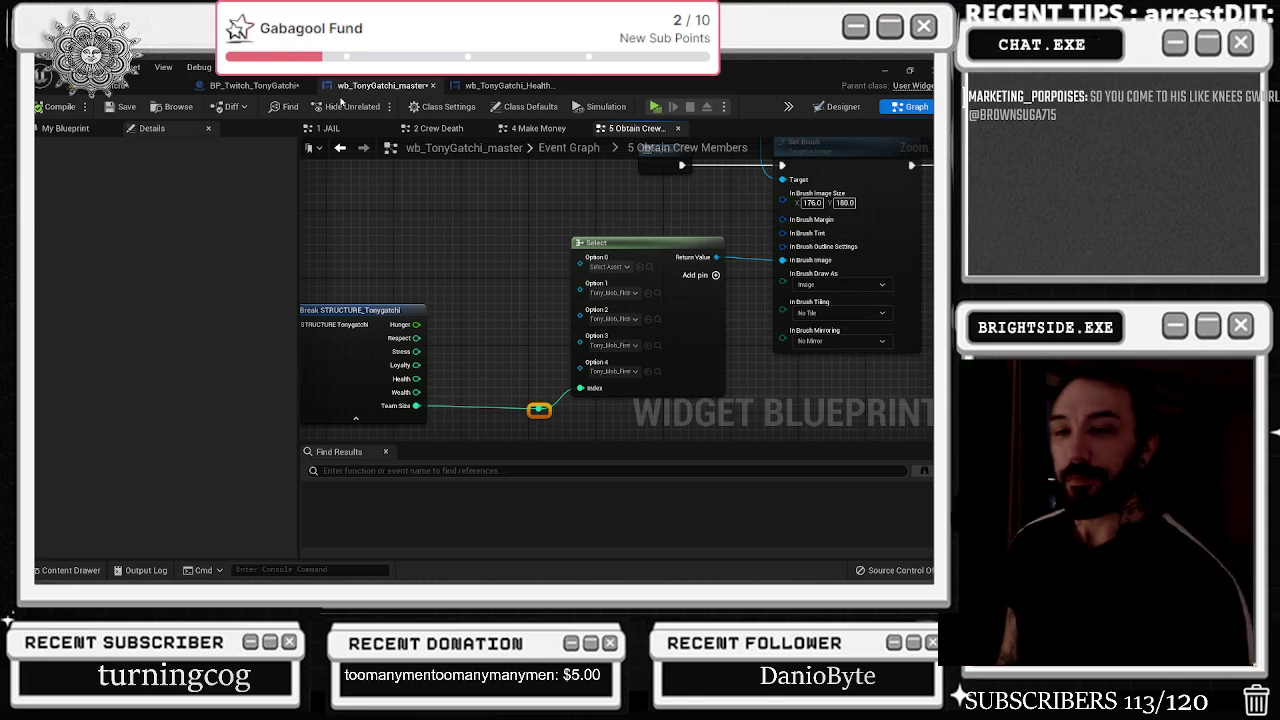
{"action": "left_click_drag", "start_coordinate": [555, 212], "coordinate": [472, 287]}
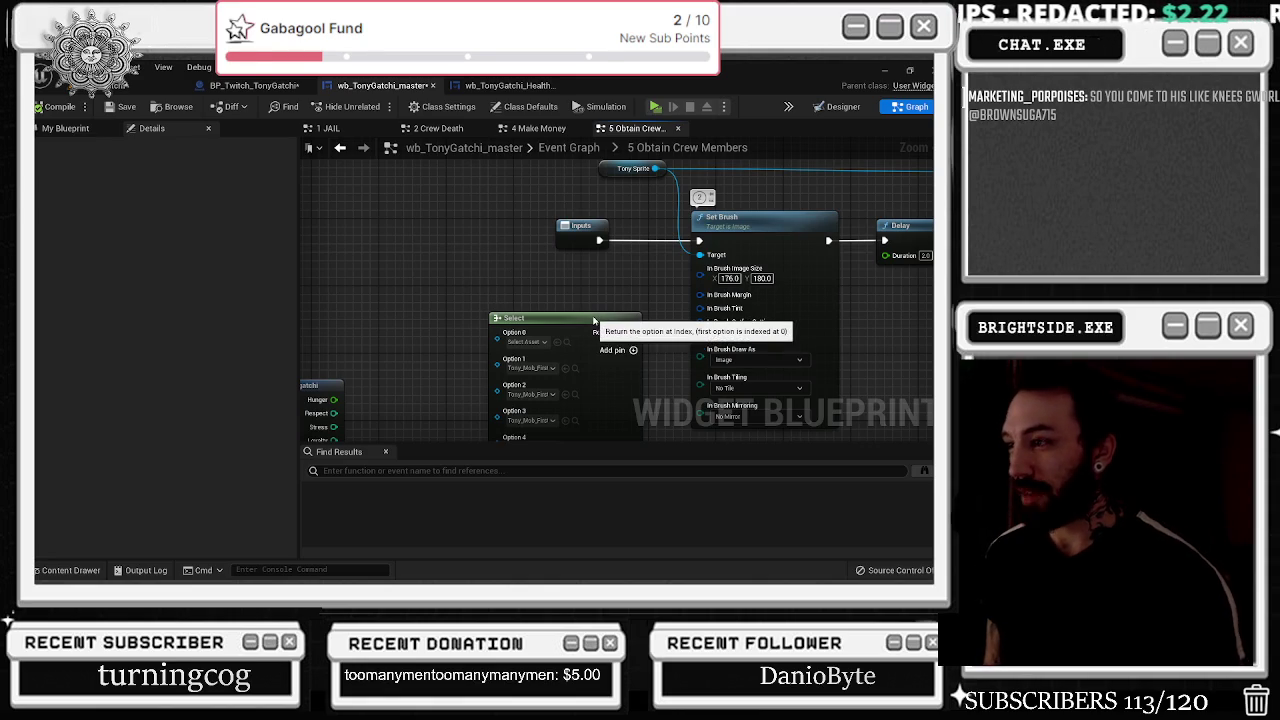
{"action": "left_click_drag", "start_coordinate": [594, 320], "coordinate": [592, 331]}
{"action": "scroll", "coordinate": [592, 318], "scroll_direction": "down", "scroll_amount": 2}
{"action": "left_click_drag", "start_coordinate": [569, 286], "coordinate": [609, 233]}
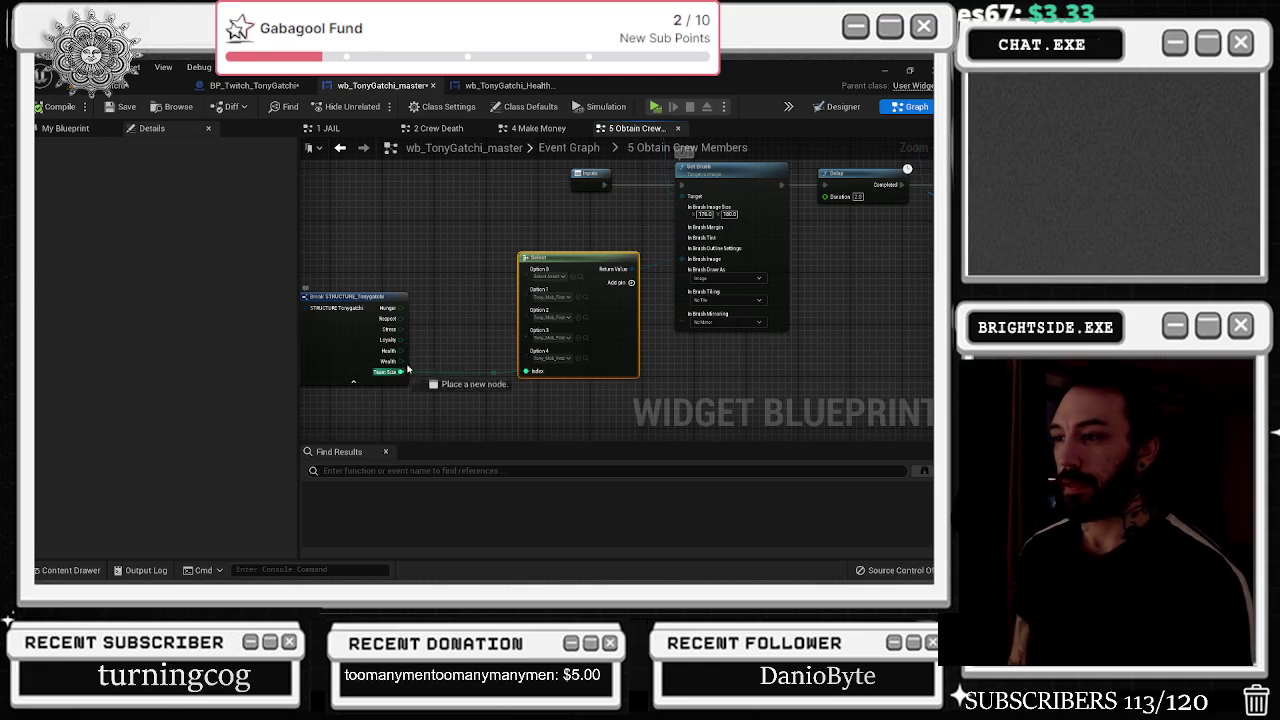
- Drop an Add node off Team Size, wire it into Select's Index, and move Select up-left
{"action": "left_click_drag", "start_coordinate": [400, 371], "coordinate": [437, 340]}
{"action": "type", "text": "+"}
{"action": "key", "text": "Return"}
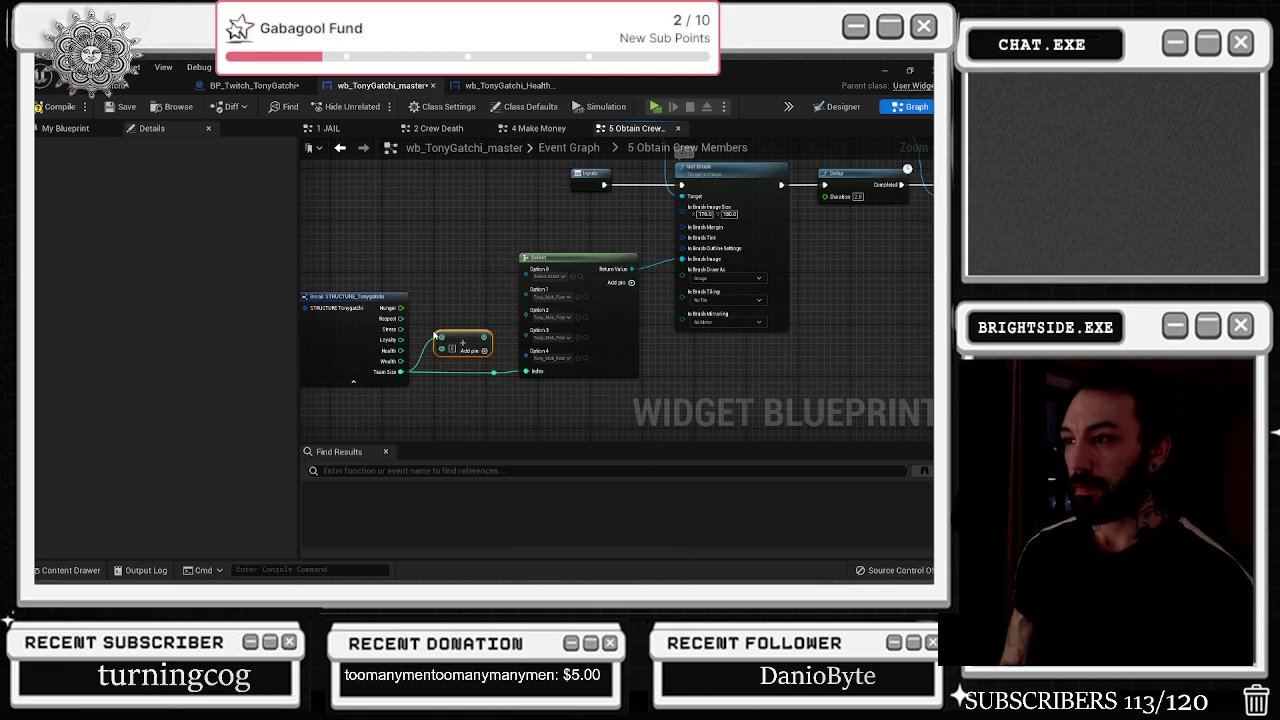
{"action": "scroll", "coordinate": [449, 350], "scroll_direction": "up", "scroll_amount": 1}
{"action": "left_click_drag", "start_coordinate": [497, 334], "coordinate": [551, 378]}
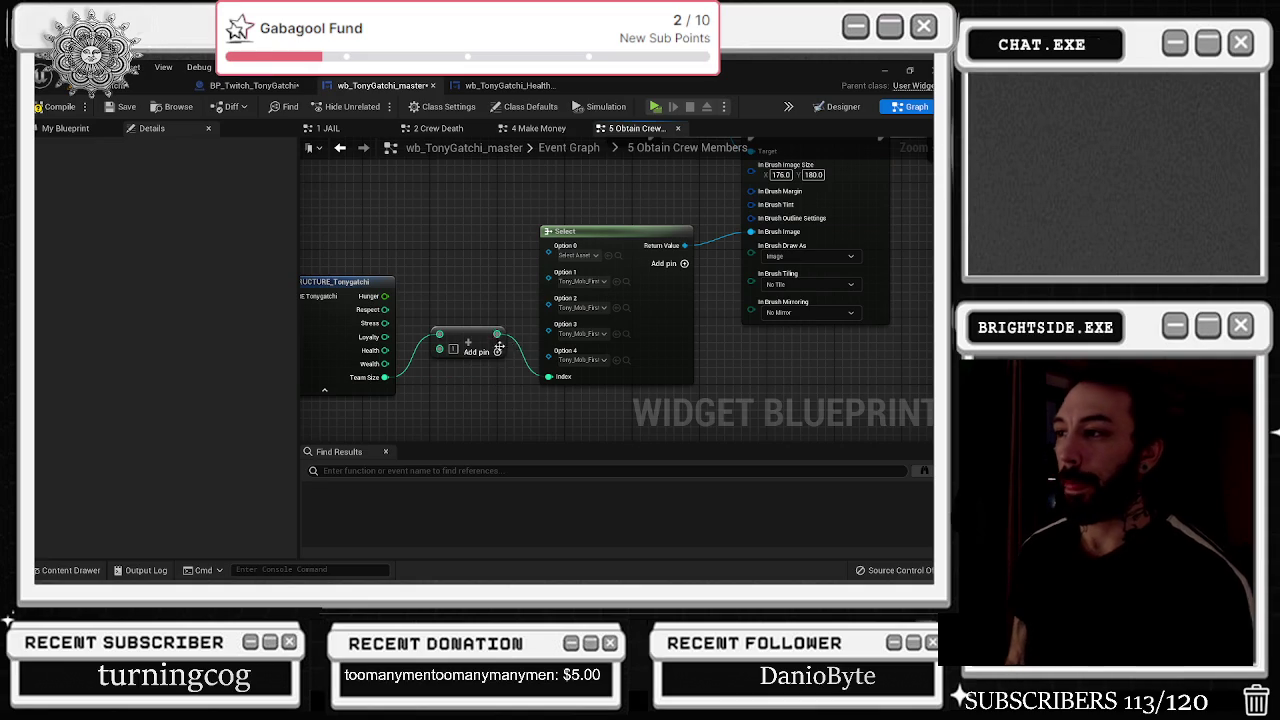
{"action": "scroll", "coordinate": [506, 345], "scroll_direction": "down", "scroll_amount": 1}
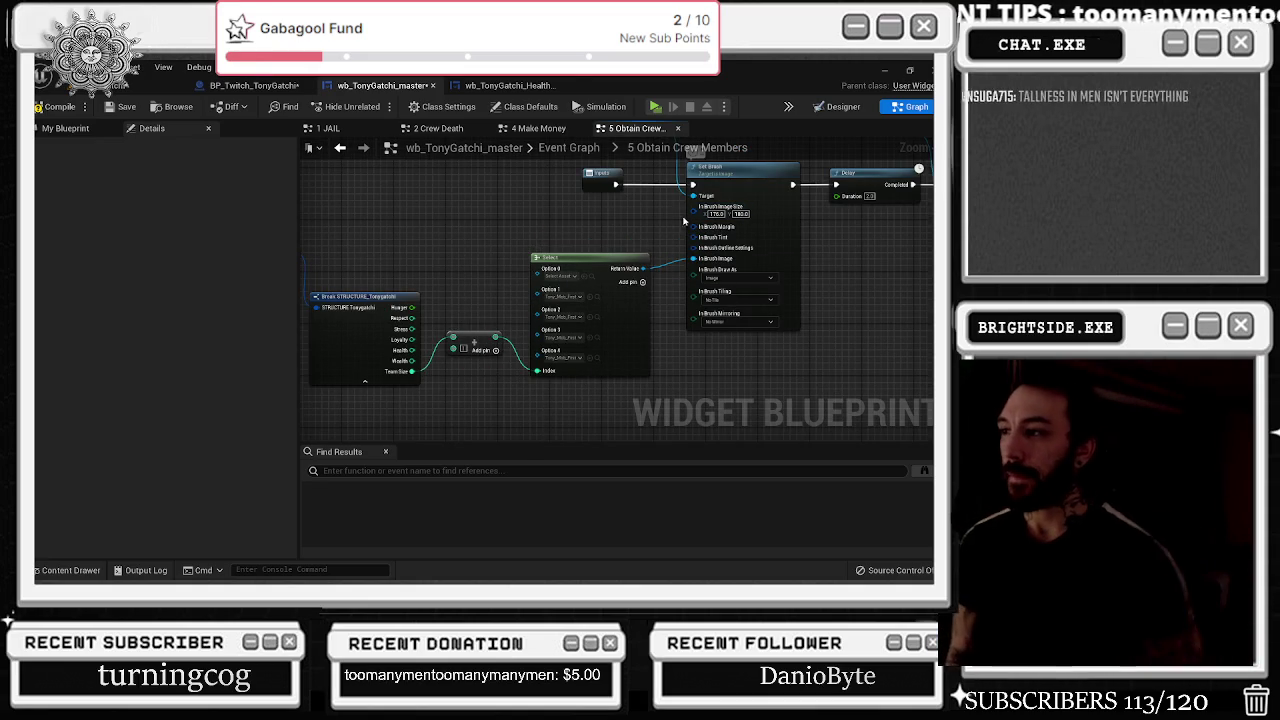
{"action": "mouse_move", "coordinate": [546, 269]}
{"action": "left_mouse_down"}
{"action": "mouse_move", "coordinate": [330, 262]}
{"action": "mouse_move", "coordinate": [402, 211]}
{"action": "left_mouse_up"}
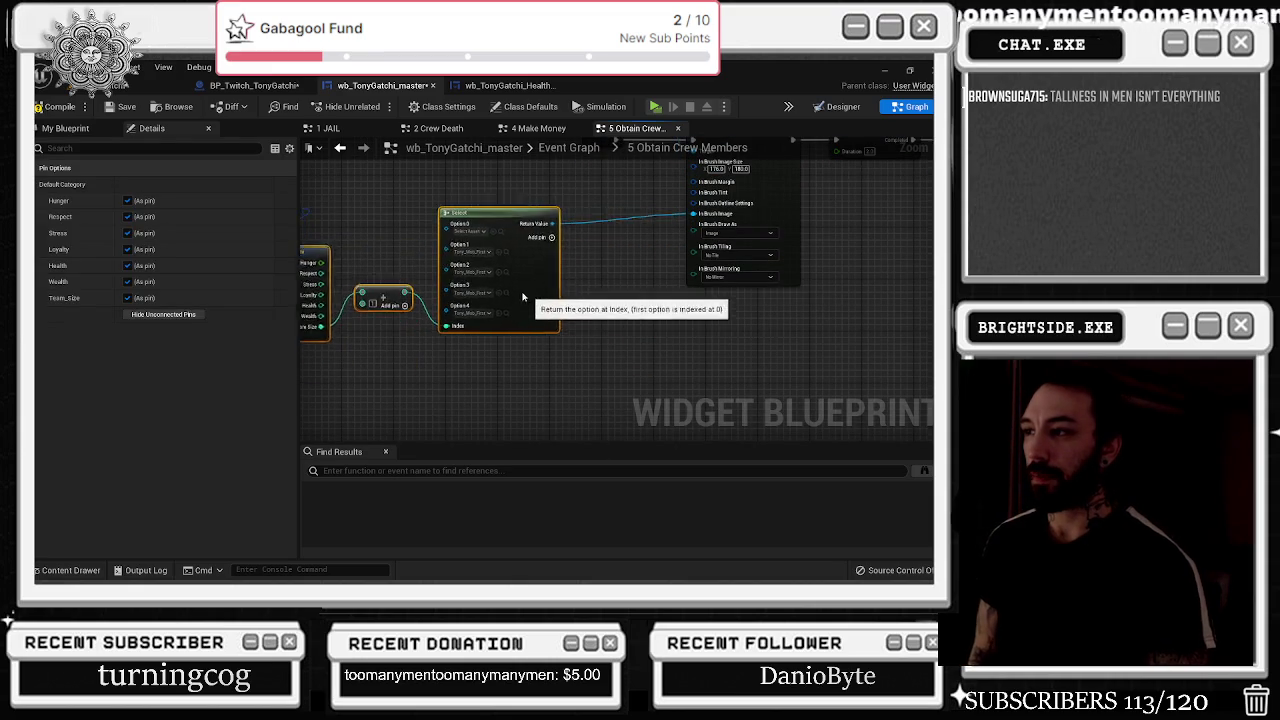
{"action": "mouse_move", "coordinate": [497, 210]}
{"action": "left_mouse_down"}
{"action": "mouse_move", "coordinate": [600, 227]}
{"action": "mouse_move", "coordinate": [524, 244]}
{"action": "left_mouse_up"}
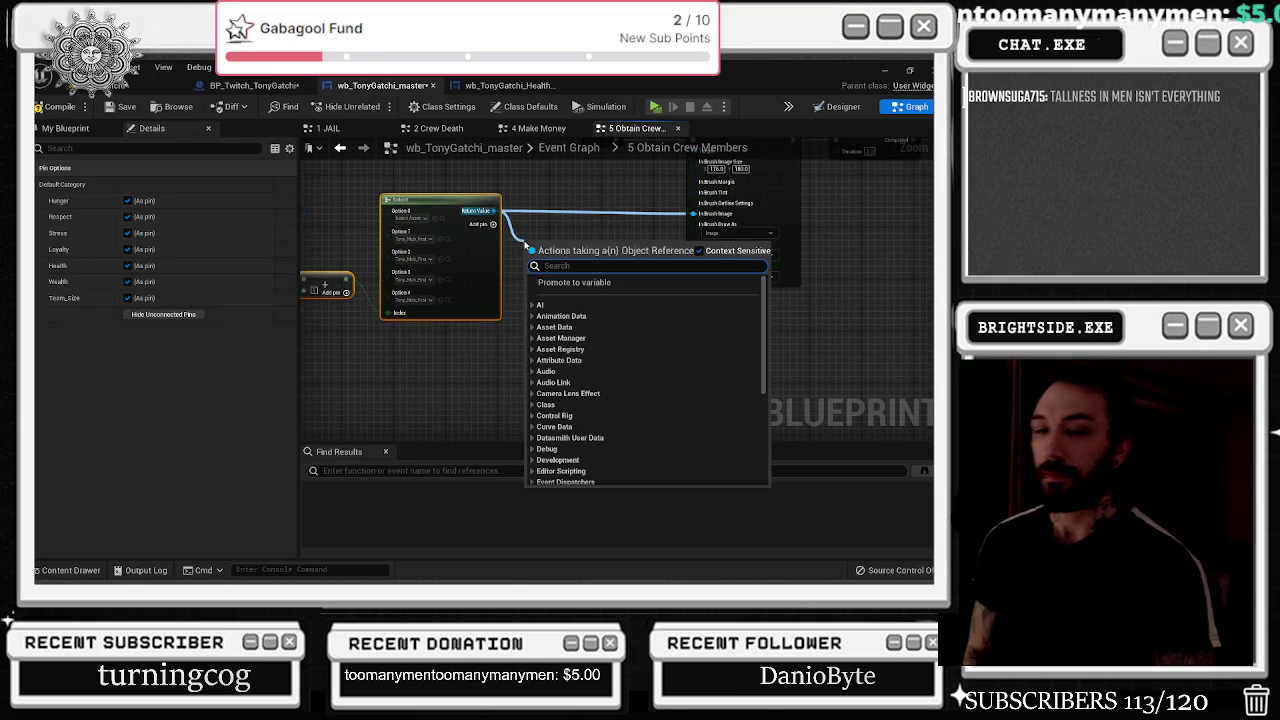
{"action": "type", "text": "mac of"}
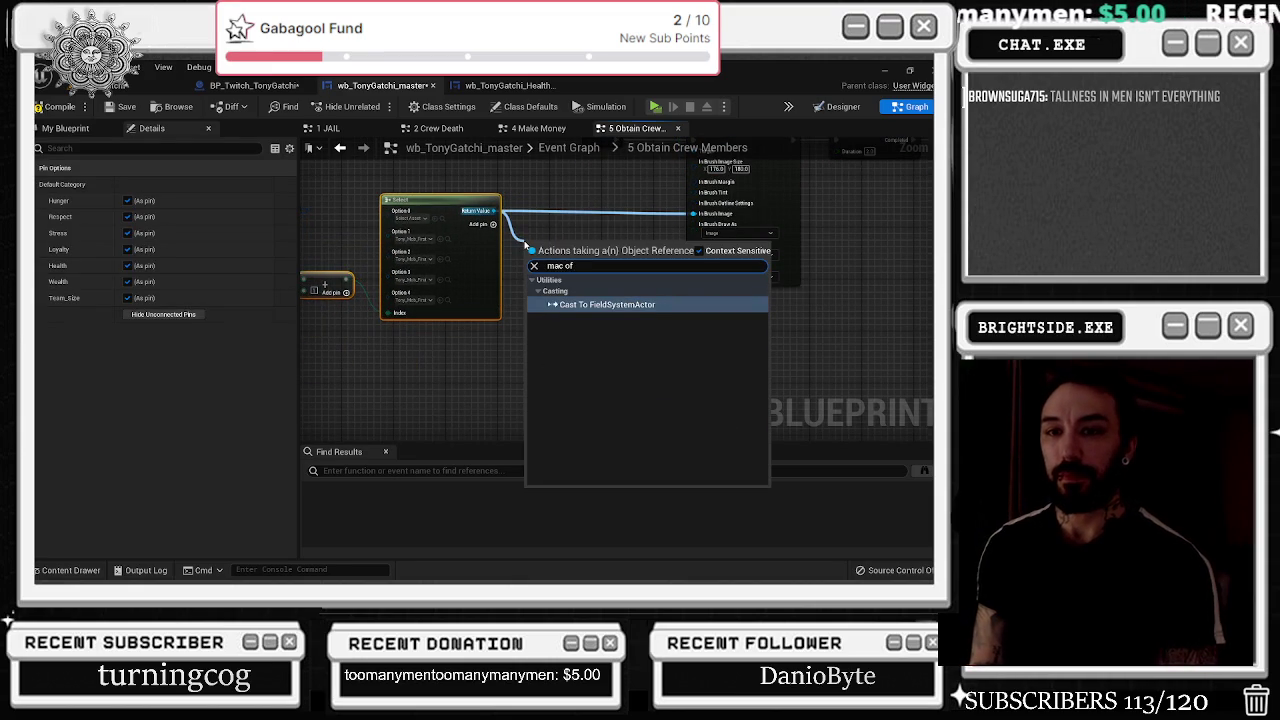
{"action": "key", "text": "BackSpace"}
{"action": "key", "text": "BackSpace"}
{"action": "key", "text": "BackSpace"}
{"action": "type", "text": "clamp"}
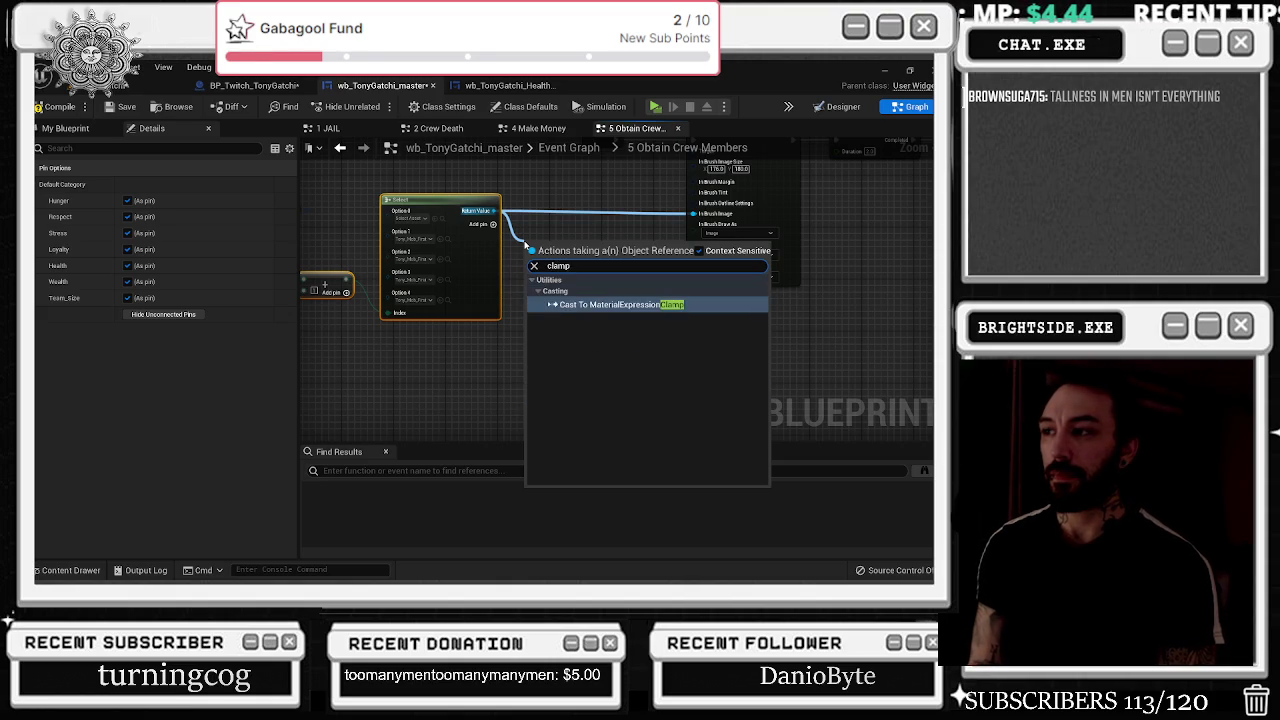
{"action": "key", "text": "Return"}
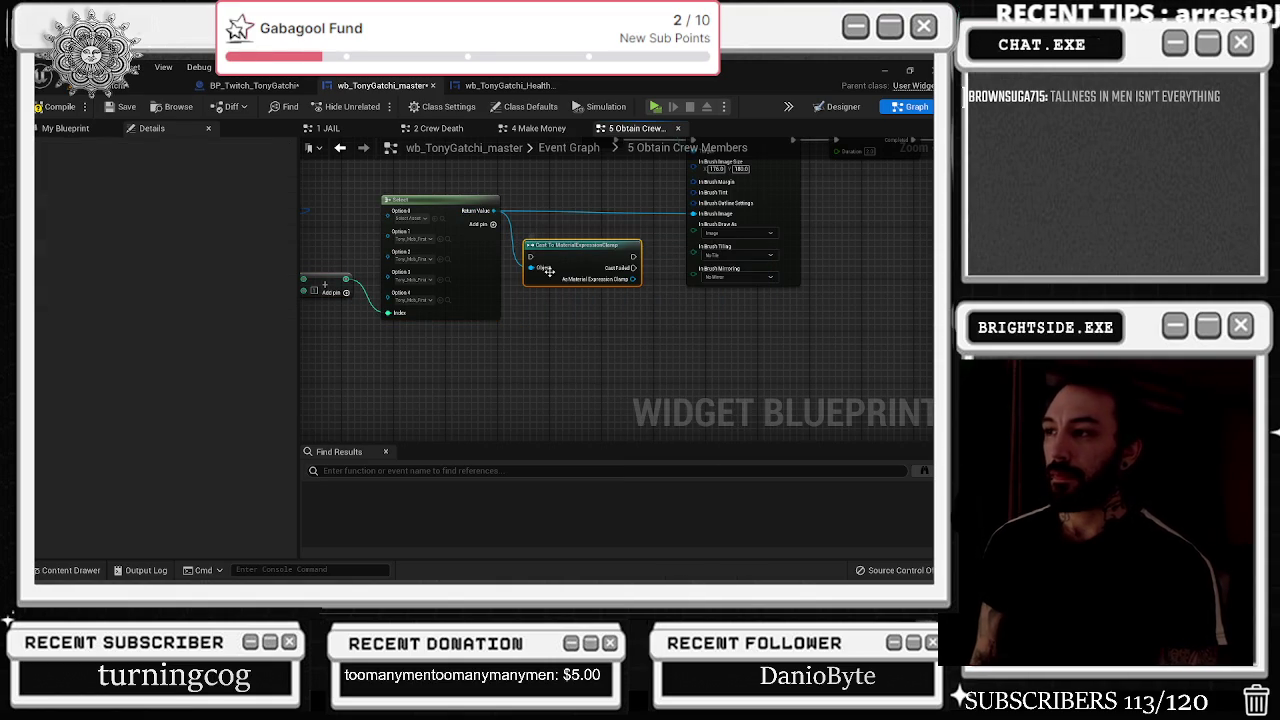
{"action": "key", "text": "Delete"}
{"action": "left_click_drag", "start_coordinate": [545, 275], "coordinate": [490, 272]}
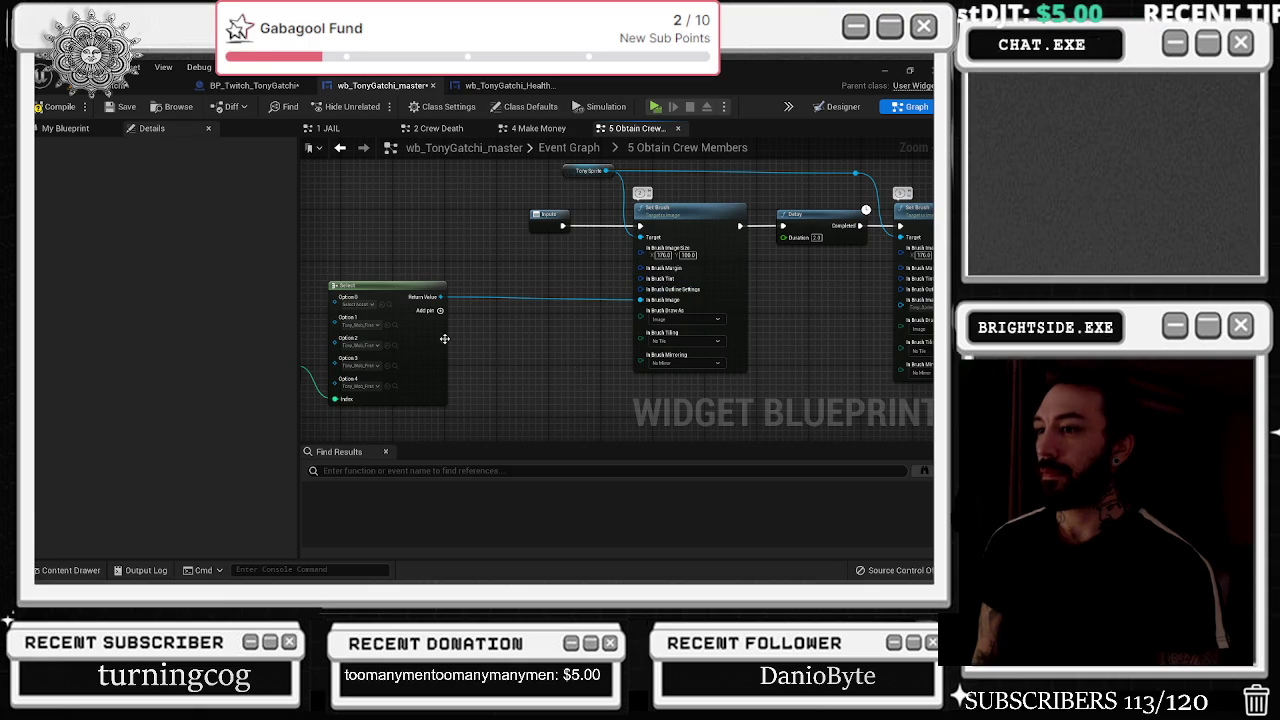
{"action": "left_click_drag", "start_coordinate": [440, 297], "coordinate": [540, 295]}
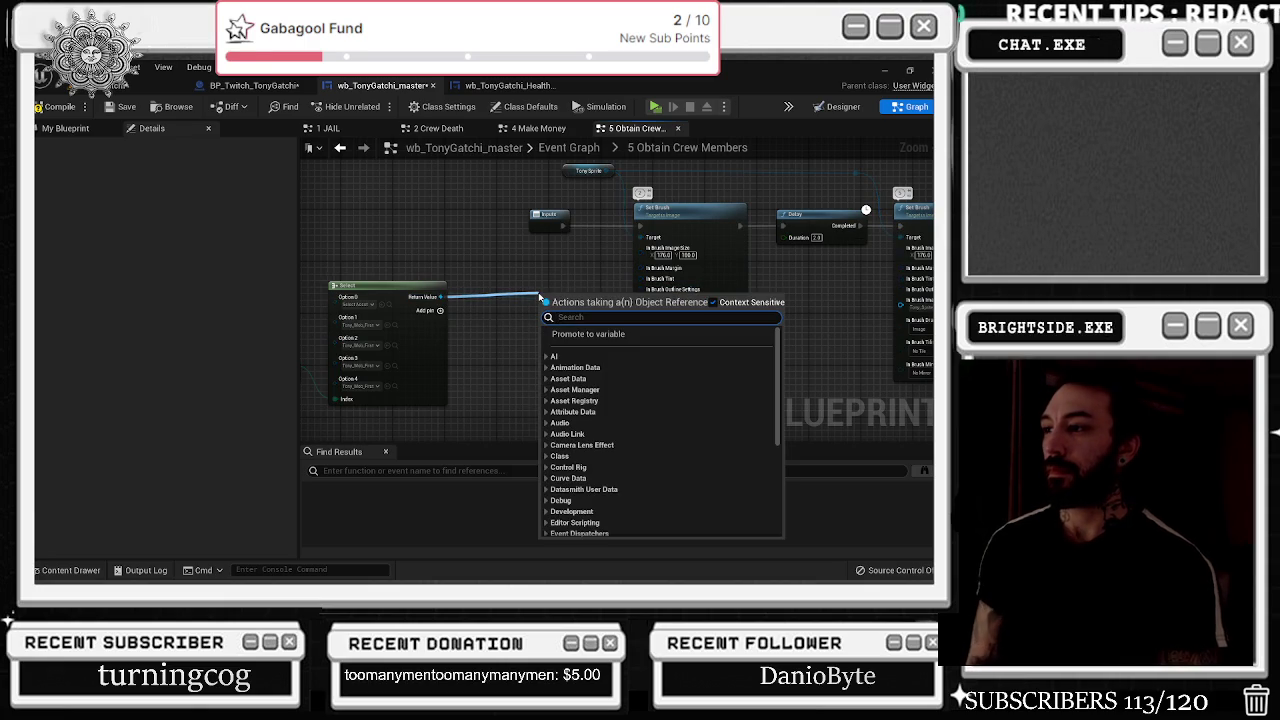
{"action": "type", "text": "m"}
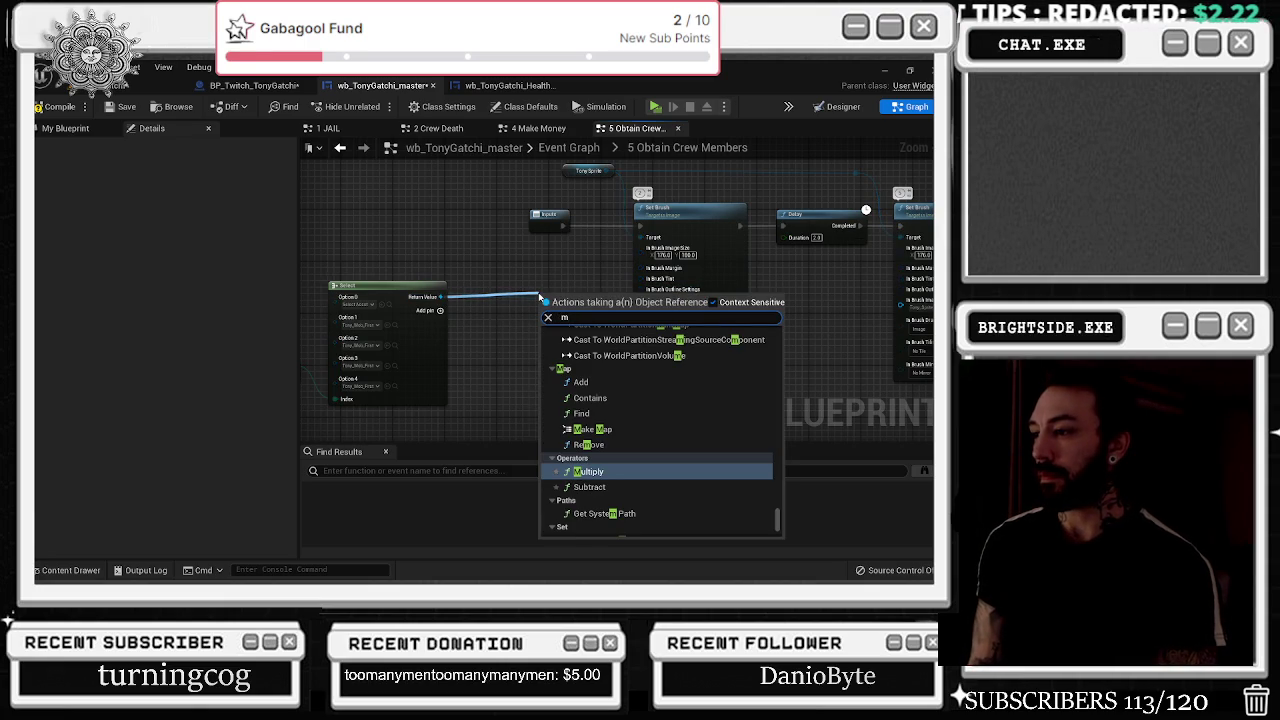
{"action": "key", "text": "BackSpace"}
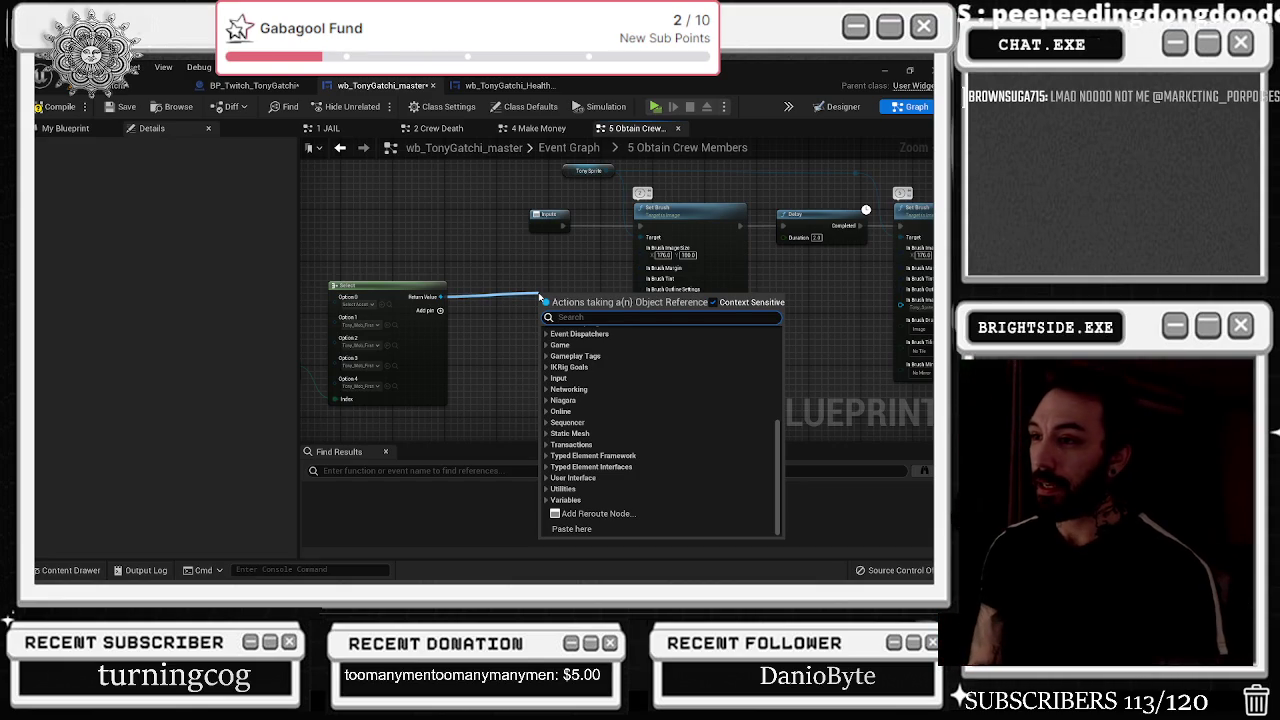
{"action": "type", "text": "clamp"}
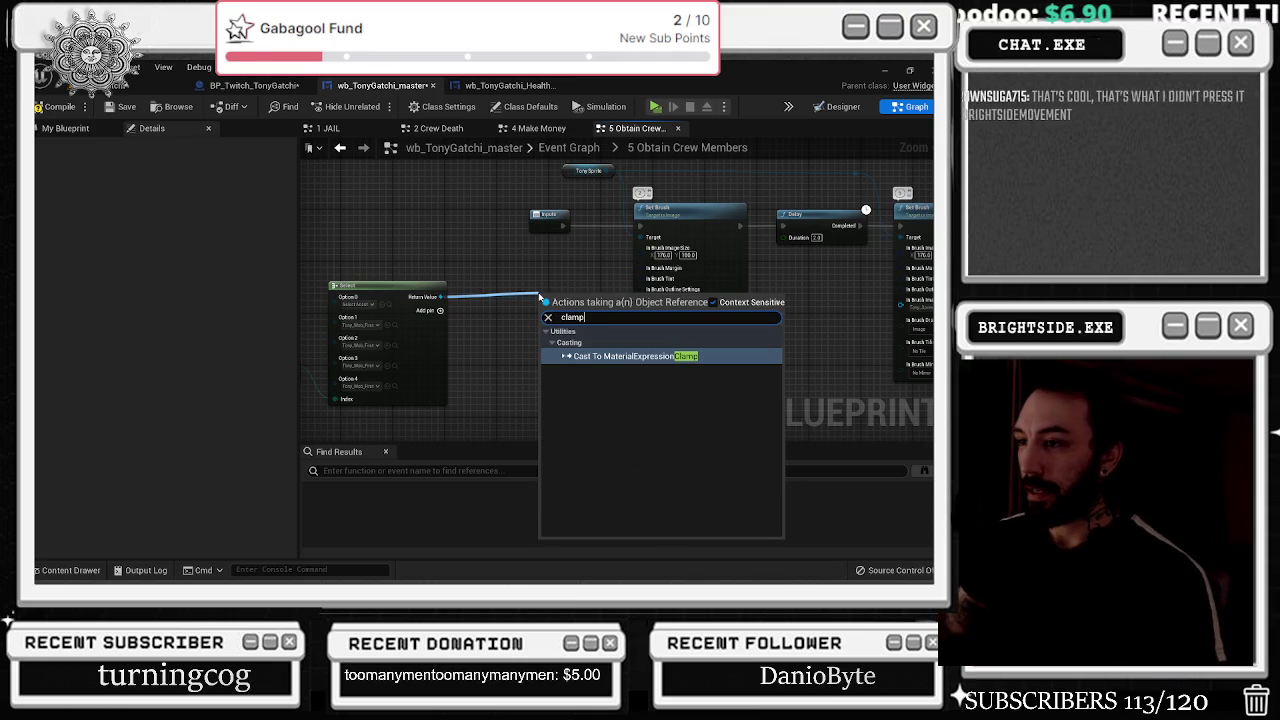
{"action": "key", "text": "Escape"}
- Shift Select right and place a Clamp (Integer) node below the Add node
{"action": "left_click_drag", "start_coordinate": [430, 260], "coordinate": [564, 245]}
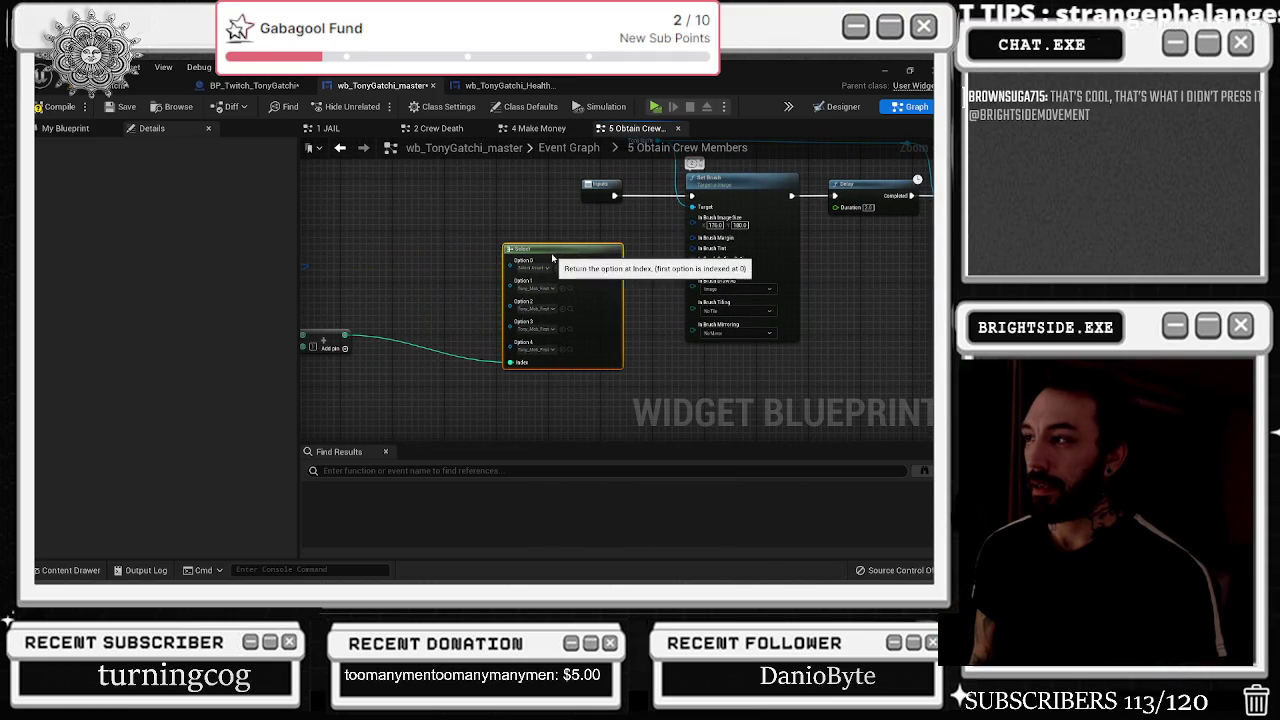
{"action": "mouse_move", "coordinate": [432, 307]}
{"action": "left_mouse_down"}
{"action": "mouse_move", "coordinate": [462, 318]}
{"action": "mouse_move", "coordinate": [472, 306]}
{"action": "left_mouse_up"}
{"action": "type", "text": "clam"}
{"action": "key", "text": "Return"}
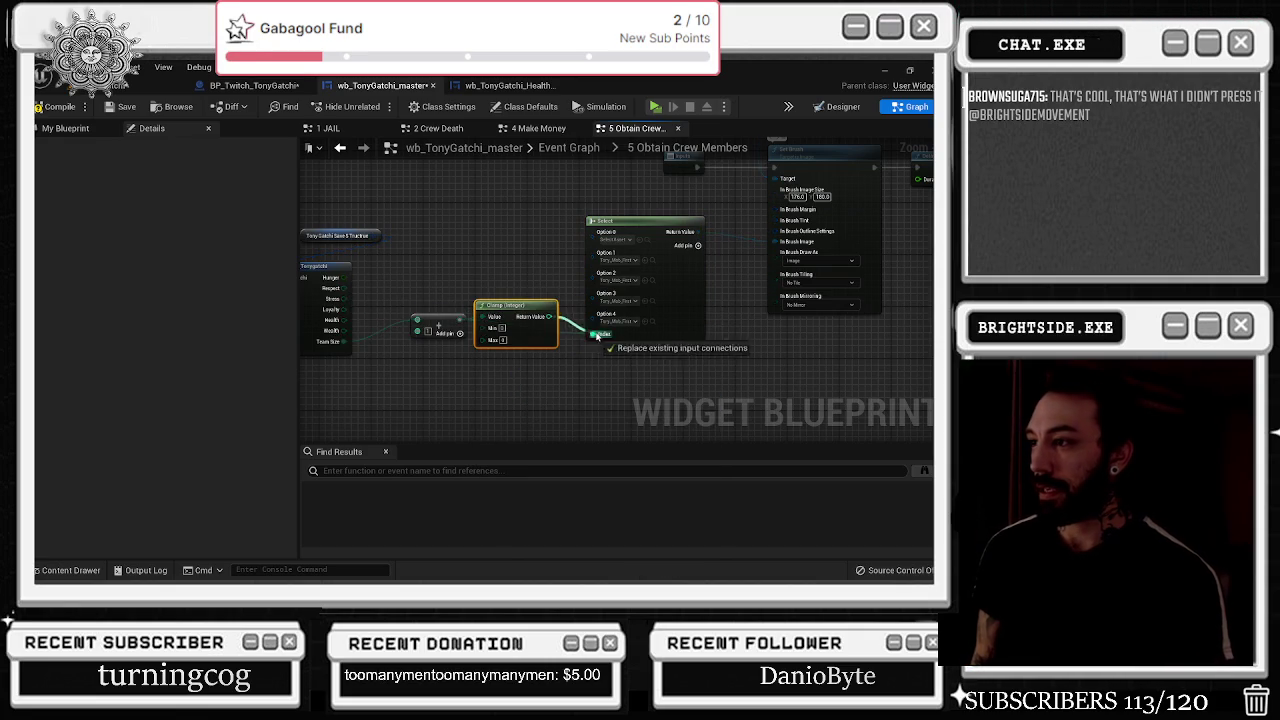
{"action": "left_click_drag", "start_coordinate": [500, 305], "coordinate": [507, 370]}
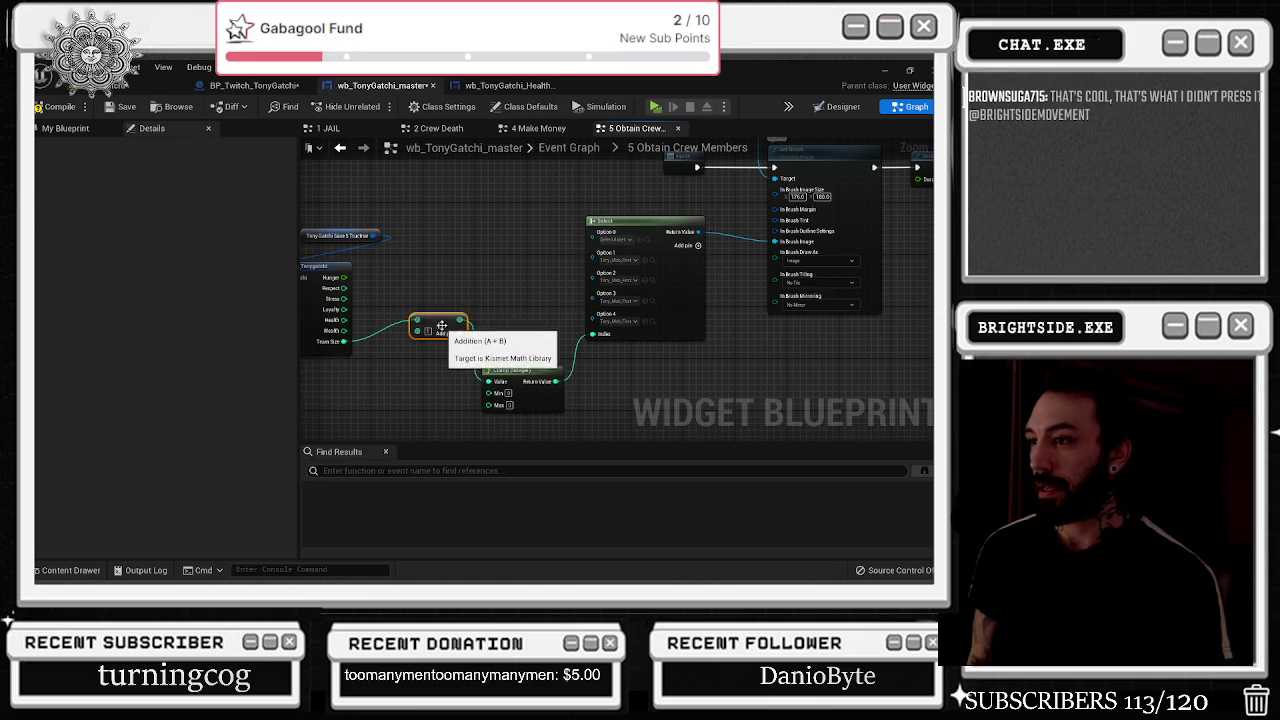
{"action": "left_click_drag", "start_coordinate": [443, 326], "coordinate": [434, 337]}
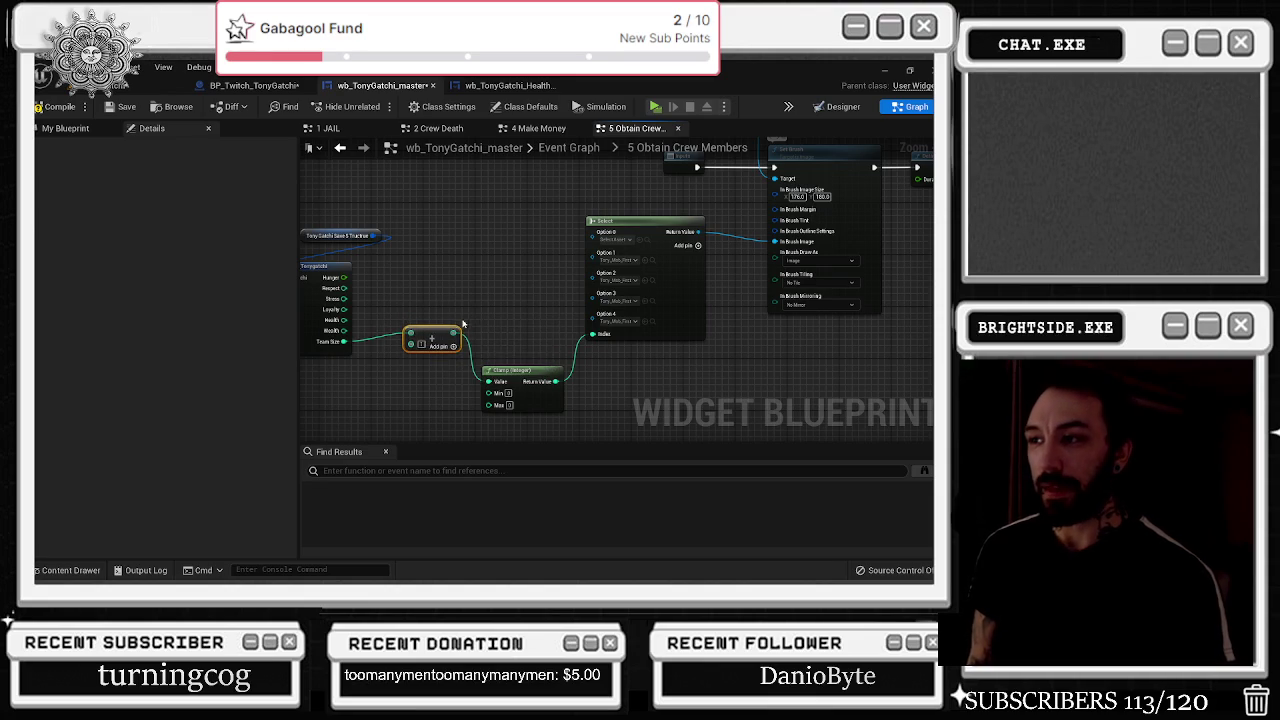
- Line up the struct variable, Break STRUCTURE, Add and Select nodes, keeping the Add-to-Clamp link
{"action": "left_click_drag", "start_coordinate": [463, 289], "coordinate": [455, 287]}
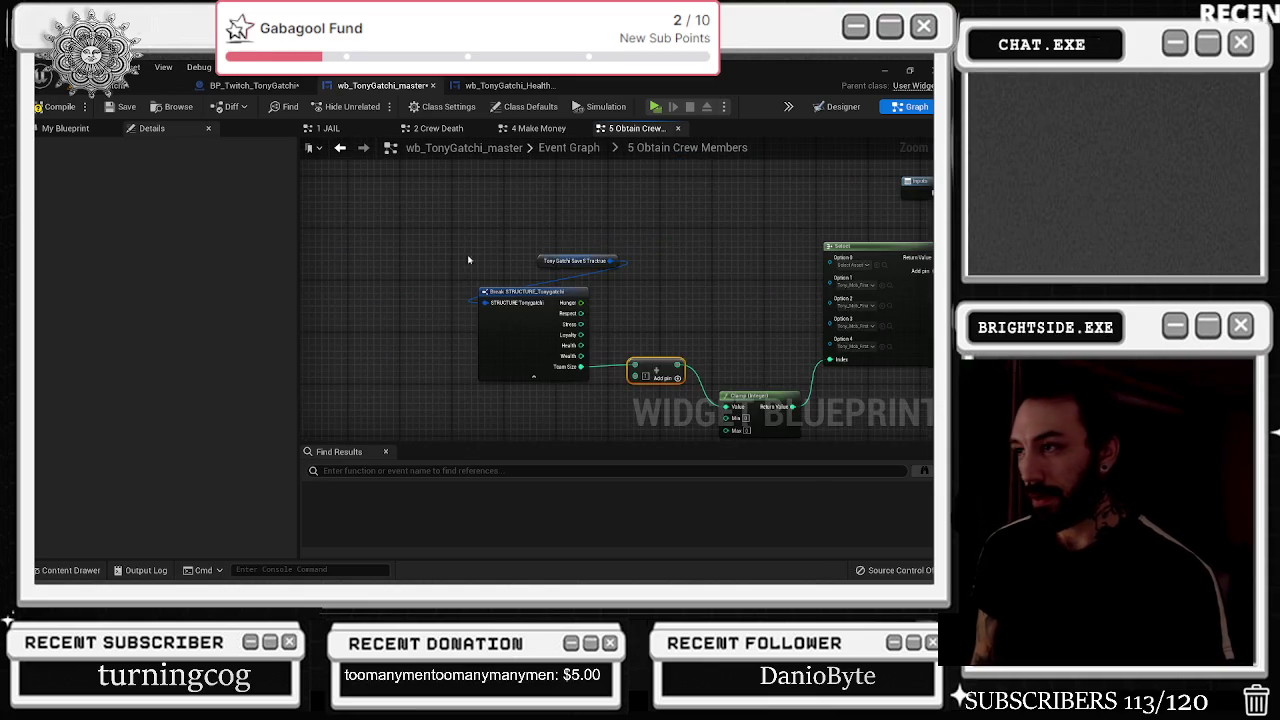
{"action": "mouse_move", "coordinate": [539, 263]}
{"action": "left_mouse_down"}
{"action": "mouse_move", "coordinate": [432, 254]}
{"action": "mouse_move", "coordinate": [410, 269]}
{"action": "left_mouse_up"}
{"action": "left_click", "coordinate": [520, 334], "text": "shift"}
{"action": "mouse_move", "coordinate": [520, 334]}
{"action": "left_mouse_down"}
{"action": "mouse_move", "coordinate": [533, 341]}
{"action": "mouse_move", "coordinate": [578, 274]}
{"action": "mouse_move", "coordinate": [598, 276]}
{"action": "left_mouse_up"}
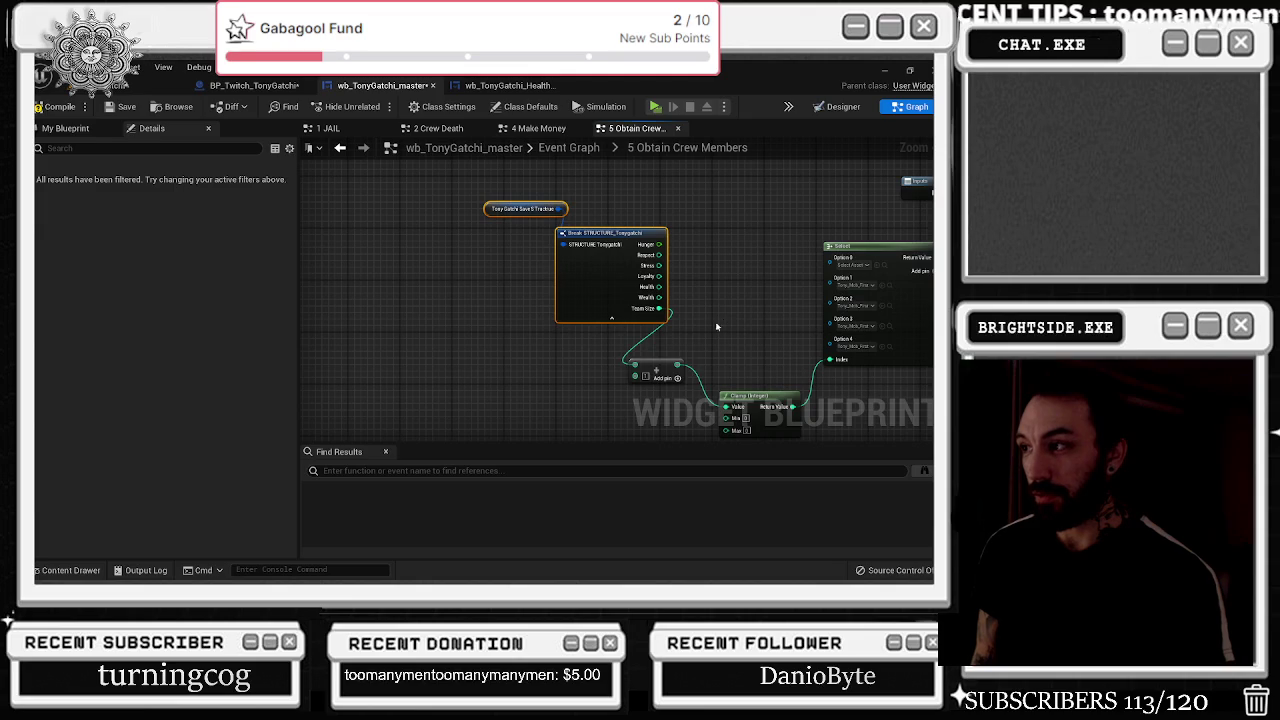
{"action": "left_click_drag", "start_coordinate": [662, 371], "coordinate": [718, 337]}
{"action": "mouse_move", "coordinate": [764, 395]}
{"action": "left_mouse_down"}
{"action": "mouse_move", "coordinate": [576, 341]}
{"action": "mouse_move", "coordinate": [589, 328]}
{"action": "left_mouse_up"}
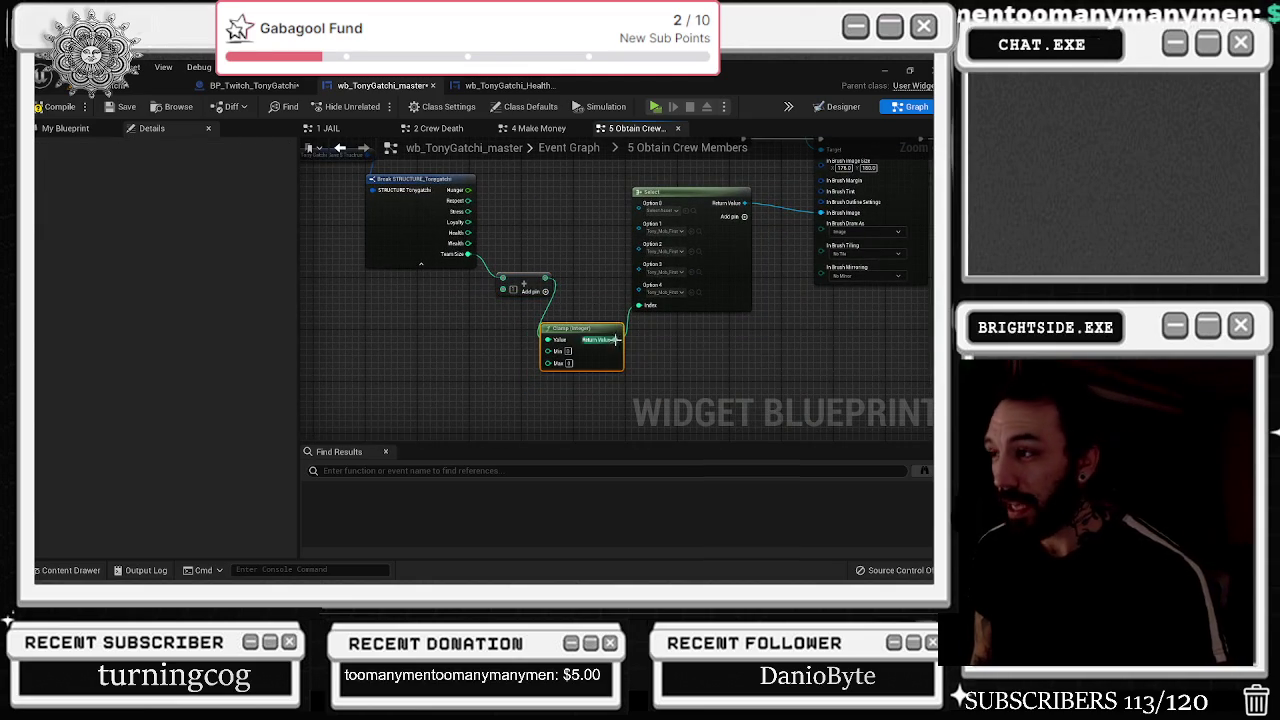
{"action": "mouse_move", "coordinate": [544, 278]}
{"action": "left_mouse_down"}
{"action": "mouse_move", "coordinate": [525, 296]}
{"action": "mouse_move", "coordinate": [486, 299]}
{"action": "left_mouse_up"}
{"action": "left_click", "coordinate": [527, 286]}
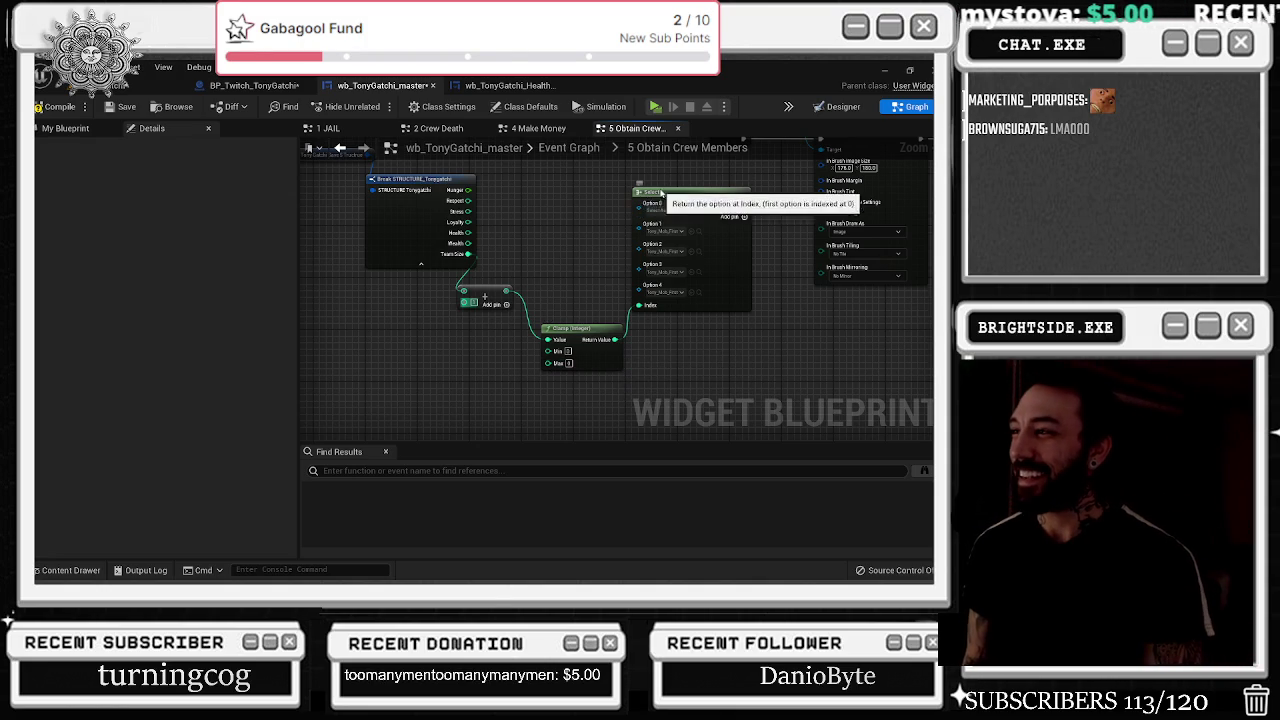
{"action": "left_click_drag", "start_coordinate": [645, 194], "coordinate": [677, 200]}
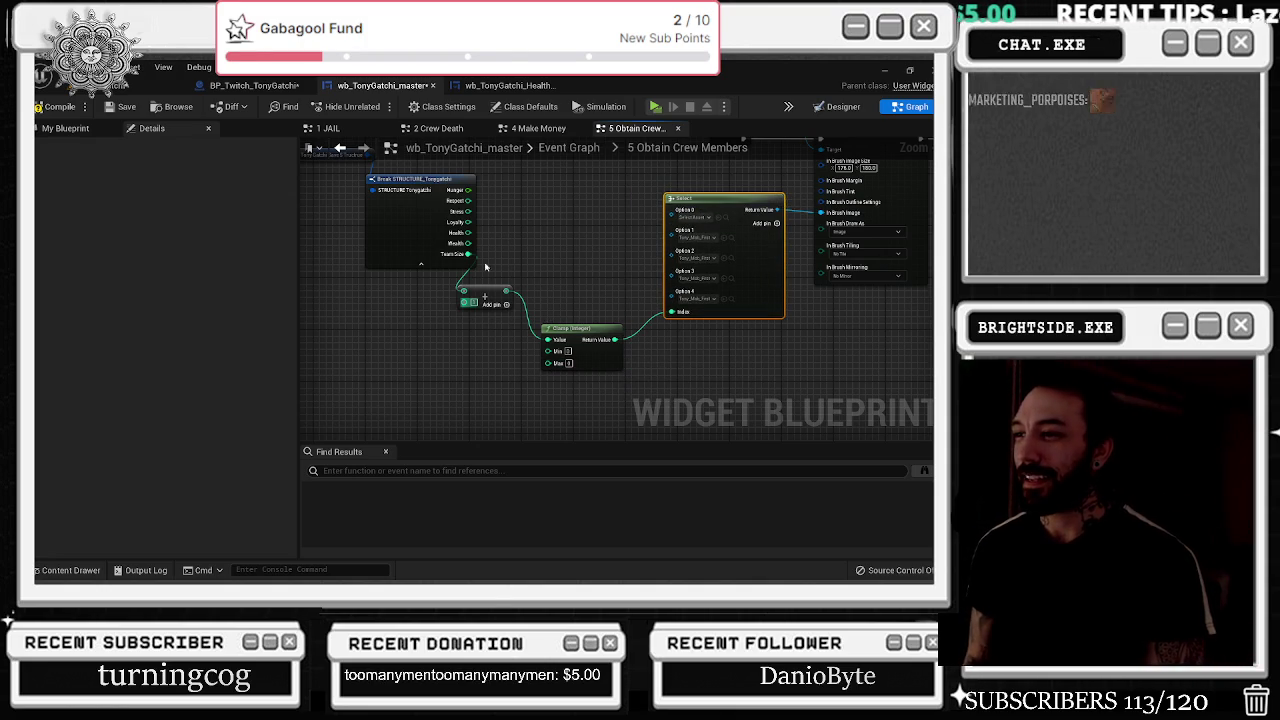
{"action": "left_click_drag", "start_coordinate": [445, 244], "coordinate": [399, 256]}
{"action": "left_click_drag", "start_coordinate": [508, 272], "coordinate": [535, 316]}
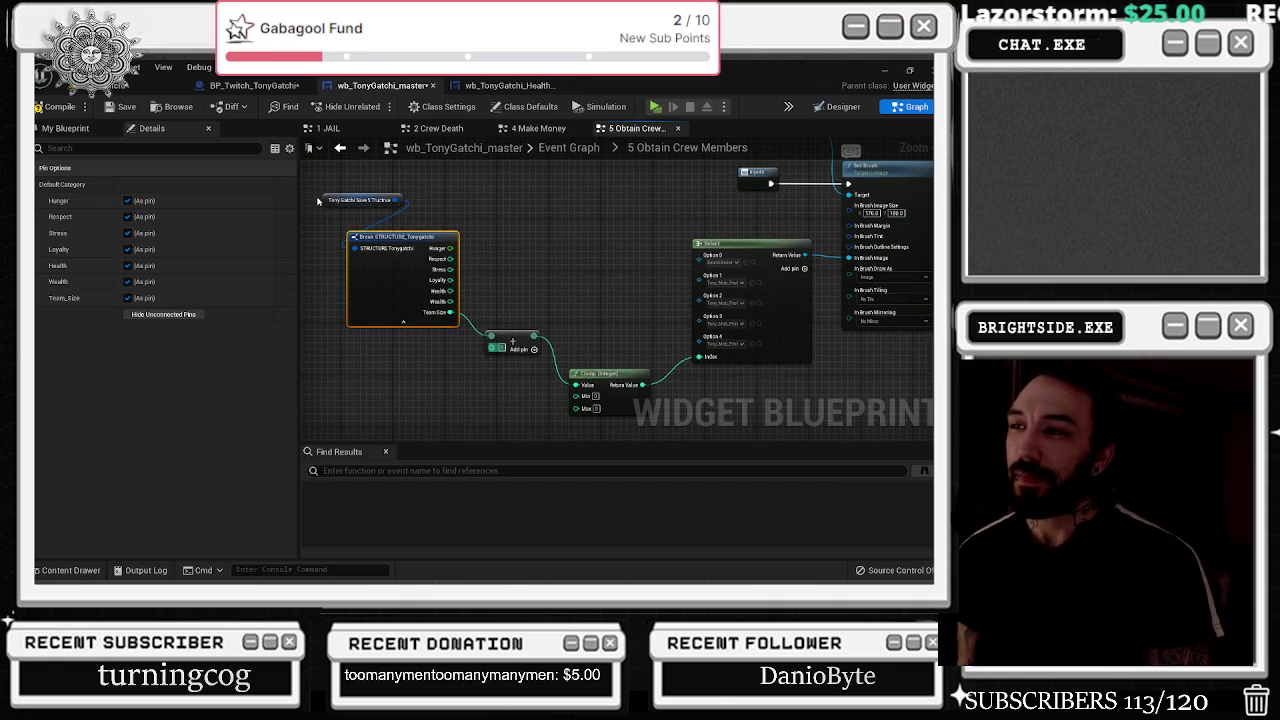
- Collapse Break STRUCTURE's unconnected pins and move it with the Tony Gatchi variable lower left
{"action": "mouse_move", "coordinate": [320, 201]}
{"action": "left_mouse_down"}
{"action": "mouse_move", "coordinate": [316, 237]}
{"action": "mouse_move", "coordinate": [460, 298]}
{"action": "mouse_move", "coordinate": [478, 380]}
{"action": "mouse_move", "coordinate": [498, 387]}
{"action": "left_mouse_up"}
{"action": "left_click", "coordinate": [660, 321]}
{"action": "mouse_move", "coordinate": [652, 242]}
{"action": "left_mouse_down"}
{"action": "mouse_move", "coordinate": [637, 320]}
{"action": "mouse_move", "coordinate": [664, 324]}
{"action": "left_mouse_up"}
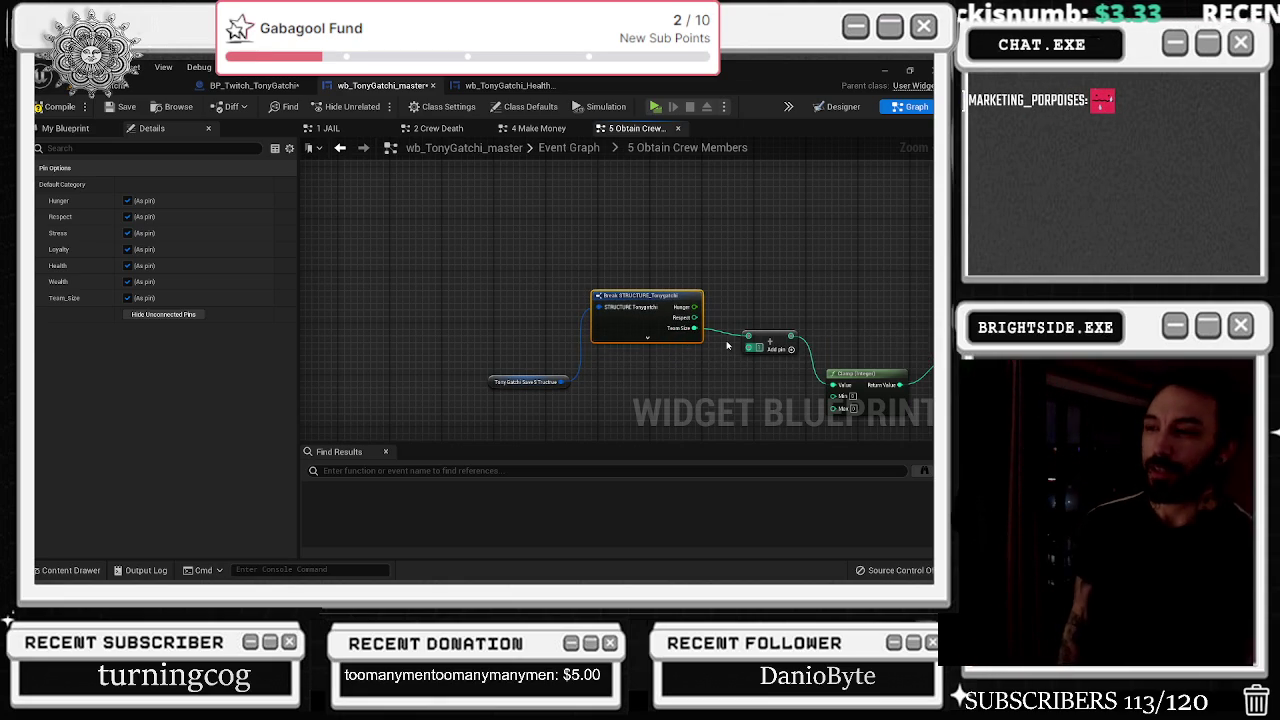
{"action": "mouse_move", "coordinate": [446, 323]}
{"action": "left_mouse_down"}
{"action": "mouse_move", "coordinate": [610, 382]}
{"action": "mouse_move", "coordinate": [634, 249]}
{"action": "mouse_move", "coordinate": [570, 222]}
{"action": "left_mouse_up"}
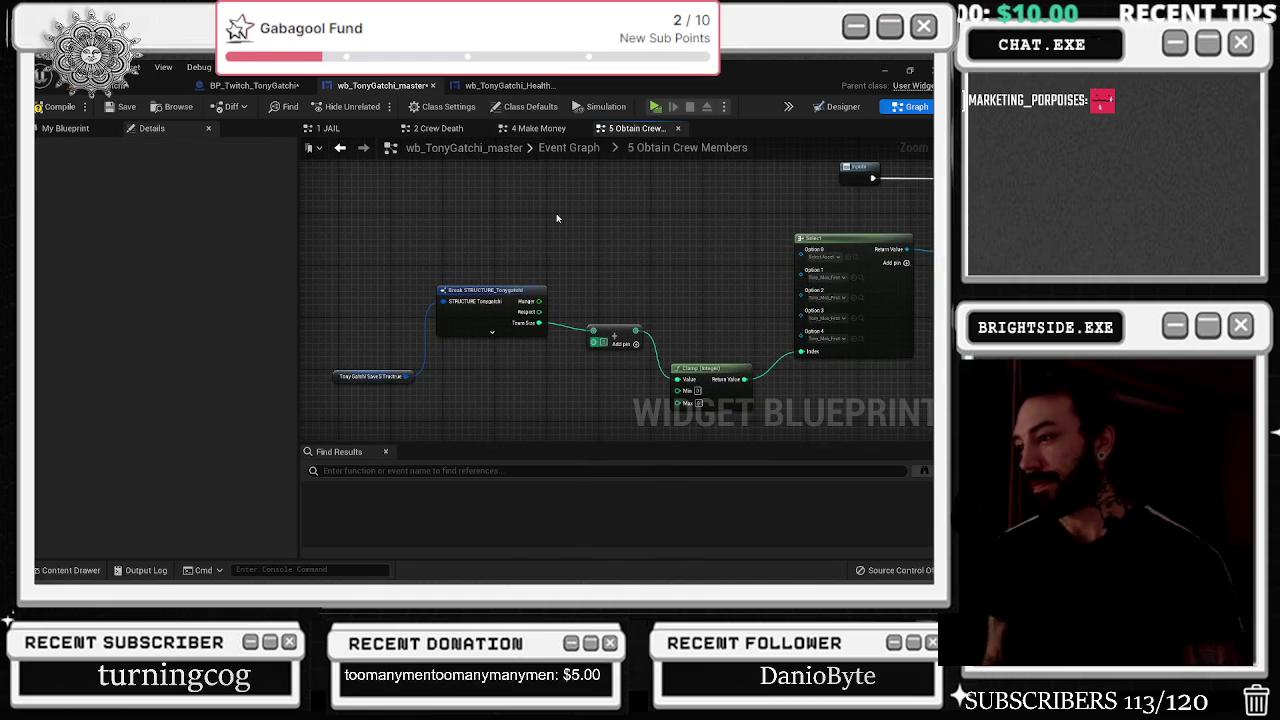
{"action": "left_click_drag", "start_coordinate": [660, 253], "coordinate": [622, 199]}
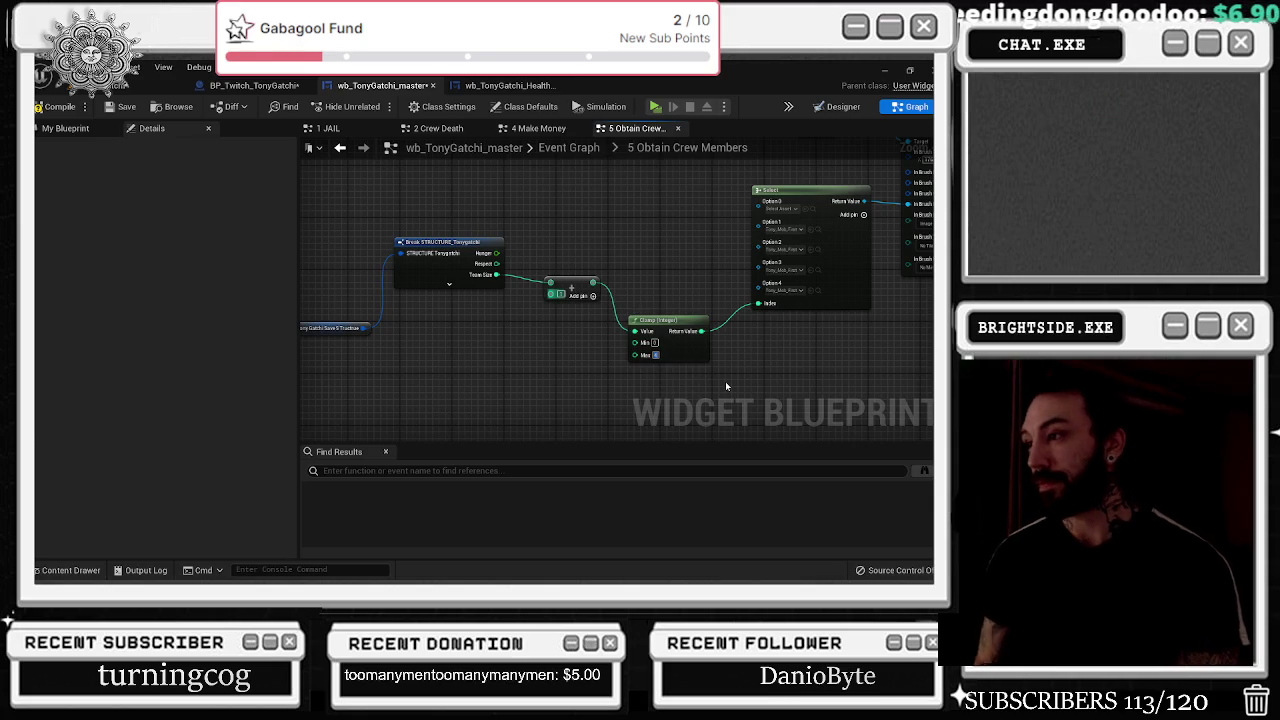
{"action": "scroll", "coordinate": [645, 385], "scroll_direction": "down", "scroll_amount": 3}
{"action": "scroll", "coordinate": [600, 360], "scroll_direction": "up", "scroll_amount": 2}
{"action": "left_click_drag", "start_coordinate": [471, 300], "coordinate": [547, 372]}
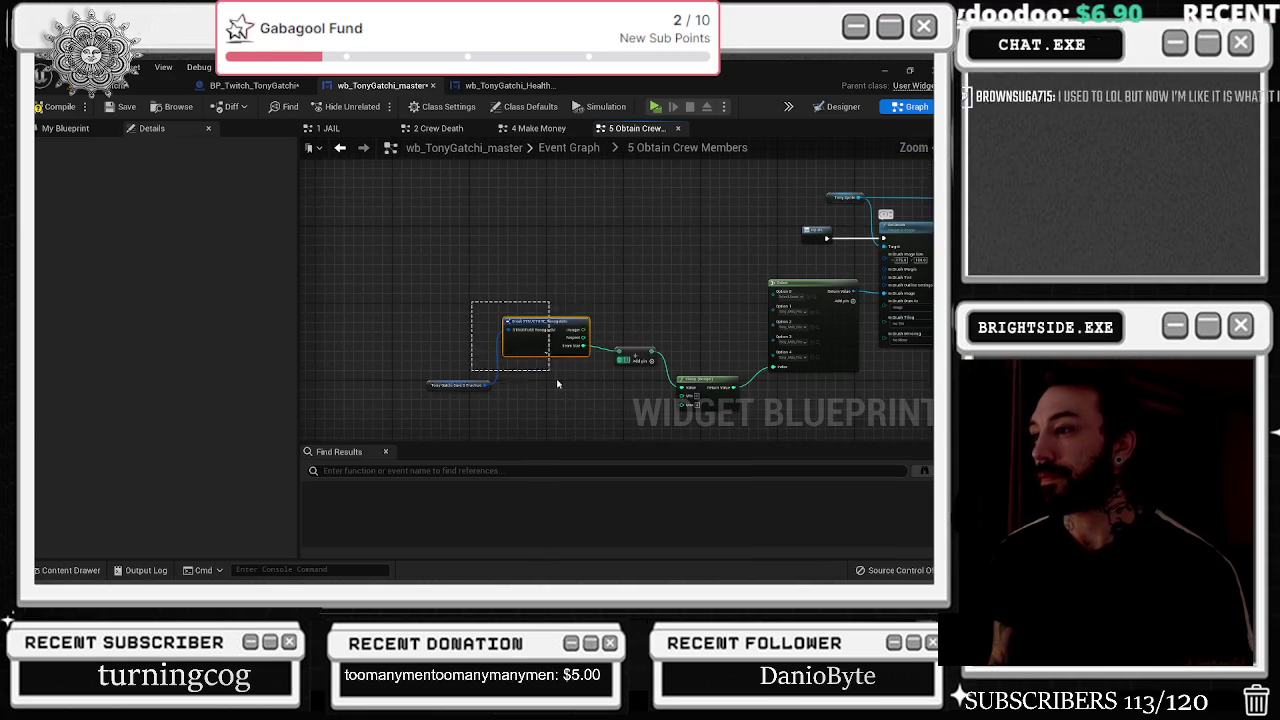
- Move the Outputs node right and add an Add node off the break's Team Size
{"action": "scroll", "coordinate": [547, 372], "scroll_direction": "up", "scroll_amount": 3}
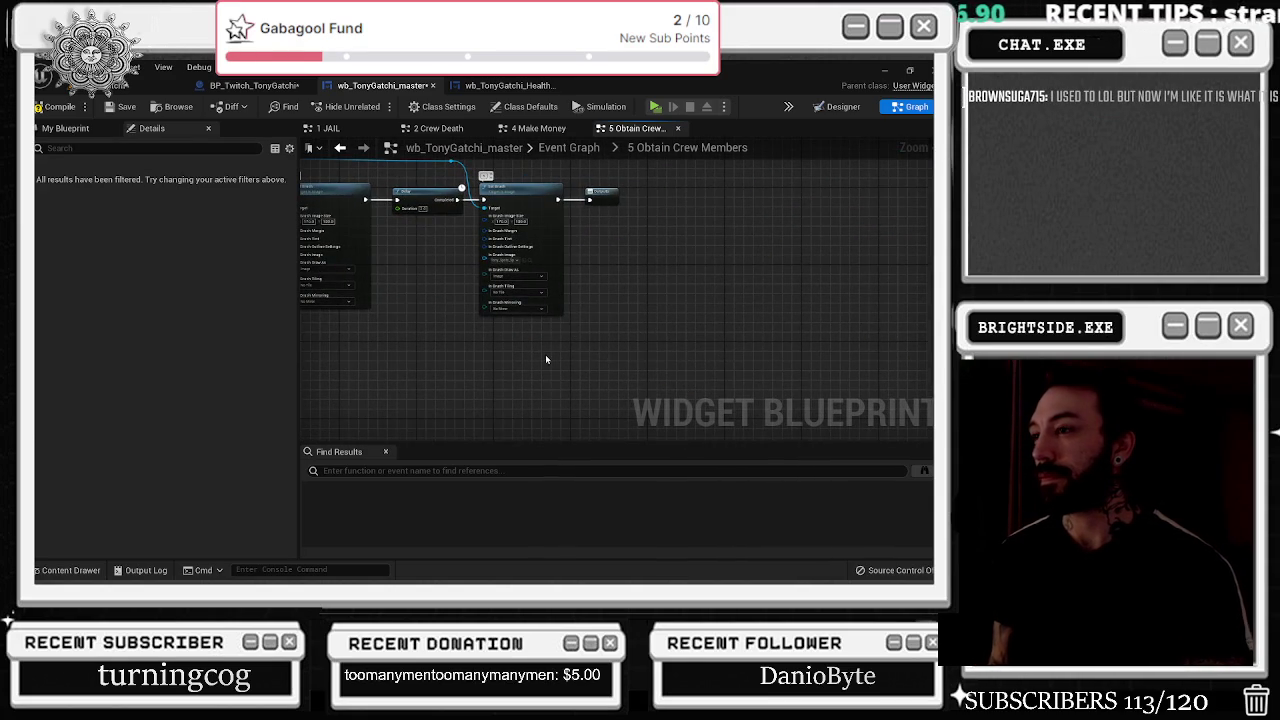
{"action": "left_click_drag", "start_coordinate": [600, 193], "coordinate": [818, 198]}
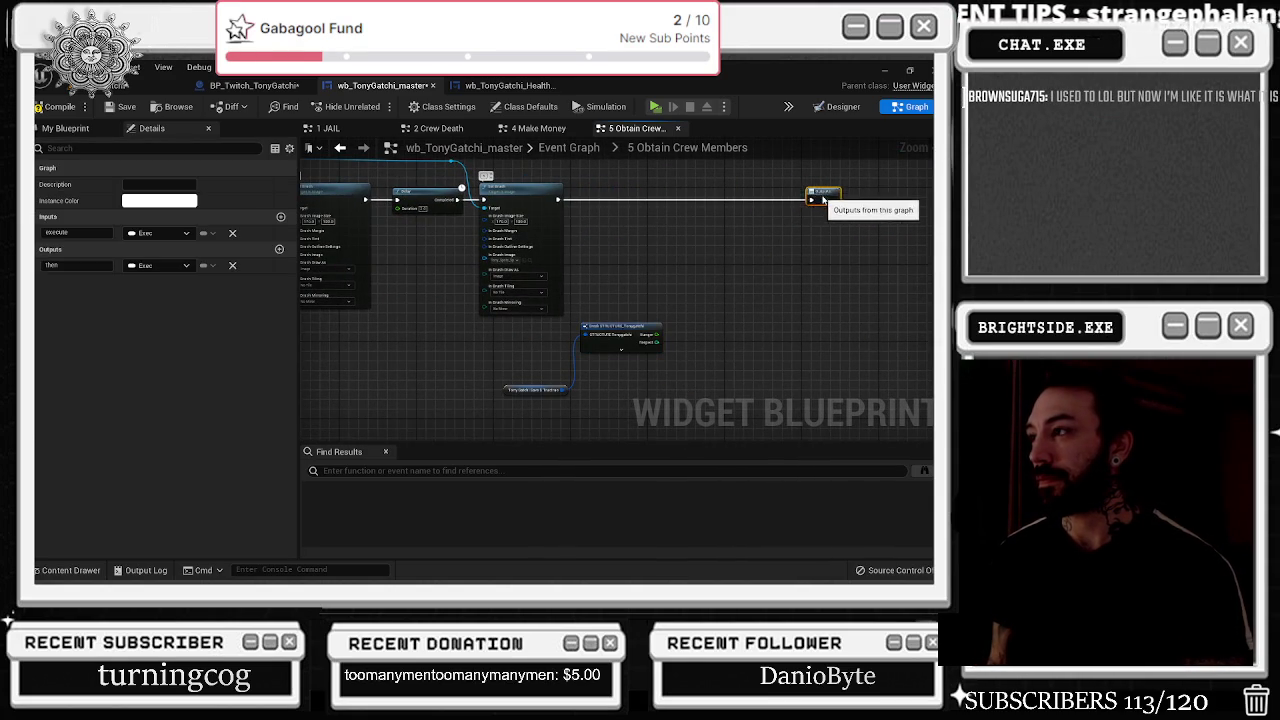
{"action": "left_click", "coordinate": [621, 349]}
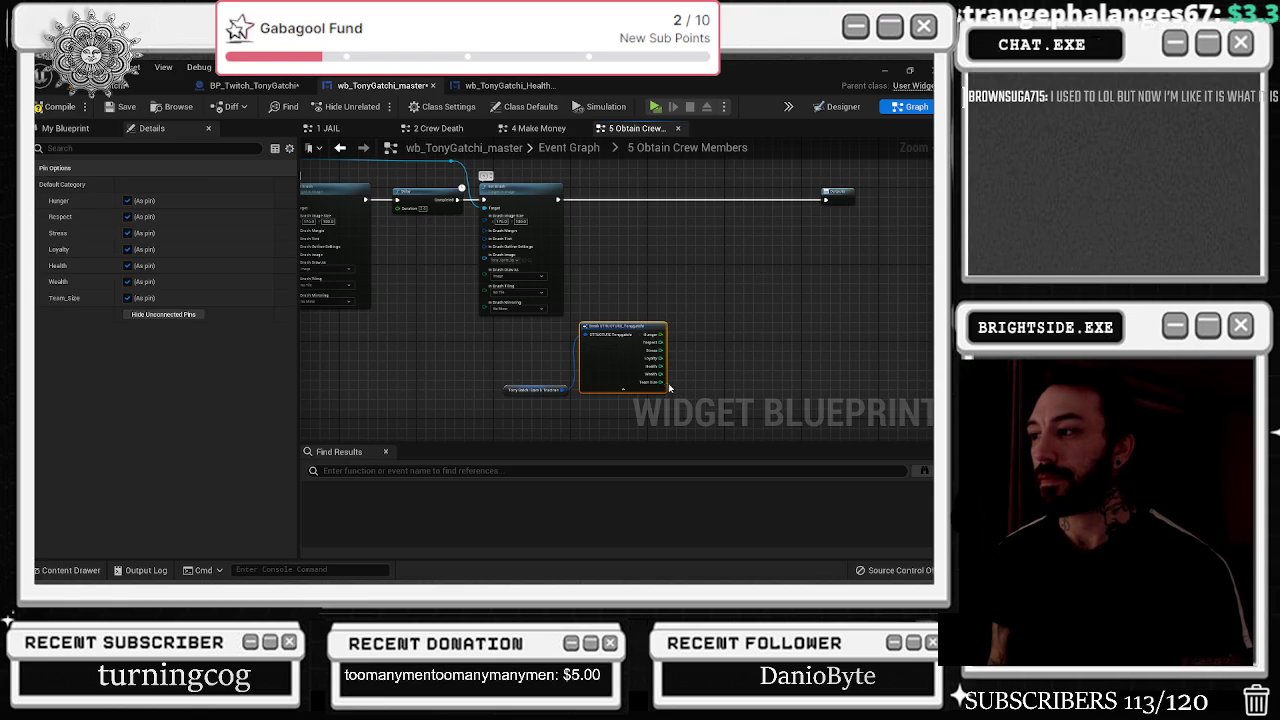
{"action": "mouse_move", "coordinate": [660, 382]}
{"action": "left_mouse_down"}
{"action": "mouse_move", "coordinate": [700, 335]}
{"action": "mouse_move", "coordinate": [690, 326]}
{"action": "left_mouse_up"}
{"action": "type", "text": "+"}
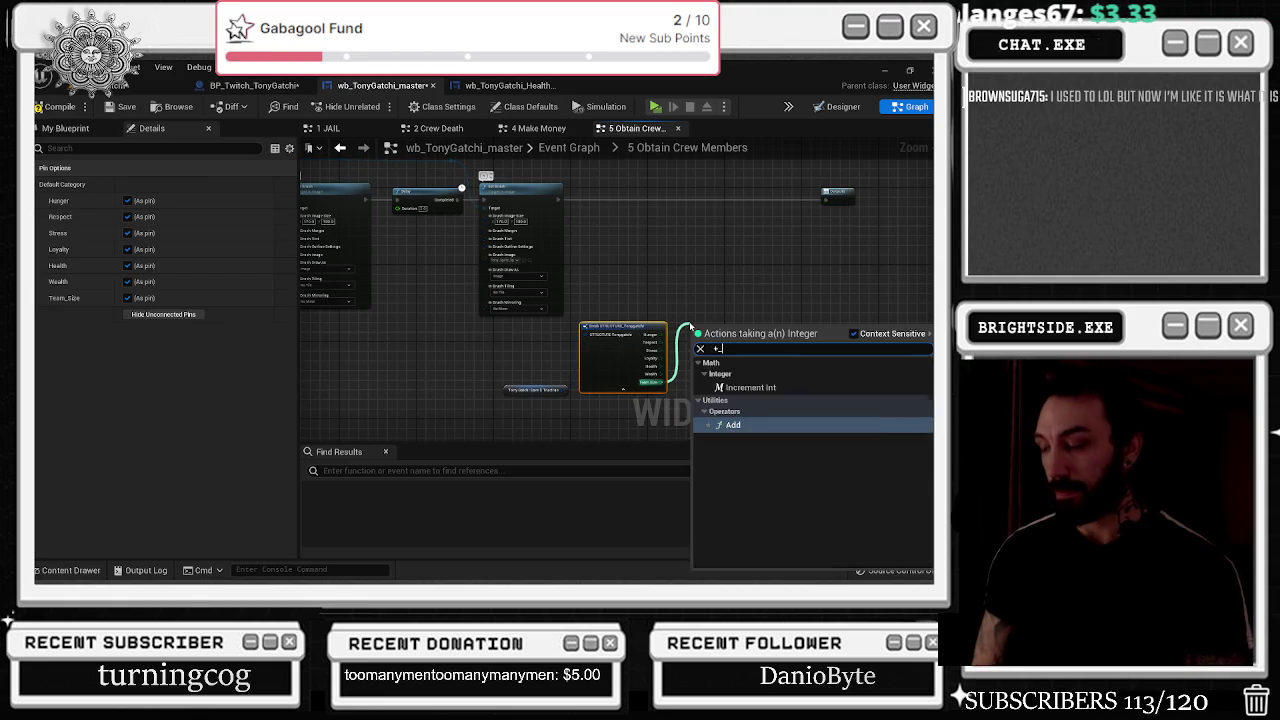
{"action": "key", "text": "Return"}
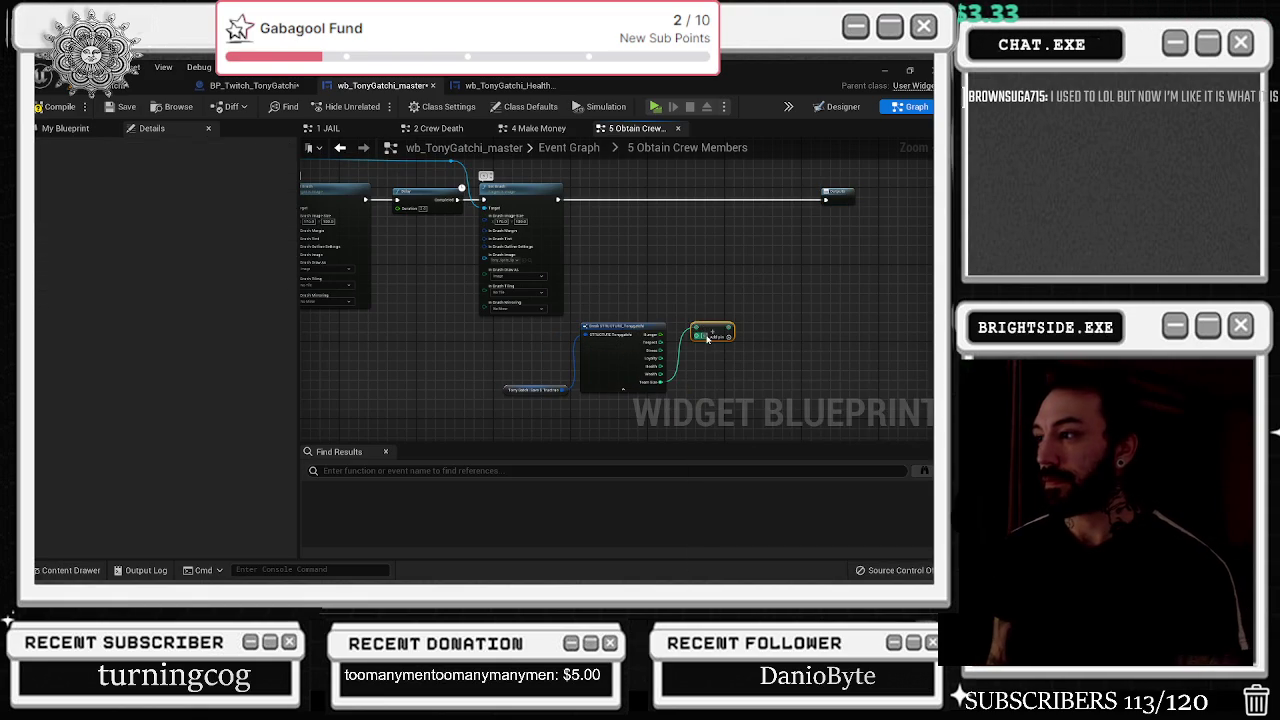
- Create a SET node for the Tony Gatchi save structure from the variable's output
{"action": "left_click", "coordinate": [706, 335], "text": "alt"}
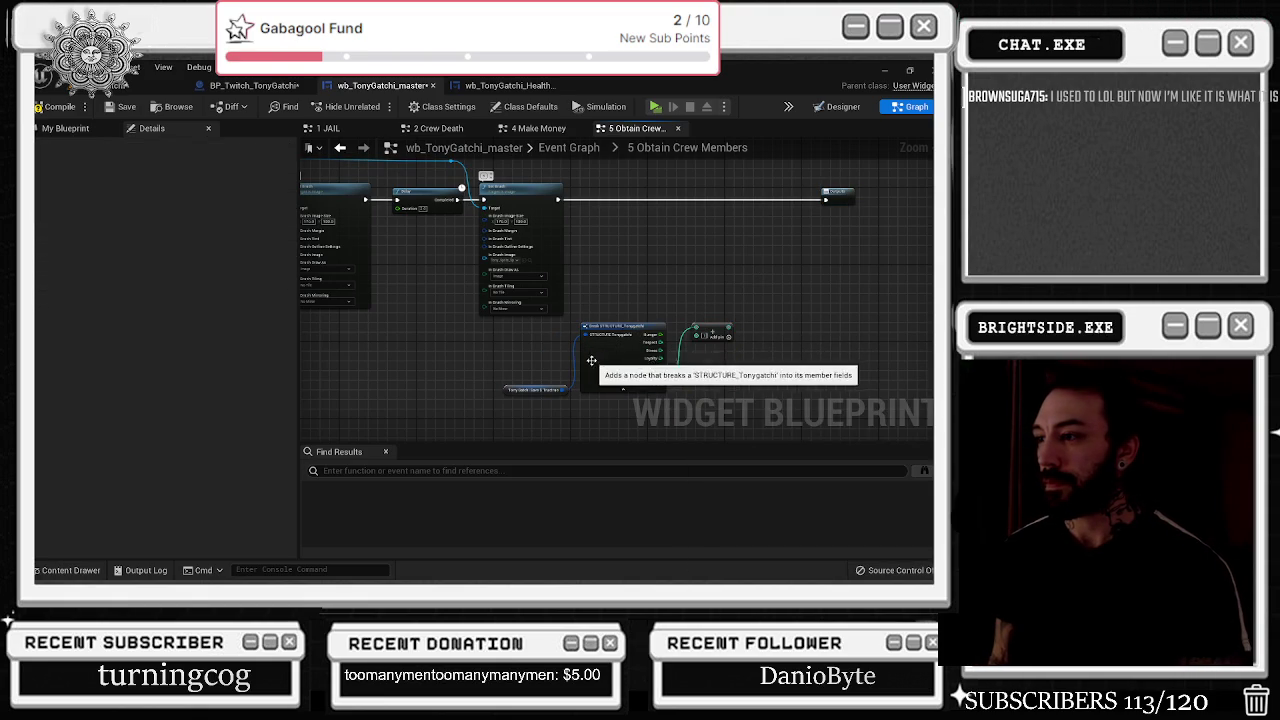
{"action": "left_click_drag", "start_coordinate": [568, 389], "coordinate": [629, 241]}
{"action": "type", "text": "set"}
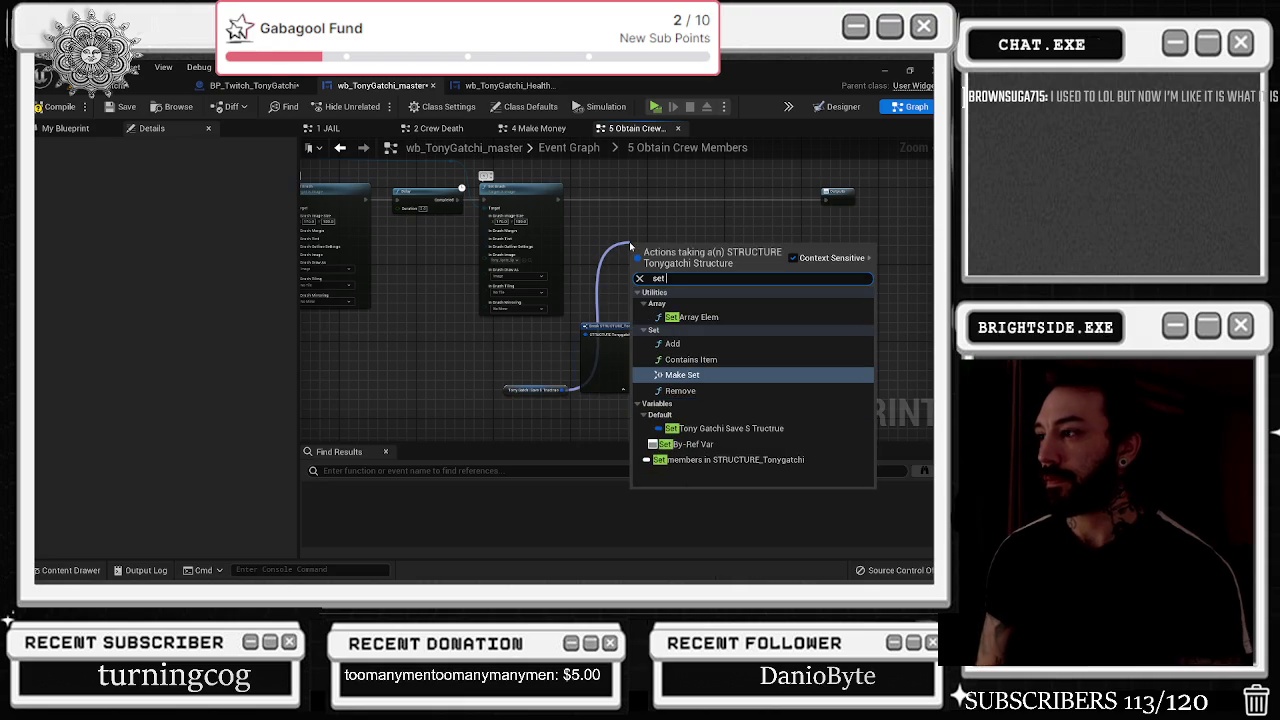
{"action": "key", "text": "Down"}
{"action": "key", "text": "Down"}
{"action": "key", "text": "Down"}
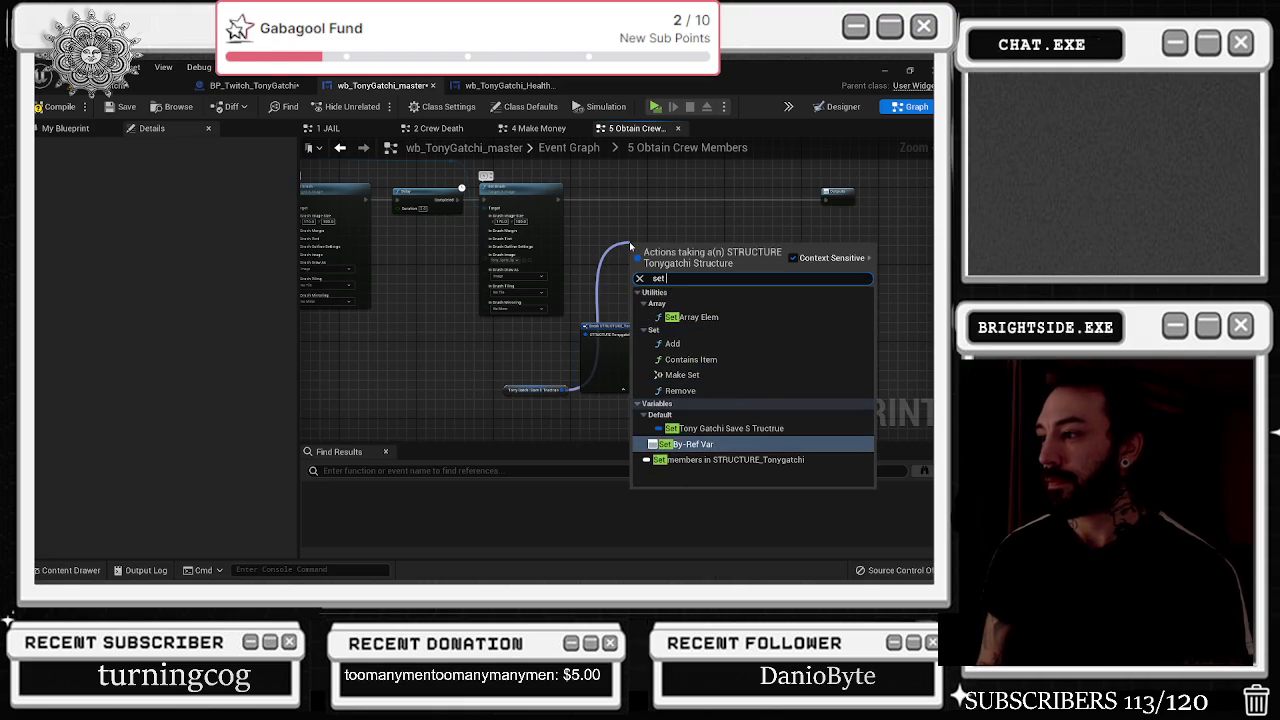
{"action": "key", "text": "Return"}
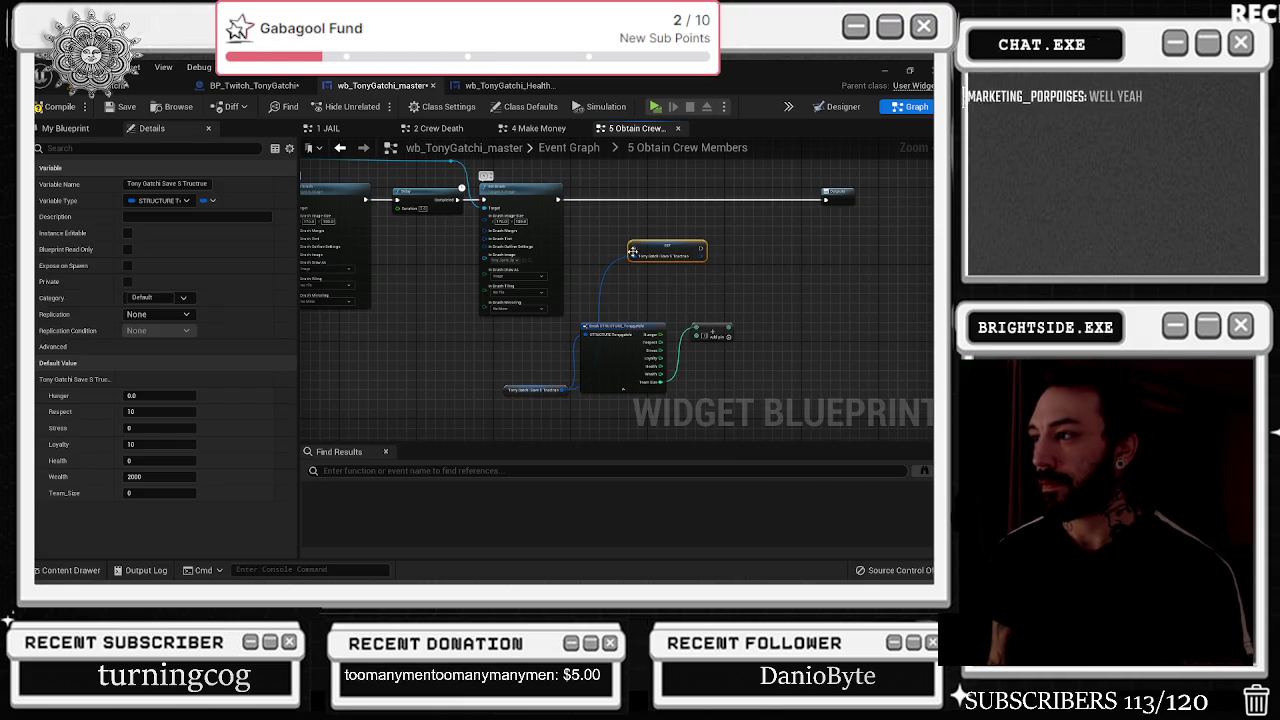
- Split the SET node's struct pin, route the execution wire through it, then switch to the browser
{"action": "right_click", "coordinate": [648, 254]}
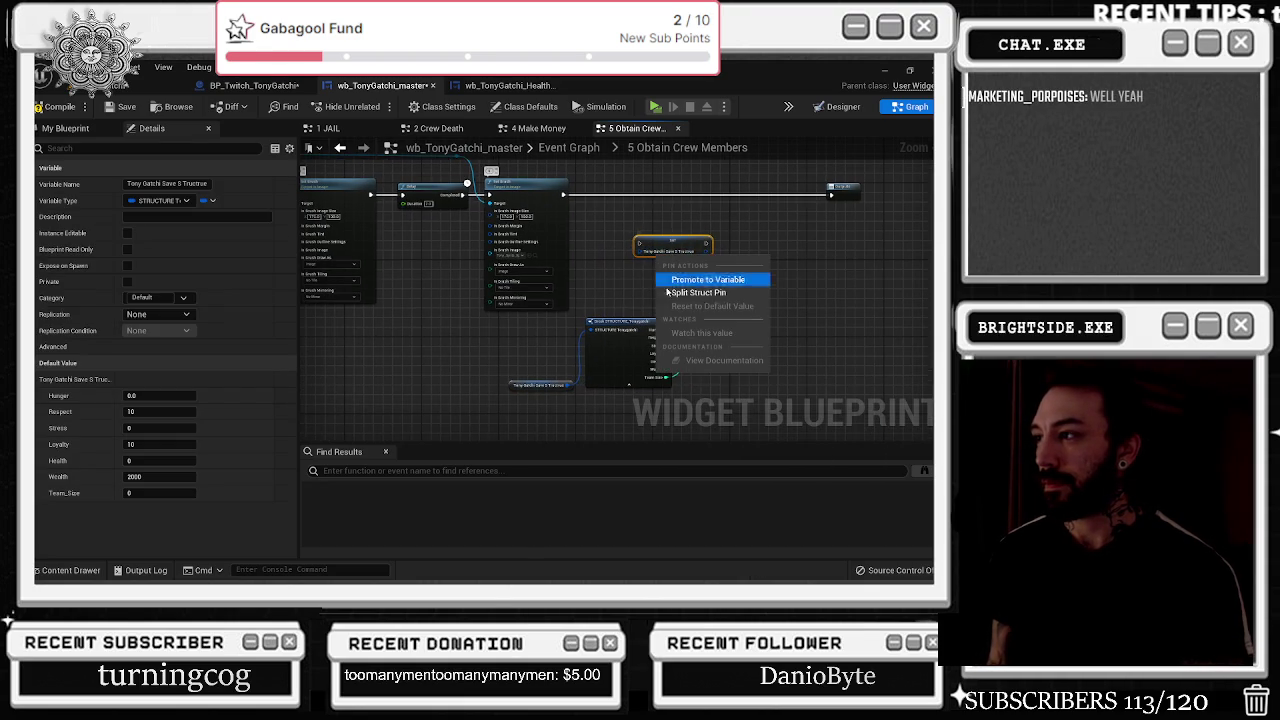
{"action": "left_click", "coordinate": [690, 295]}
{"action": "left_click_drag", "start_coordinate": [670, 248], "coordinate": [666, 199]}
{"action": "left_click_drag", "start_coordinate": [827, 196], "coordinate": [635, 196]}
{"action": "left_click_drag", "start_coordinate": [722, 195], "coordinate": [835, 197]}
{"action": "key", "text": "alt+Tab"}
{"action": "key", "text": "alt+Tab"}
{"action": "key", "text": "alt+Tab"}
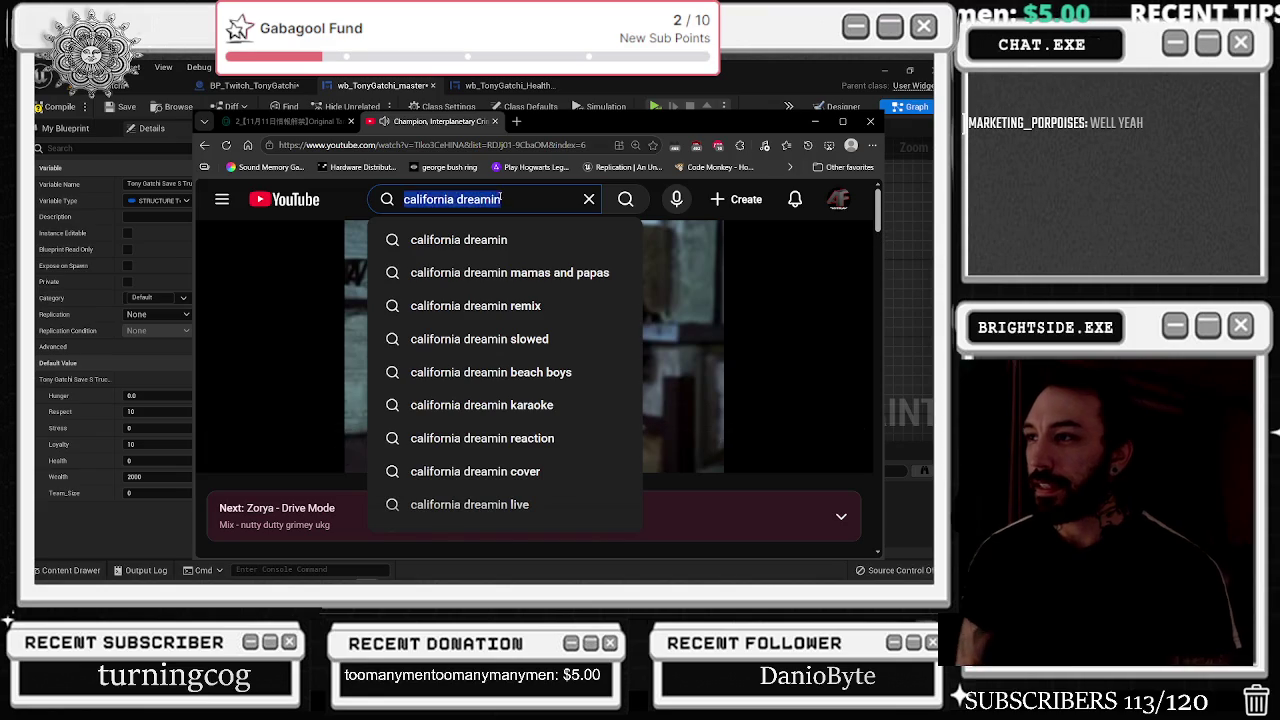
- Search YouTube for 'antiinorsisois playlist', then minimize the browser to return to Unreal
{"action": "key", "text": "ctrl+a"}
{"action": "type", "text": "anti"}
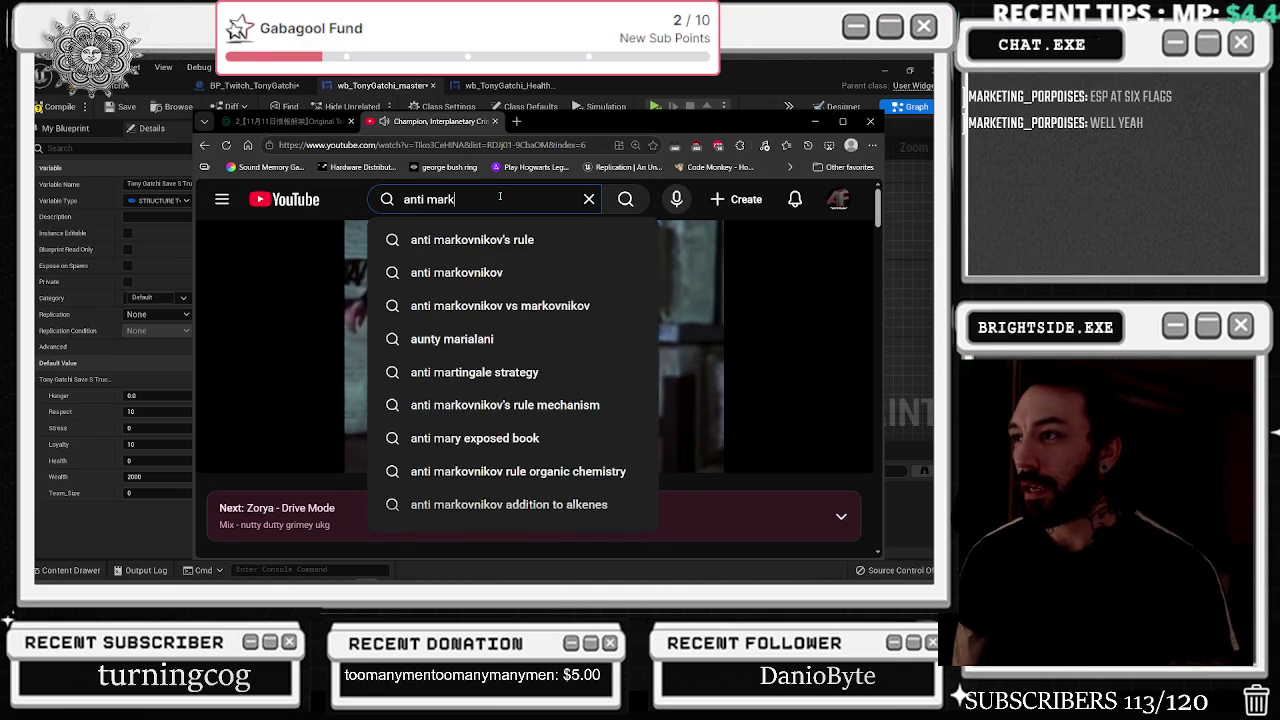
{"action": "type", "text": "in"}
{"action": "type", "text": "or"}
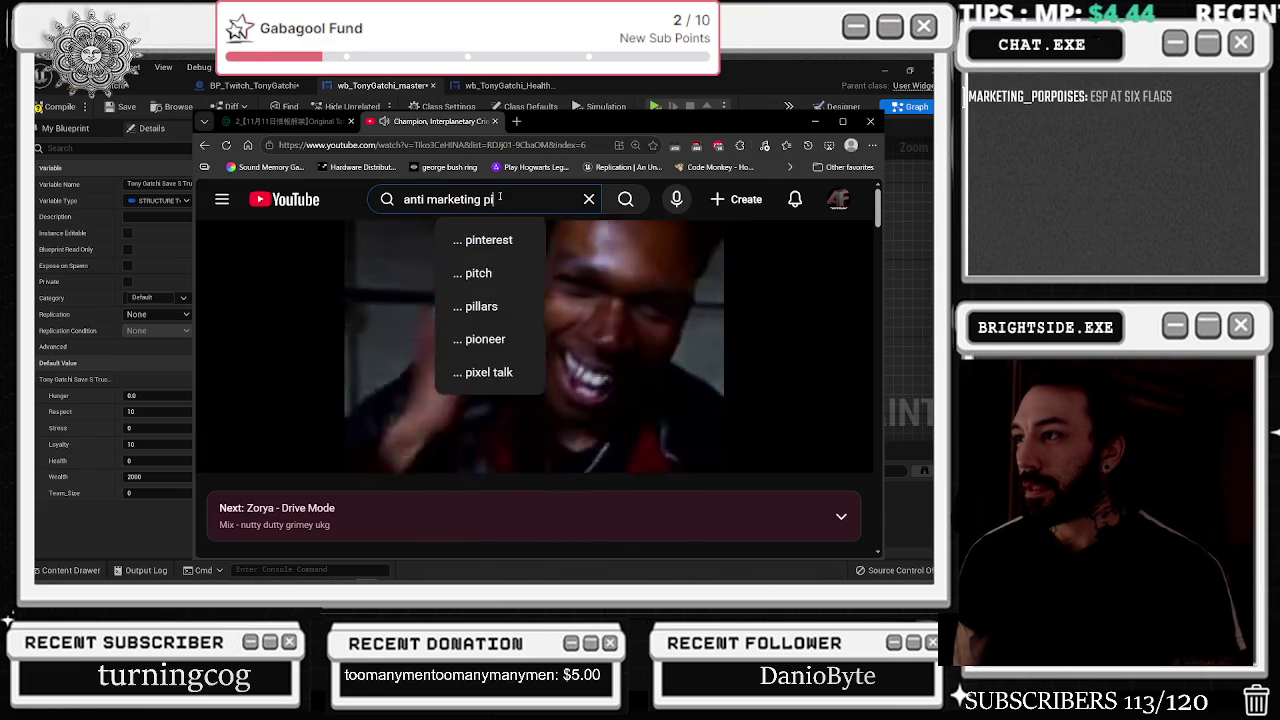
{"action": "type", "text": "sisois"}
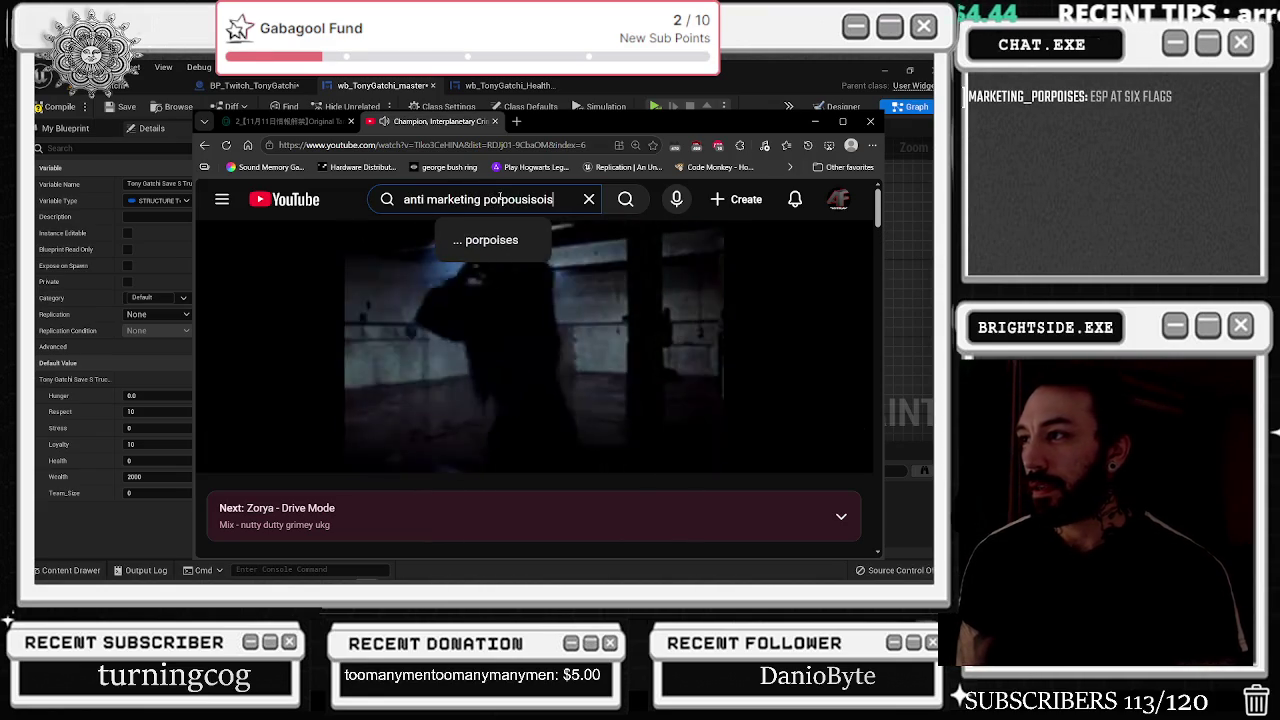
{"action": "type", "text": " playlist"}
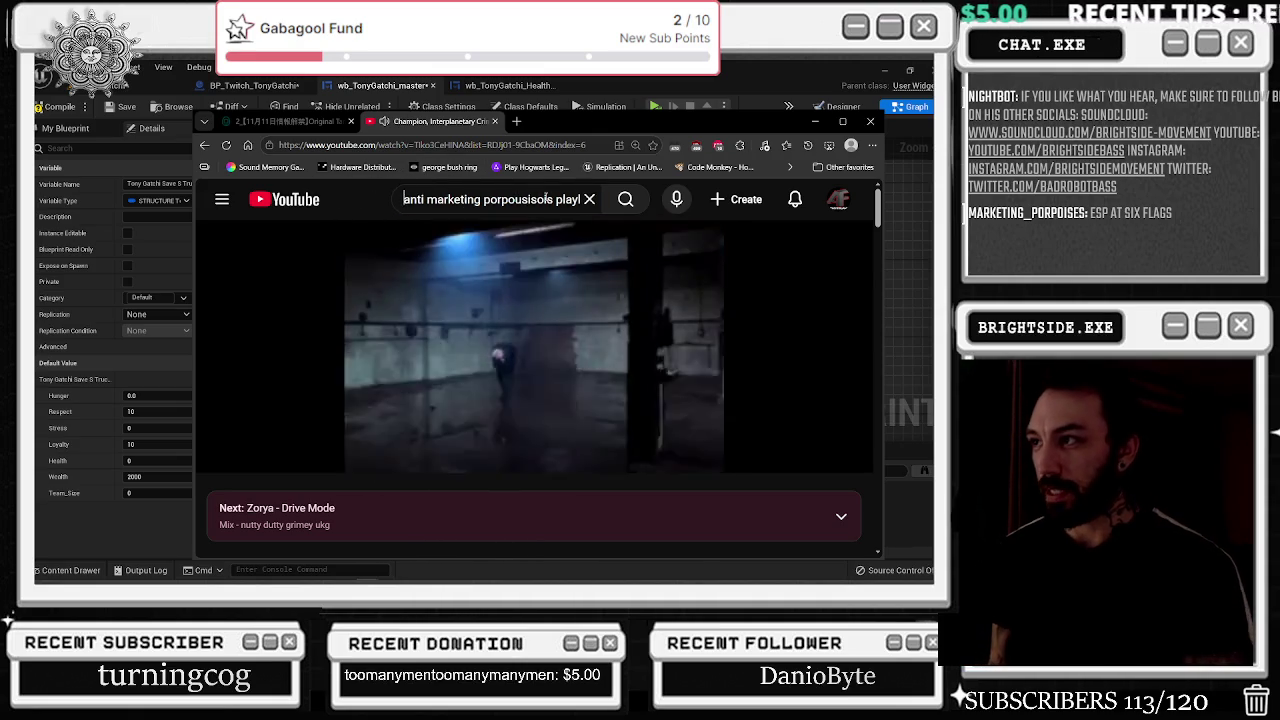
{"action": "scroll", "coordinate": [546, 197], "scroll_direction": "up", "scroll_amount": 1}
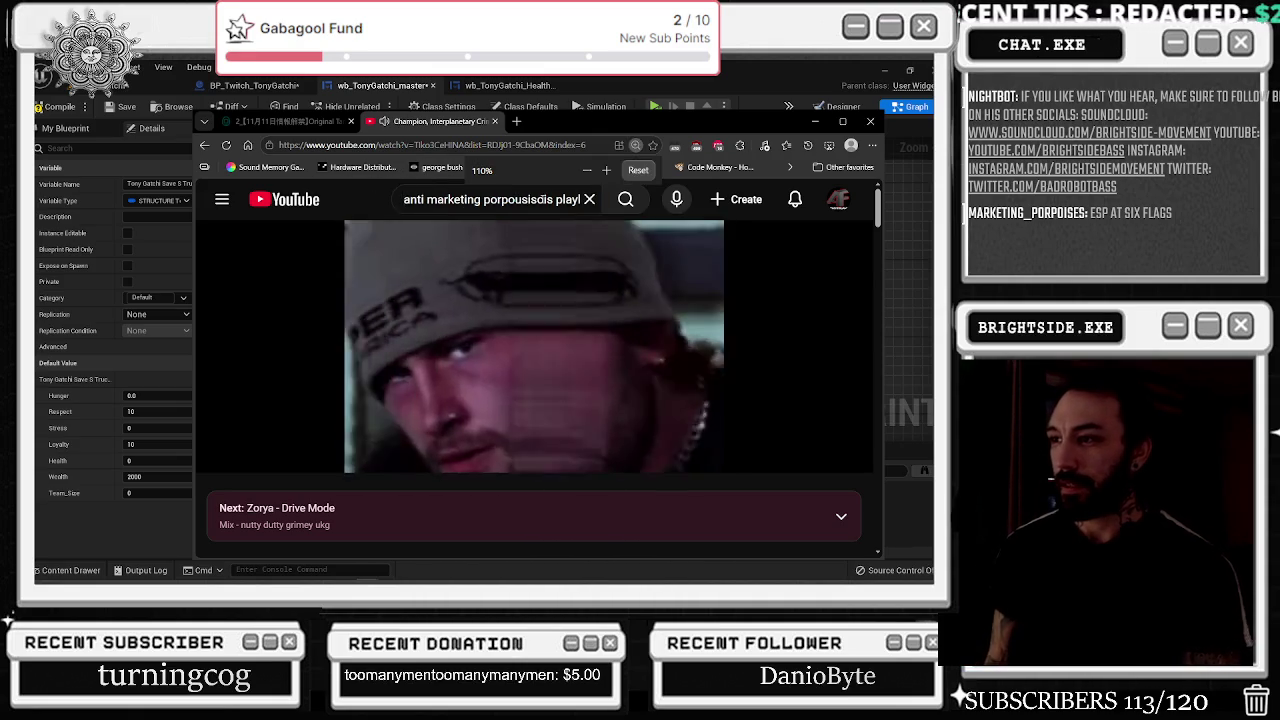
{"action": "scroll", "coordinate": [546, 198], "scroll_direction": "down", "scroll_amount": 1}
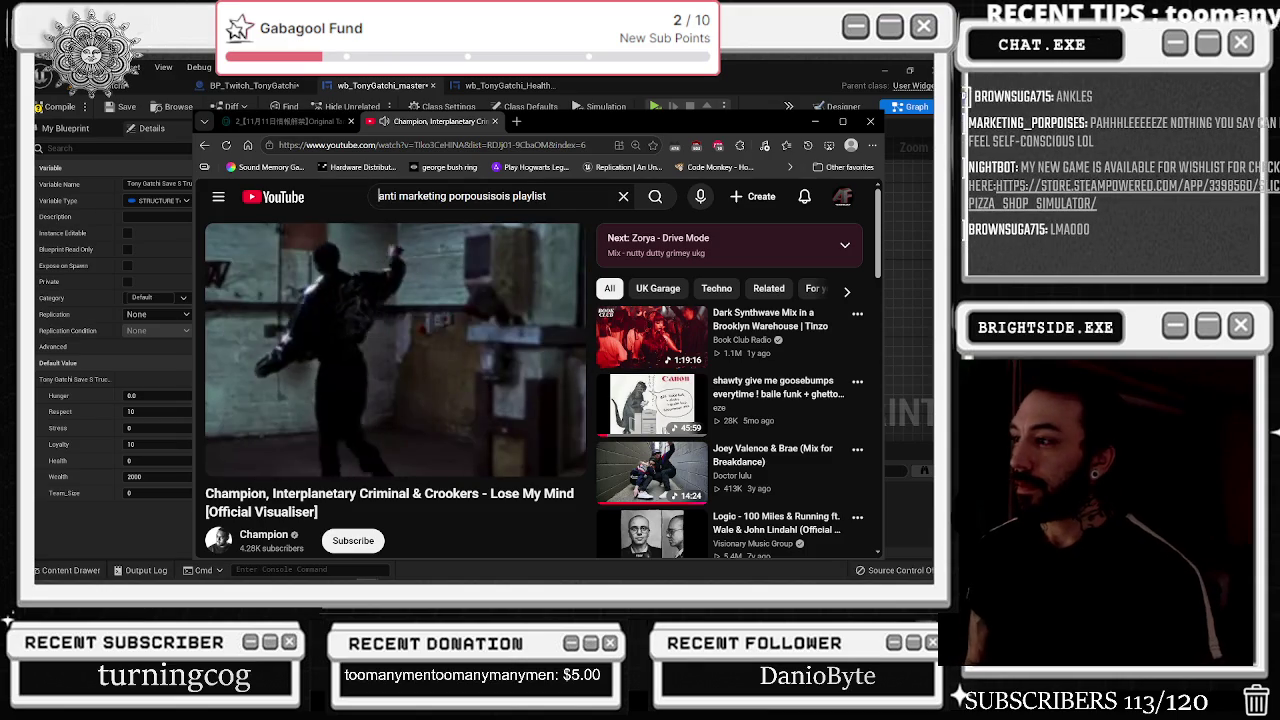
{"action": "left_click", "coordinate": [814, 121]}
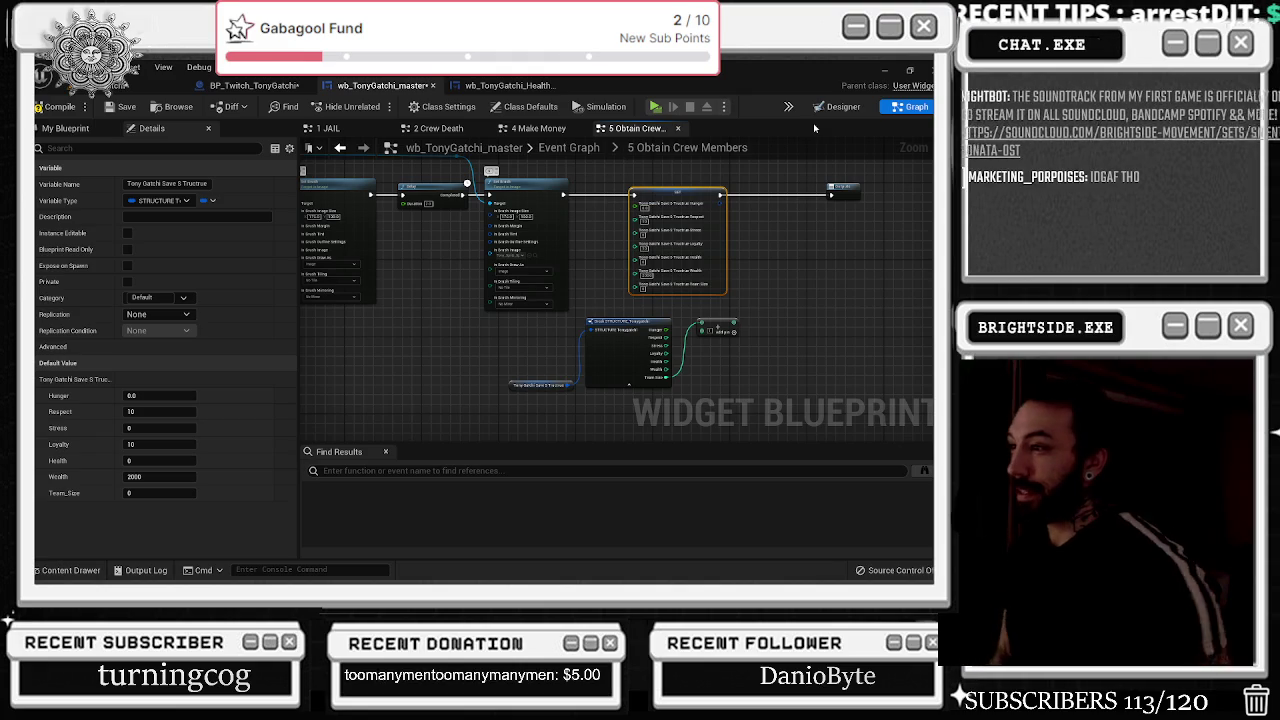
- Move the SET node right, shift the getter, Break and Add nodes left, and center the Add node
{"action": "left_click_drag", "start_coordinate": [676, 193], "coordinate": [763, 193]}
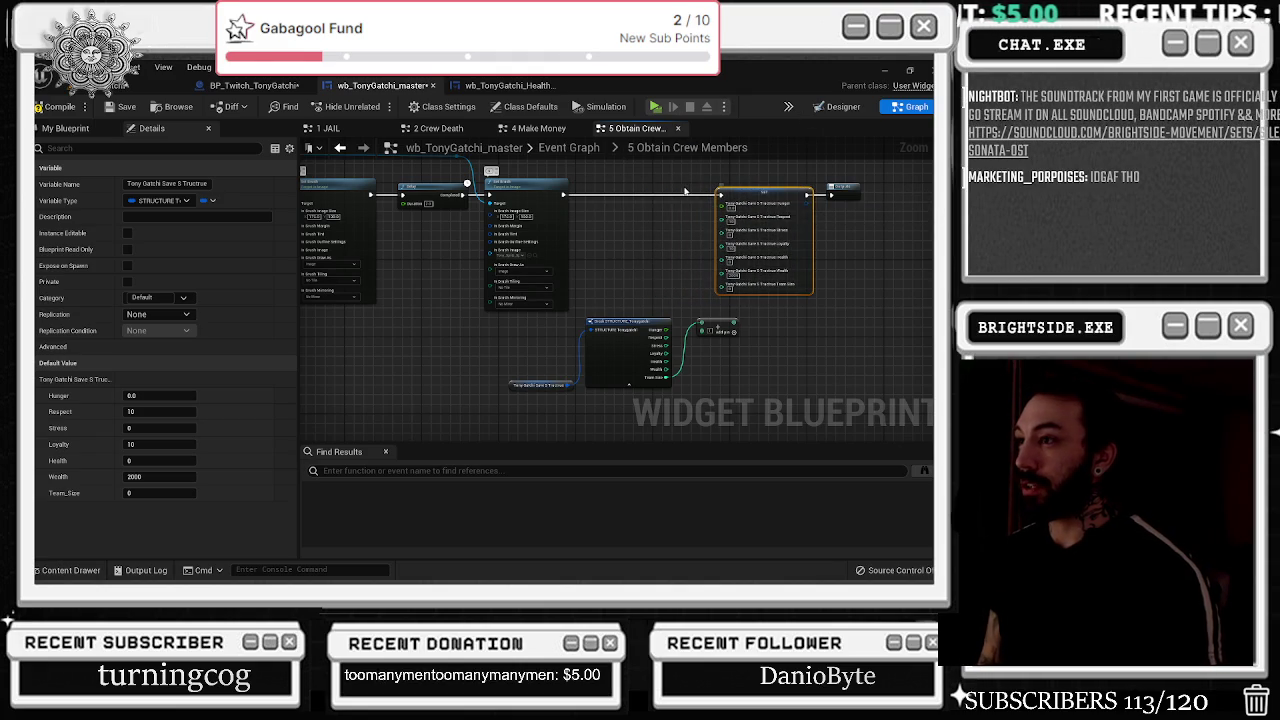
{"action": "mouse_move", "coordinate": [500, 392]}
{"action": "left_mouse_down"}
{"action": "mouse_move", "coordinate": [674, 316]}
{"action": "mouse_move", "coordinate": [764, 316]}
{"action": "mouse_move", "coordinate": [683, 323]}
{"action": "left_mouse_up"}
{"action": "scroll", "coordinate": [683, 323], "scroll_direction": "up", "scroll_amount": 2}
{"action": "left_click", "coordinate": [602, 378]}
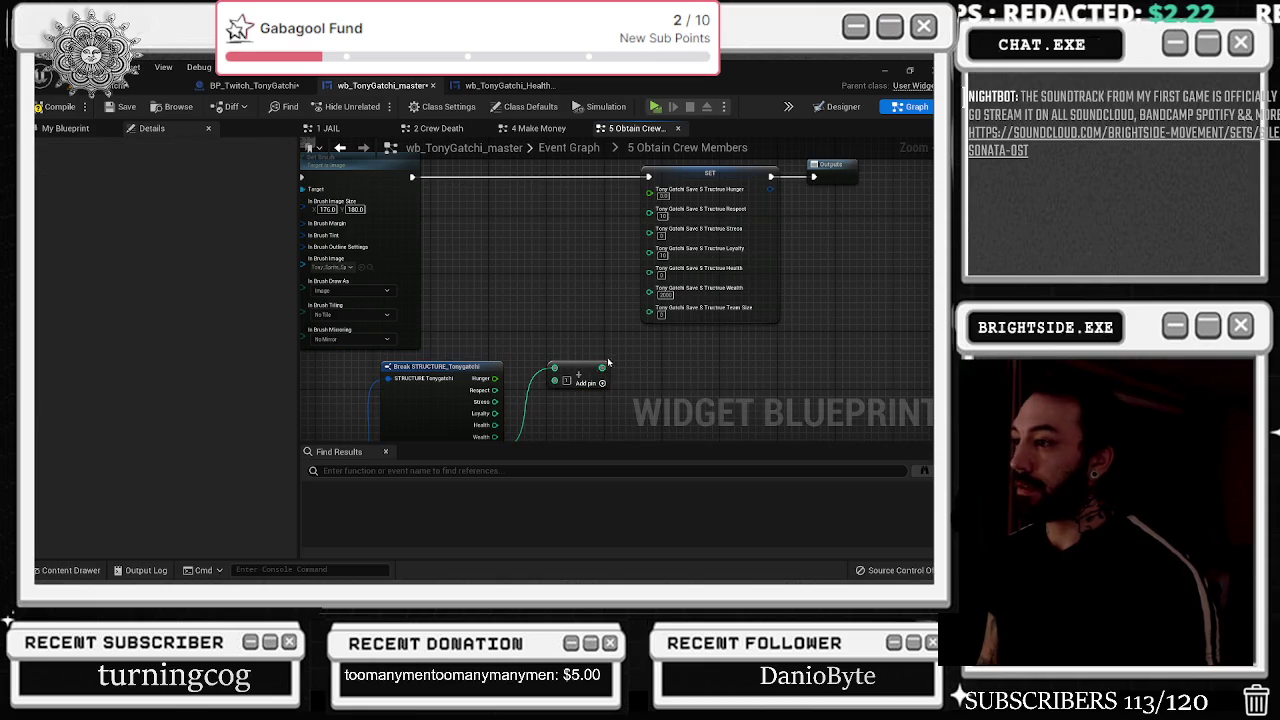
{"action": "mouse_move", "coordinate": [602, 378]}
{"action": "left_mouse_down"}
{"action": "mouse_move", "coordinate": [656, 205]}
{"action": "mouse_move", "coordinate": [608, 263]}
{"action": "mouse_move", "coordinate": [565, 259]}
{"action": "left_mouse_up"}
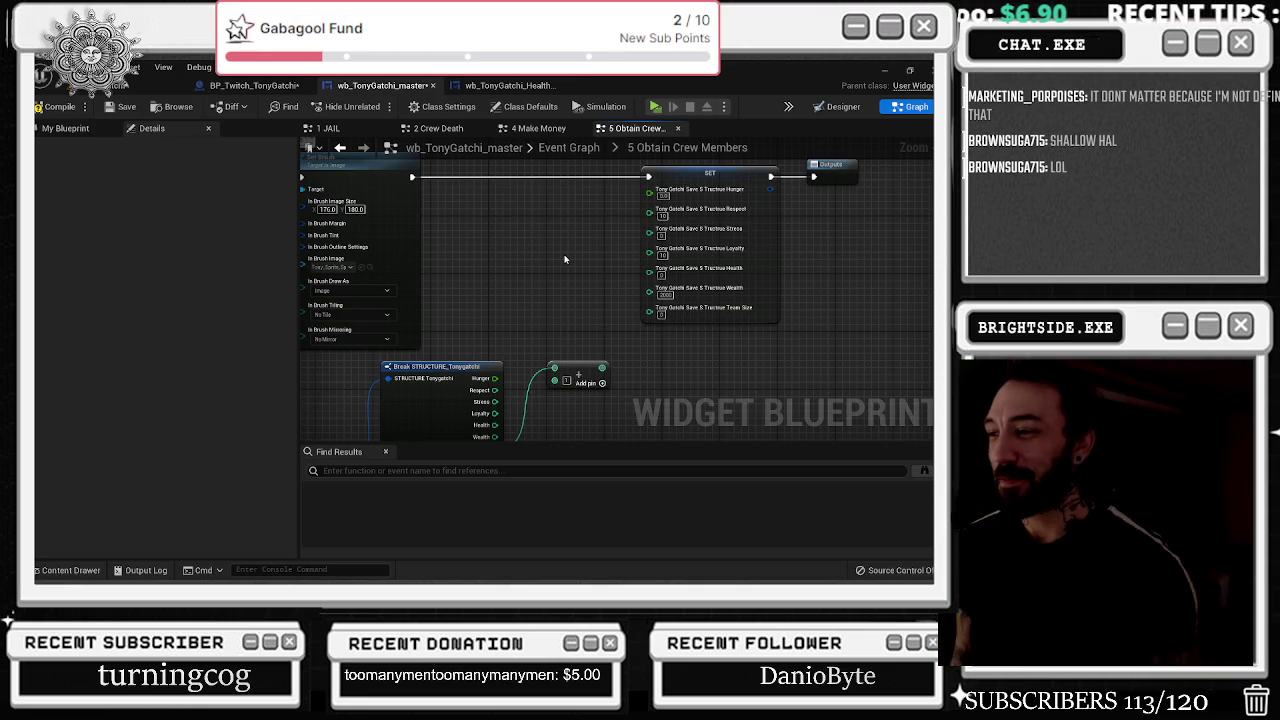
{"action": "left_click_drag", "start_coordinate": [564, 259], "coordinate": [500, 202]}
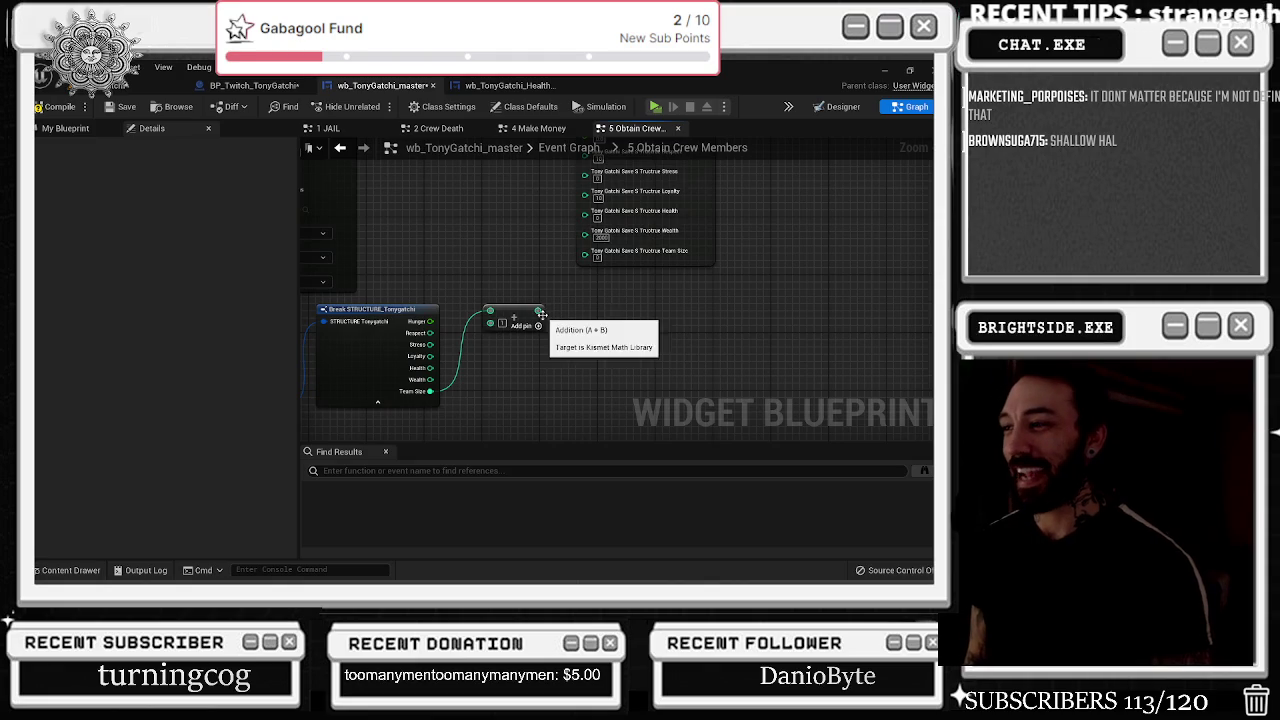
- Wire Break's Wealth, Health, Hunger and Respect into the SET node, then drag out Loyalty
{"action": "mouse_move", "coordinate": [547, 318]}
{"action": "left_mouse_down"}
{"action": "mouse_move", "coordinate": [557, 273]}
{"action": "mouse_move", "coordinate": [556, 335]}
{"action": "mouse_move", "coordinate": [584, 296]}
{"action": "mouse_move", "coordinate": [544, 321]}
{"action": "mouse_move", "coordinate": [548, 395]}
{"action": "left_mouse_up"}
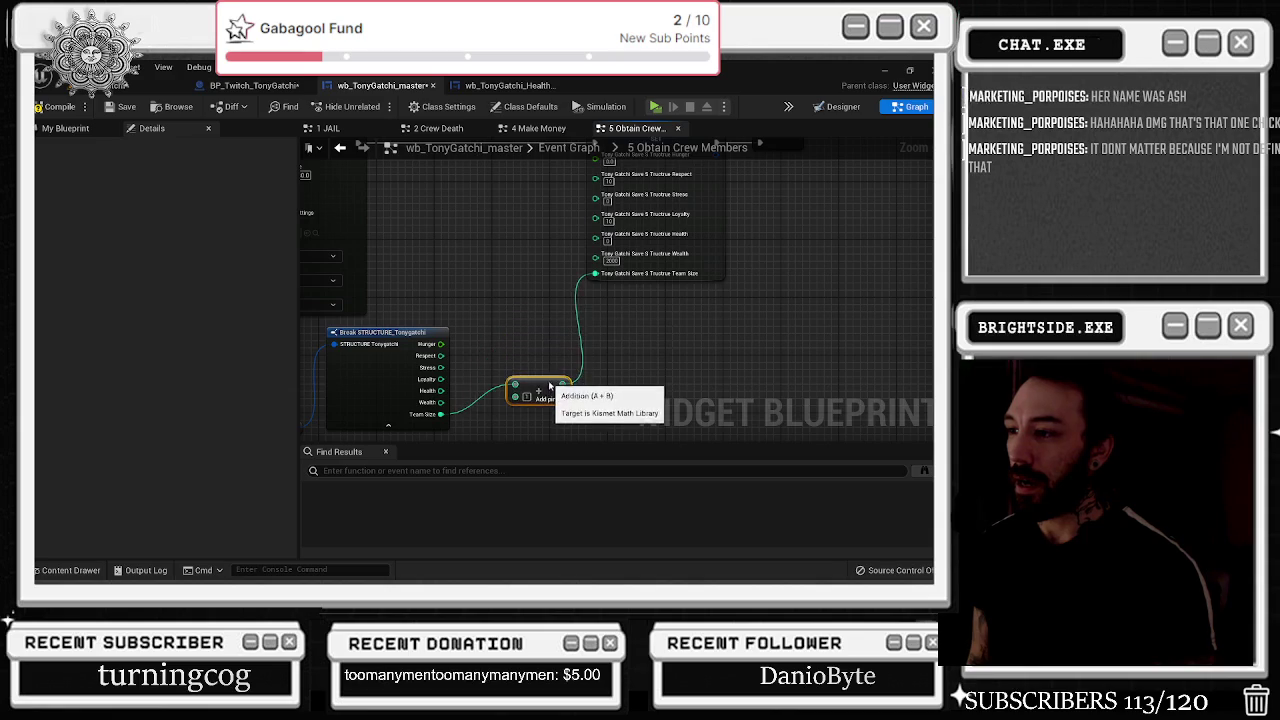
{"action": "left_click_drag", "start_coordinate": [441, 402], "coordinate": [595, 255]}
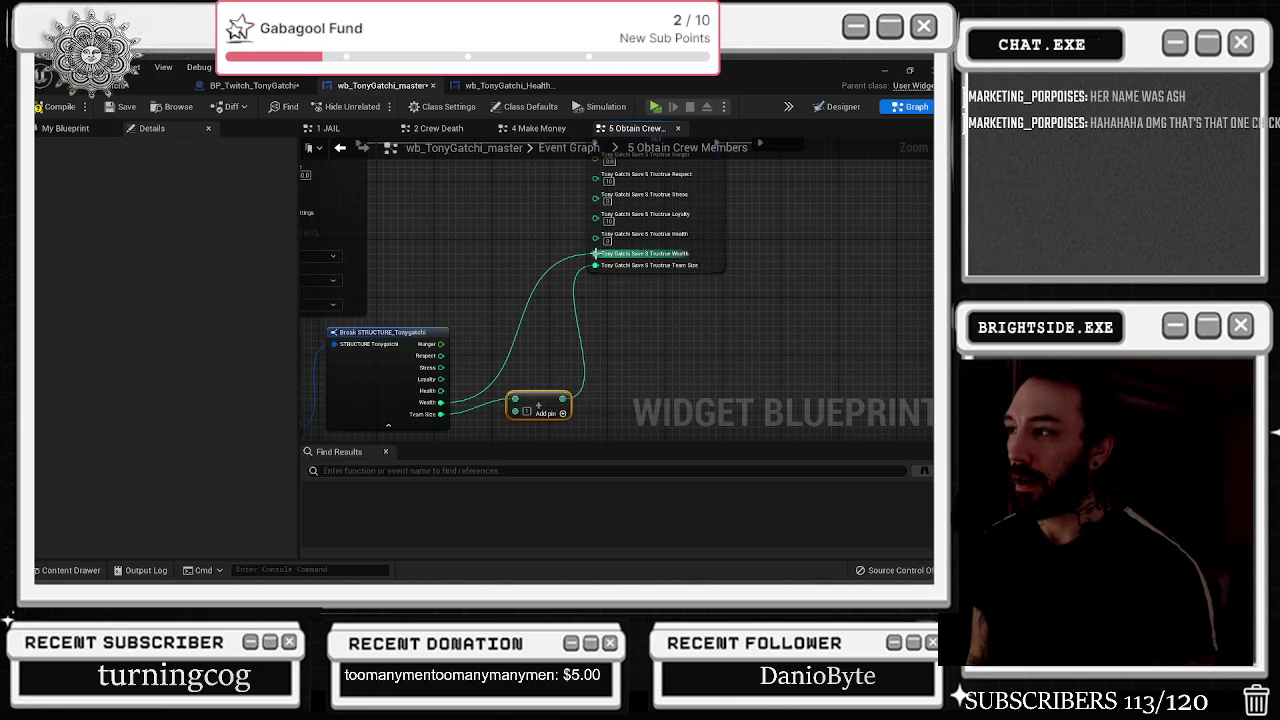
{"action": "mouse_move", "coordinate": [441, 390]}
{"action": "left_mouse_down"}
{"action": "mouse_move", "coordinate": [482, 390]}
{"action": "mouse_move", "coordinate": [598, 236]}
{"action": "left_mouse_up"}
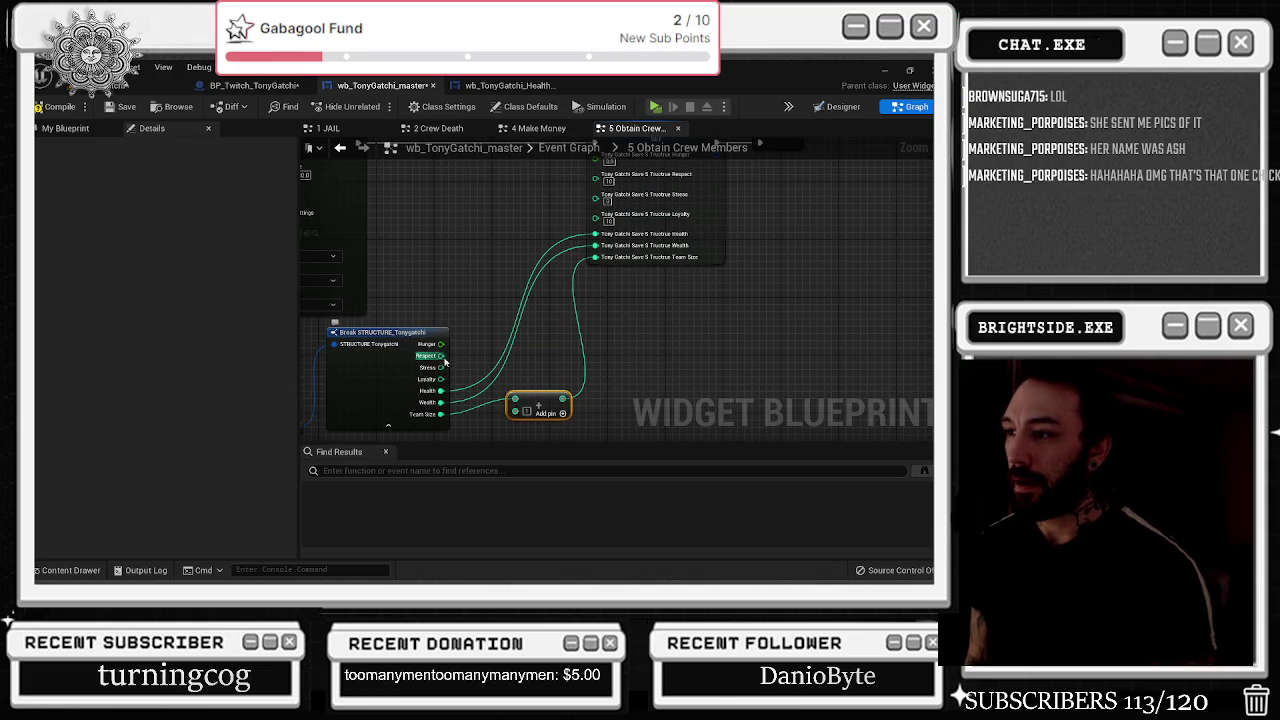
{"action": "mouse_move", "coordinate": [477, 314]}
{"action": "left_mouse_down"}
{"action": "mouse_move", "coordinate": [449, 364]}
{"action": "mouse_move", "coordinate": [515, 425]}
{"action": "mouse_move", "coordinate": [570, 206]}
{"action": "mouse_move", "coordinate": [585, 216]}
{"action": "mouse_move", "coordinate": [572, 208]}
{"action": "left_mouse_up"}
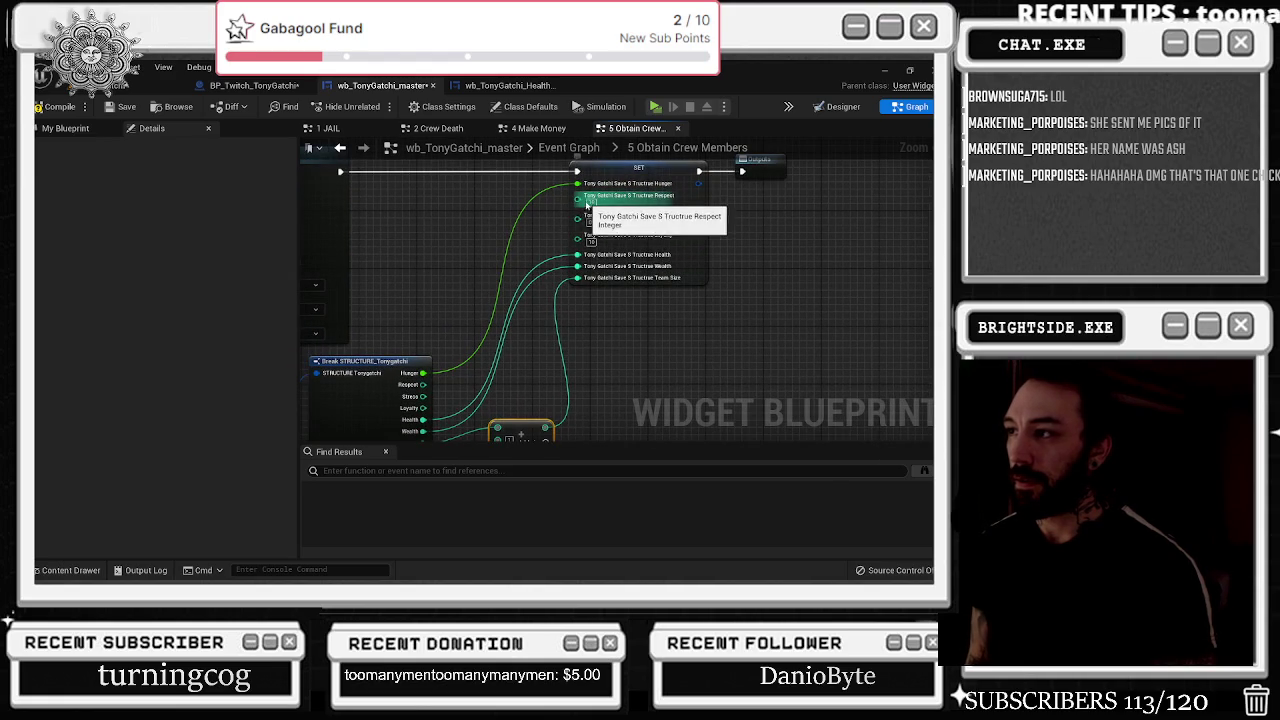
{"action": "mouse_move", "coordinate": [423, 384]}
{"action": "left_mouse_down"}
{"action": "mouse_move", "coordinate": [577, 195]}
{"action": "mouse_move", "coordinate": [435, 393]}
{"action": "mouse_move", "coordinate": [482, 383]}
{"action": "mouse_move", "coordinate": [577, 207]}
{"action": "left_mouse_up"}
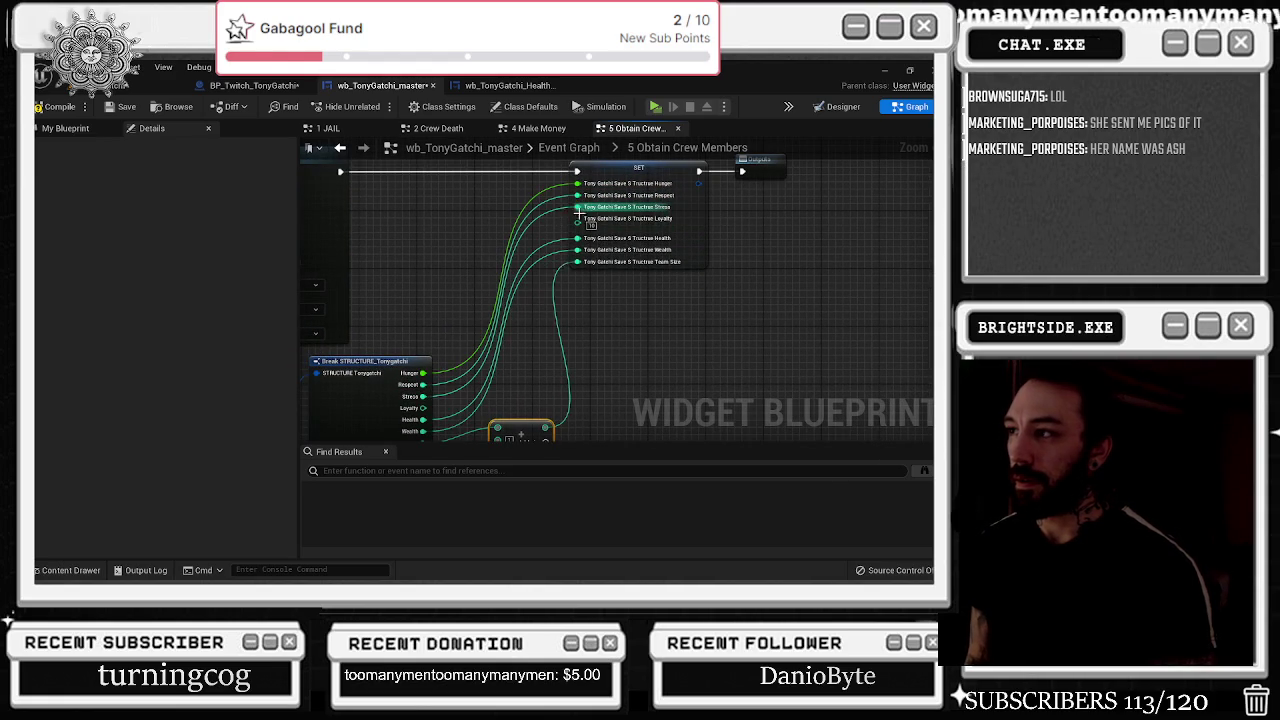
{"action": "mouse_move", "coordinate": [423, 408]}
{"action": "left_mouse_down"}
{"action": "mouse_move", "coordinate": [470, 410]}
{"action": "mouse_move", "coordinate": [520, 330]}
{"action": "left_mouse_up"}
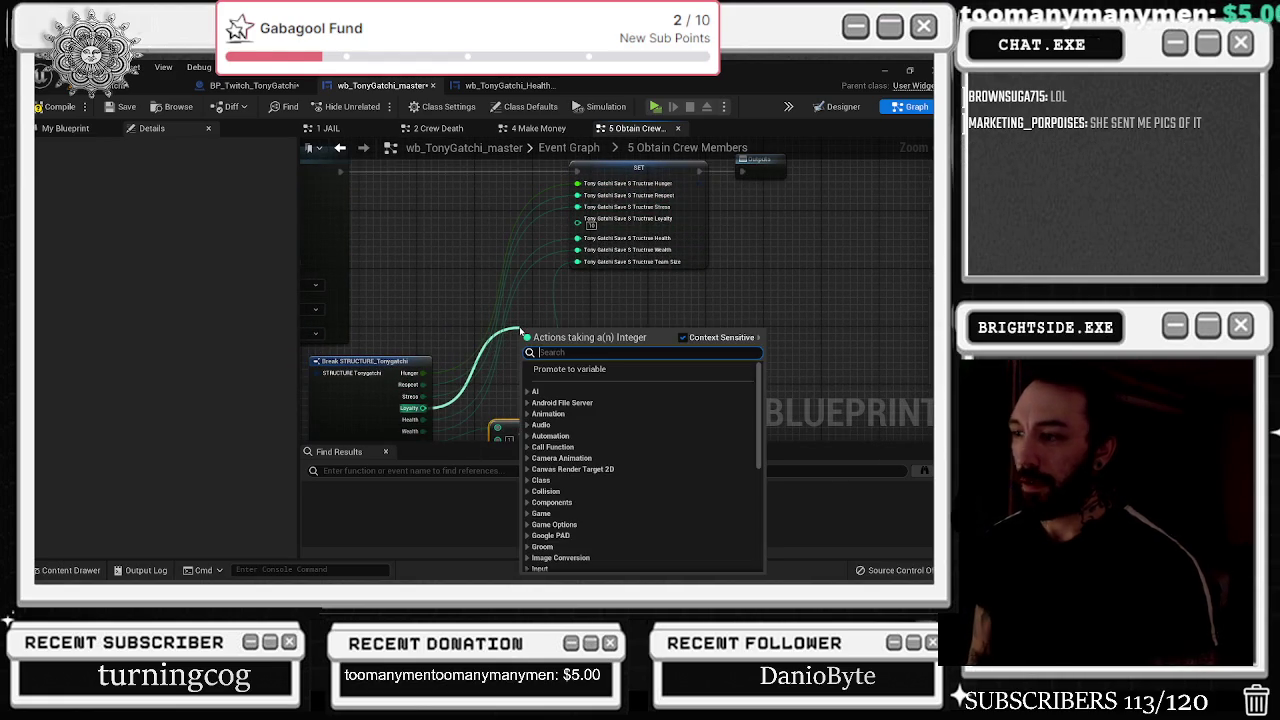
- Place an Add node fed by Loyalty and drag out its output
{"action": "type", "text": "+"}
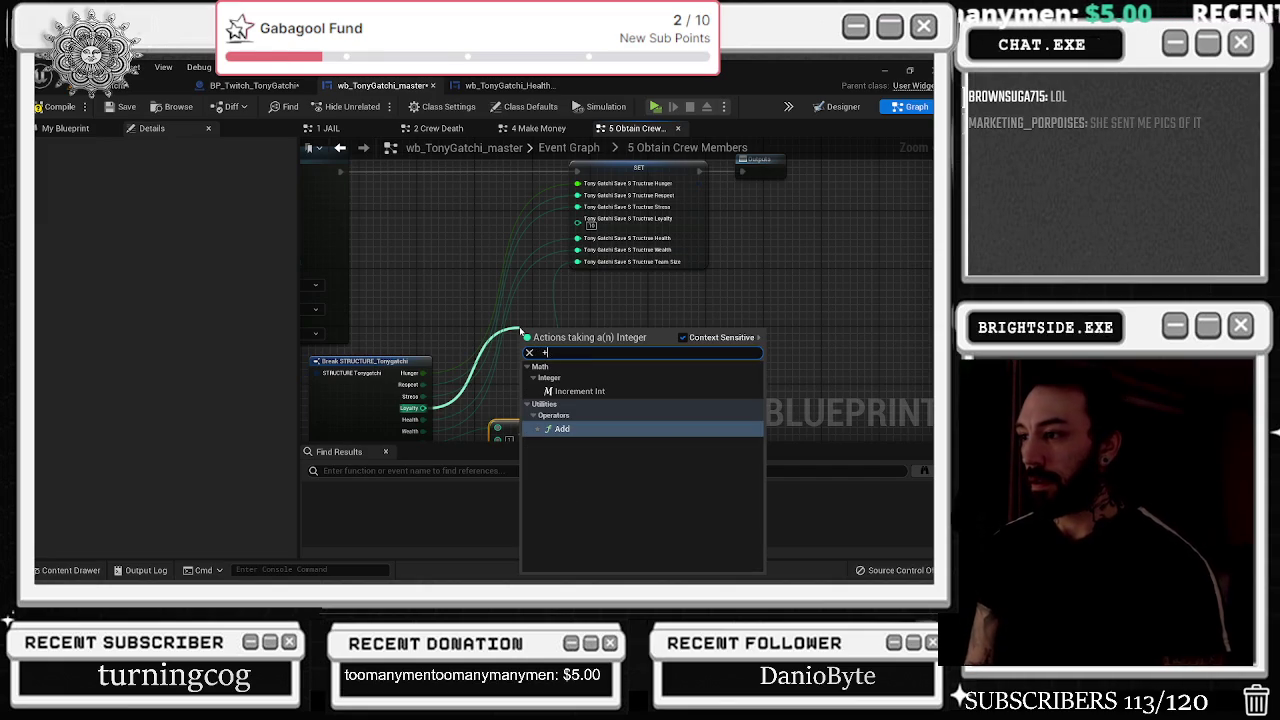
{"action": "key", "text": "Return"}
{"action": "mouse_move", "coordinate": [578, 333]}
{"action": "left_mouse_down"}
{"action": "mouse_move", "coordinate": [543, 376]}
{"action": "mouse_move", "coordinate": [561, 361]}
{"action": "left_mouse_up"}
{"action": "type", "text": "cl"}
- Add a Clamp (Integer) node, make room for SET, and wire the clamped result into Loyalty
{"action": "key", "text": "BackSpace"}
{"action": "key", "text": "BackSpace"}
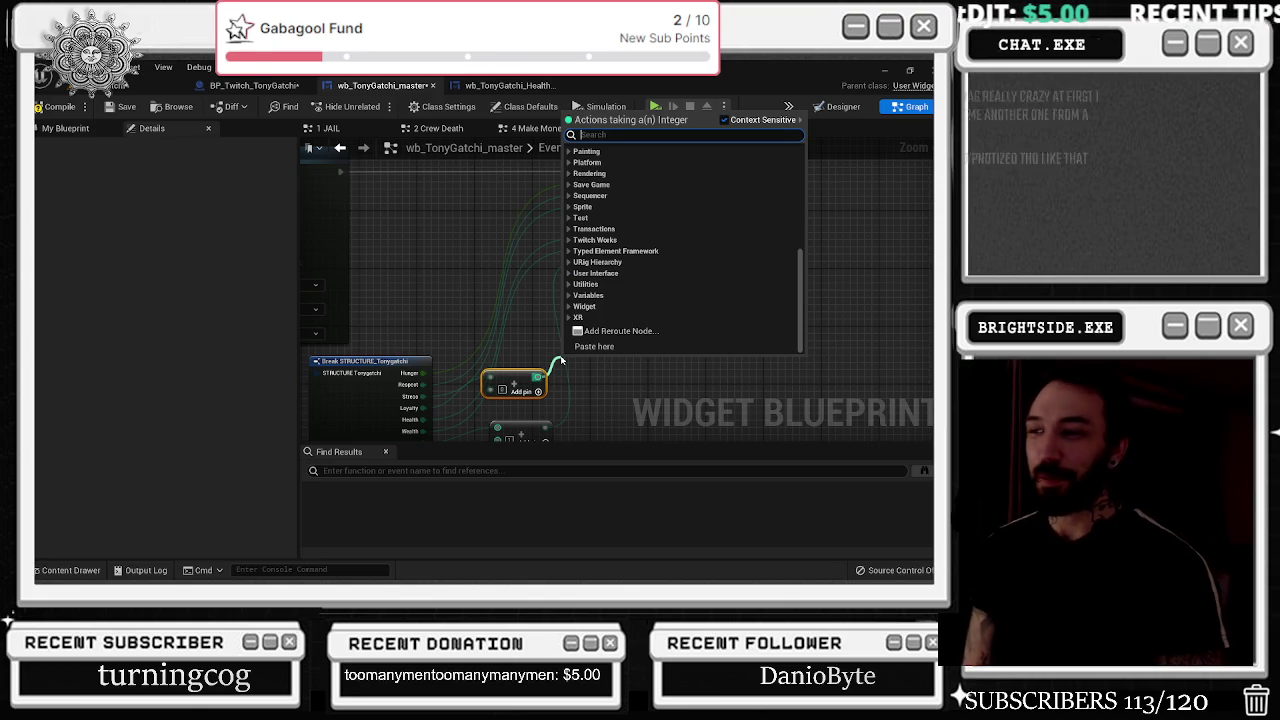
{"action": "type", "text": "c"}
{"action": "key", "text": "BackSpace"}
{"action": "type", "text": "c"}
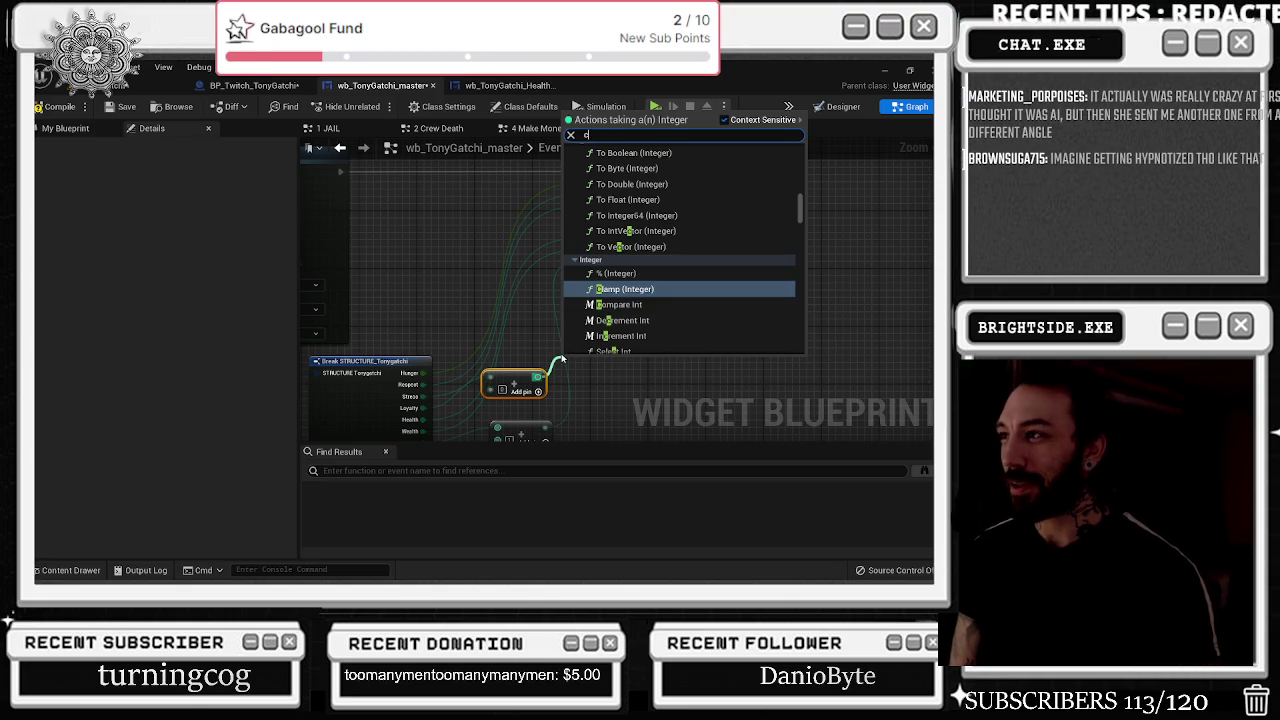
{"action": "key", "text": "BackSpace"}
{"action": "type", "text": "+"}
{"action": "key", "text": "Return"}
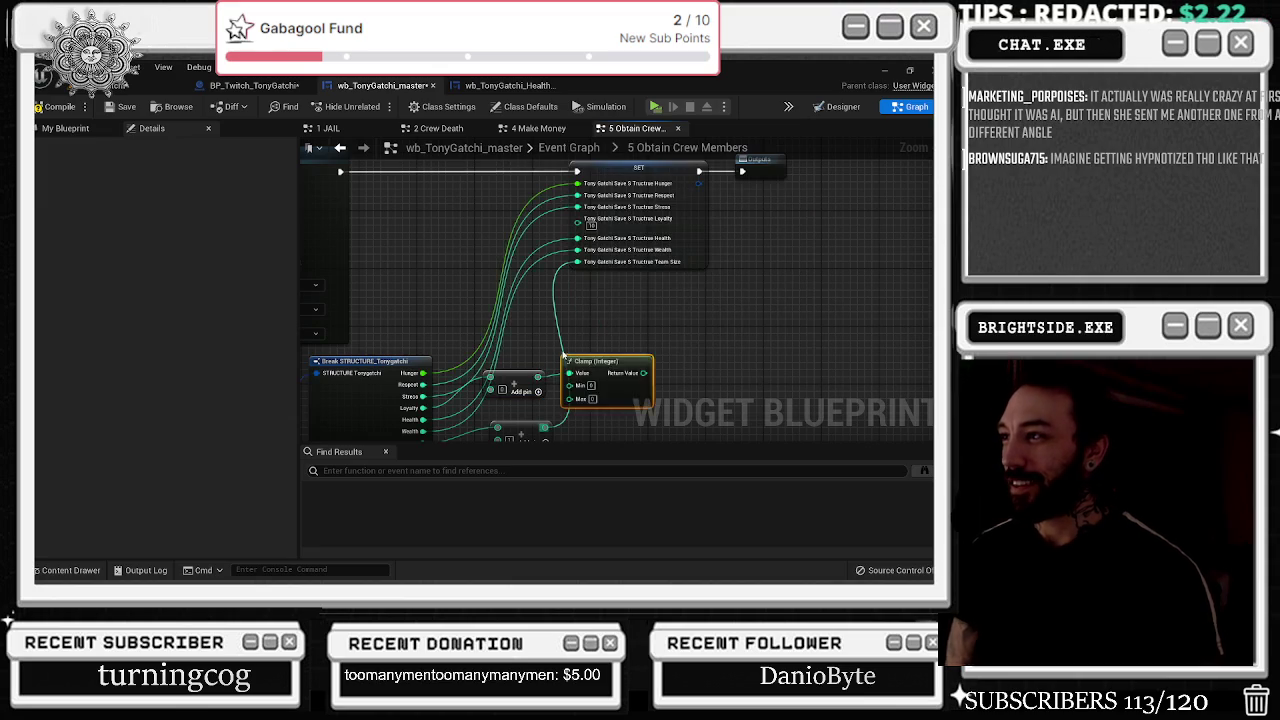
{"action": "left_click_drag", "start_coordinate": [680, 157], "coordinate": [786, 182]}
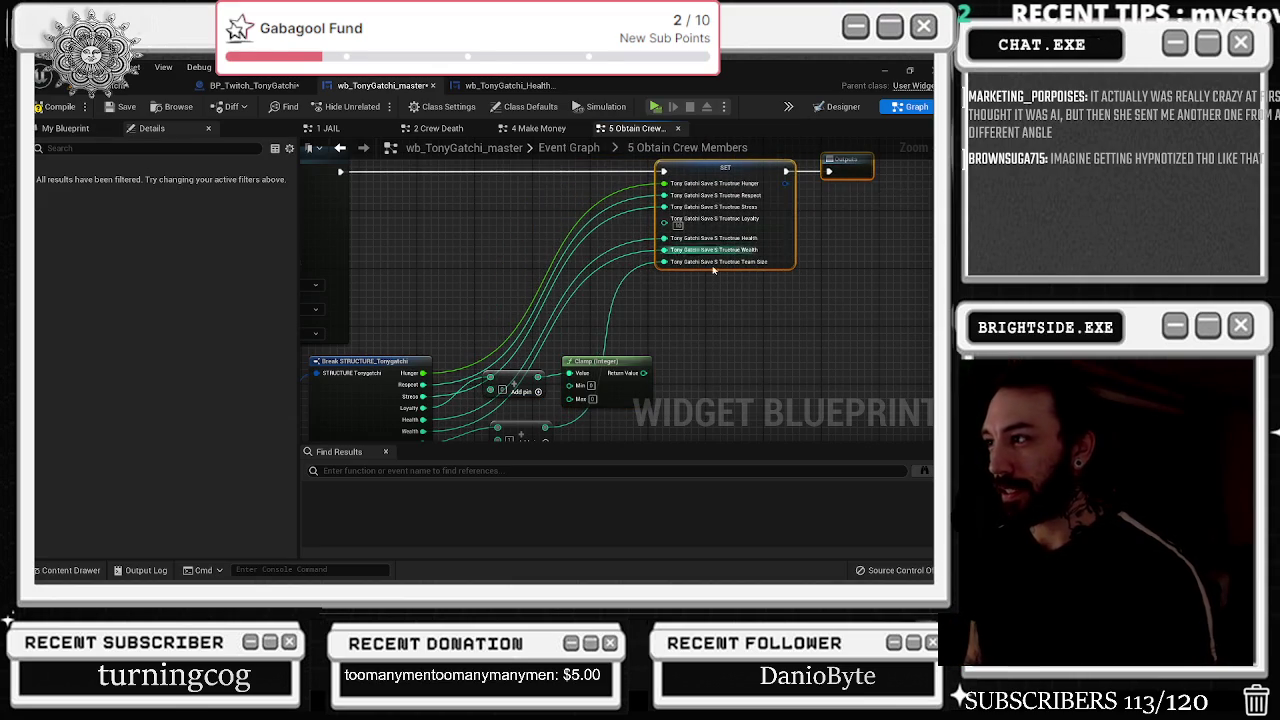
{"action": "mouse_move", "coordinate": [644, 373]}
{"action": "left_mouse_down"}
{"action": "mouse_move", "coordinate": [652, 268]}
{"action": "mouse_move", "coordinate": [669, 236]}
{"action": "left_mouse_up"}
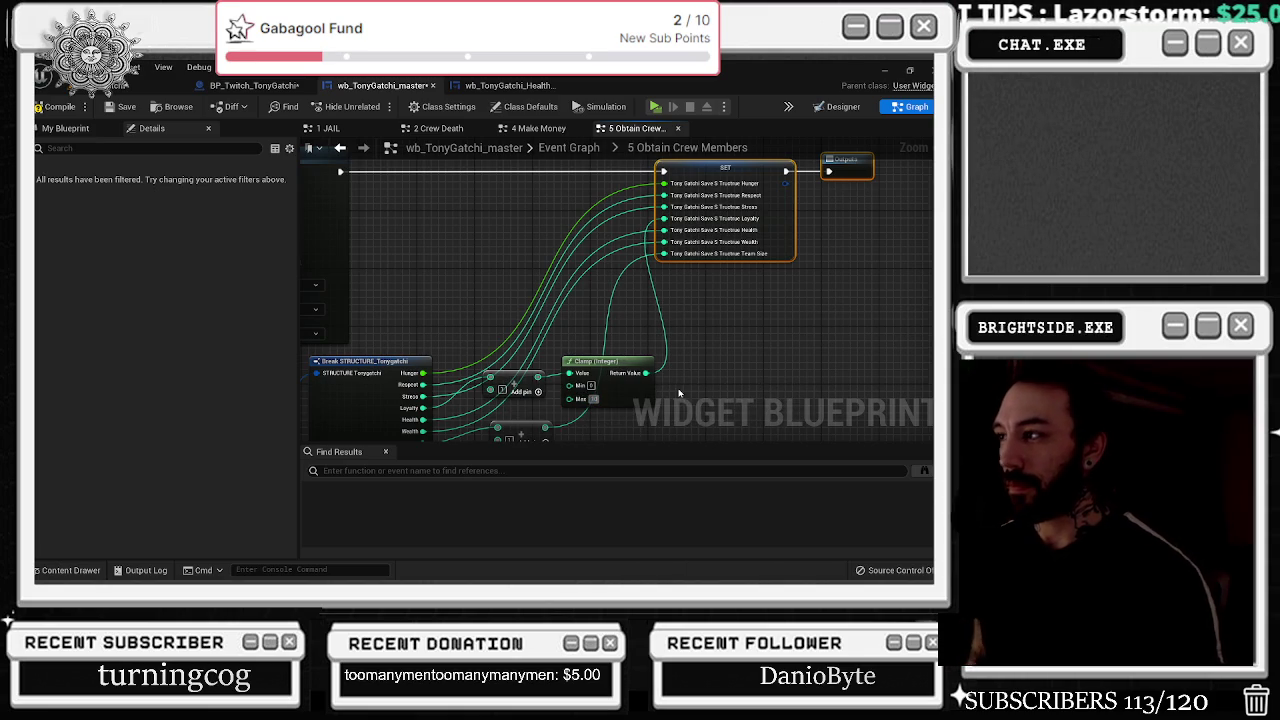
{"action": "left_click_drag", "start_coordinate": [725, 297], "coordinate": [603, 302]}
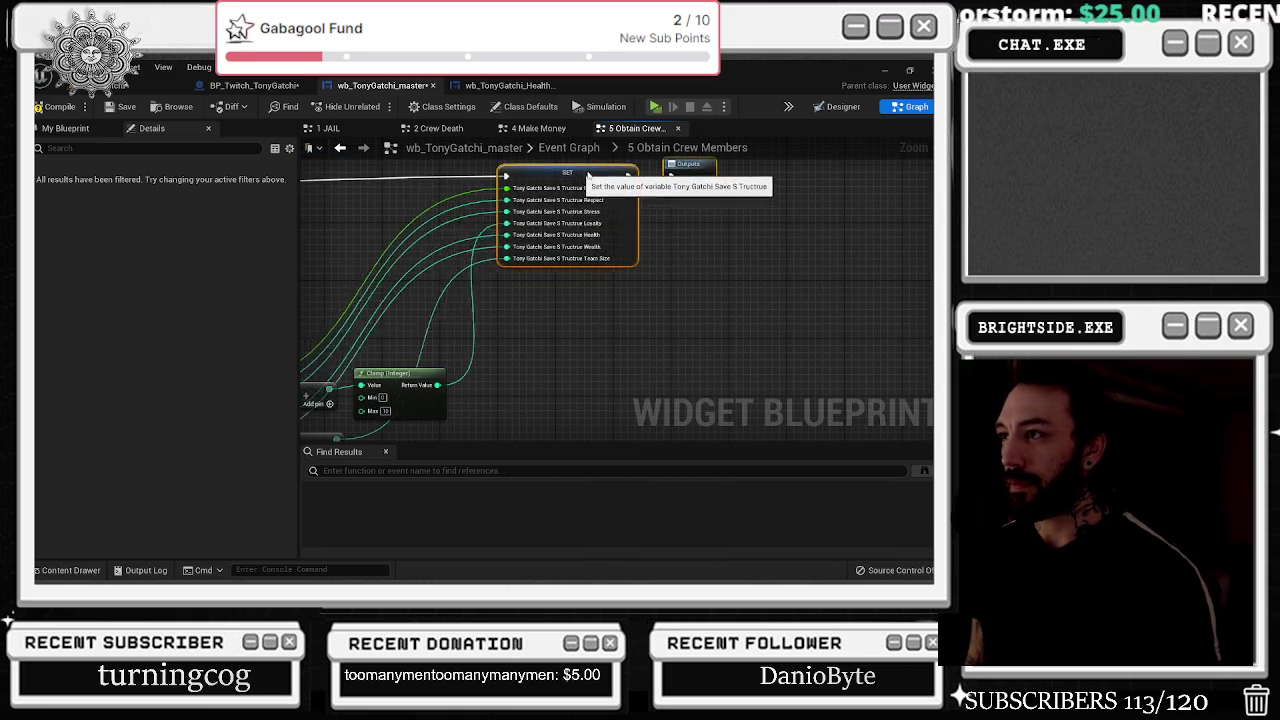
- Duplicate the Clamp (Integer) node, place the copy below the first, and set its Max to 4
{"action": "left_click_drag", "start_coordinate": [611, 239], "coordinate": [681, 156]}
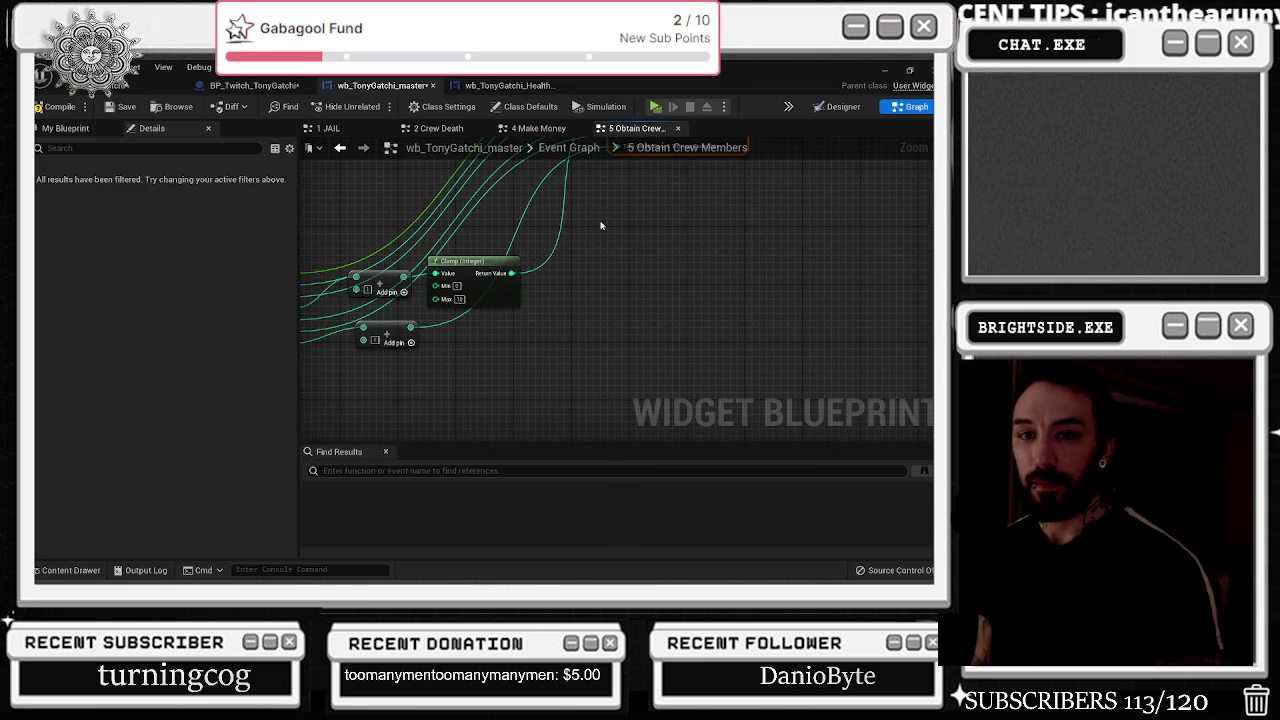
{"action": "mouse_move", "coordinate": [476, 271]}
{"action": "left_mouse_down"}
{"action": "mouse_move", "coordinate": [459, 287]}
{"action": "mouse_move", "coordinate": [524, 295]}
{"action": "left_mouse_up"}
{"action": "key", "text": "ctrl+c"}
{"action": "key", "text": "ctrl+v"}
{"action": "mouse_move", "coordinate": [395, 351]}
{"action": "left_mouse_down"}
{"action": "mouse_move", "coordinate": [459, 375]}
{"action": "mouse_move", "coordinate": [379, 367]}
{"action": "left_mouse_up"}
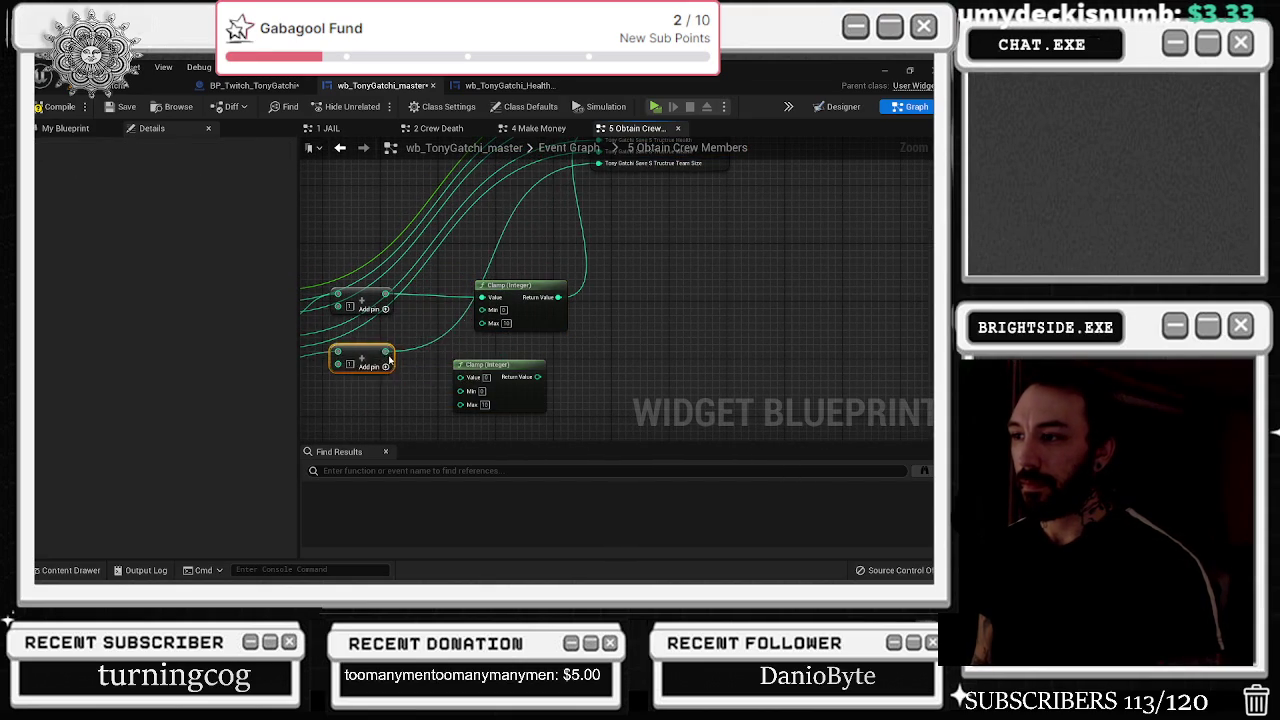
{"action": "mouse_move", "coordinate": [533, 356]}
{"action": "left_mouse_down"}
{"action": "mouse_move", "coordinate": [441, 406]}
{"action": "mouse_move", "coordinate": [461, 412]}
{"action": "mouse_move", "coordinate": [458, 392]}
{"action": "mouse_move", "coordinate": [486, 418]}
{"action": "mouse_move", "coordinate": [528, 246]}
{"action": "mouse_move", "coordinate": [509, 227]}
{"action": "left_mouse_up"}
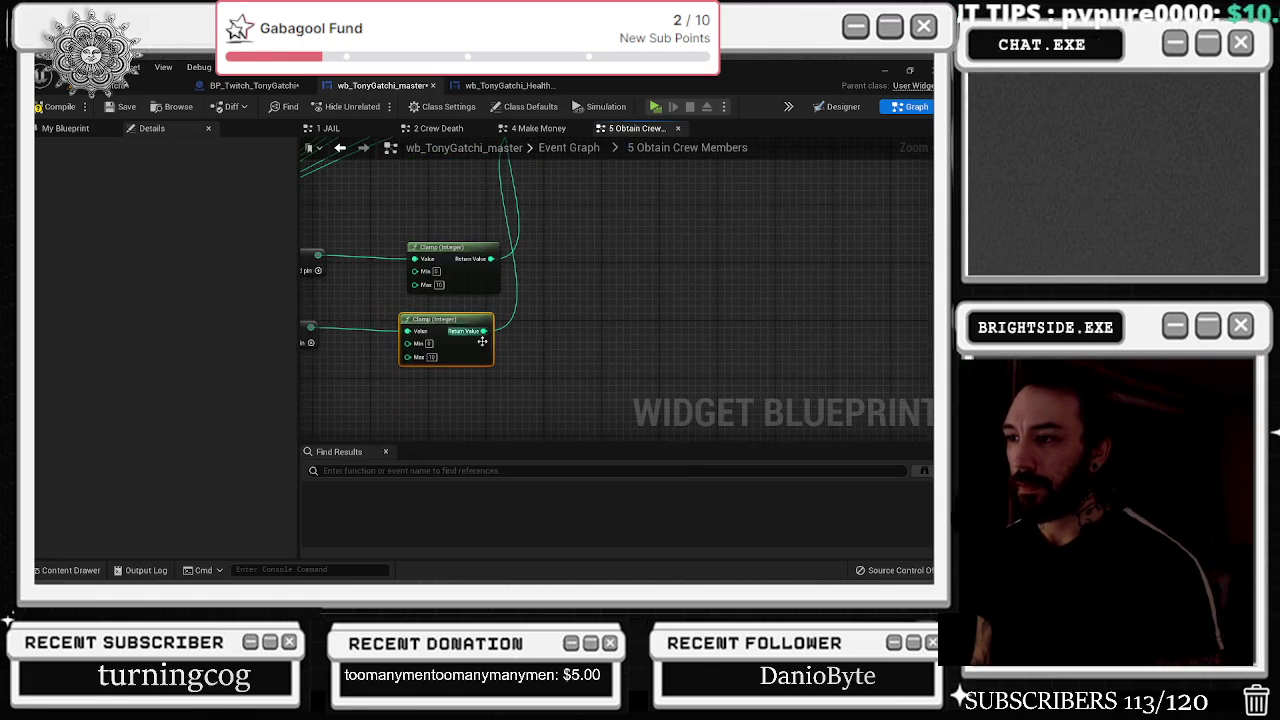
{"action": "type", "text": "4"}
{"action": "key", "text": "Return"}
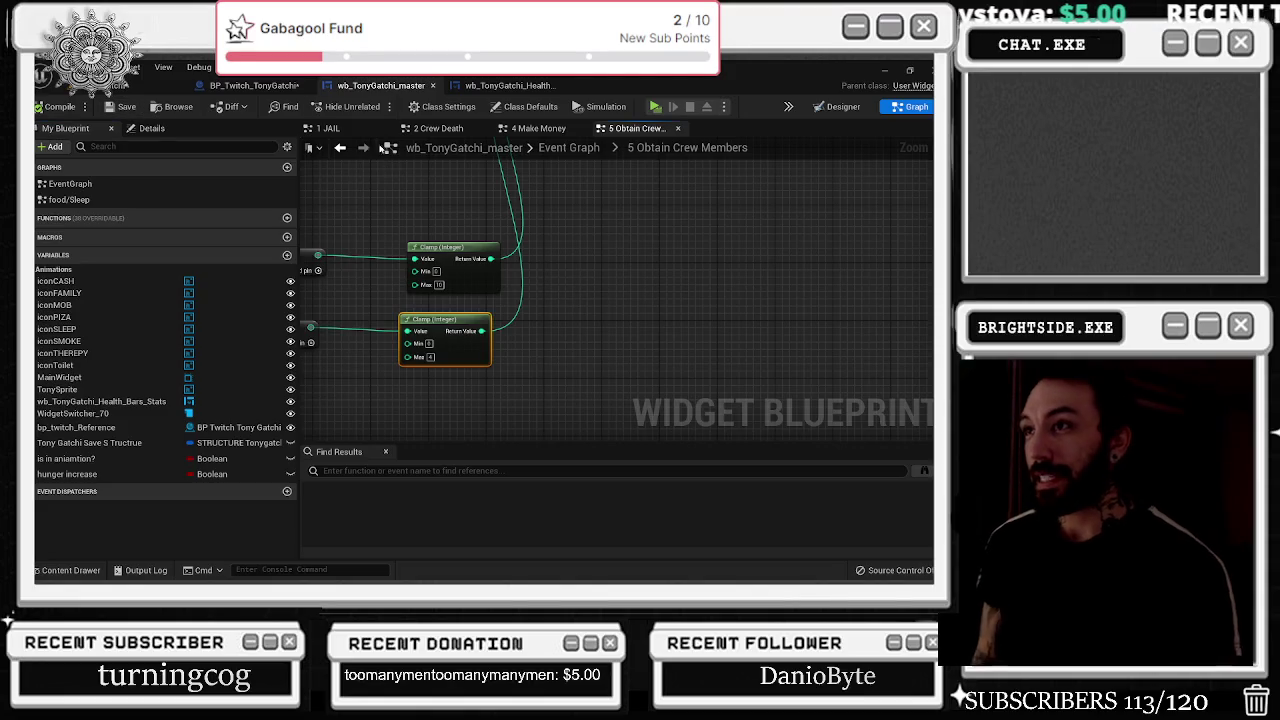
- Switch to the health bars state widget layout
{"action": "left_click", "coordinate": [505, 85]}
{"action": "left_click", "coordinate": [237, 92]}
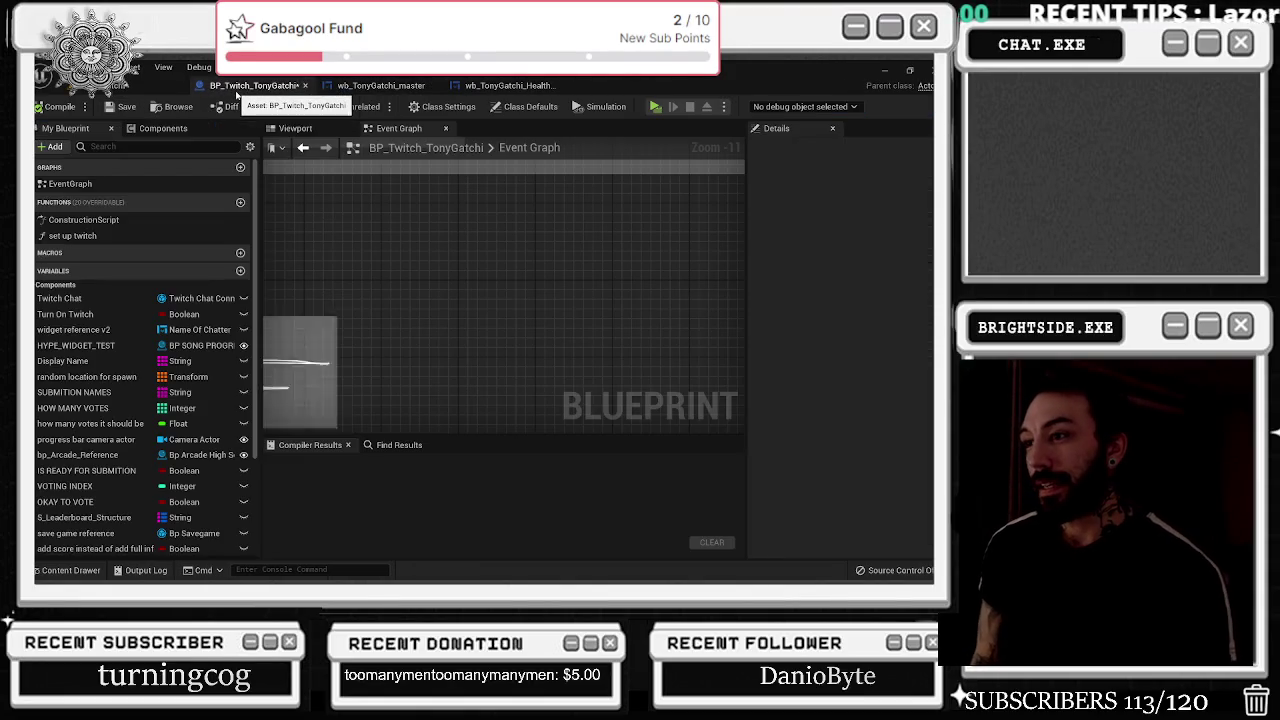
{"action": "left_click", "coordinate": [358, 88]}
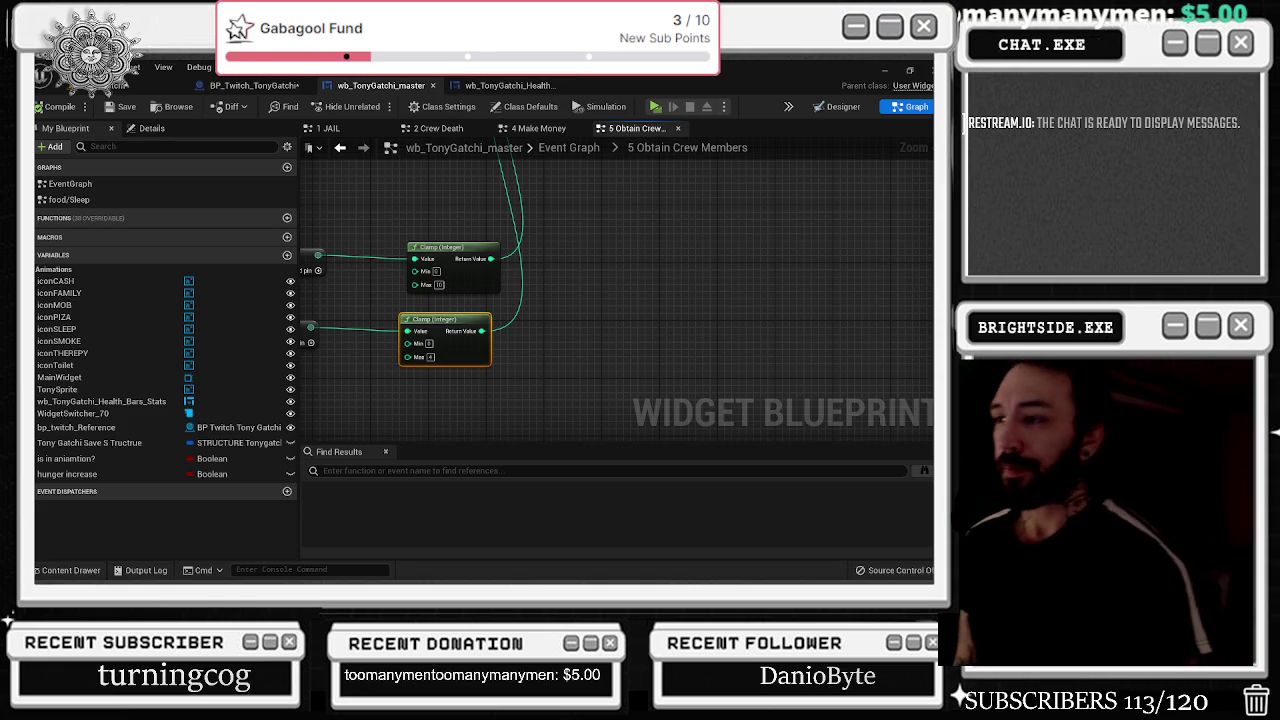
{"action": "left_click_drag", "start_coordinate": [522, 371], "coordinate": [653, 249]}
{"action": "scroll", "coordinate": [605, 282], "scroll_direction": "down", "scroll_amount": 1}
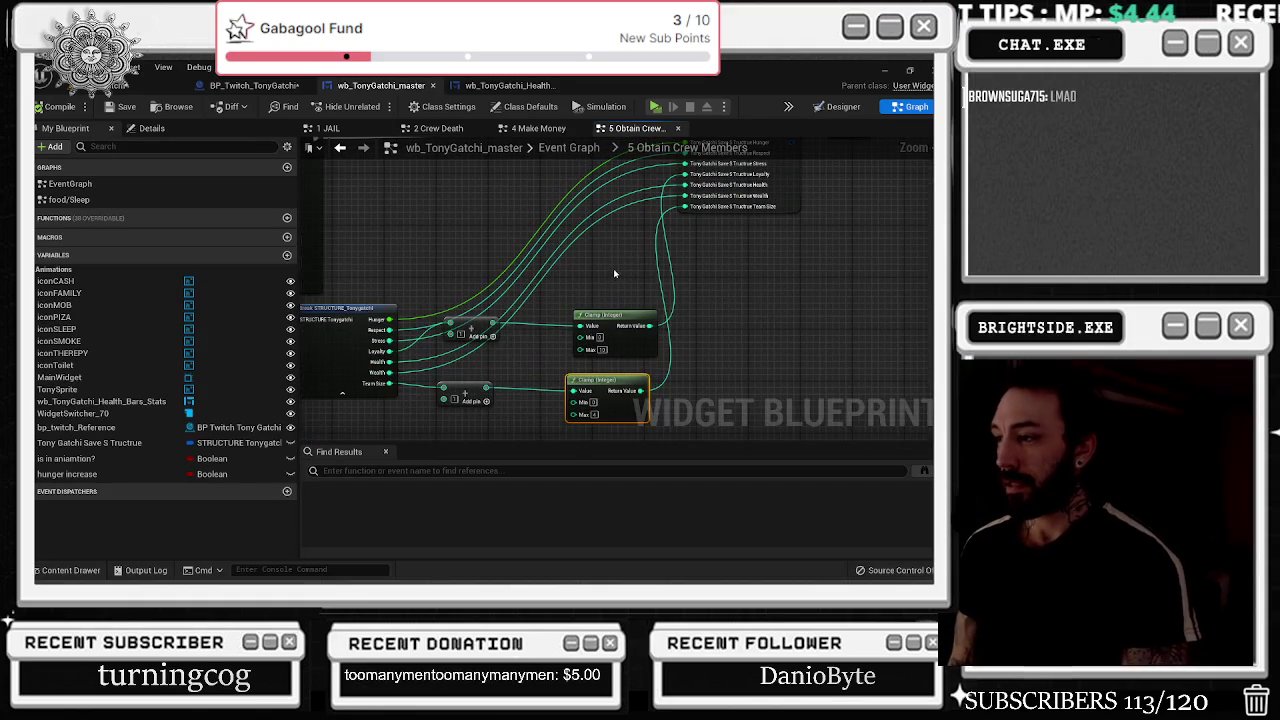
{"action": "scroll", "coordinate": [611, 285], "scroll_direction": "down", "scroll_amount": 3}
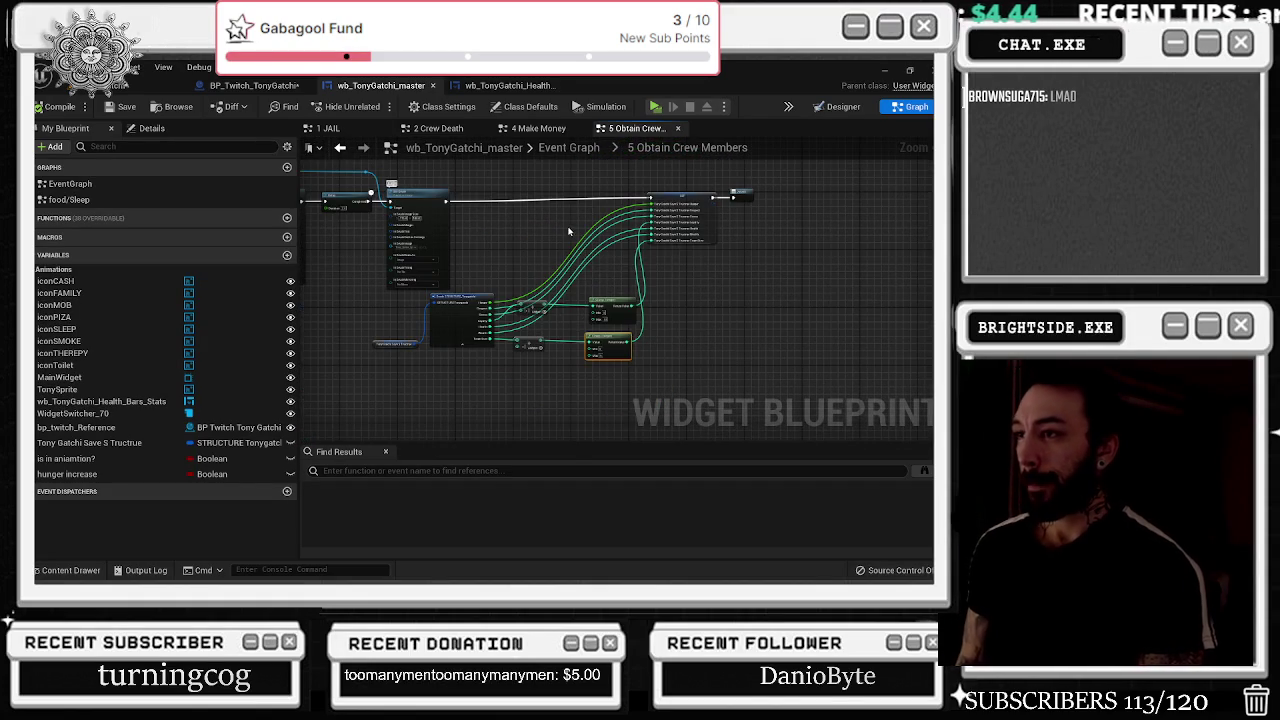
- In the Make Money graph, select the Append, Select and Send Twitch Message nodes
{"action": "scroll", "coordinate": [556, 236], "scroll_direction": "down", "scroll_amount": 2}
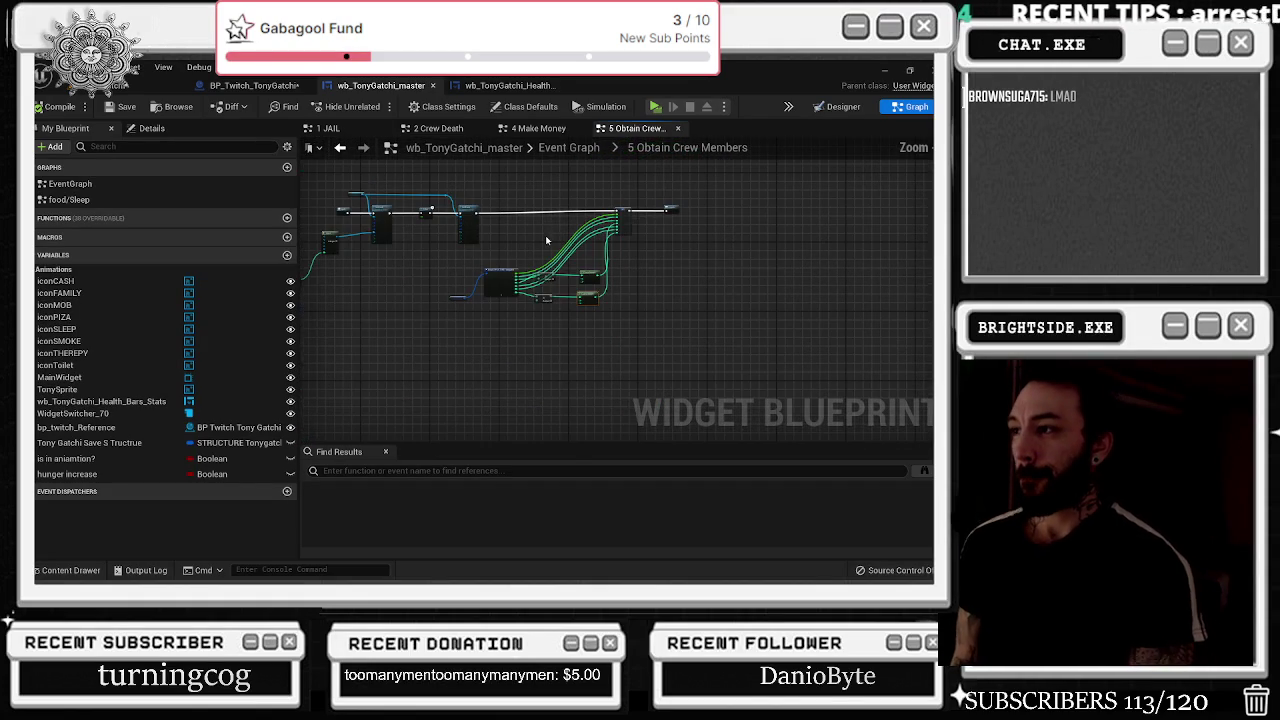
{"action": "left_click", "coordinate": [538, 128]}
{"action": "left_click_drag", "start_coordinate": [507, 251], "coordinate": [490, 221]}
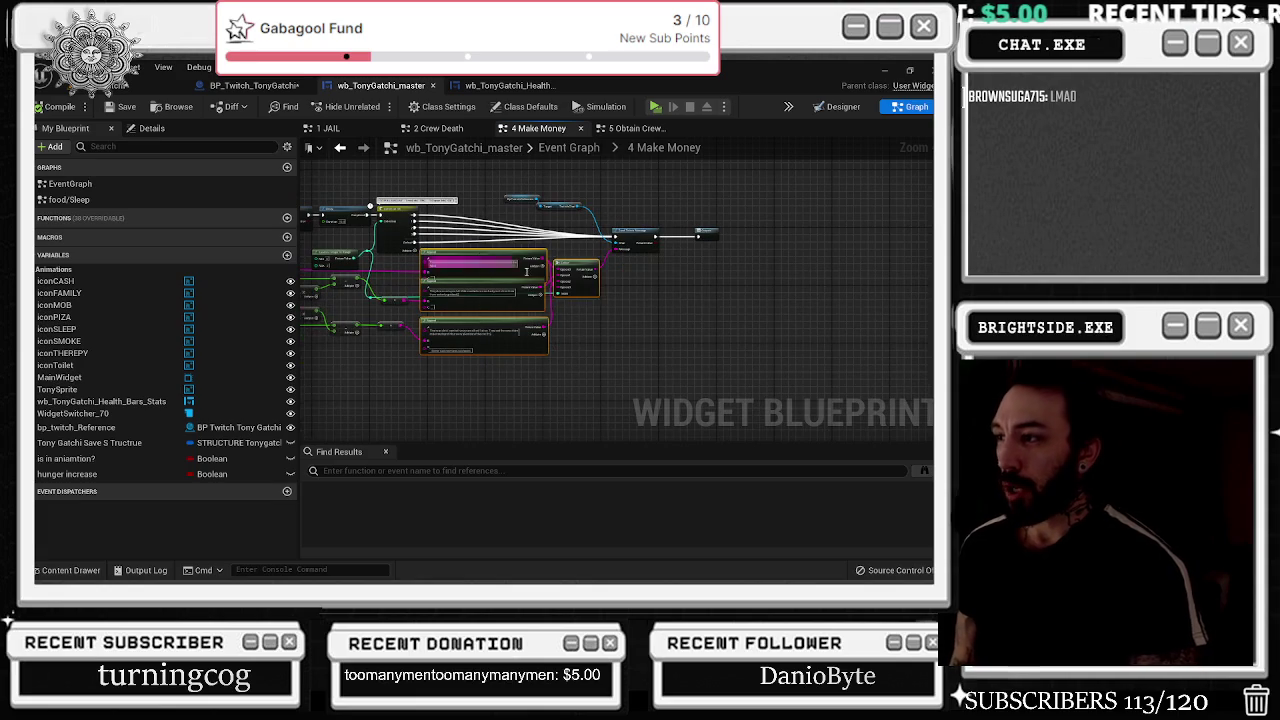
{"action": "scroll", "coordinate": [609, 265], "scroll_direction": "up", "scroll_amount": 2}
{"action": "scroll", "coordinate": [609, 265], "scroll_direction": "down", "scroll_amount": 2}
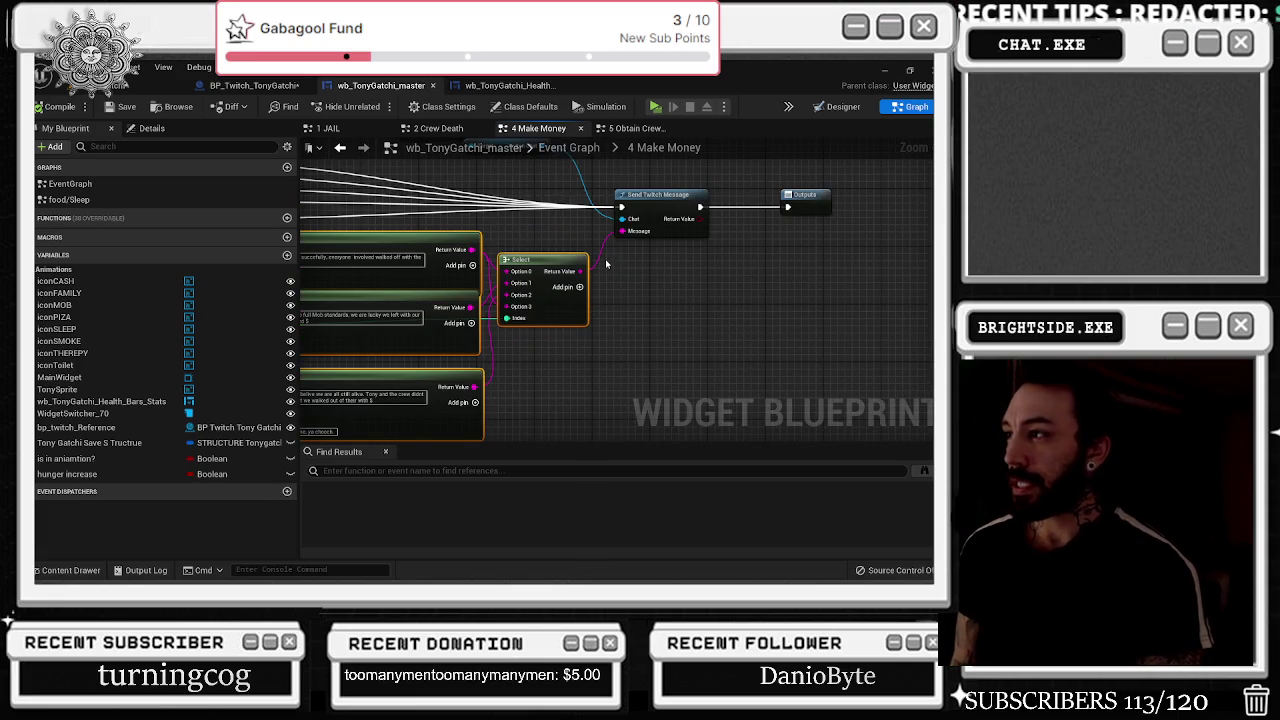
{"action": "mouse_move", "coordinate": [456, 166]}
{"action": "left_mouse_down"}
{"action": "mouse_move", "coordinate": [614, 300]}
{"action": "mouse_move", "coordinate": [646, 358]}
{"action": "left_mouse_up"}
{"action": "left_click", "coordinate": [636, 128]}
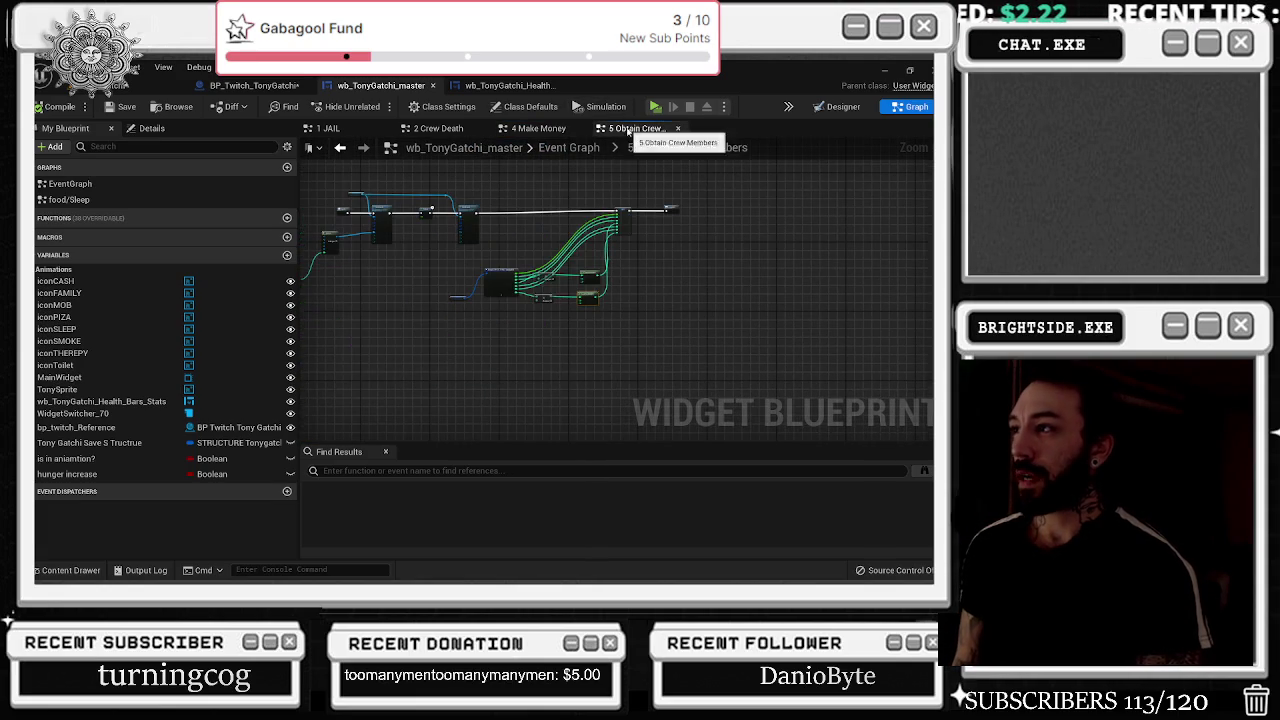
- Paste the message nodes after the SET node and route the exec wire into Send Twitch Message
{"action": "left_click_drag", "start_coordinate": [679, 209], "coordinate": [917, 213]}
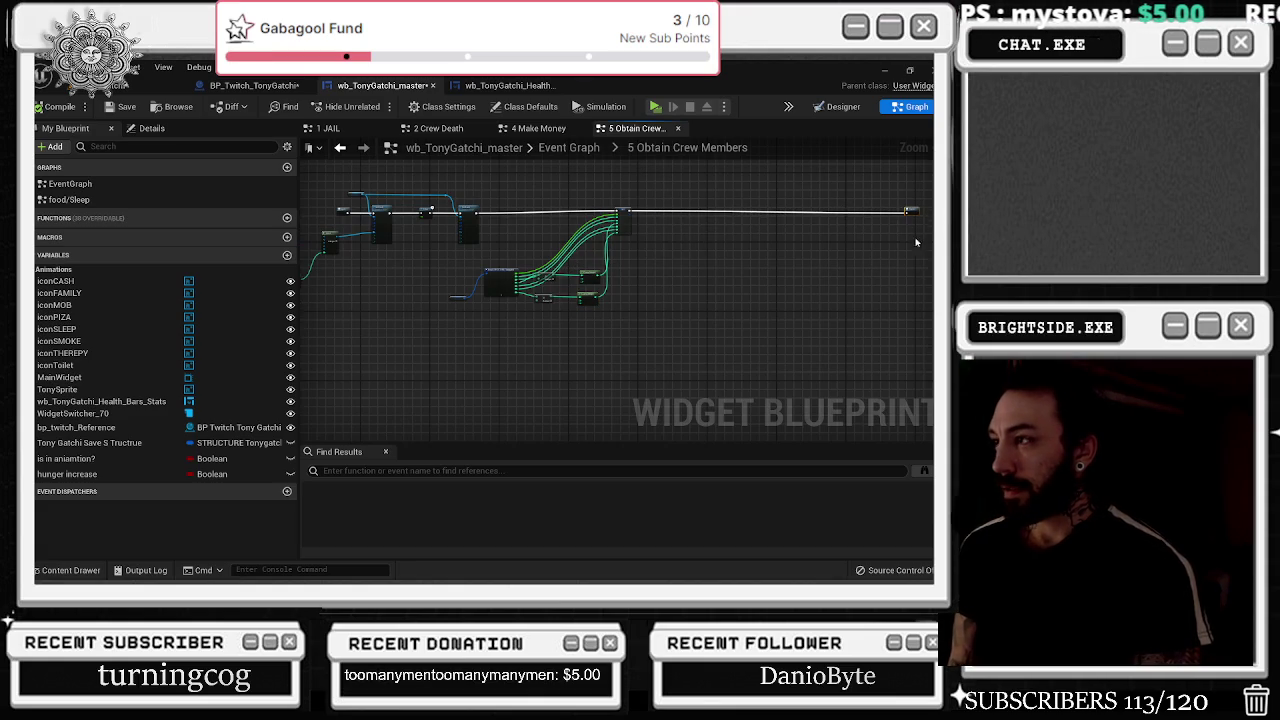
{"action": "key", "text": "ctrl+v"}
{"action": "left_click_drag", "start_coordinate": [785, 280], "coordinate": [772, 210]}
{"action": "scroll", "coordinate": [789, 196], "scroll_direction": "up", "scroll_amount": 3}
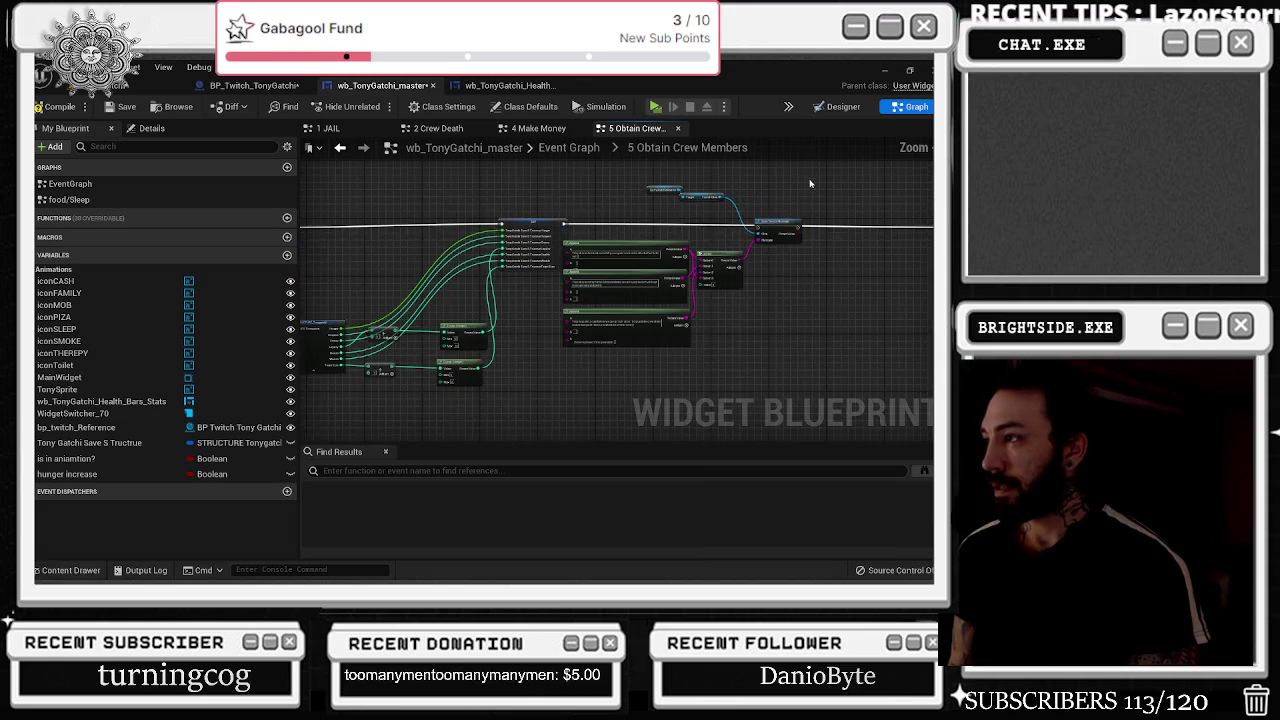
{"action": "left_click_drag", "start_coordinate": [779, 211], "coordinate": [622, 229]}
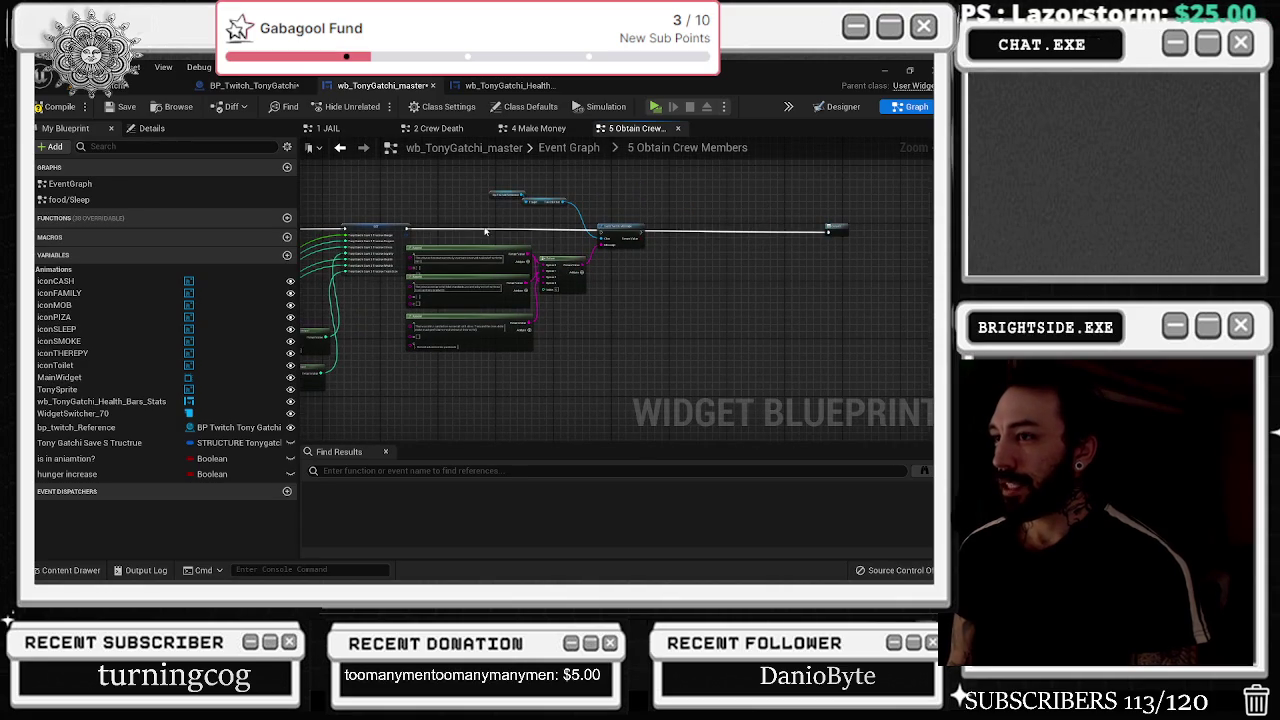
{"action": "mouse_move", "coordinate": [406, 230]}
{"action": "left_mouse_down"}
{"action": "mouse_move", "coordinate": [642, 234]}
{"action": "mouse_move", "coordinate": [405, 234]}
{"action": "mouse_move", "coordinate": [624, 232]}
{"action": "left_mouse_up"}
- Nudge the Select node slightly down-right beside the three Append nodes
{"action": "scroll", "coordinate": [566, 260], "scroll_direction": "up", "scroll_amount": 4}
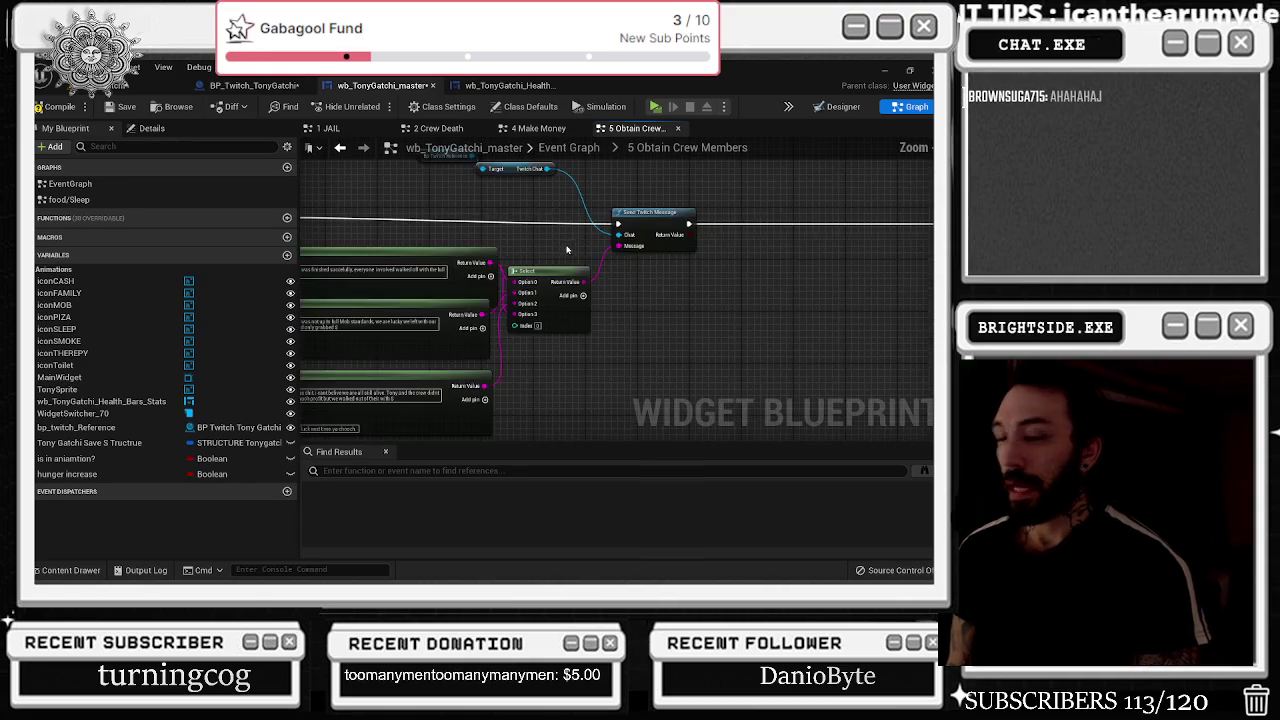
{"action": "left_click_drag", "start_coordinate": [625, 219], "coordinate": [601, 415]}
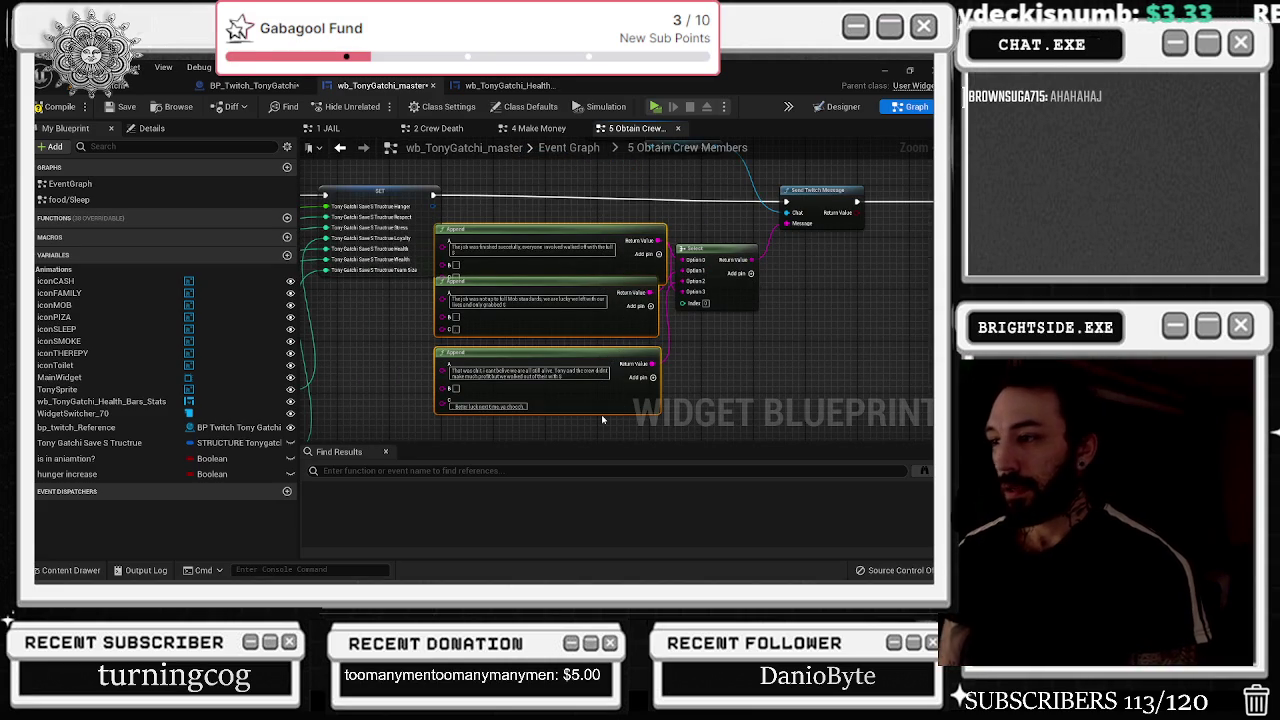
{"action": "left_click_drag", "start_coordinate": [729, 261], "coordinate": [762, 288]}
{"action": "left_click", "coordinate": [661, 222]}
- Duplicate an Append node and place the copy below the other three
{"action": "left_click", "coordinate": [650, 232]}
{"action": "key", "text": "ctrl+c"}
{"action": "key", "text": "ctrl+v"}
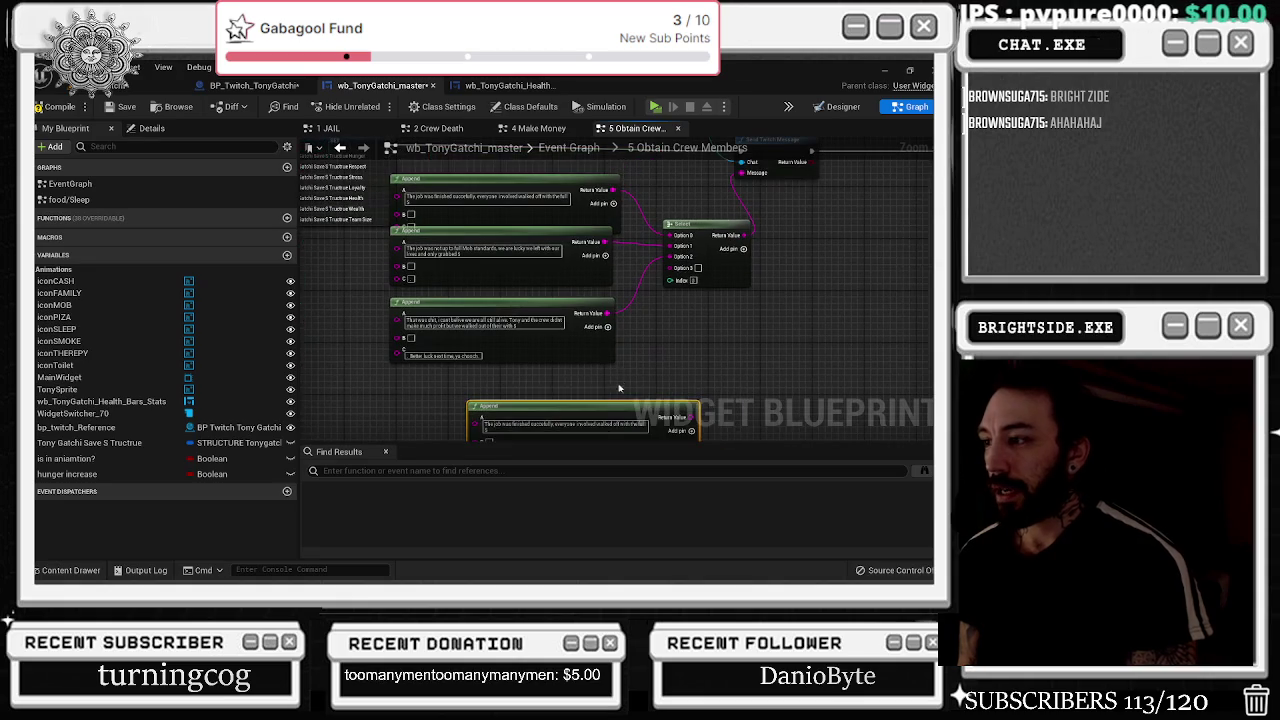
{"action": "left_click_drag", "start_coordinate": [621, 385], "coordinate": [539, 365]}
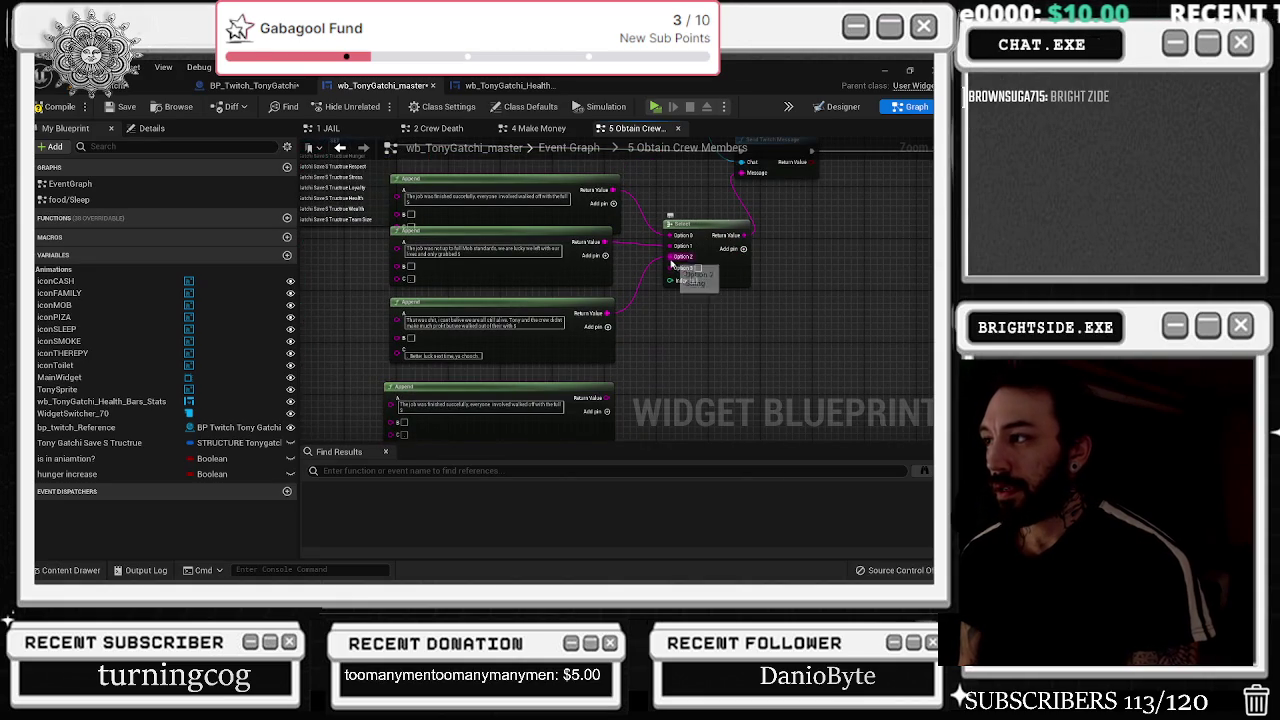
- Add an option pin to Select and wire the new Append's Return Value into it
{"action": "left_click", "coordinate": [743, 248]}
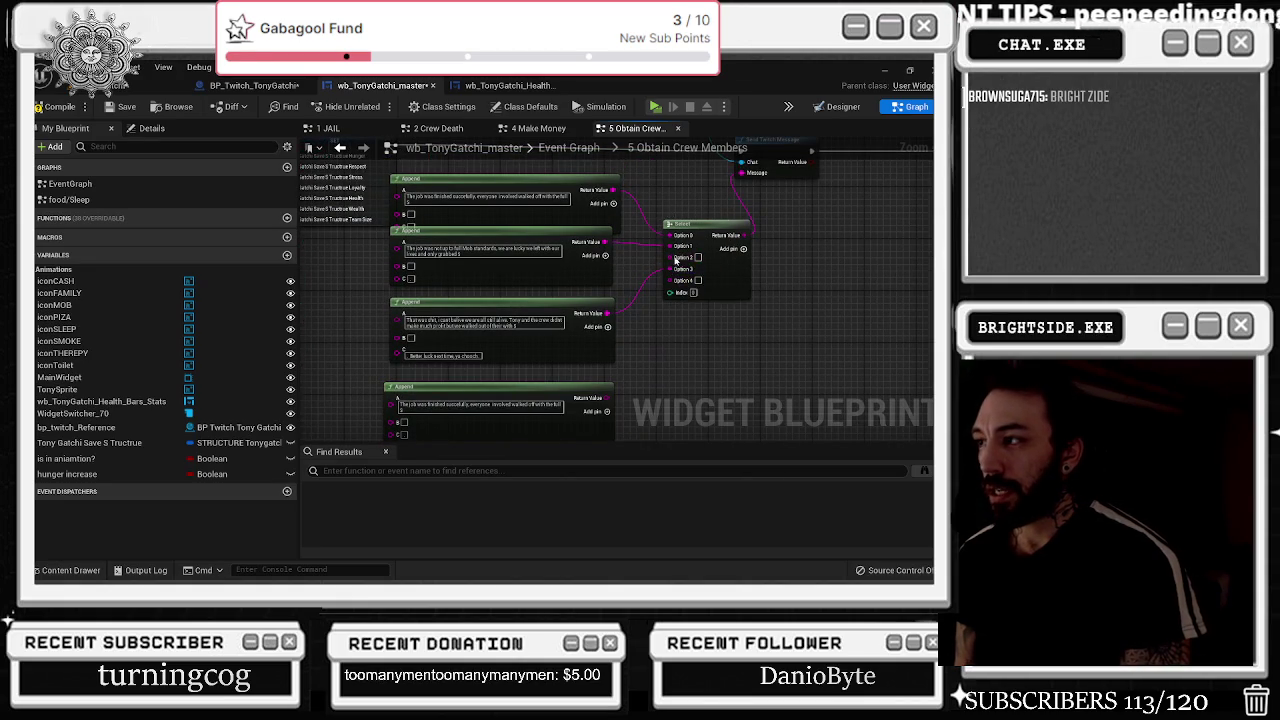
{"action": "left_click_drag", "start_coordinate": [613, 190], "coordinate": [673, 258]}
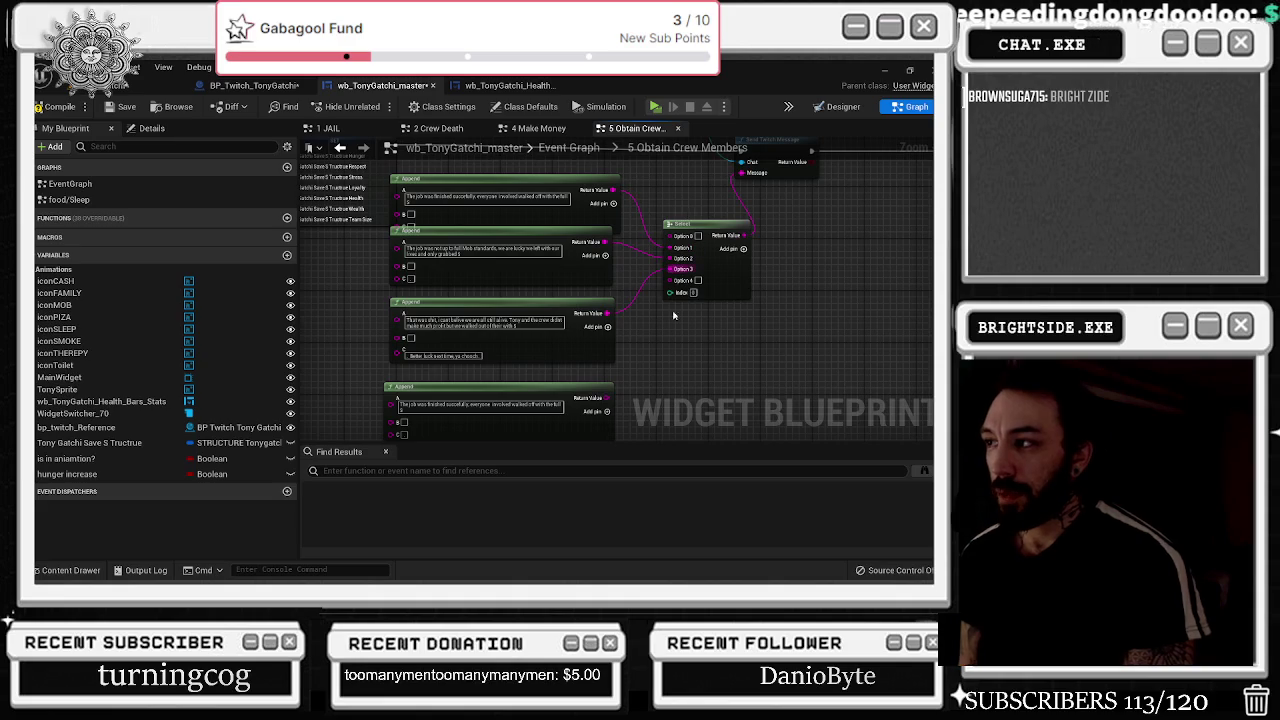
{"action": "left_click_drag", "start_coordinate": [607, 398], "coordinate": [671, 289]}
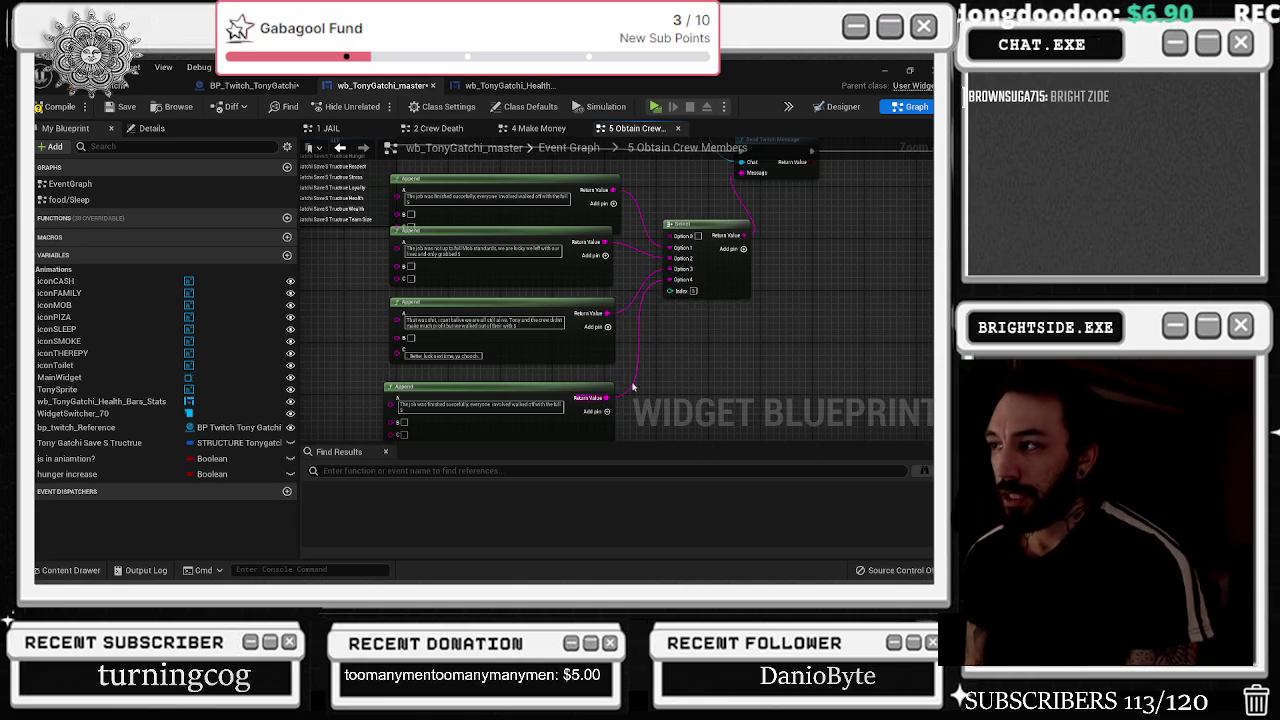
{"action": "scroll", "coordinate": [660, 331], "scroll_direction": "down", "scroll_amount": 5}
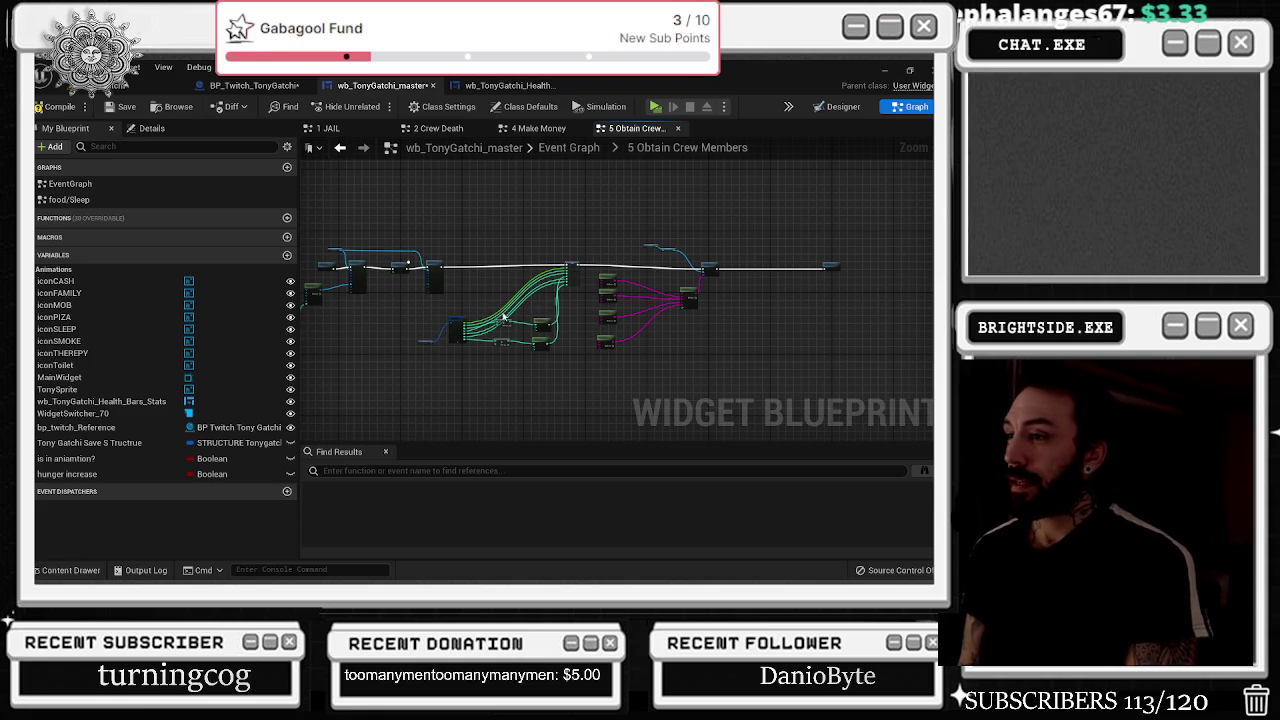
- Lower the two small Addition nodes a little, then select the large SET node
{"action": "scroll", "coordinate": [472, 300], "scroll_direction": "up", "scroll_amount": 1}
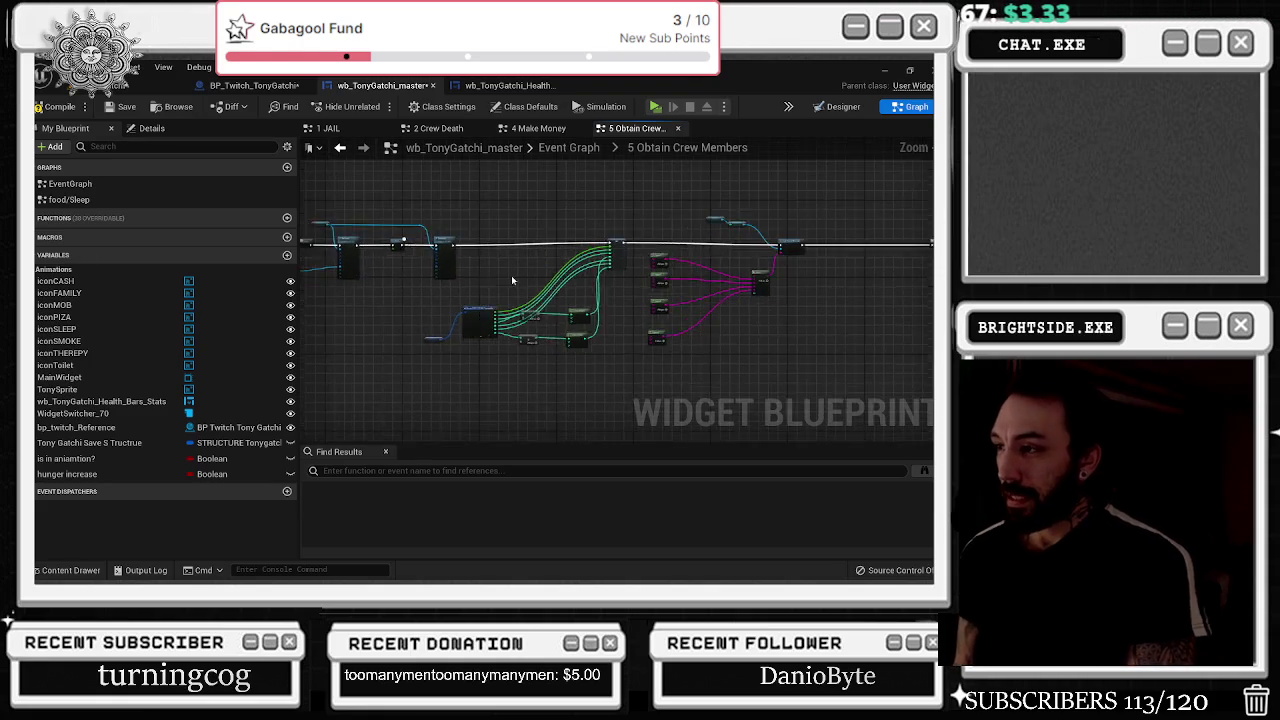
{"action": "scroll", "coordinate": [537, 267], "scroll_direction": "up", "scroll_amount": 4}
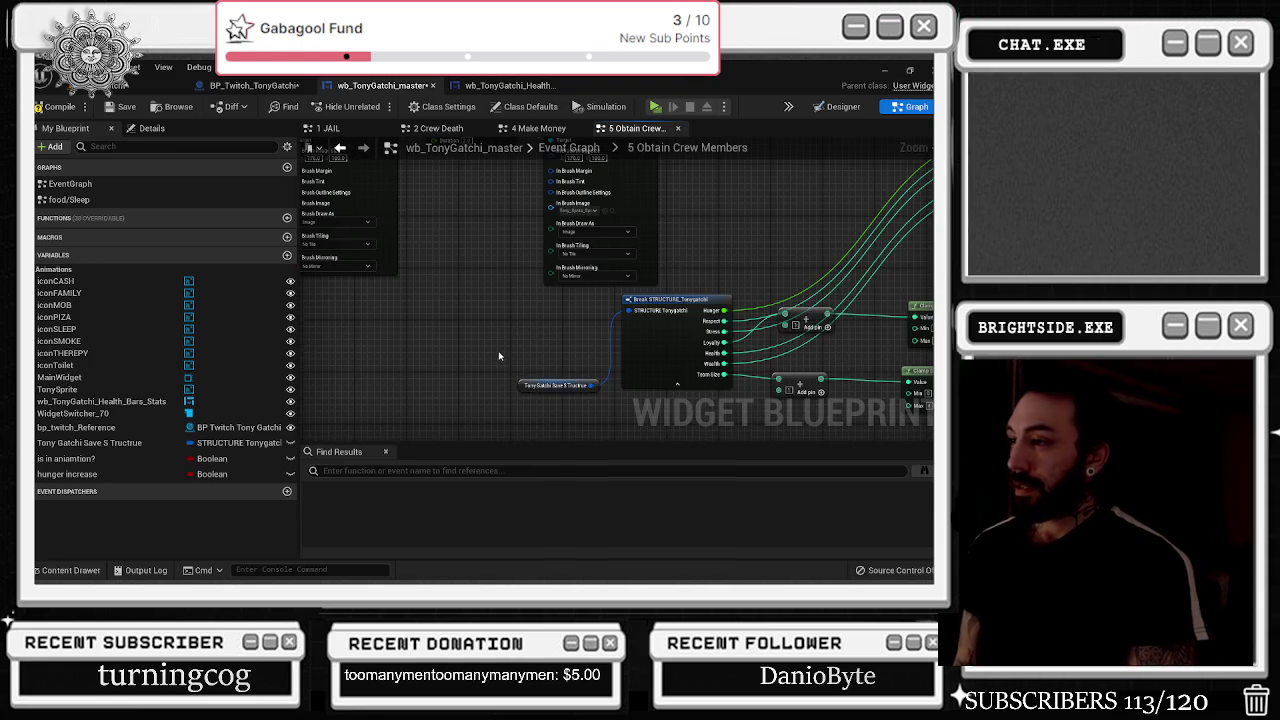
{"action": "scroll", "coordinate": [500, 355], "scroll_direction": "down", "scroll_amount": 4}
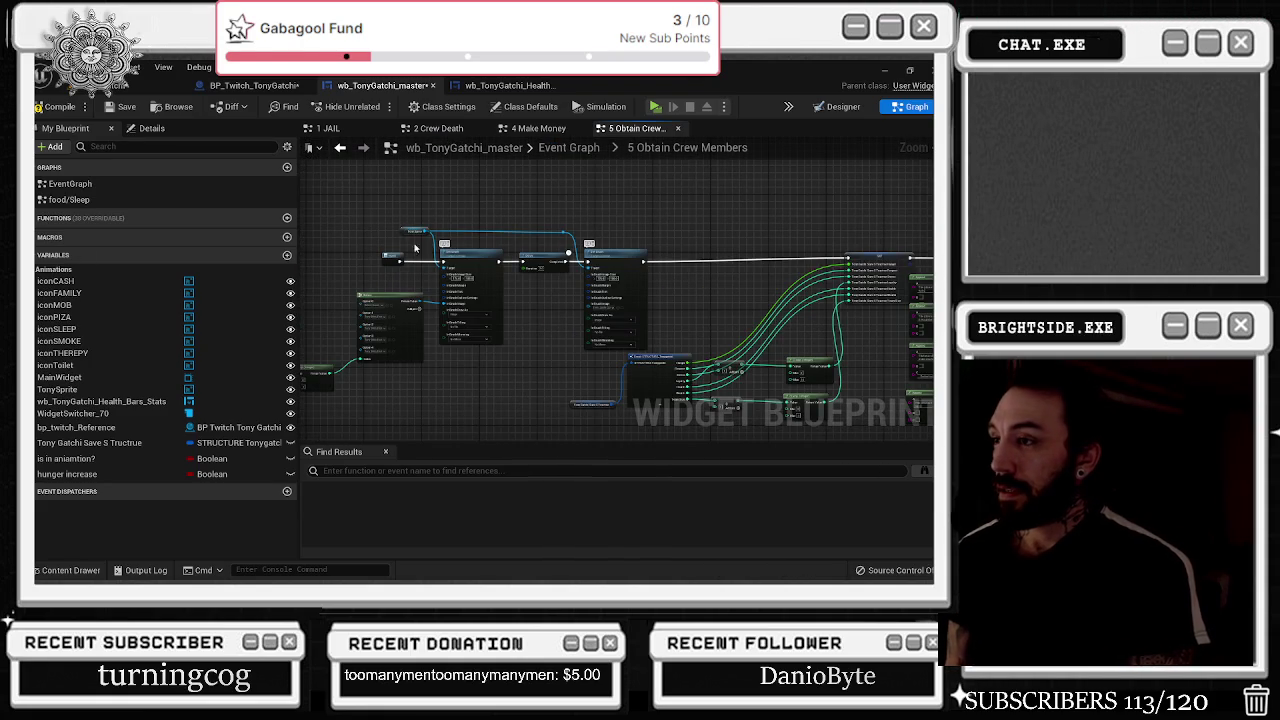
{"action": "left_click_drag", "start_coordinate": [362, 212], "coordinate": [626, 322]}
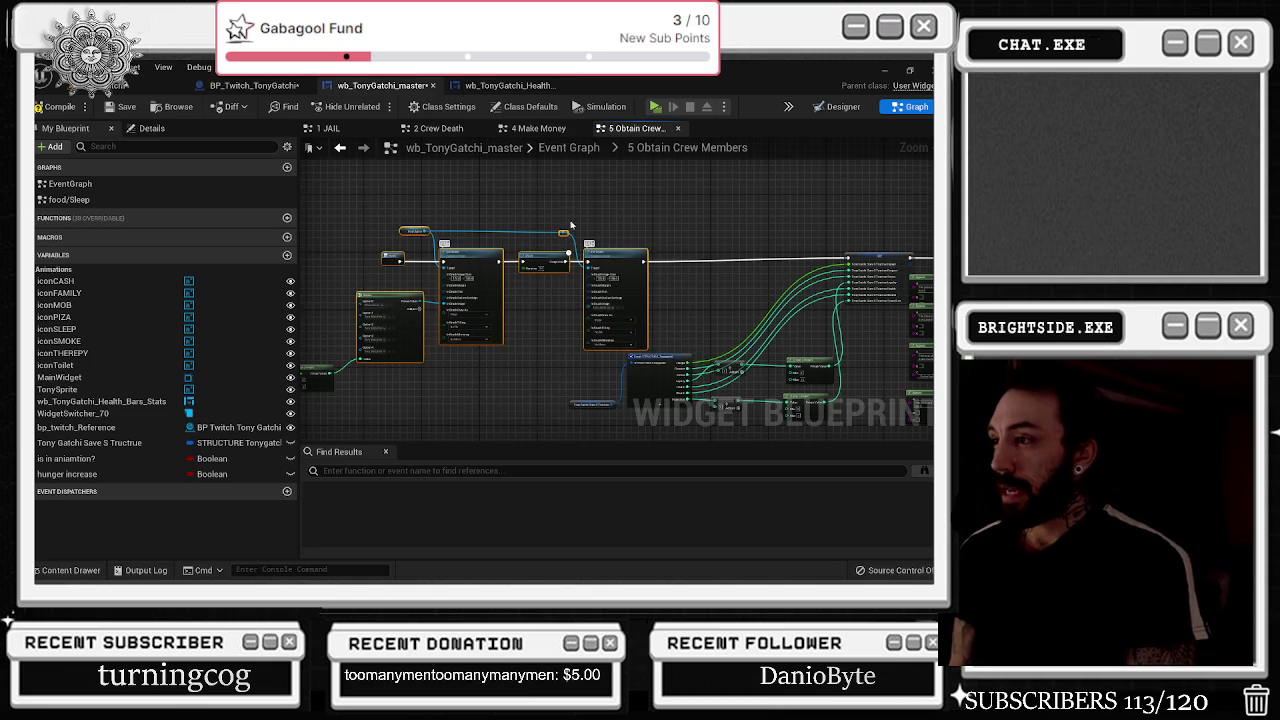
{"action": "mouse_move", "coordinate": [722, 172]}
{"action": "left_mouse_down"}
{"action": "mouse_move", "coordinate": [441, 258]}
{"action": "mouse_move", "coordinate": [548, 270]}
{"action": "mouse_move", "coordinate": [500, 276]}
{"action": "mouse_move", "coordinate": [515, 278]}
{"action": "mouse_move", "coordinate": [595, 201]}
{"action": "left_mouse_up"}
{"action": "mouse_move", "coordinate": [535, 289]}
{"action": "left_mouse_down"}
{"action": "mouse_move", "coordinate": [558, 330]}
{"action": "mouse_move", "coordinate": [533, 328]}
{"action": "left_mouse_up"}
{"action": "mouse_move", "coordinate": [458, 293]}
{"action": "left_mouse_down"}
{"action": "mouse_move", "coordinate": [488, 348]}
{"action": "mouse_move", "coordinate": [466, 355]}
{"action": "mouse_move", "coordinate": [478, 350]}
{"action": "left_mouse_up"}
{"action": "left_click_drag", "start_coordinate": [651, 253], "coordinate": [433, 289]}
{"action": "left_click", "coordinate": [392, 236]}
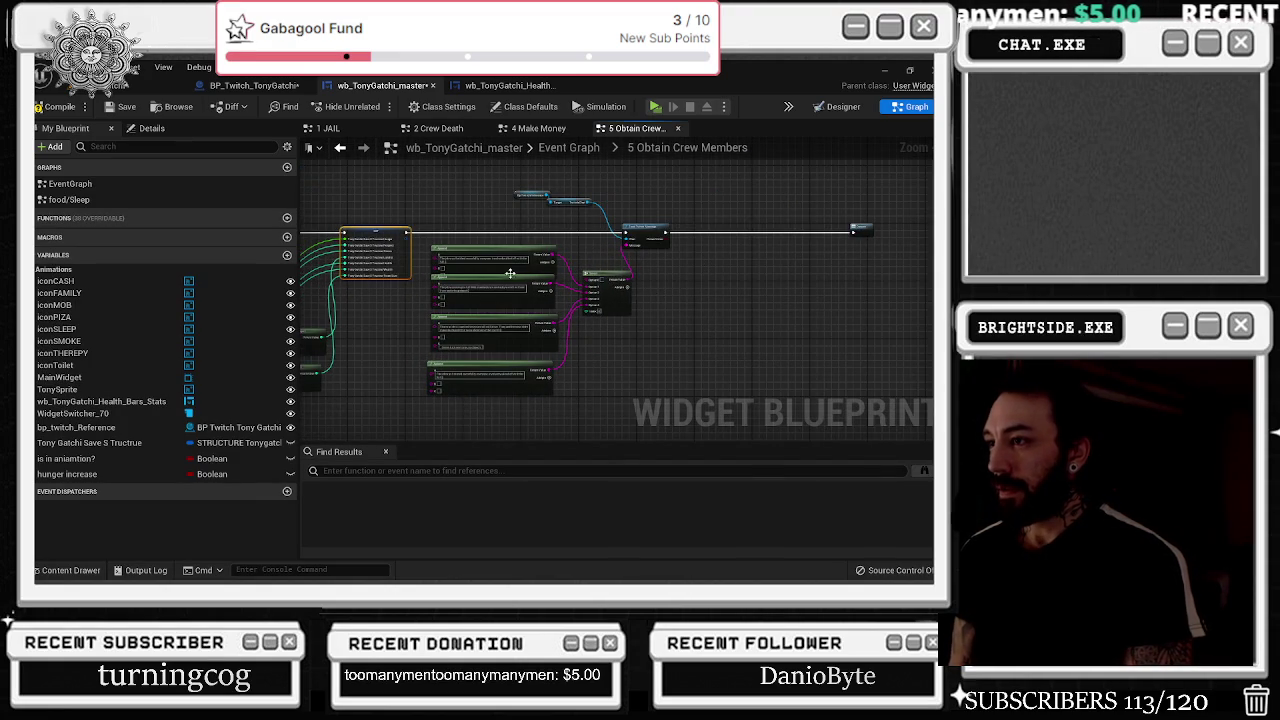
- Rewrite the bottom Append's A message about the crew so it ends with 'covers all the'
{"action": "scroll", "coordinate": [511, 274], "scroll_direction": "up", "scroll_amount": 2}
{"action": "scroll", "coordinate": [666, 288], "scroll_direction": "up", "scroll_amount": 2}
{"action": "left_click_drag", "start_coordinate": [666, 288], "coordinate": [681, 236]}
{"action": "left_click", "coordinate": [541, 345]}
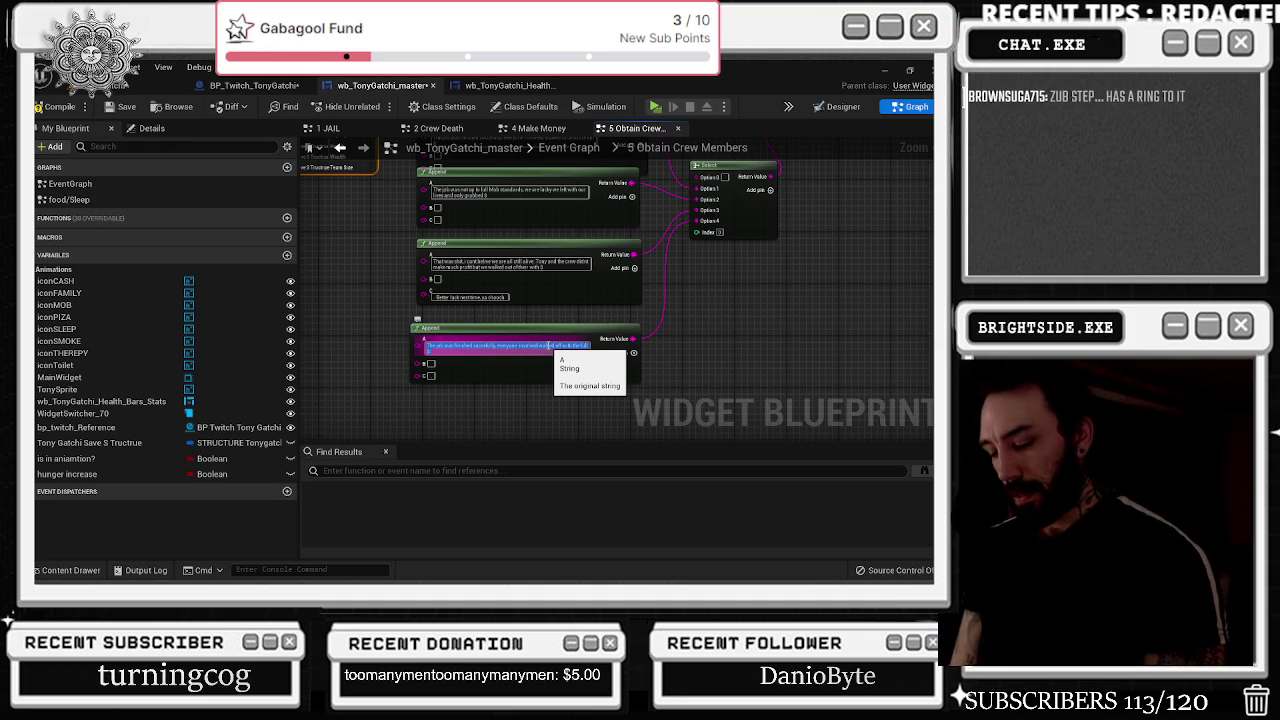
{"action": "key", "text": "BackSpace"}
{"action": "type", "text": "Tonys"}
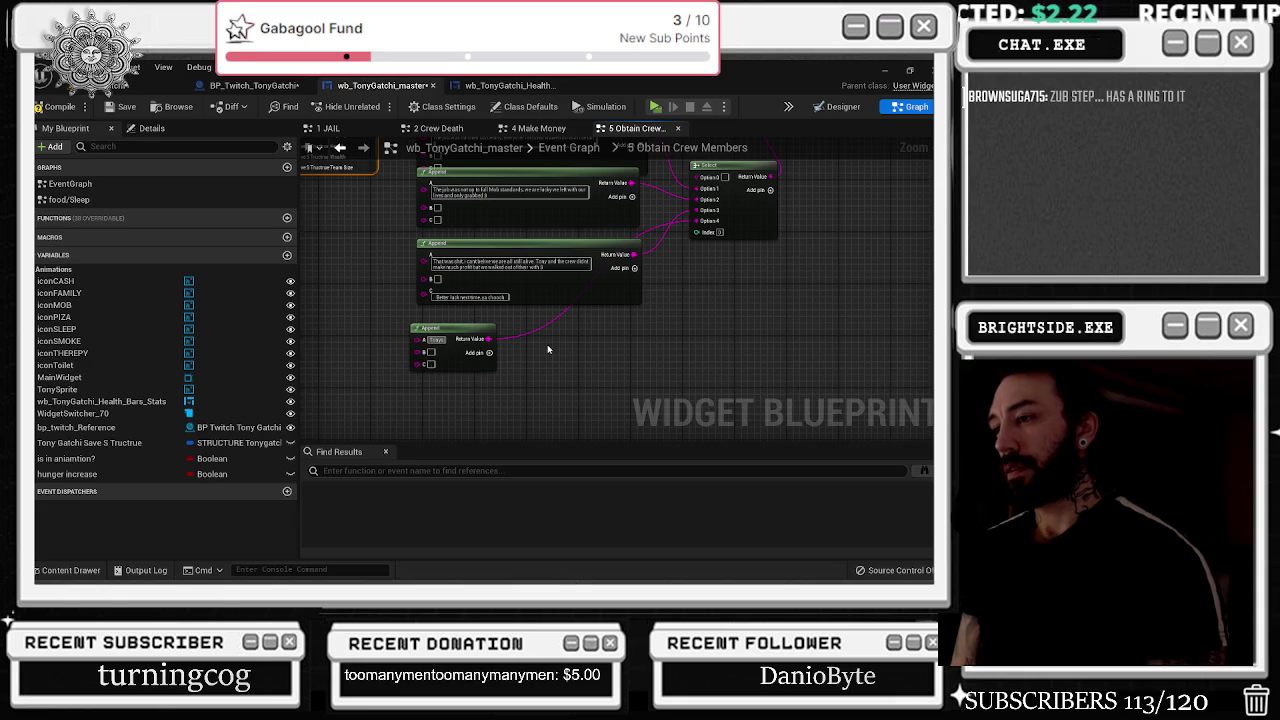
{"action": "key", "text": "BackSpace"}
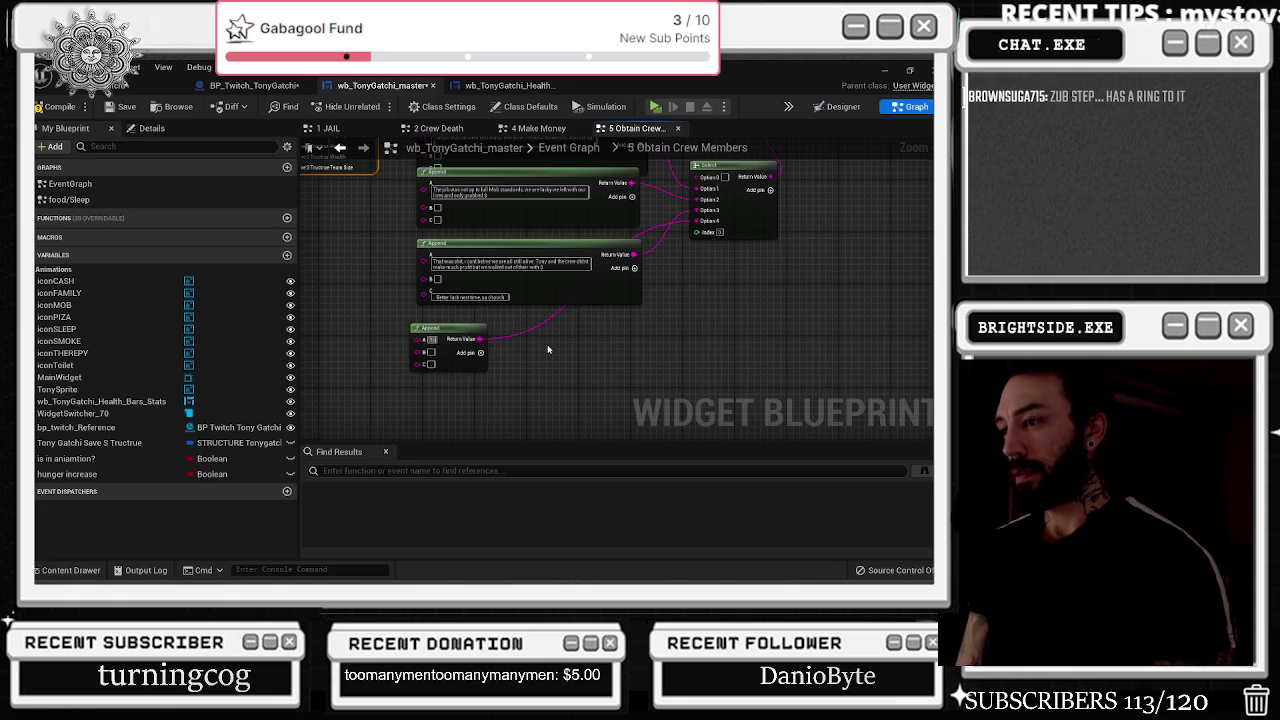
{"action": "type", "text": "Pretty"}
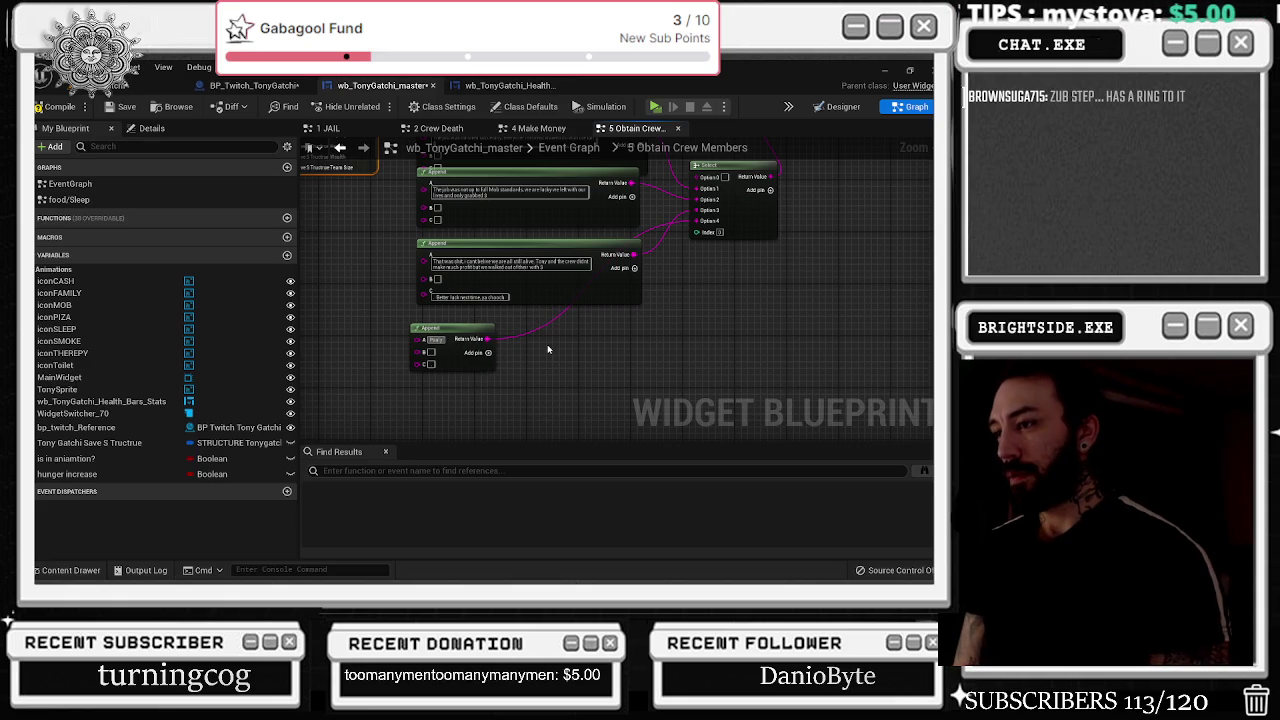
{"action": "type", "text": " cool the cr"}
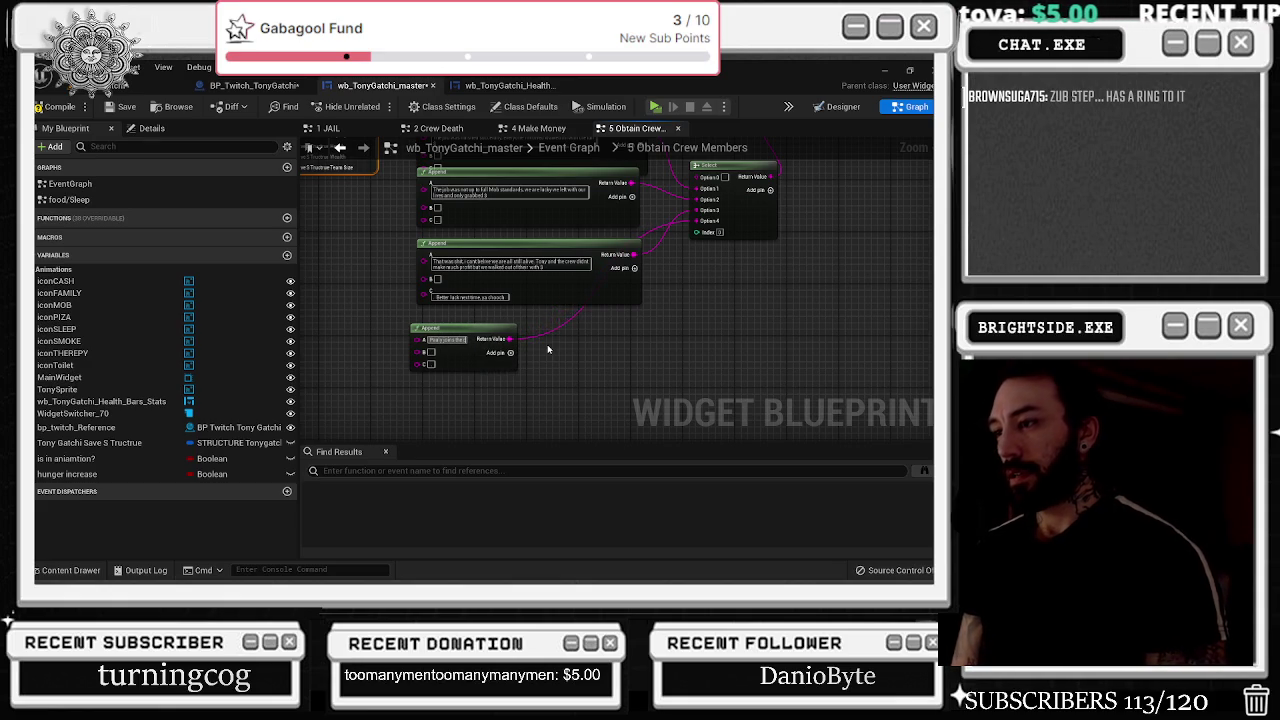
{"action": "type", "text": "ew"}
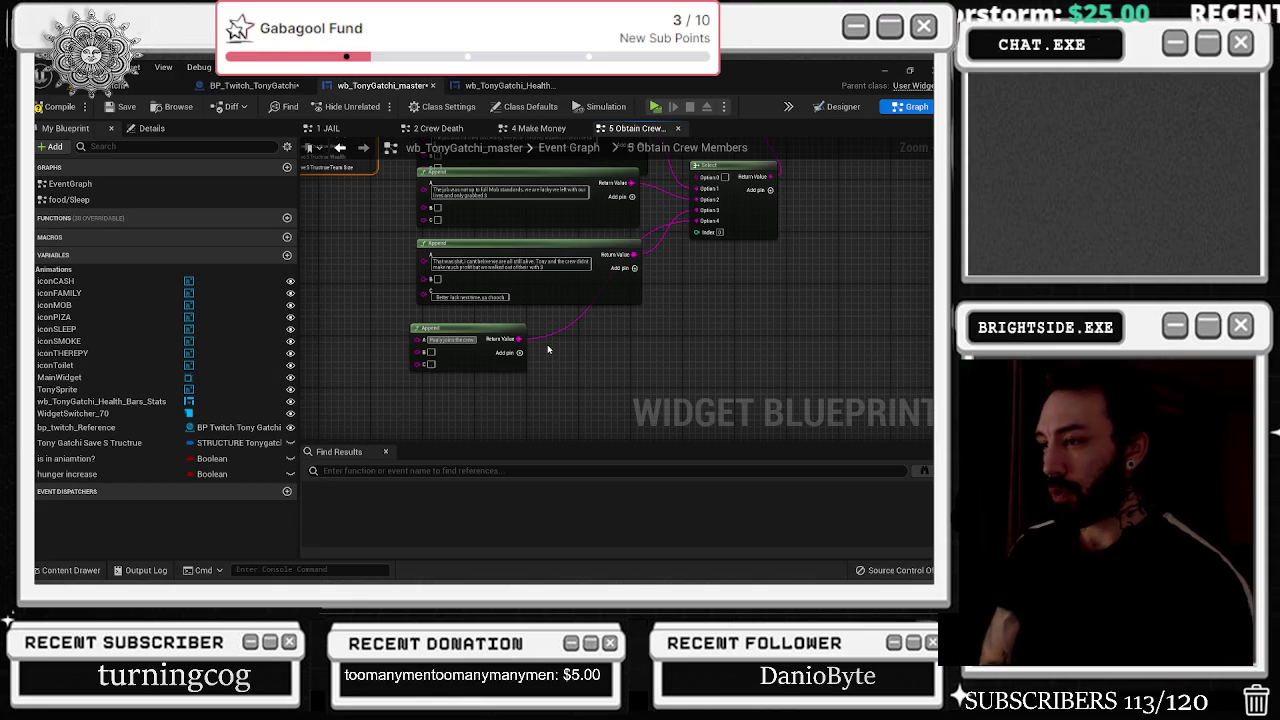
{"action": "type", "text": "."}
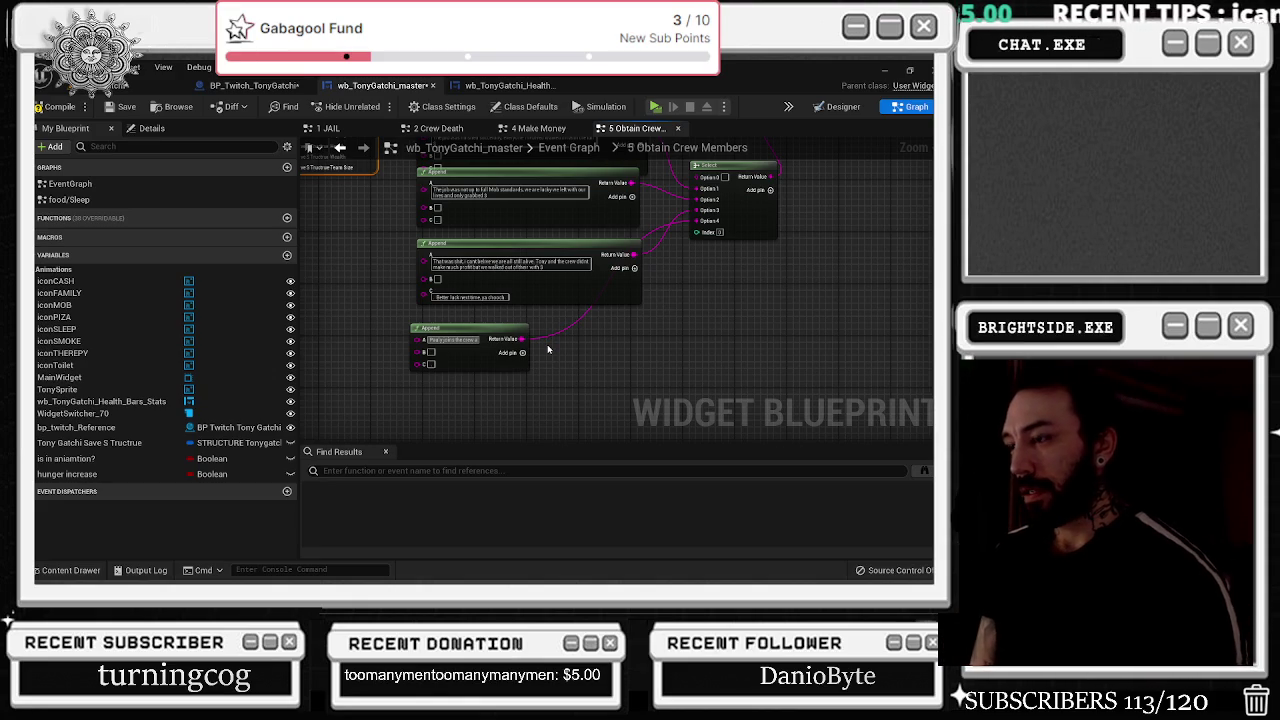
{"action": "type", "text": " Tony and"}
{"action": "key", "text": "BackSpace"}
{"action": "key", "text": "BackSpace"}
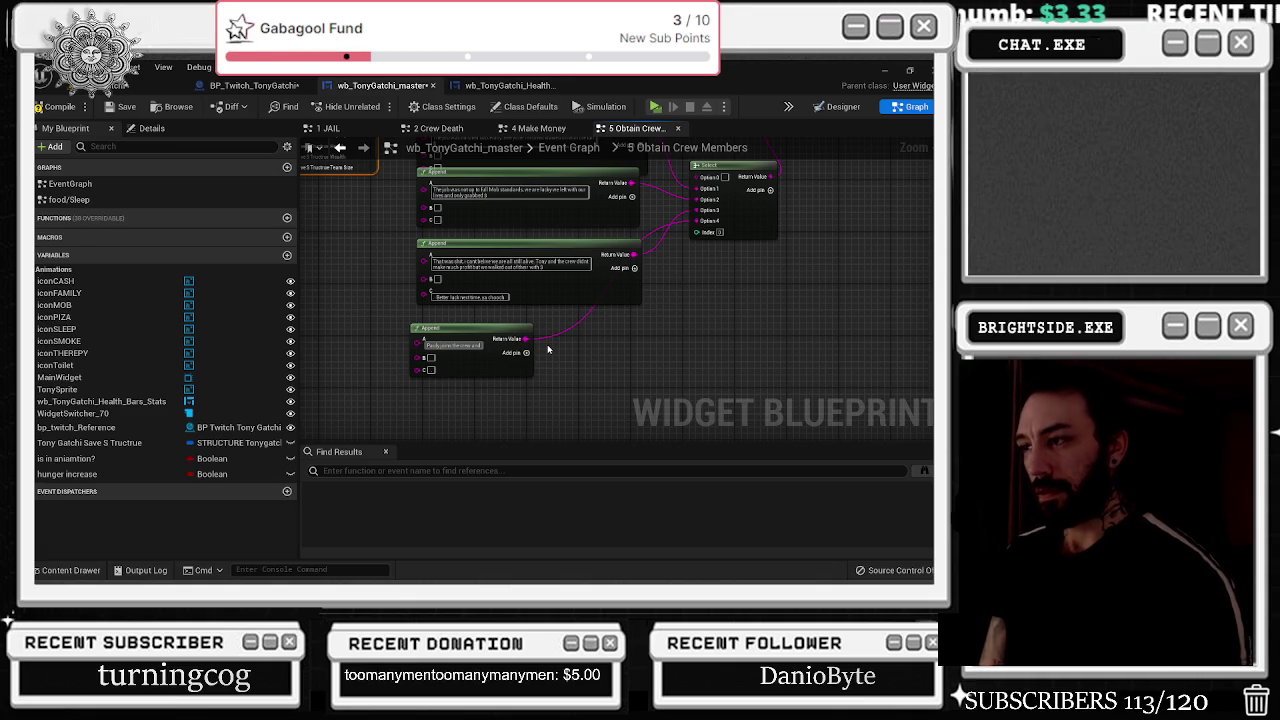
{"action": "type", "text": "nd now bri"}
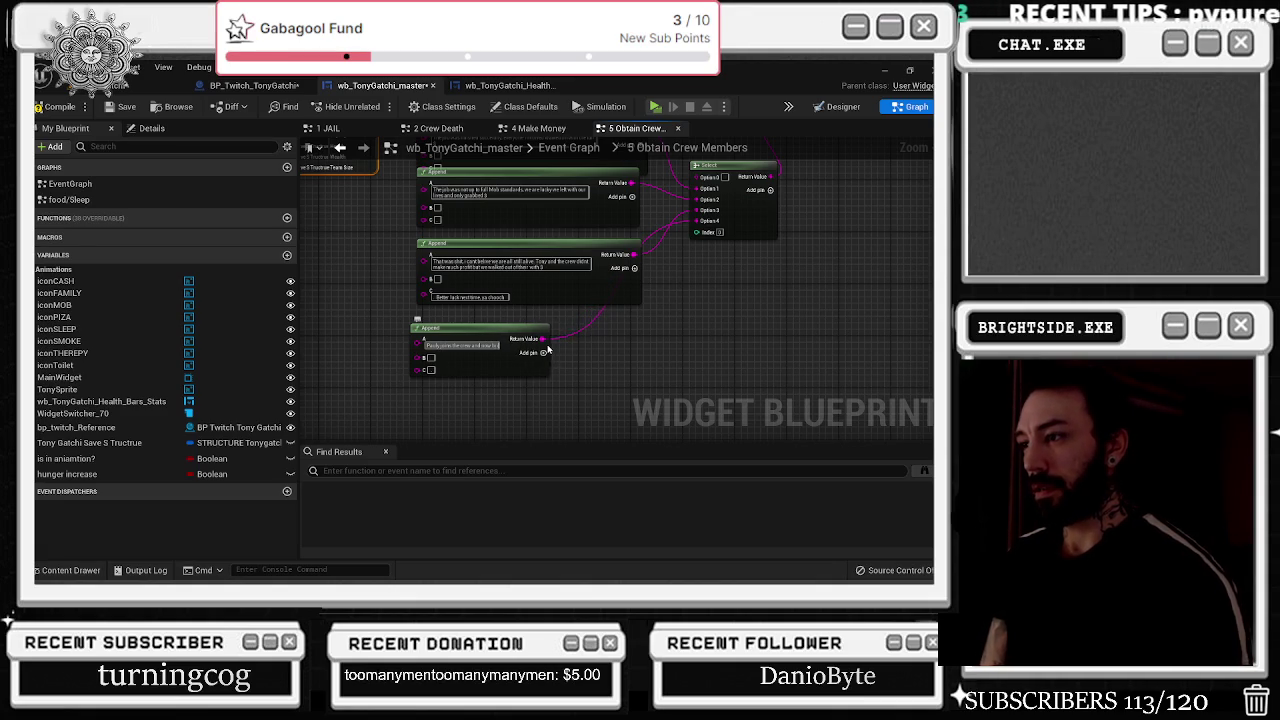
{"action": "type", "text": "ngs the number"}
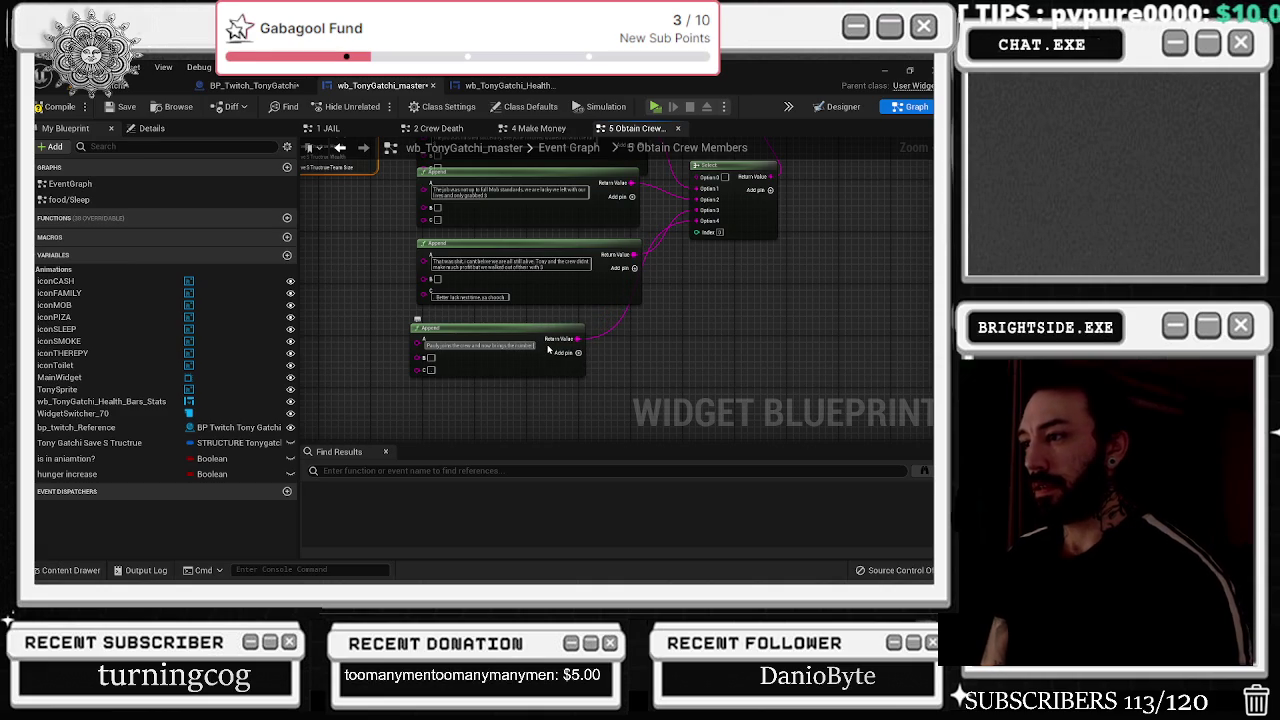
{"action": "key", "text": "BackSpace"}
{"action": "key", "text": "BackSpace"}
{"action": "key", "text": "BackSpace"}
{"action": "key", "text": "BackSpace"}
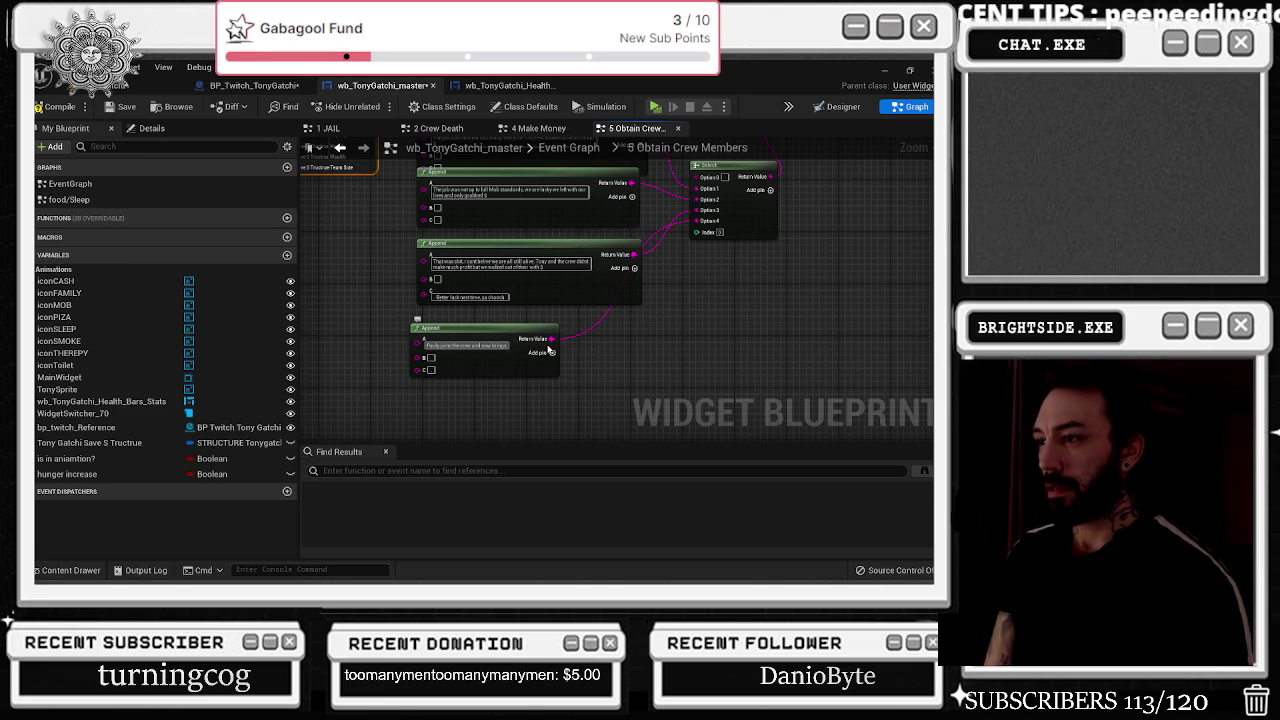
{"action": "key", "text": "BackSpace"}
{"action": "key", "text": "BackSpace"}
{"action": "key", "text": "BackSpace"}
{"action": "type", "text": "cove"}
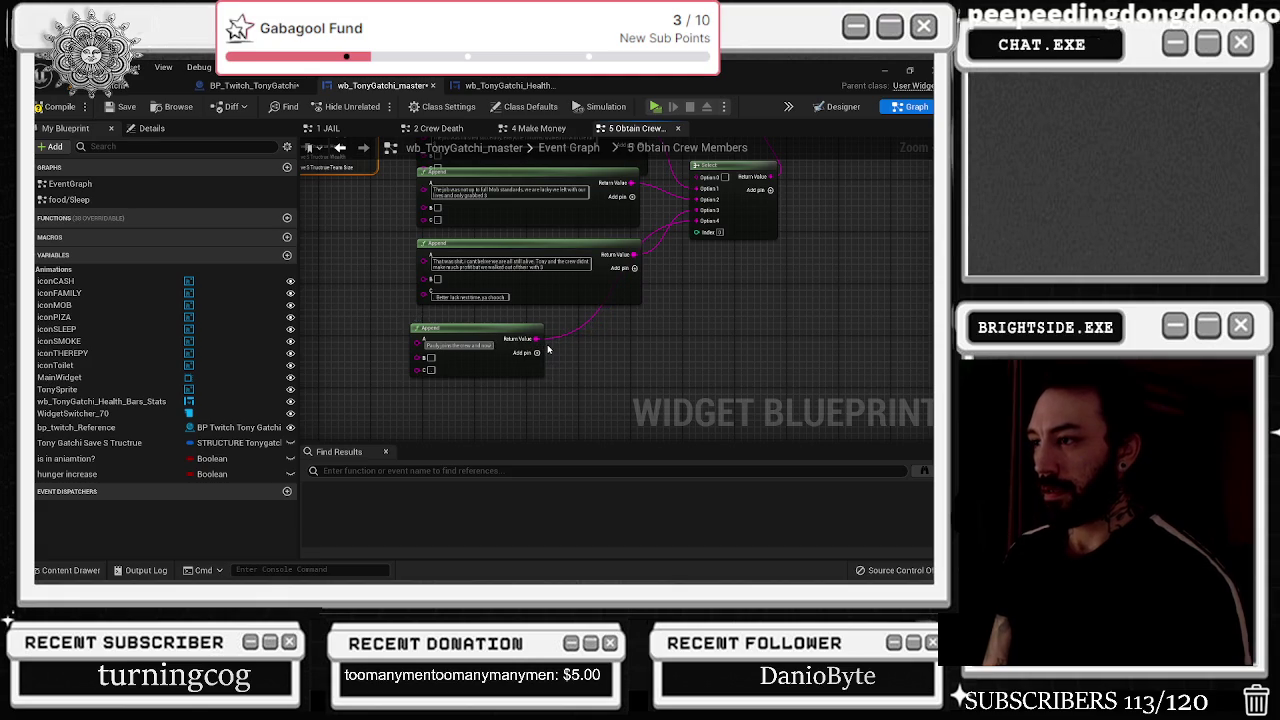
{"action": "type", "text": "rs a"}
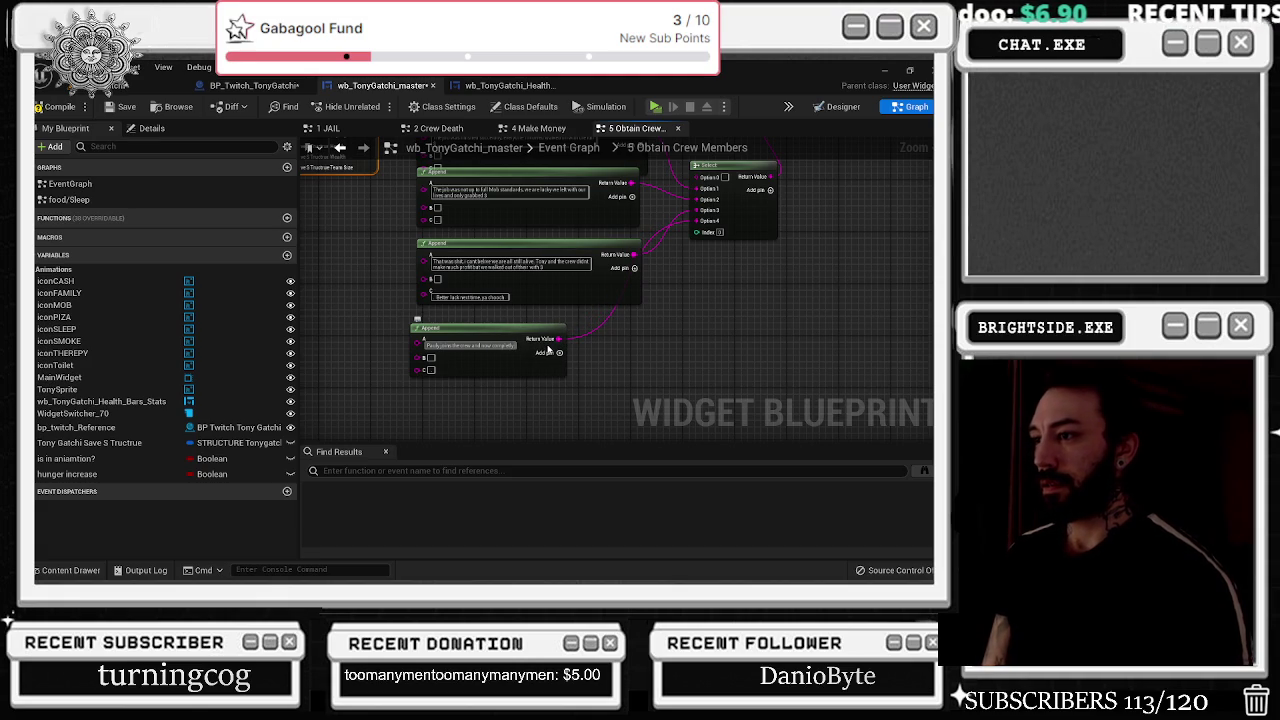
{"action": "type", "text": "ll"}
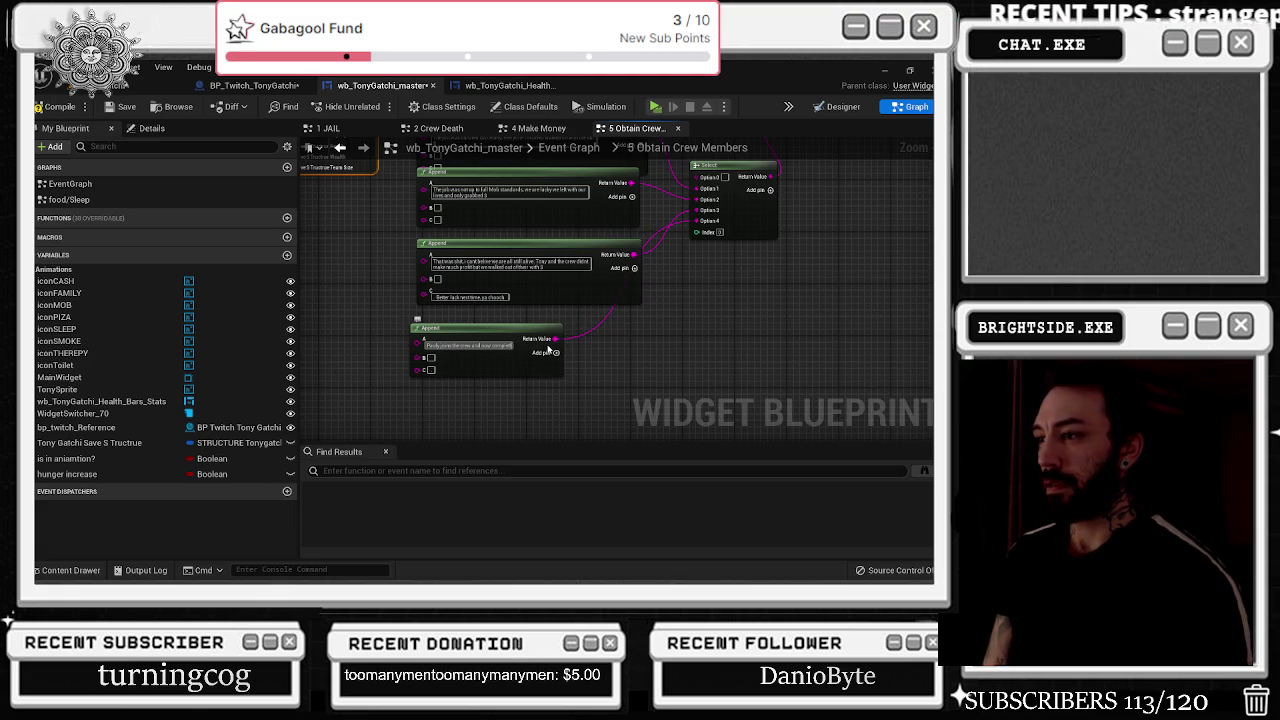
{"action": "type", "text": " the rent"}
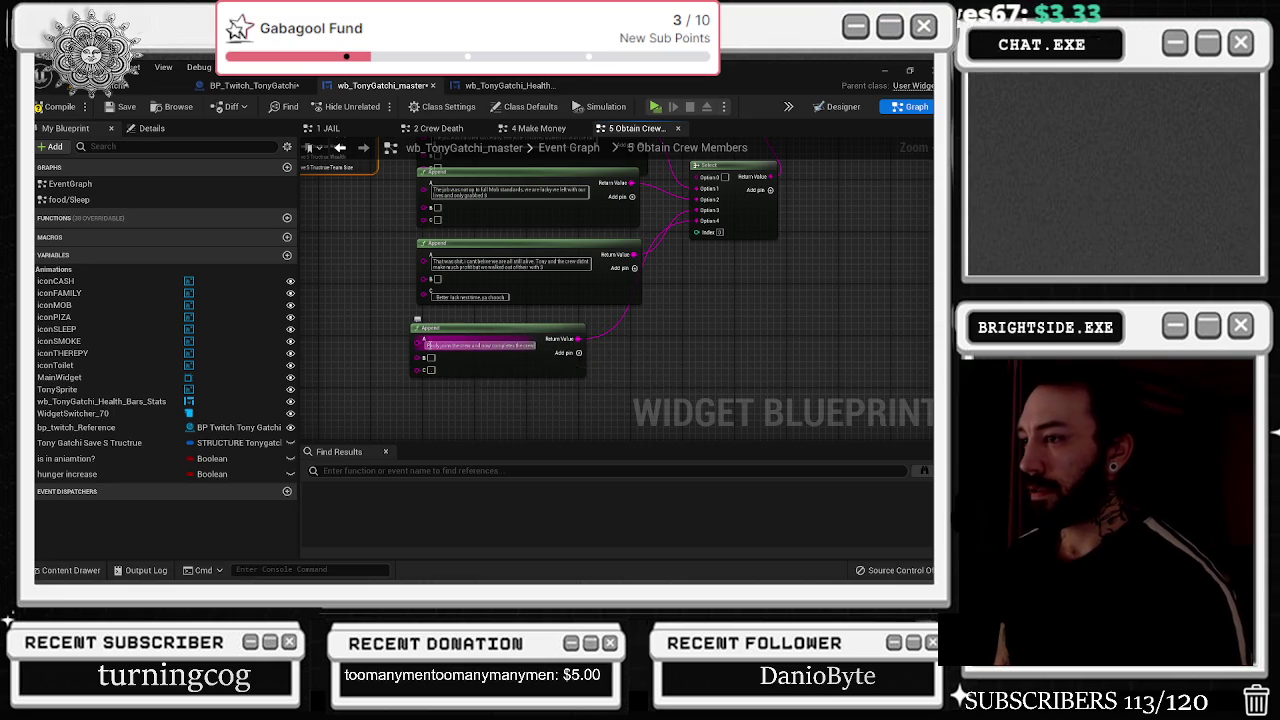
{"action": "left_click", "coordinate": [430, 358]}
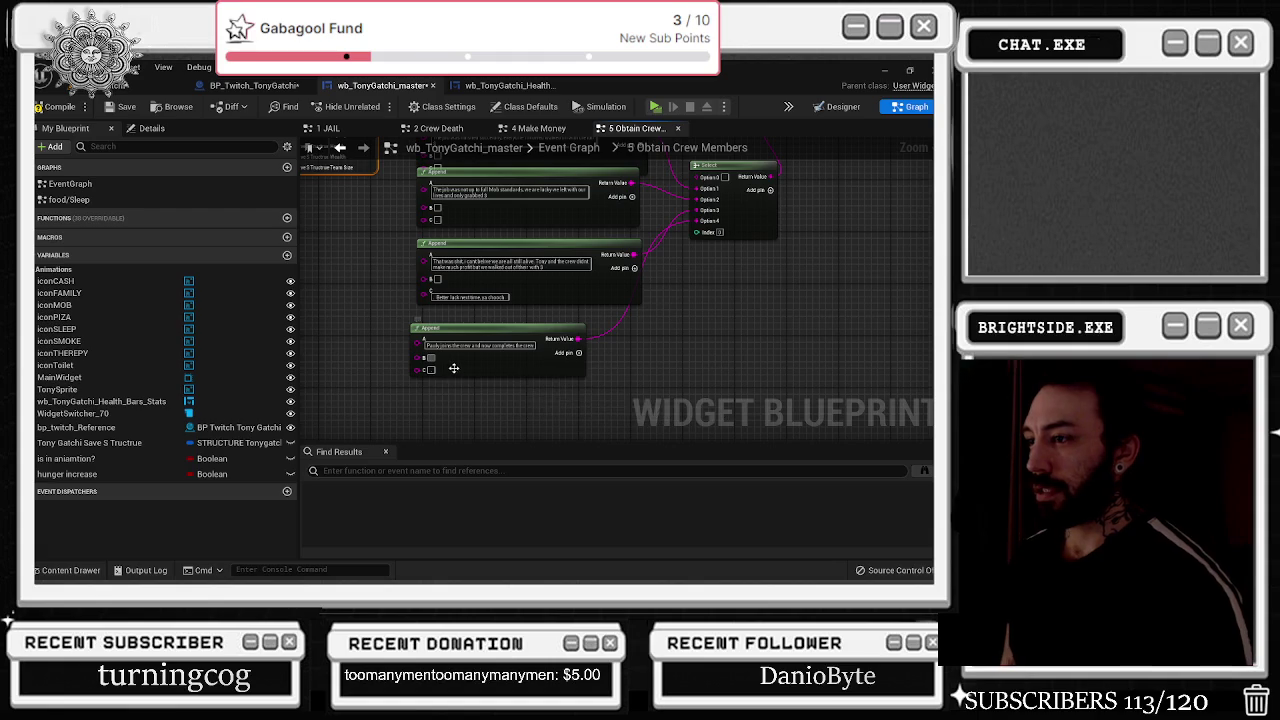
{"action": "scroll", "coordinate": [450, 368], "scroll_direction": "up", "scroll_amount": 1}
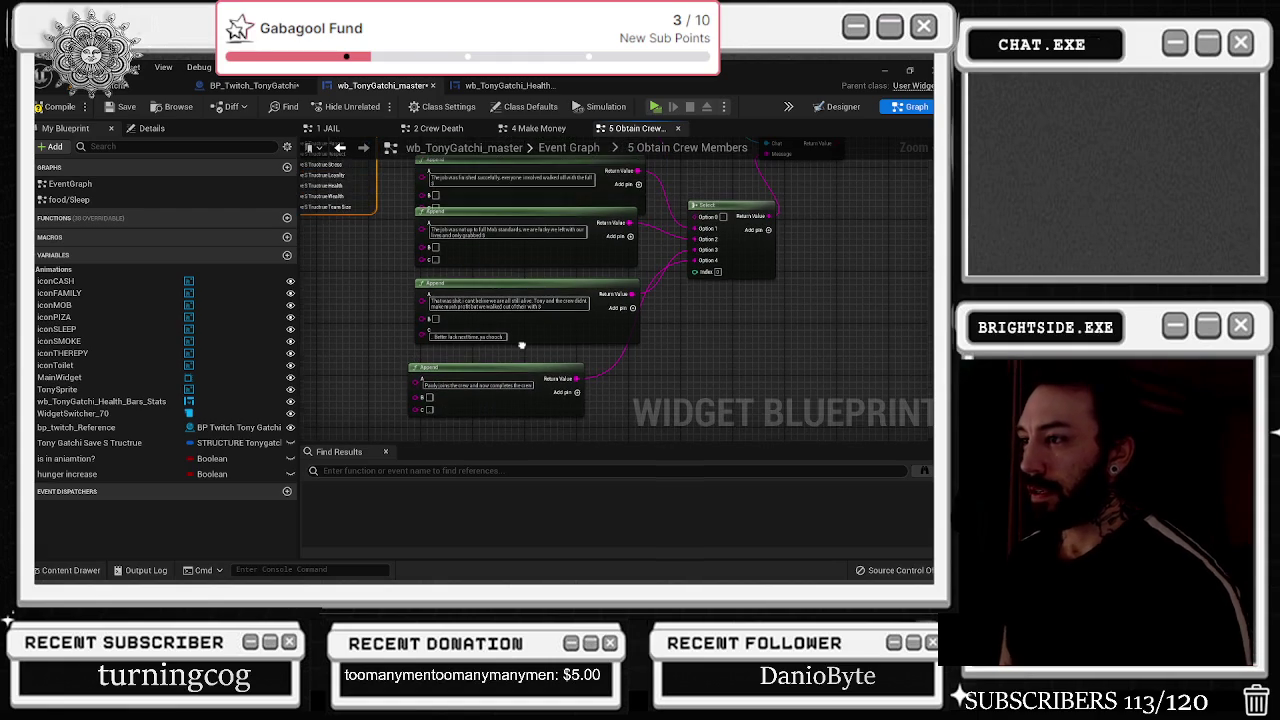
- Replace the middle Append's A text with a line saying Chrissy is Tony's right-hand man
{"action": "left_click", "coordinate": [472, 303]}
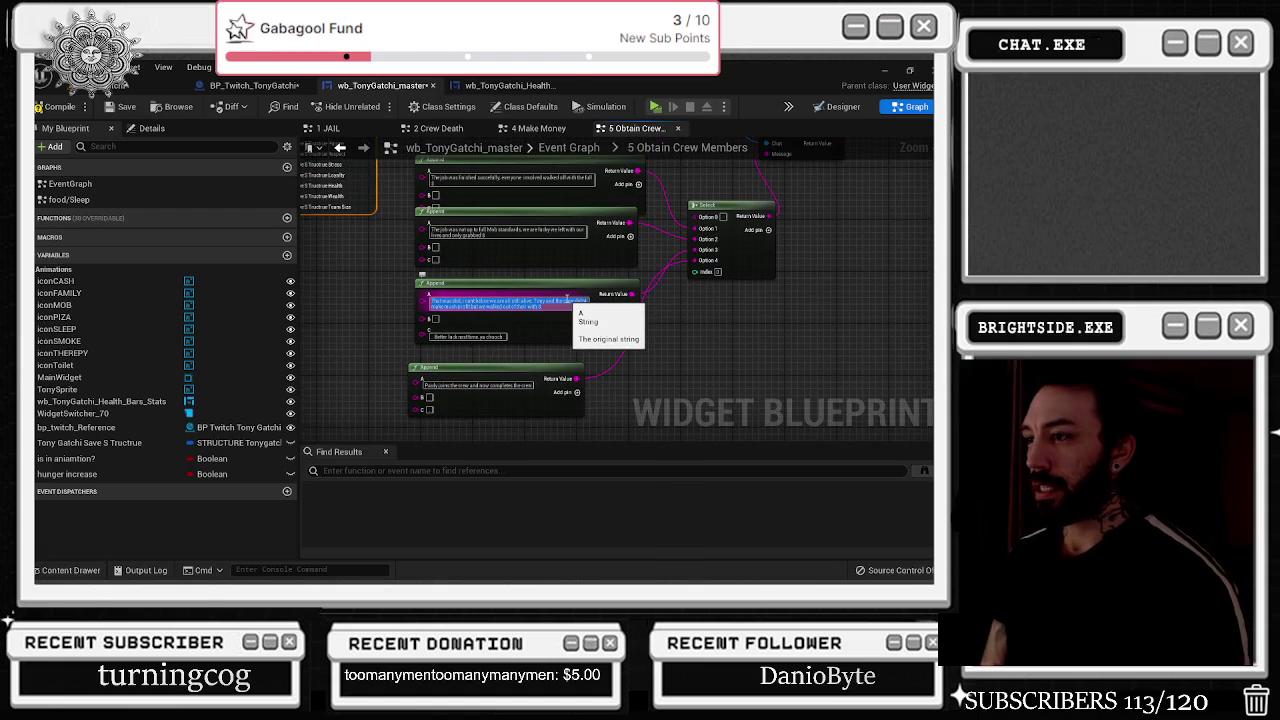
{"action": "key", "text": "BackSpace"}
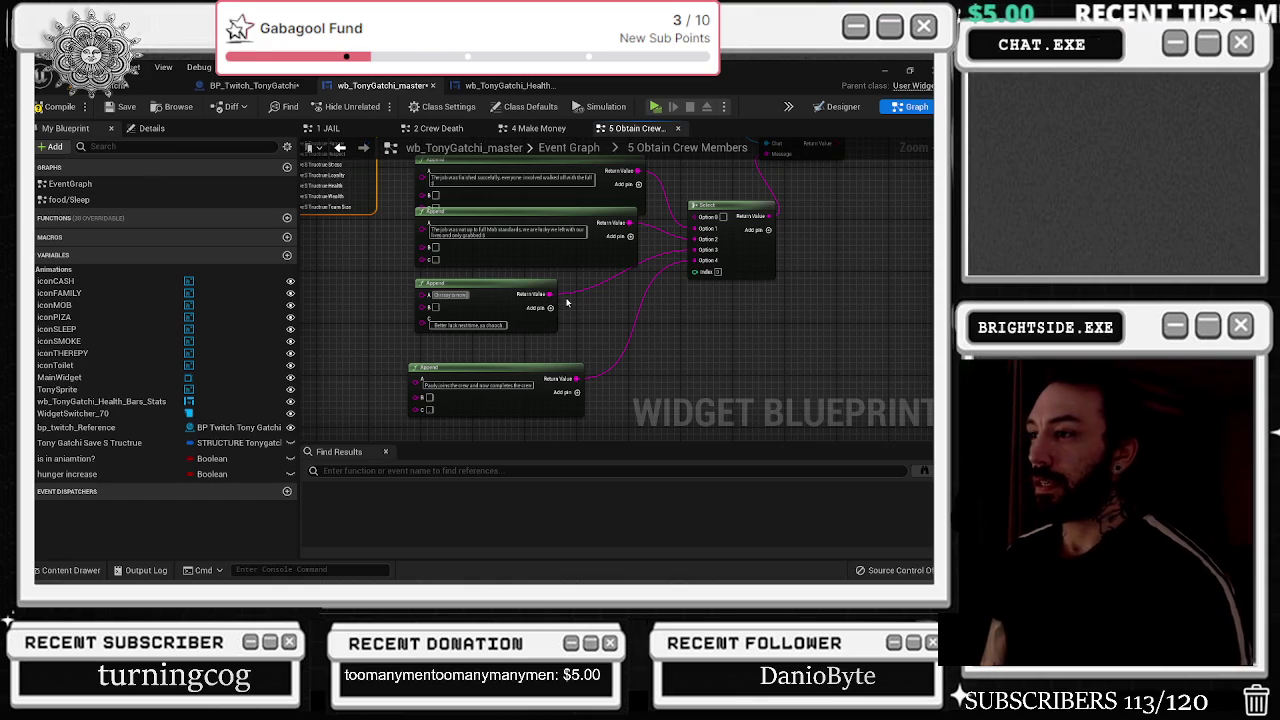
{"action": "type", "text": " Tonys right!"}
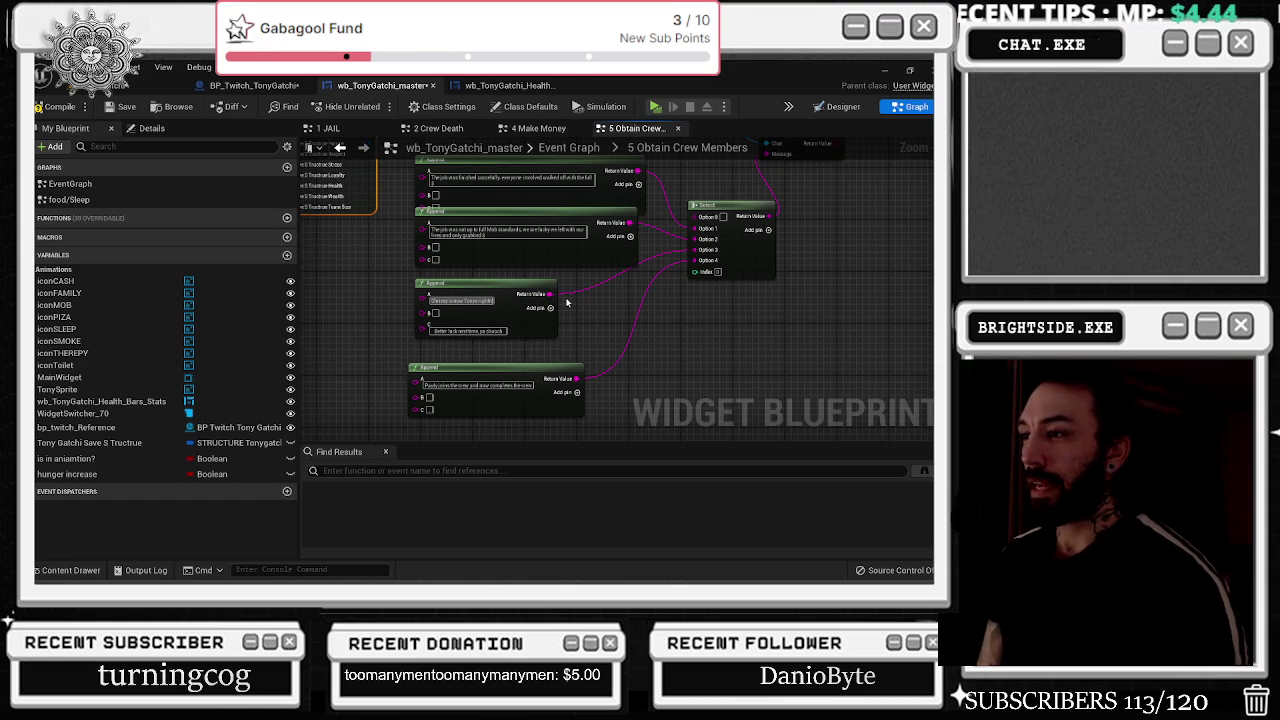
{"action": "type", "text": " man, he"}
{"action": "key", "text": "BackSpace"}
{"action": "key", "text": "BackSpace"}
{"action": "key", "text": "BackSpace"}
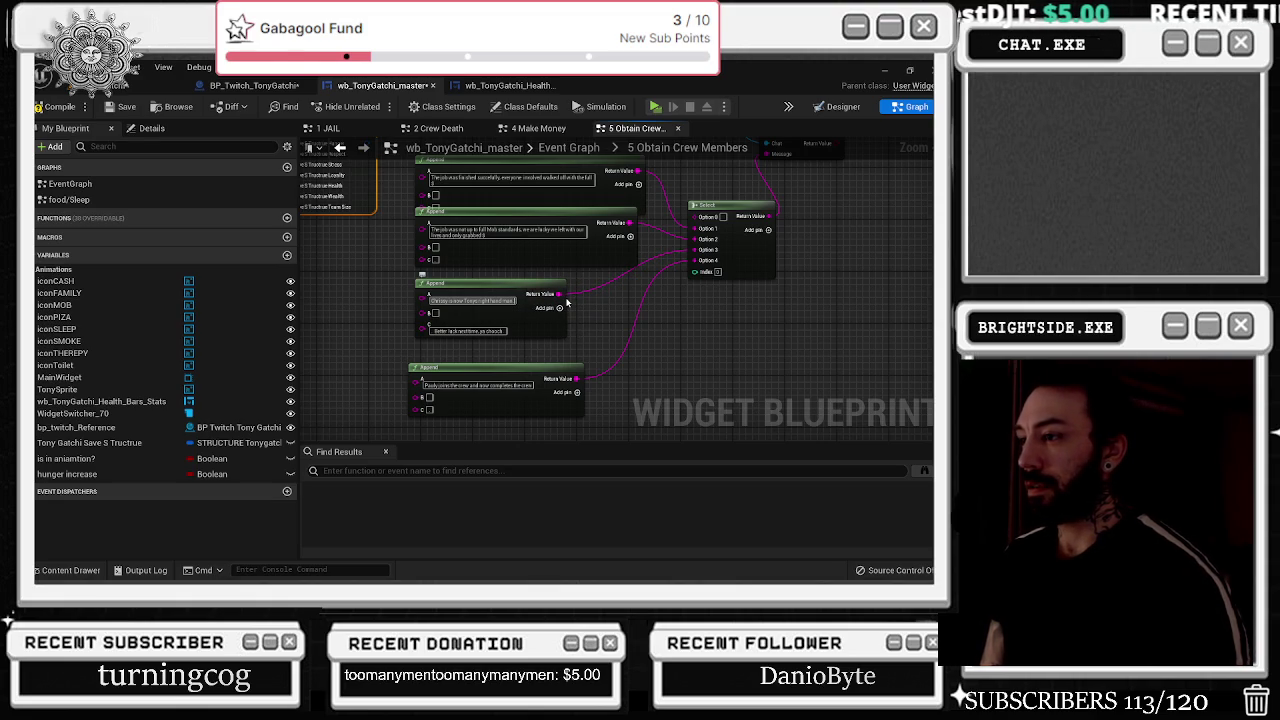
{"action": "type", "text": ","}
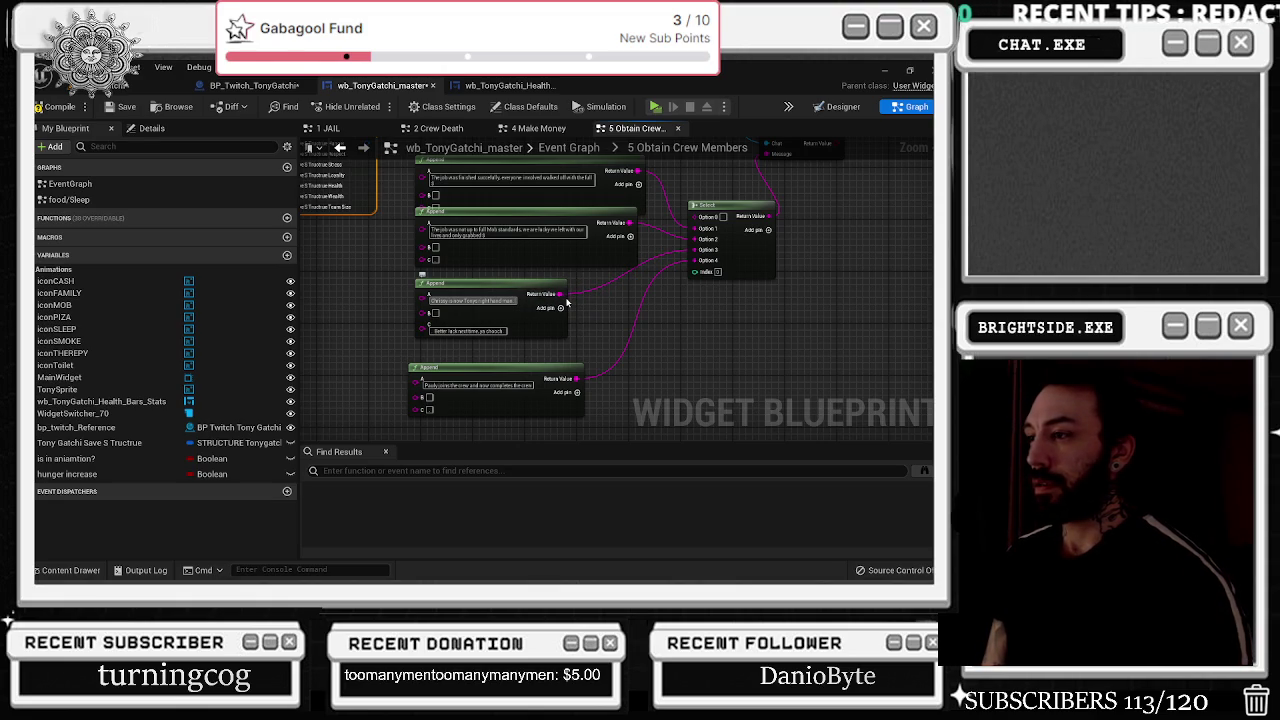
{"action": "key", "text": "Tab"}
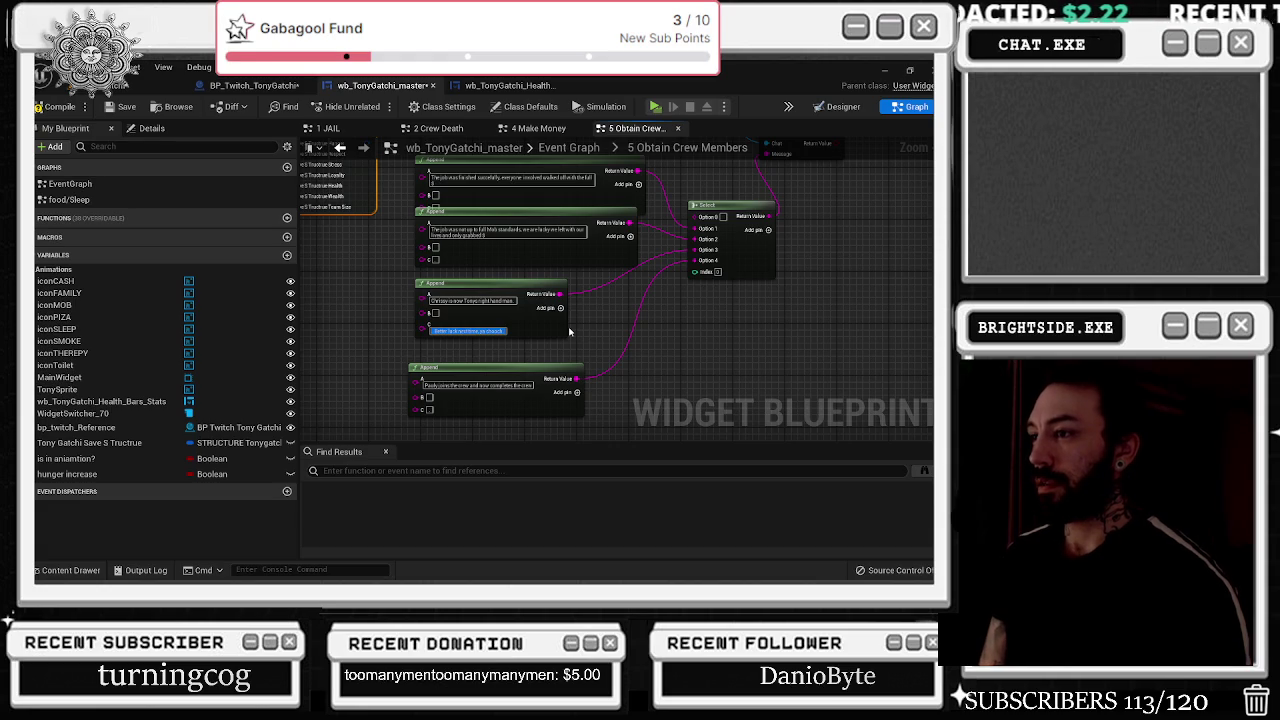
- Delete the 'go chooch' line and fill three Append C inputs with '3/4 Members unlocked'
{"action": "key", "text": "BackSpace"}
{"action": "type", "text": "3/4 Members enlisted"}
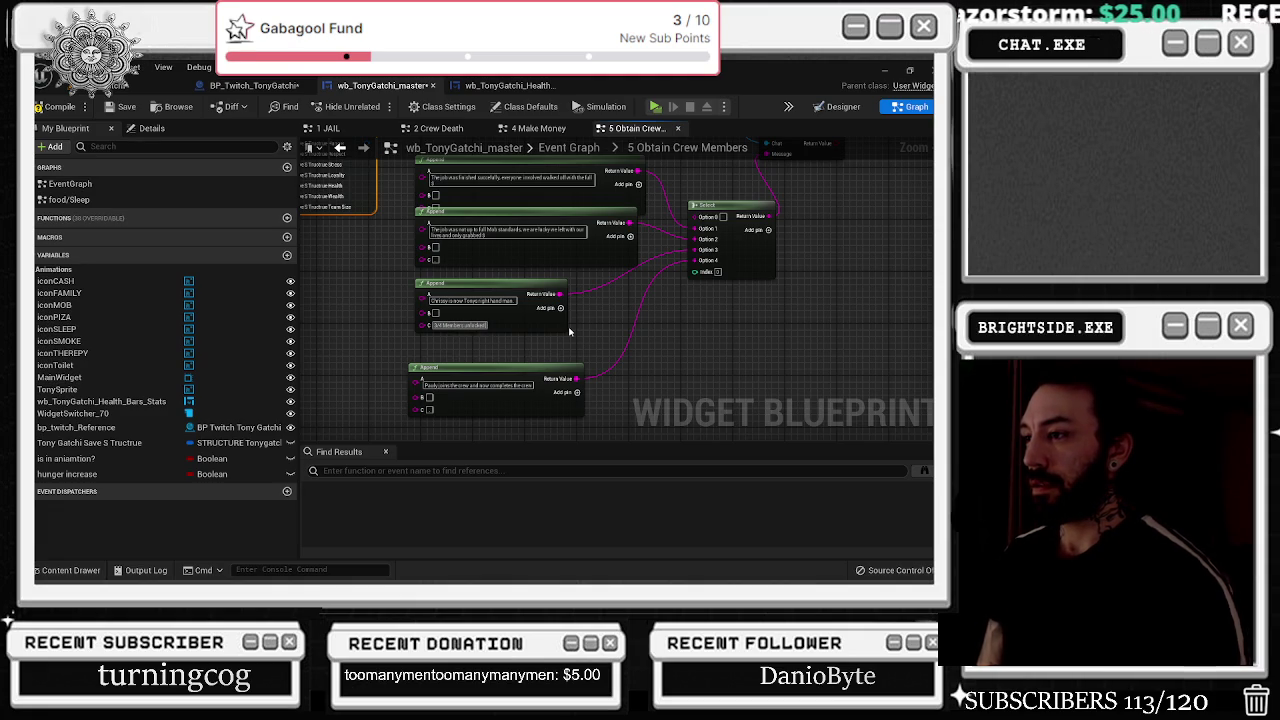
{"action": "left_click", "coordinate": [440, 410]}
{"action": "key", "text": "ctrl+v"}
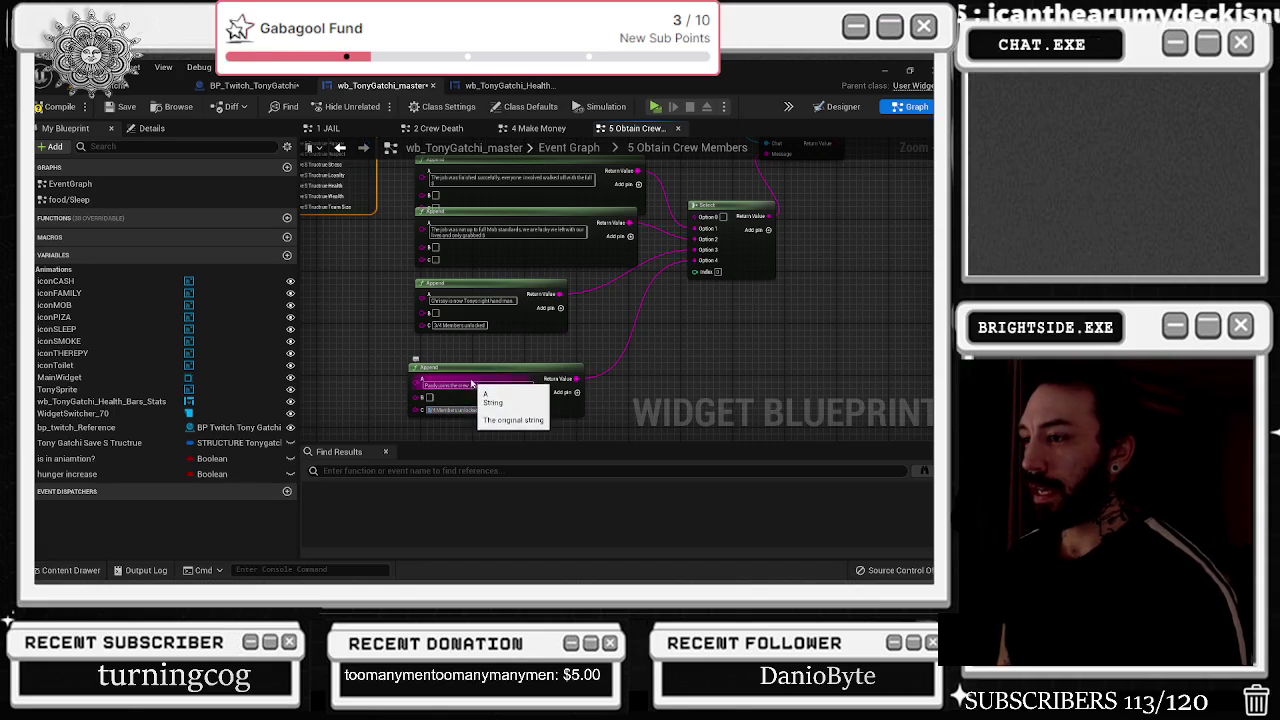
{"action": "key", "text": "Tab"}
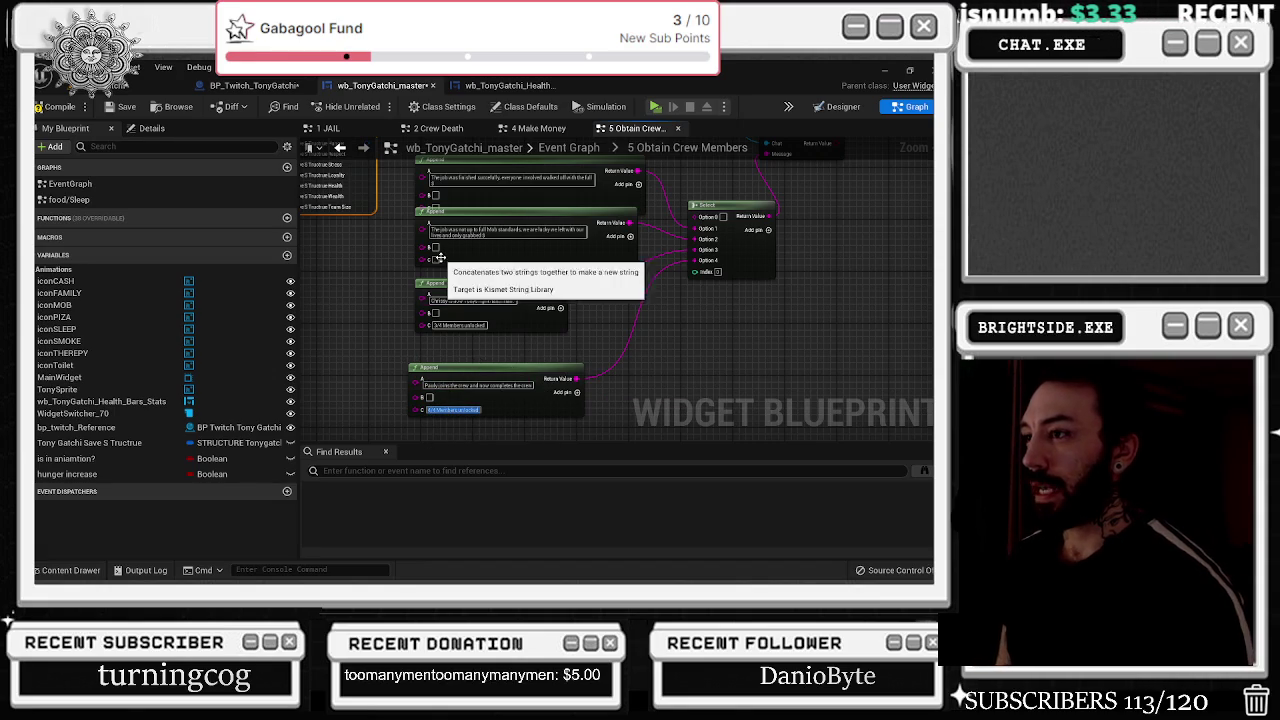
{"action": "left_click", "coordinate": [458, 259]}
{"action": "key", "text": "ctrl+v"}
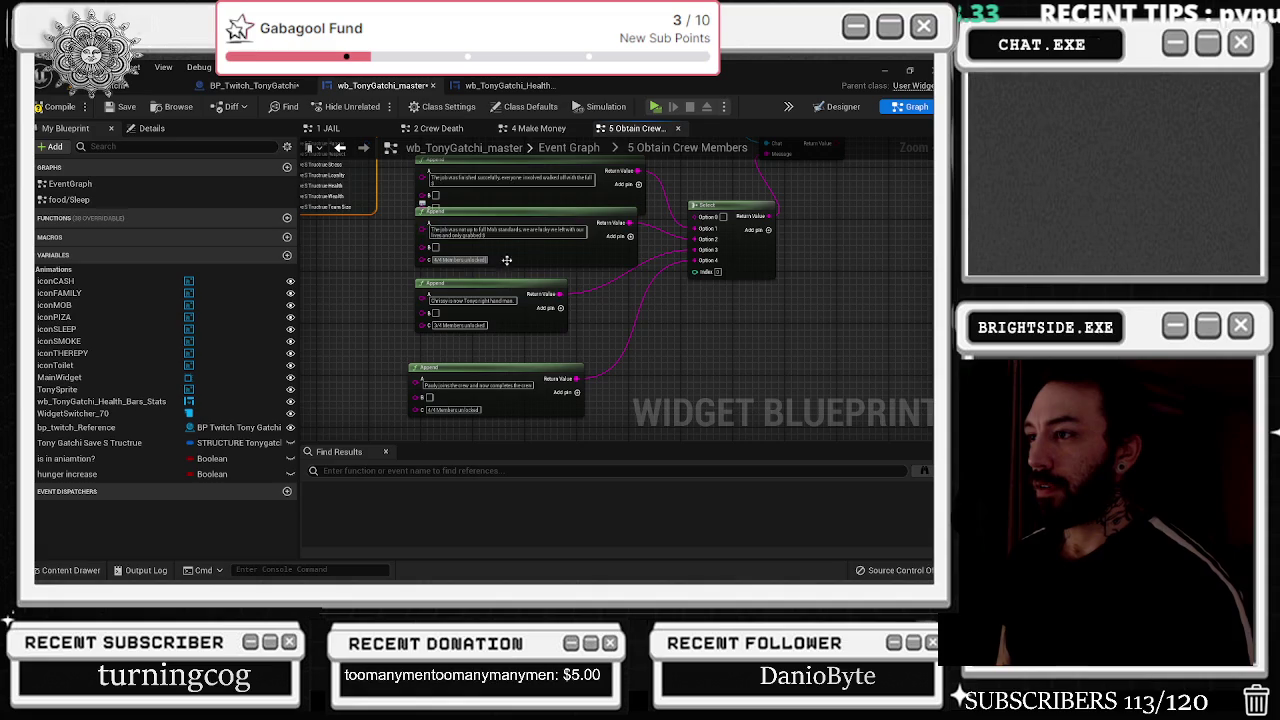
{"action": "left_click", "coordinate": [469, 276]}
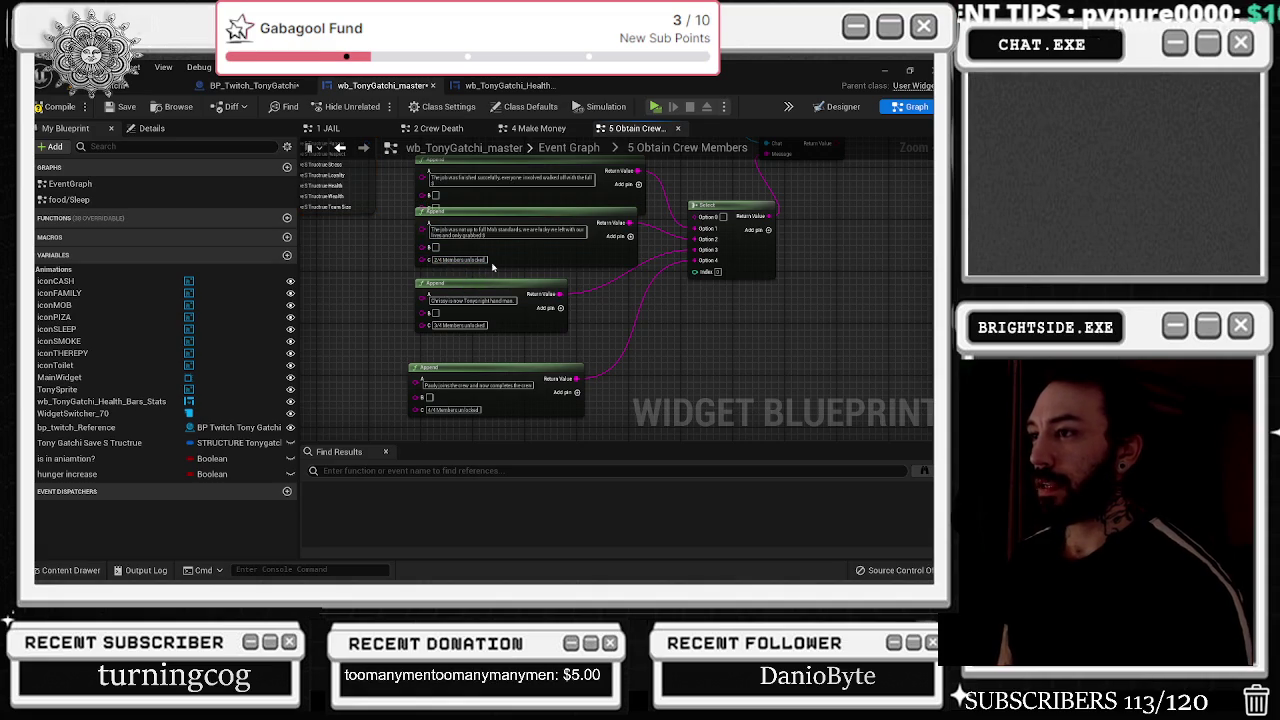
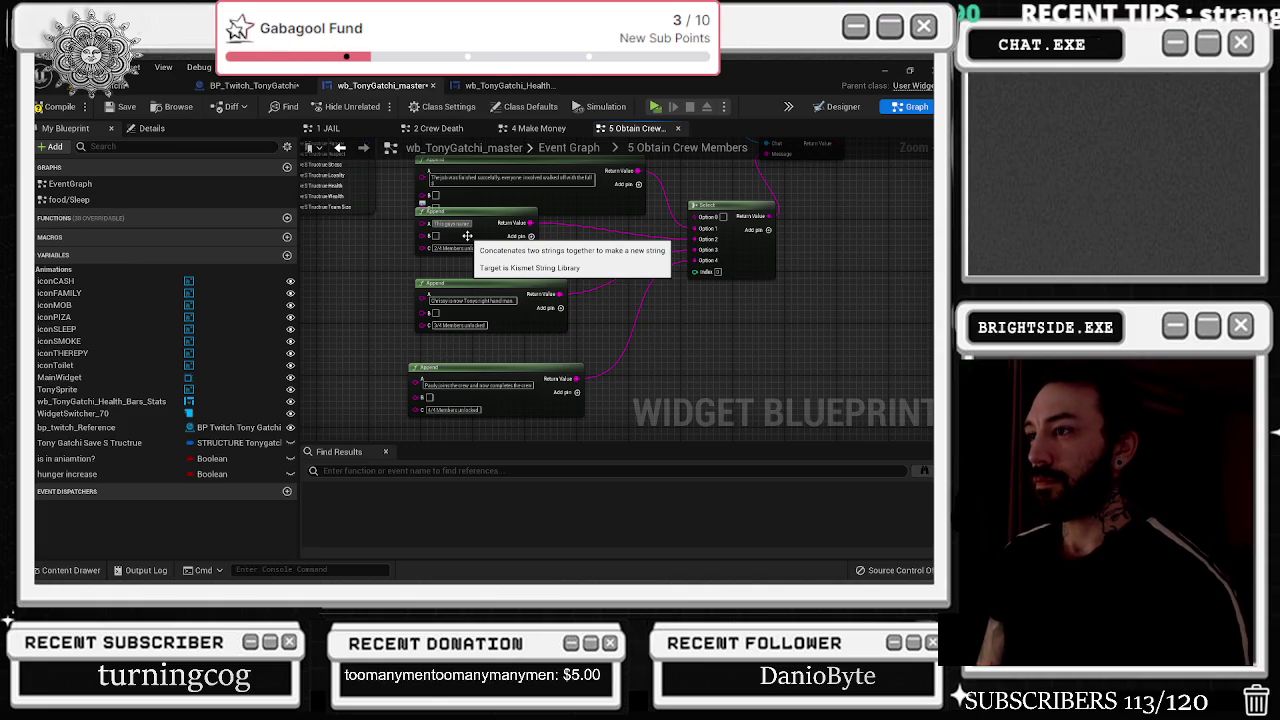
- Type the second Append's message: 'This guys gonna rat the crew to the feds about things…'
{"action": "type", "text": "This guys gonna rat the crew"}
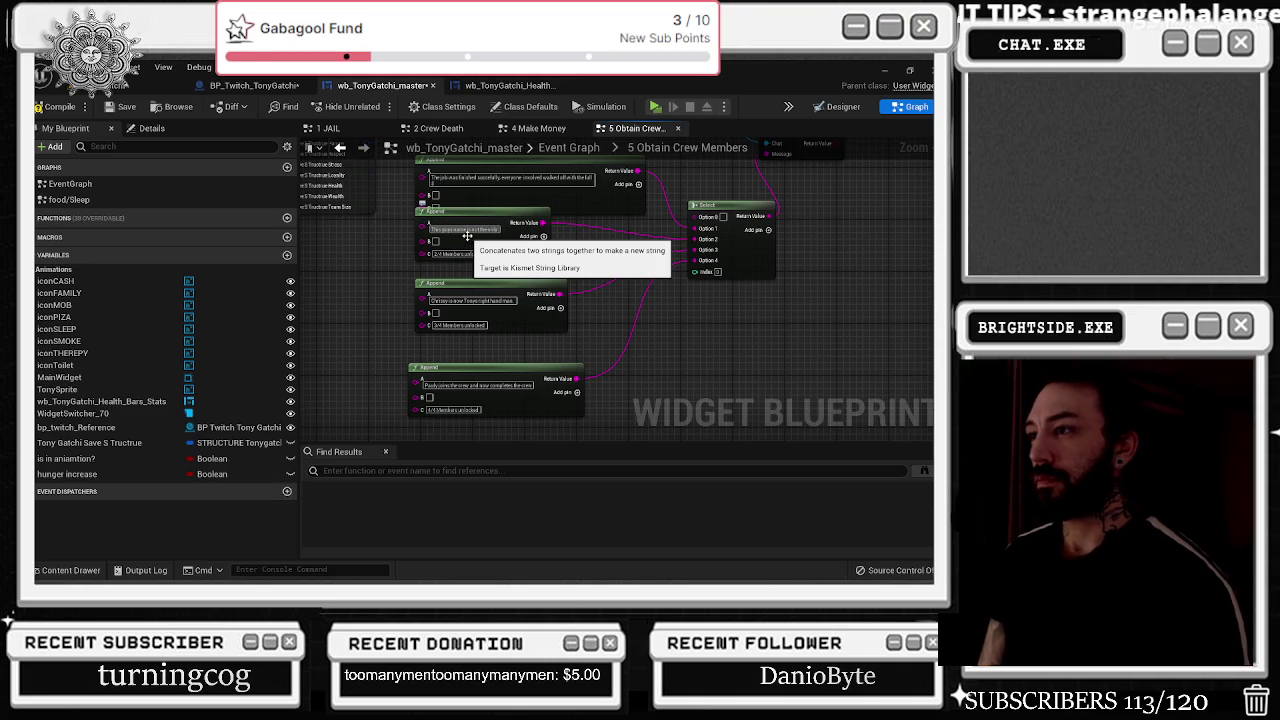
{"action": "type", "text": " to the feds"}
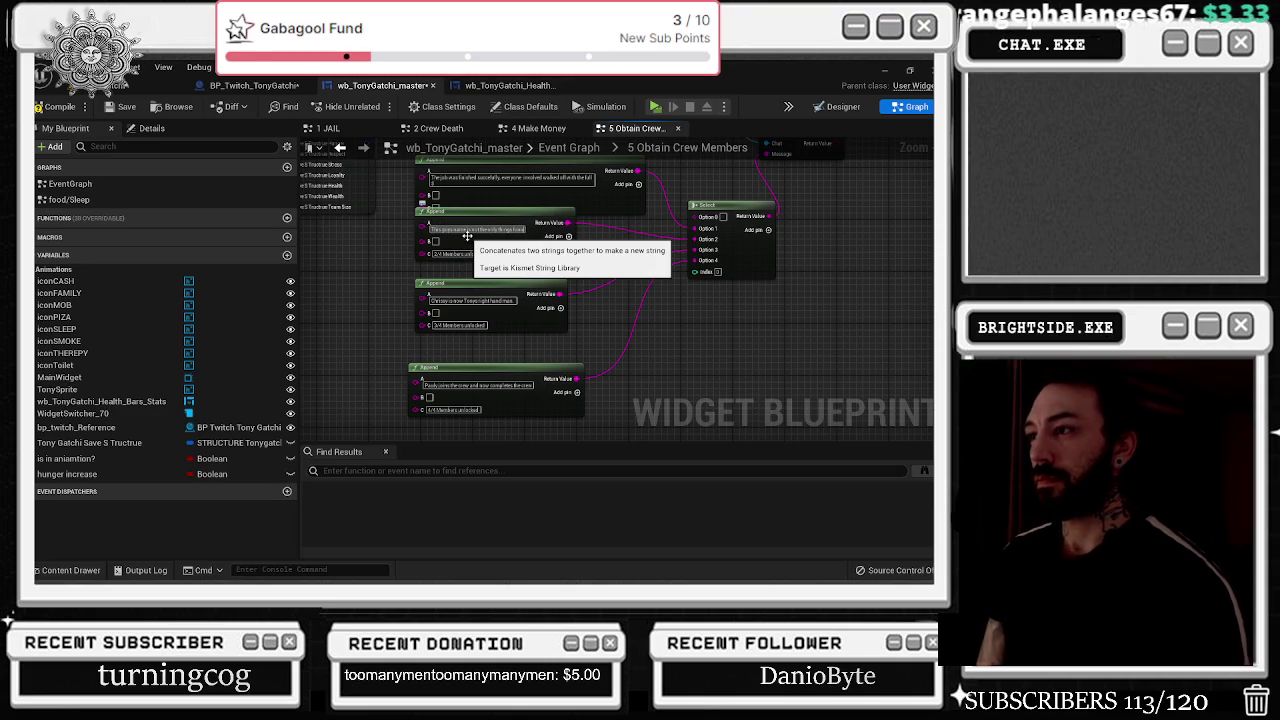
{"action": "type", "text": " about things"}
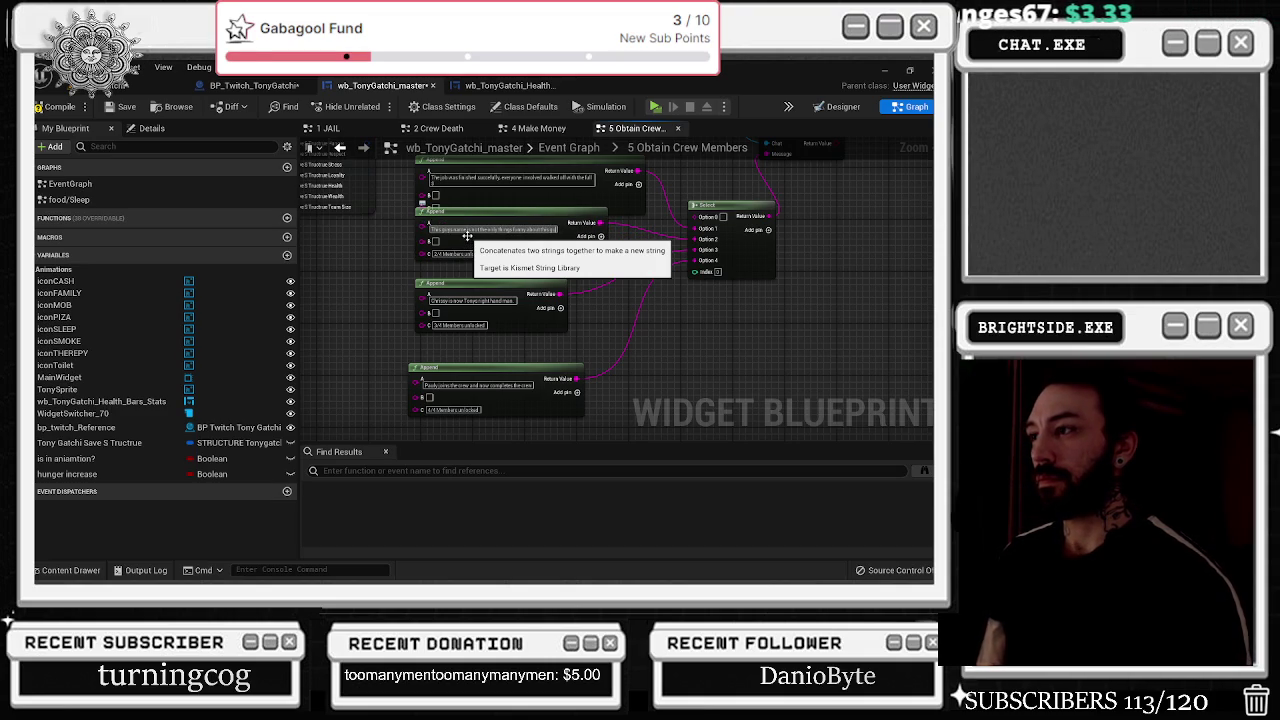
{"action": "type", "text": ". He w"}
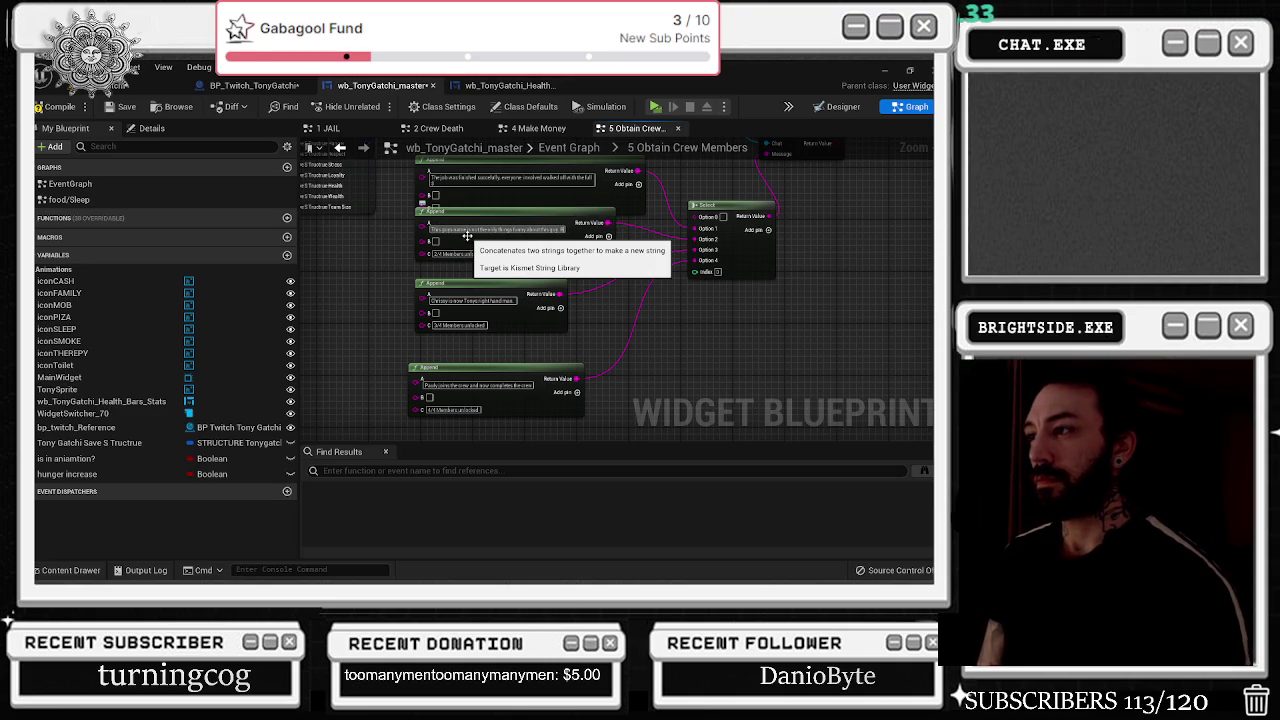
{"action": "type", "text": "ould"}
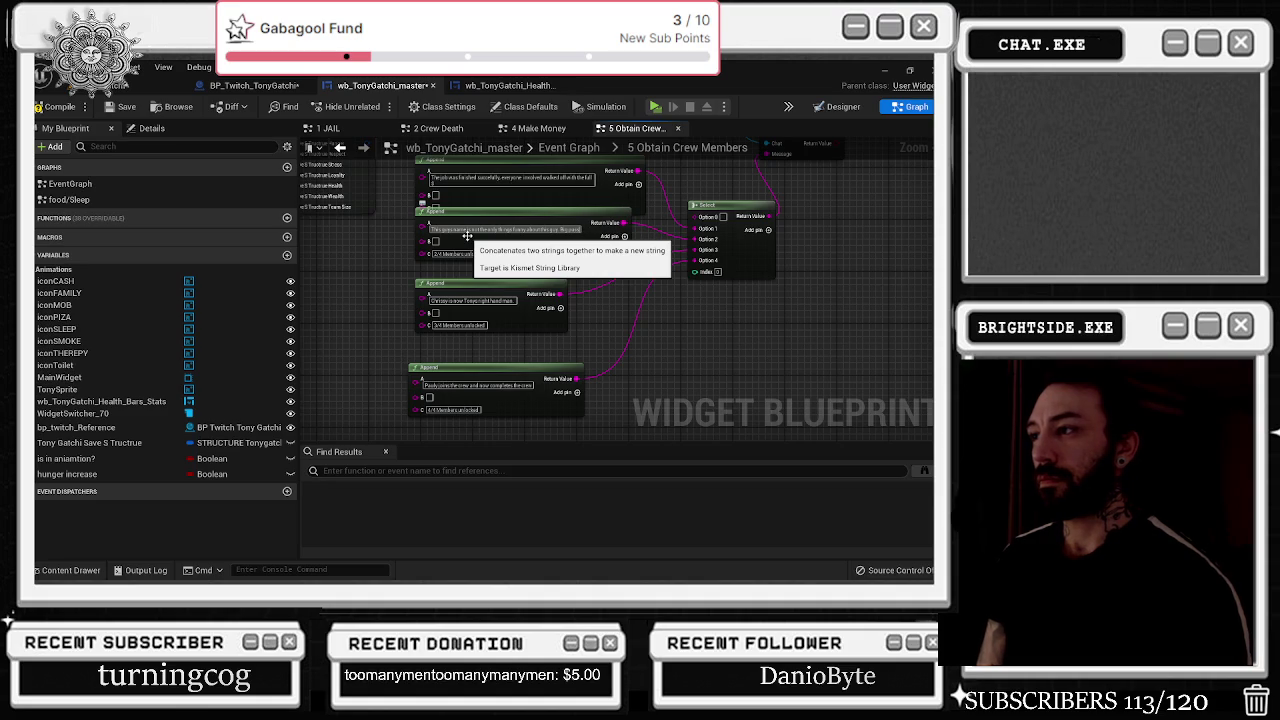
{"action": "type", "text": " real"}
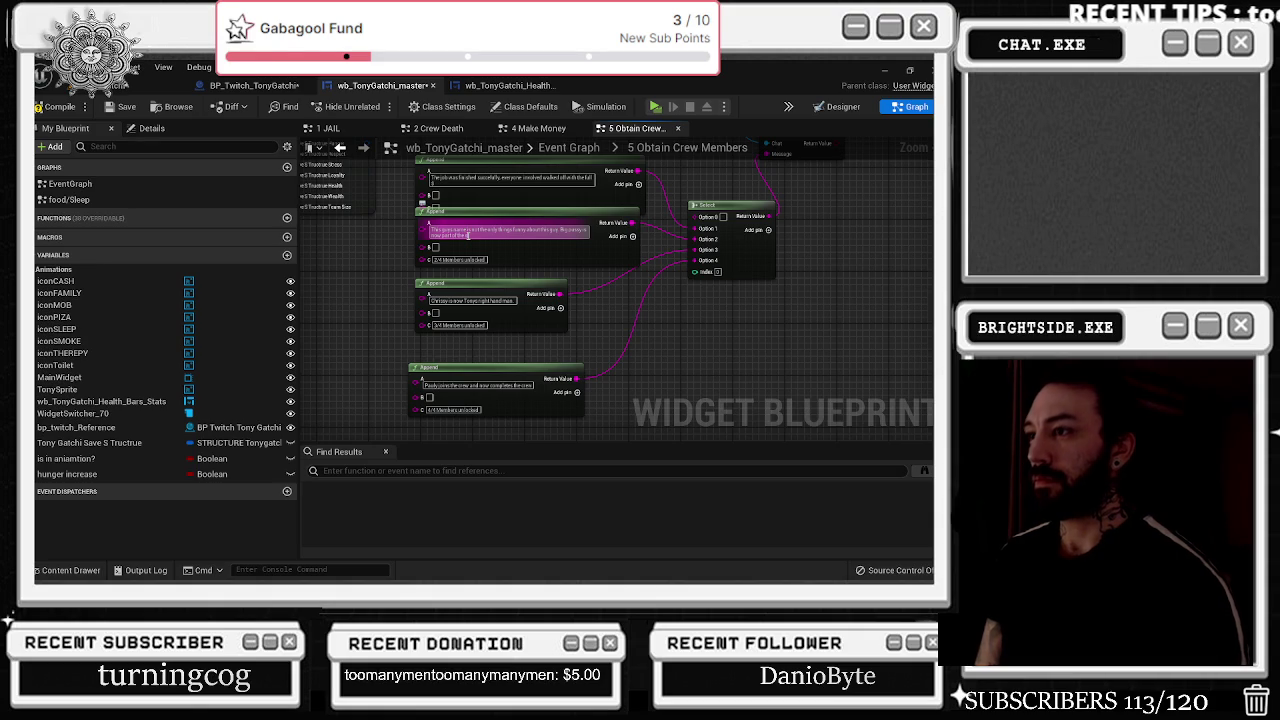
{"action": "right_click", "coordinate": [467, 235]}
{"action": "left_click", "coordinate": [596, 233]}
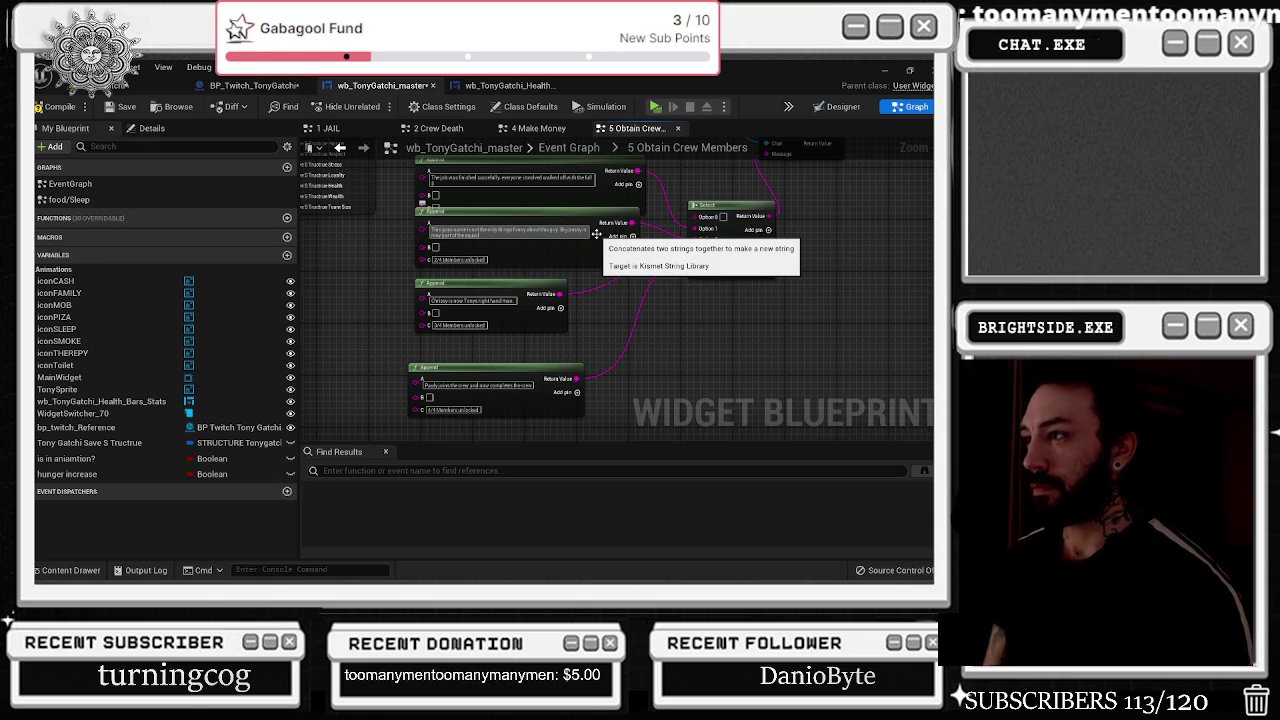
{"action": "type", "text": ", you should d"}
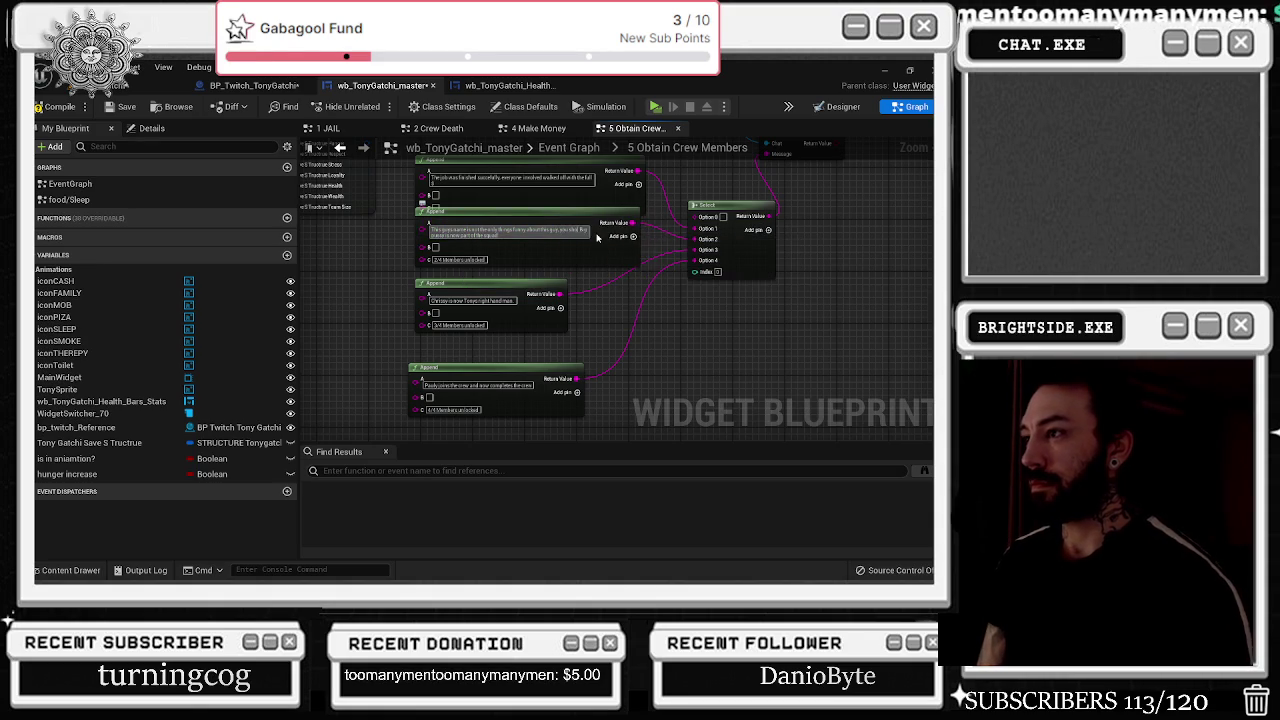
{"action": "key", "text": "ctrl+a"}
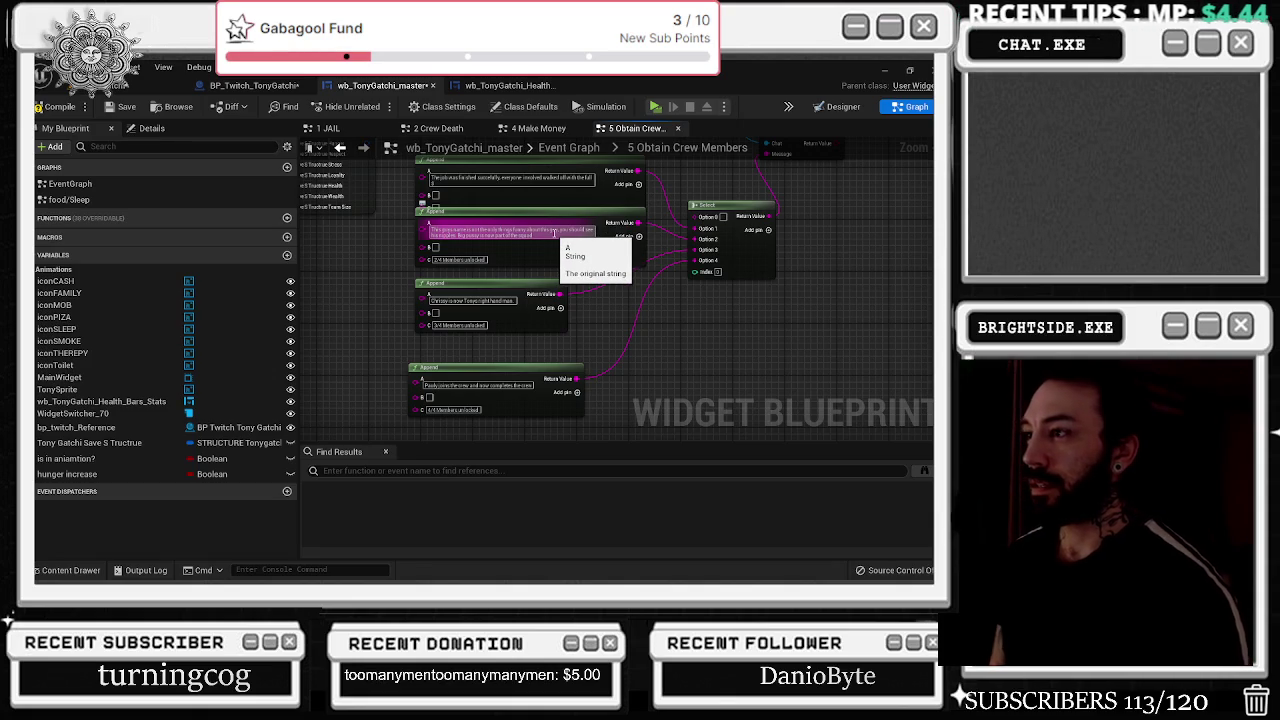
- Select the '2/4 Members unlocked' text and bring the upper Append node into view
{"action": "left_click", "coordinate": [465, 260]}
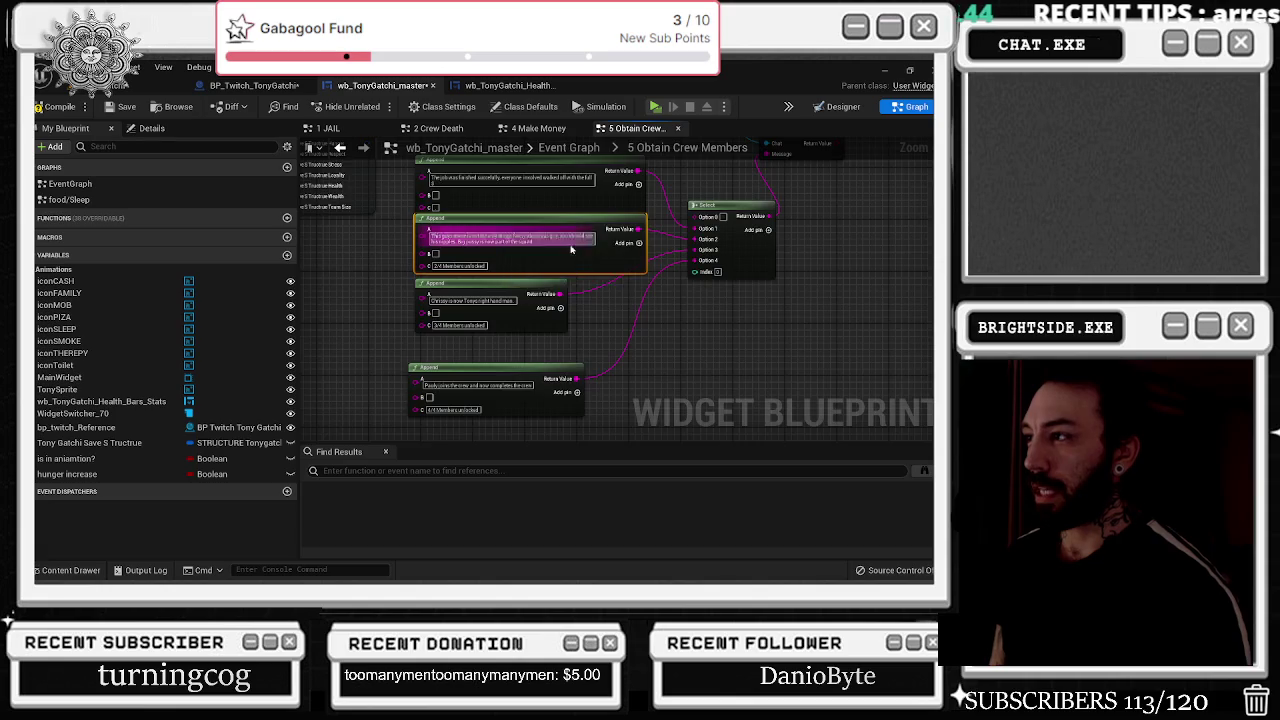
{"action": "left_click_drag", "start_coordinate": [580, 178], "coordinate": [603, 326]}
{"action": "right_click", "coordinate": [603, 326]}
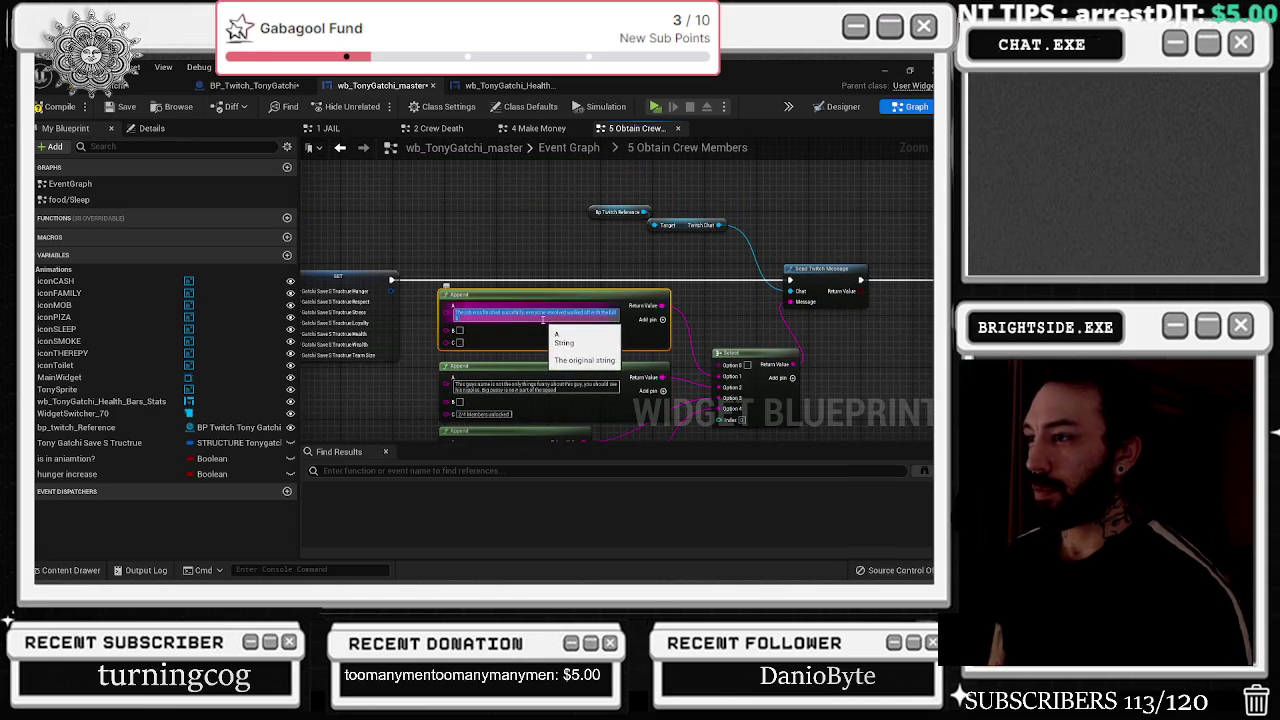
- Paste the members label into the upper Append's C pin and change it to '1/4 Members unlocked'
{"action": "left_click_drag", "start_coordinate": [471, 356], "coordinate": [471, 343]}
{"action": "left_click", "coordinate": [463, 343]}
{"action": "key", "text": "ctrl+v"}
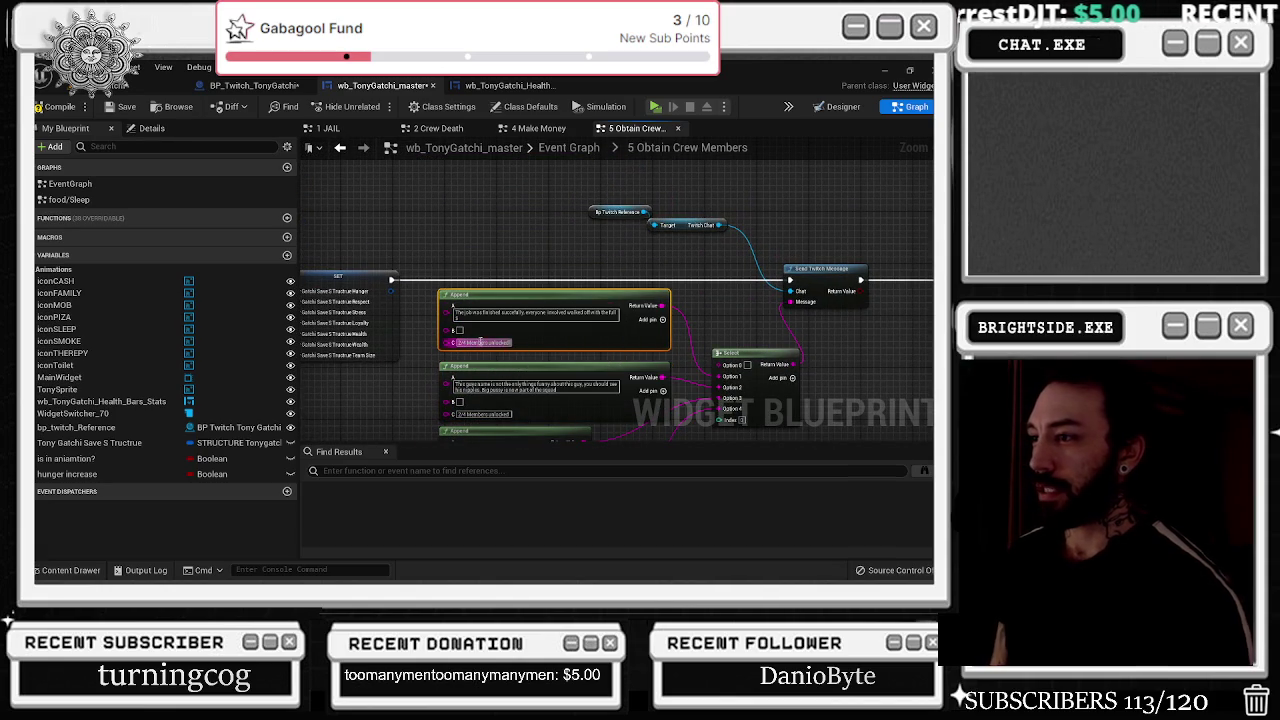
{"action": "double_click", "coordinate": [463, 343]}
{"action": "type", "text": "1"}
{"action": "key", "text": "Return"}
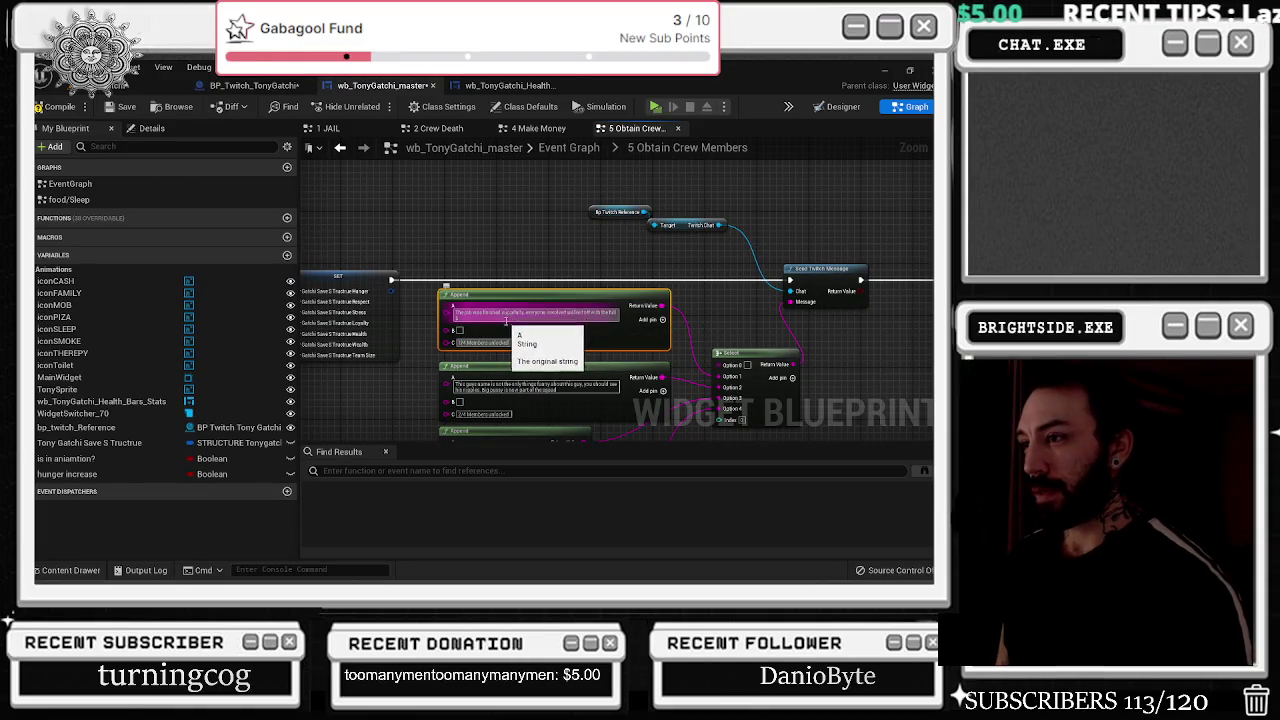
- Replace the upper Append's old message with text ending 'crew and can join you on each mission.'
{"action": "left_click_drag", "start_coordinate": [512, 310], "coordinate": [504, 310]}
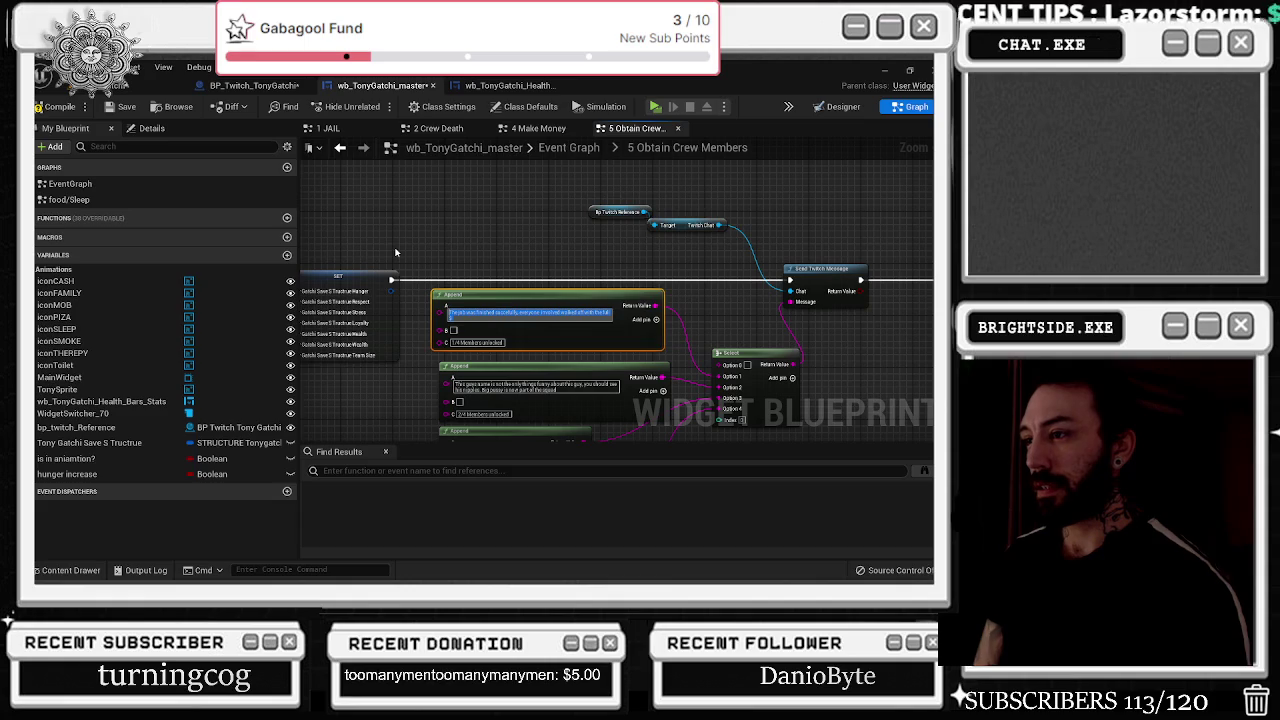
{"action": "key", "text": "BackSpace"}
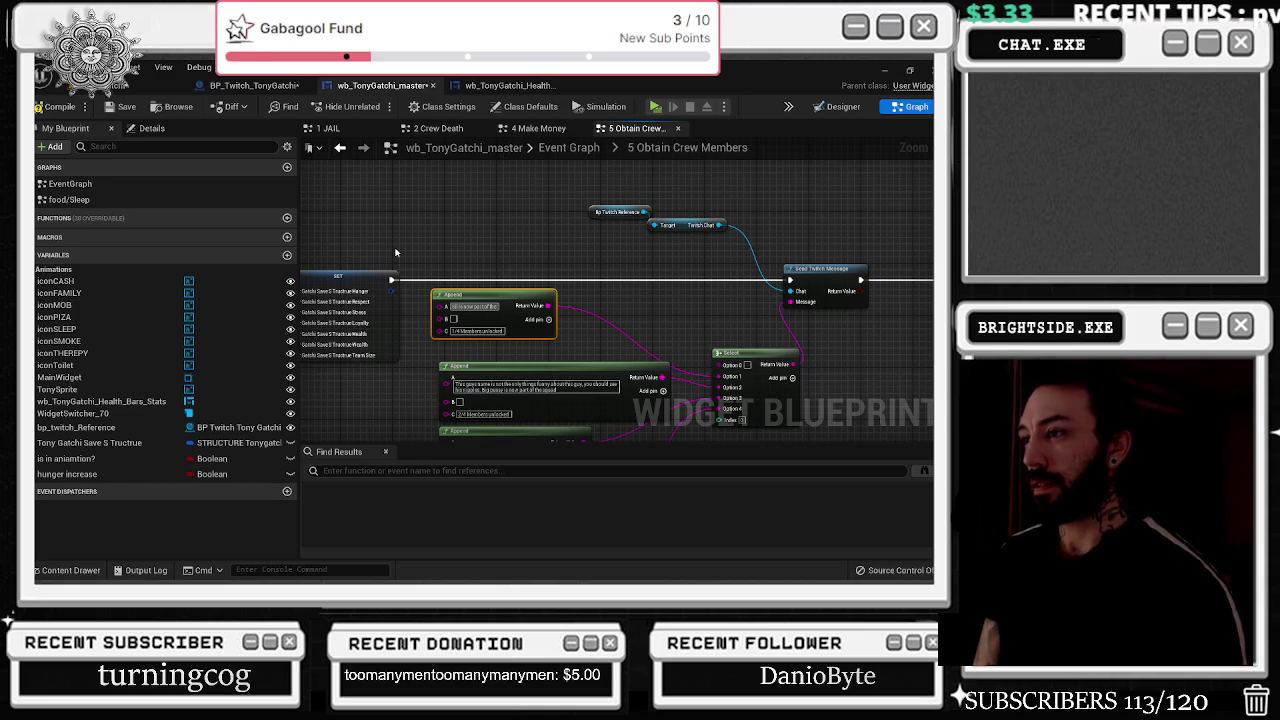
{"action": "type", "text": "rew and can"}
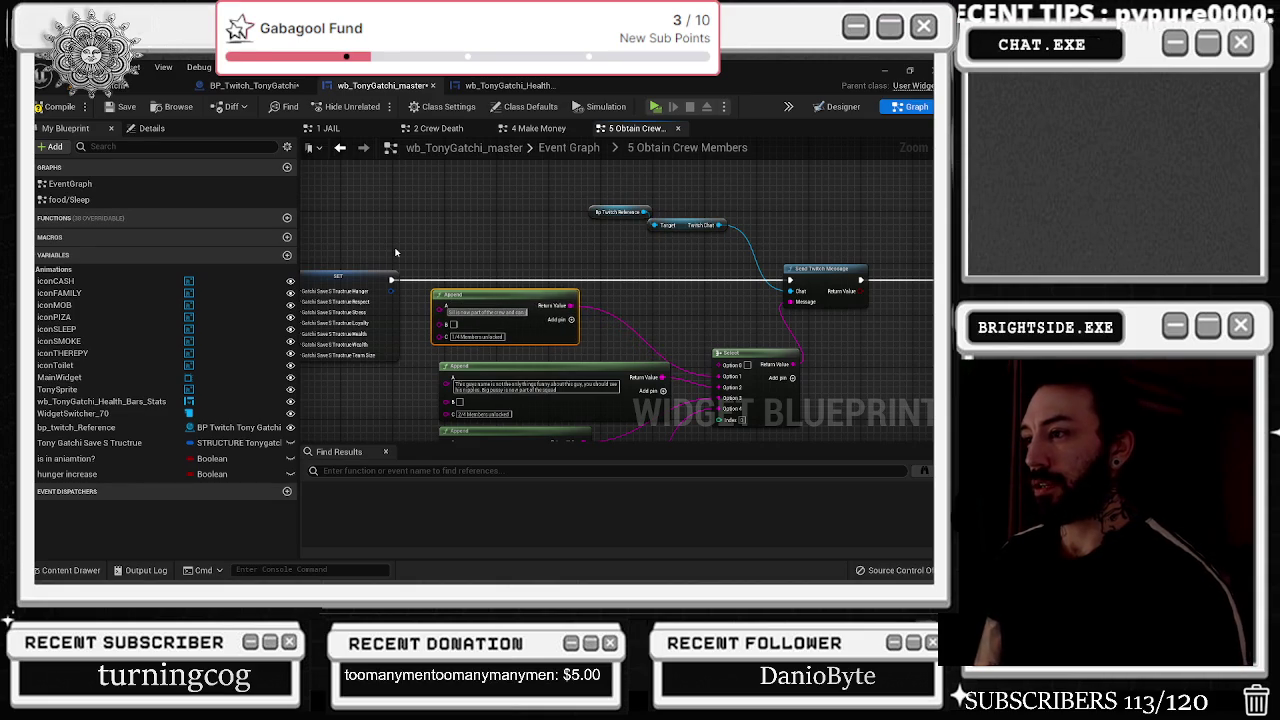
{"action": "type", "text": " join you on each mission."}
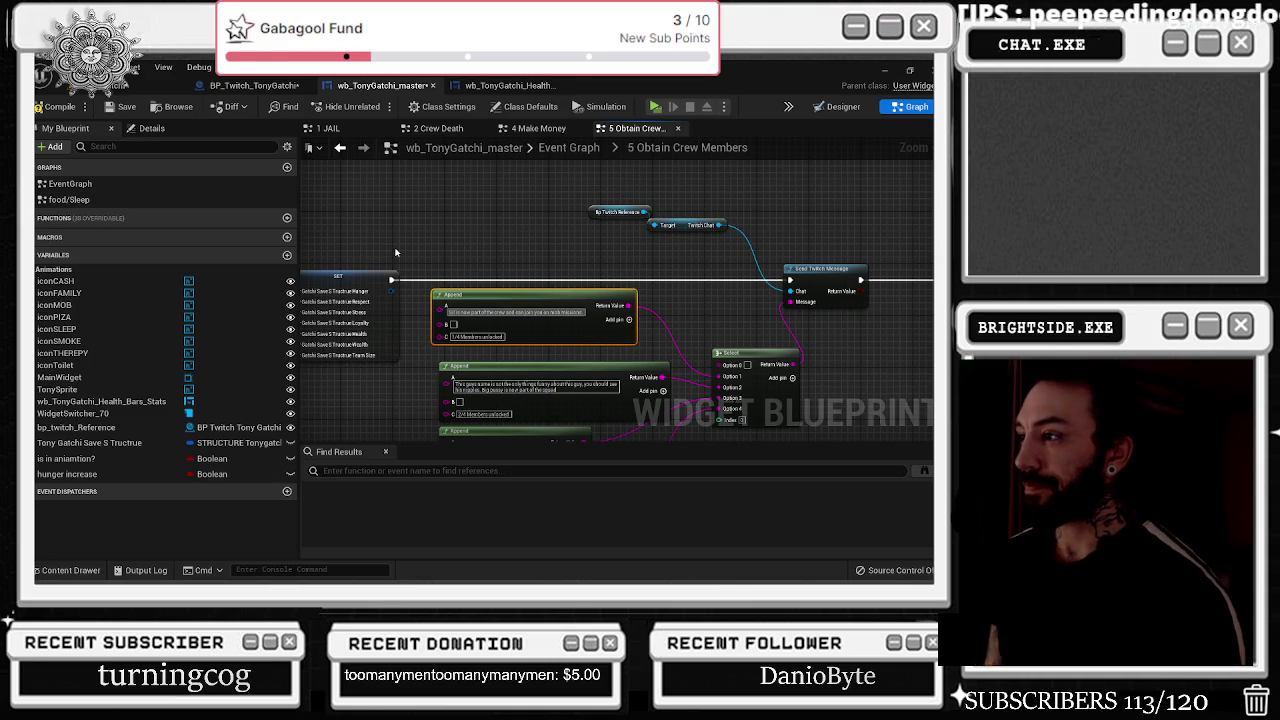
- Pan and zoom the graph to show the Set Brush and Delay chain and the Select node
{"action": "scroll", "coordinate": [451, 187], "scroll_direction": "down", "scroll_amount": 3}
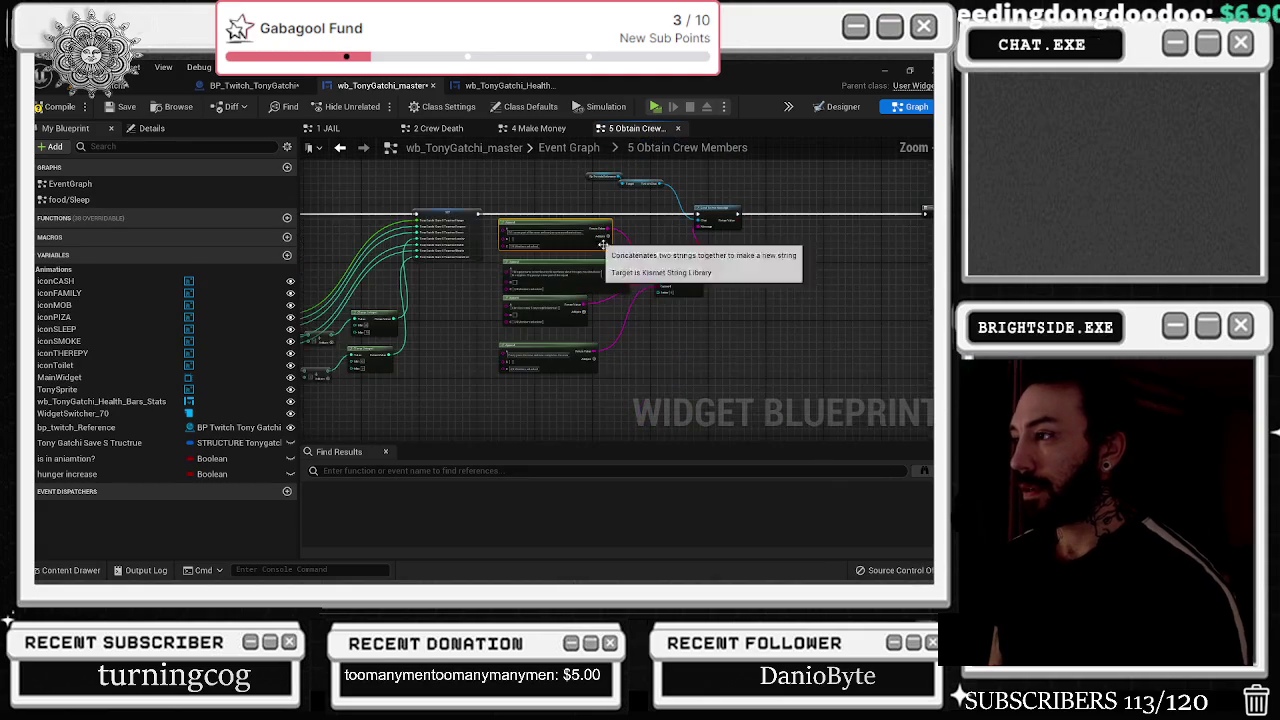
{"action": "left_click_drag", "start_coordinate": [549, 231], "coordinate": [470, 170]}
{"action": "left_click_drag", "start_coordinate": [575, 228], "coordinate": [630, 228]}
{"action": "left_click_drag", "start_coordinate": [568, 265], "coordinate": [858, 268]}
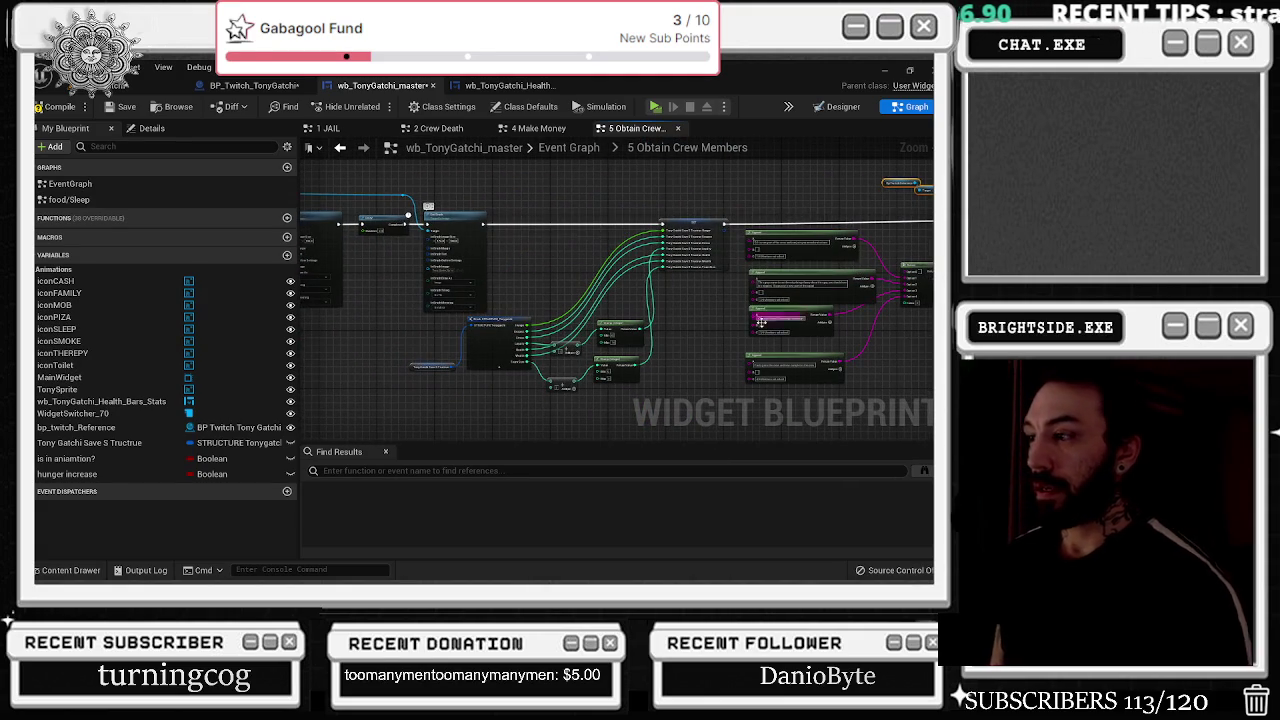
{"action": "left_click_drag", "start_coordinate": [443, 342], "coordinate": [650, 395]}
{"action": "mouse_move", "coordinate": [548, 376]}
{"action": "left_mouse_down"}
{"action": "mouse_move", "coordinate": [548, 356]}
{"action": "mouse_move", "coordinate": [623, 381]}
{"action": "mouse_move", "coordinate": [670, 427]}
{"action": "left_mouse_up"}
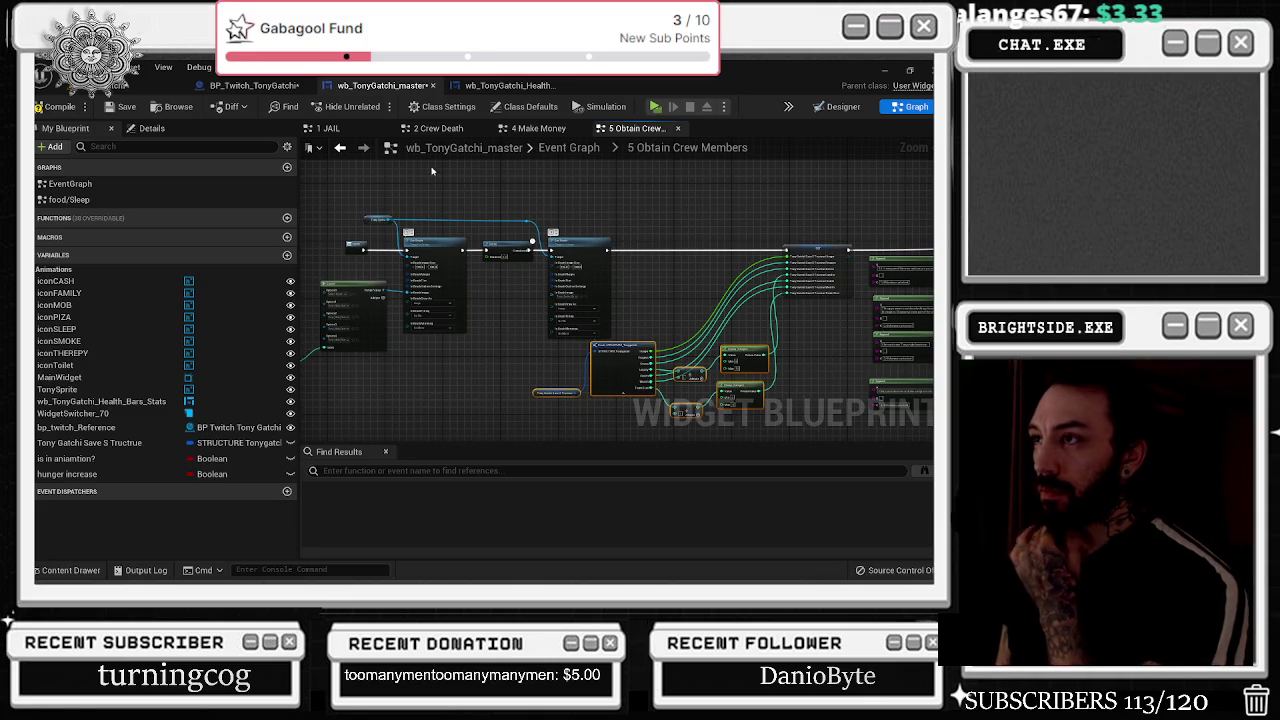
{"action": "left_click", "coordinate": [340, 148]}
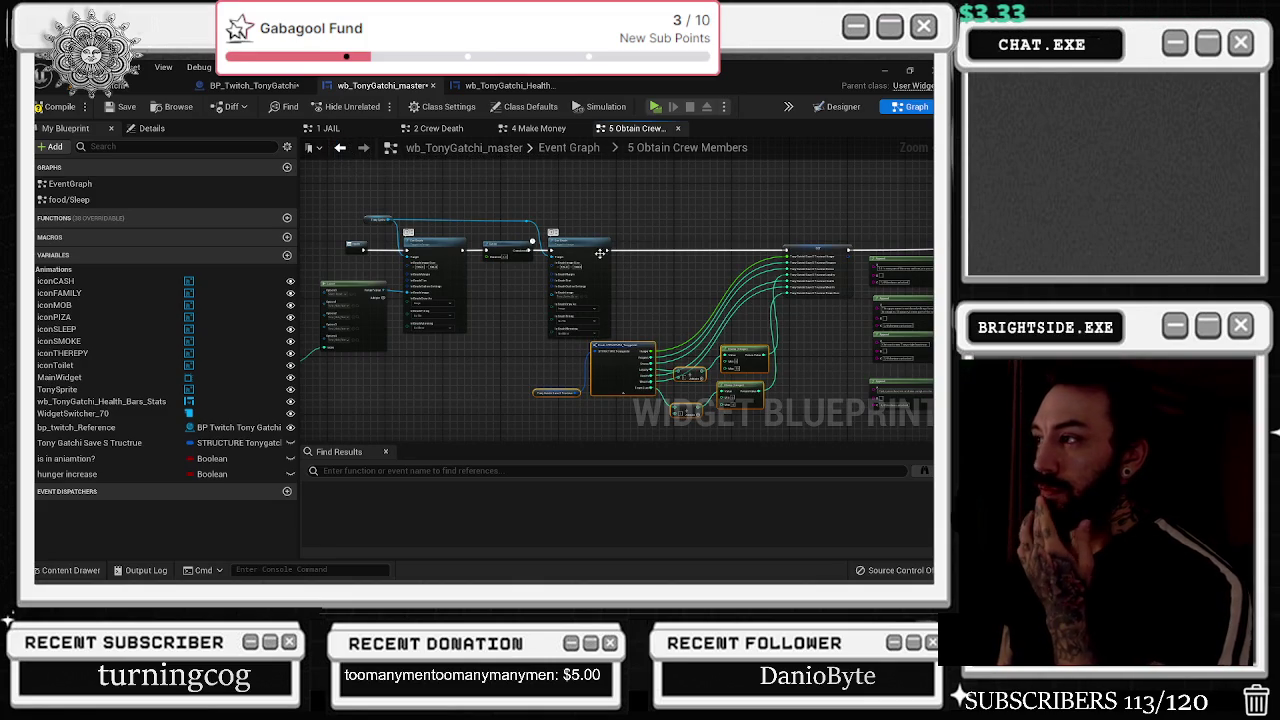
{"action": "left_click_drag", "start_coordinate": [530, 244], "coordinate": [507, 245]}
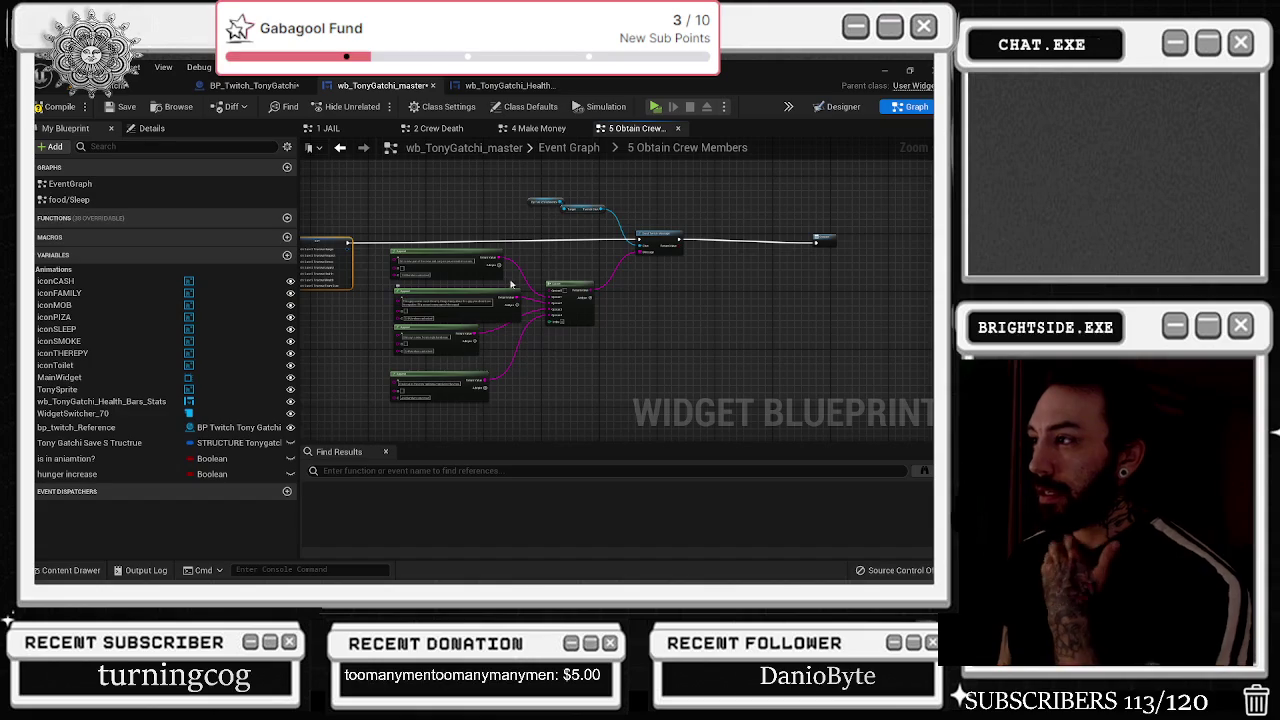
{"action": "mouse_move", "coordinate": [530, 173]}
{"action": "left_mouse_down"}
{"action": "mouse_move", "coordinate": [666, 232]}
{"action": "mouse_move", "coordinate": [846, 240]}
{"action": "left_mouse_up"}
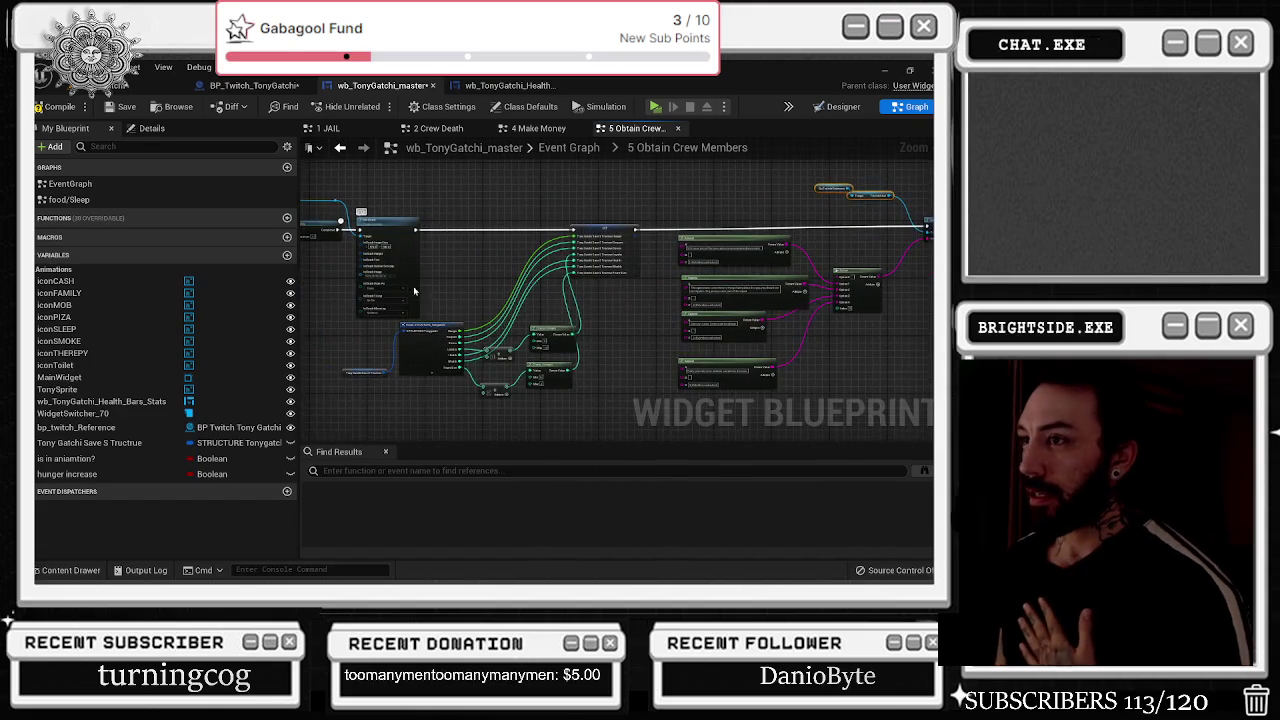
{"action": "scroll", "coordinate": [408, 291], "scroll_direction": "up", "scroll_amount": 4}
{"action": "left_click_drag", "start_coordinate": [542, 283], "coordinate": [505, 226]}
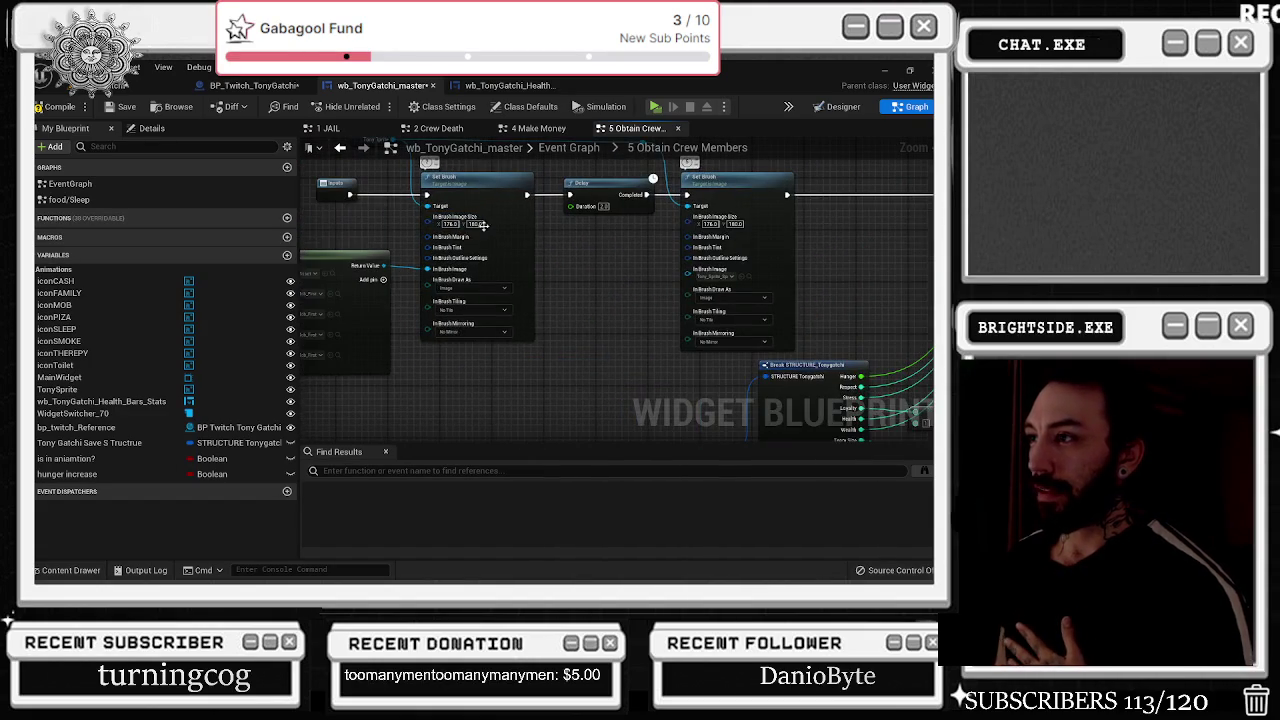
{"action": "left_click_drag", "start_coordinate": [478, 288], "coordinate": [297, 325]}
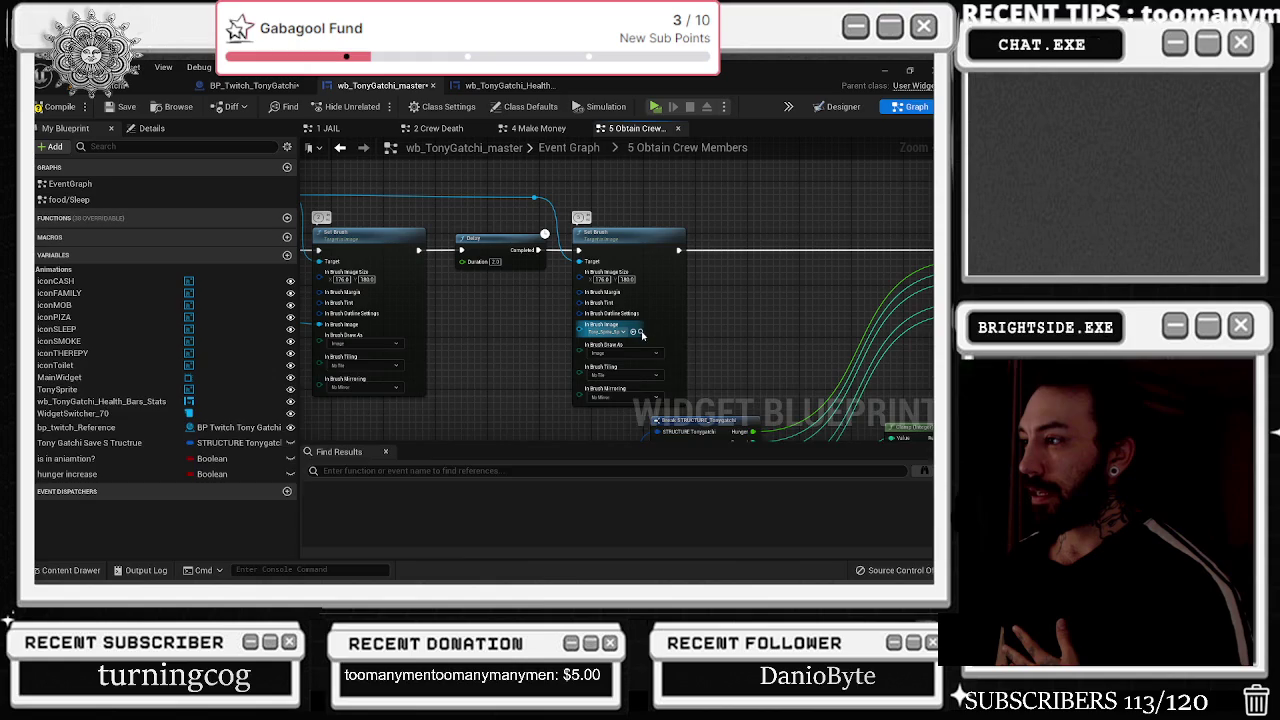
- Browse the Tonygatchi sprite assets and reposition the second Set Brush node, restoring it after an accidental delete
{"action": "left_click", "coordinate": [642, 335]}
{"action": "scroll", "coordinate": [702, 493], "scroll_direction": "down", "scroll_amount": 10}
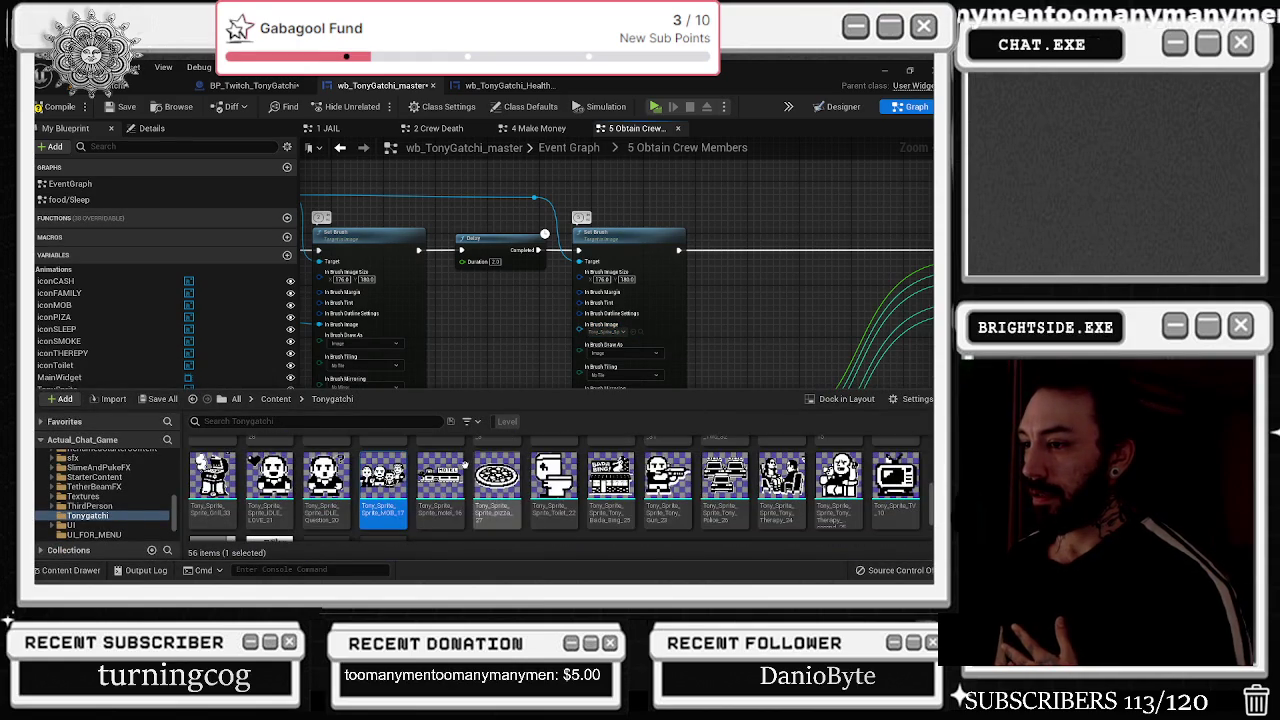
{"action": "left_click", "coordinate": [593, 240]}
{"action": "left_click_drag", "start_coordinate": [593, 240], "coordinate": [613, 240]}
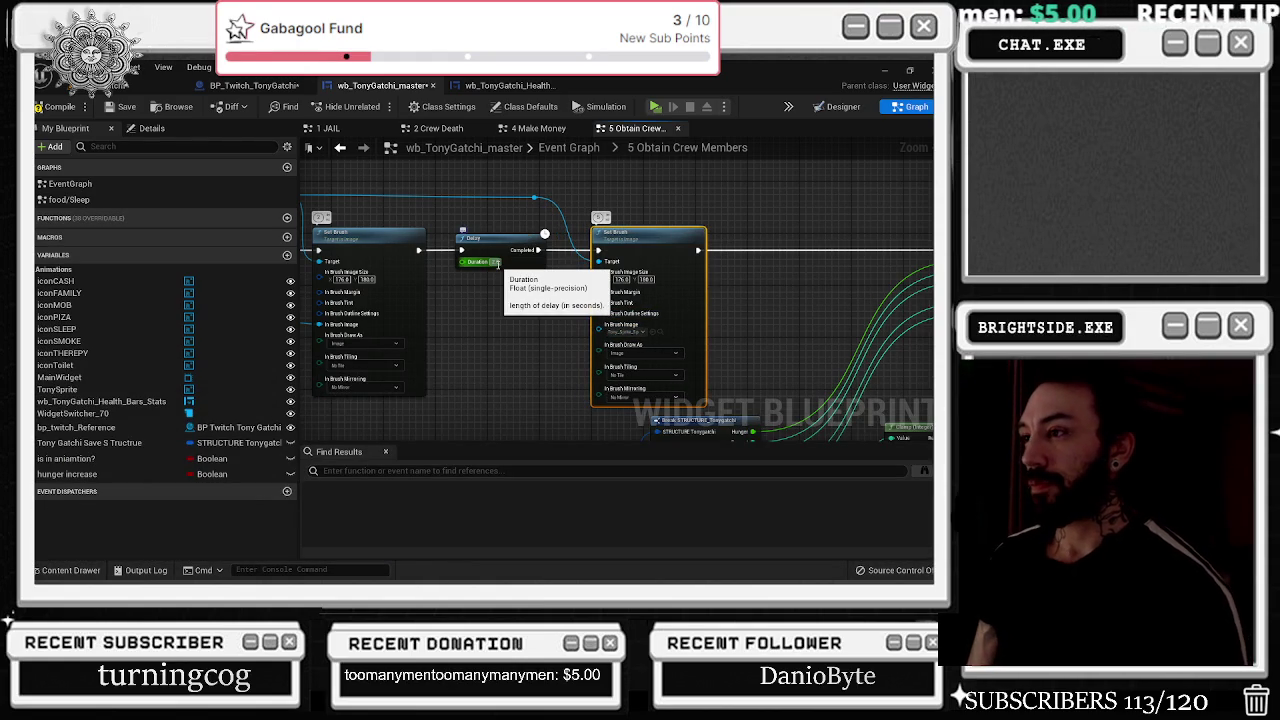
{"action": "key", "text": "Delete"}
{"action": "key", "text": "ctrl+z"}
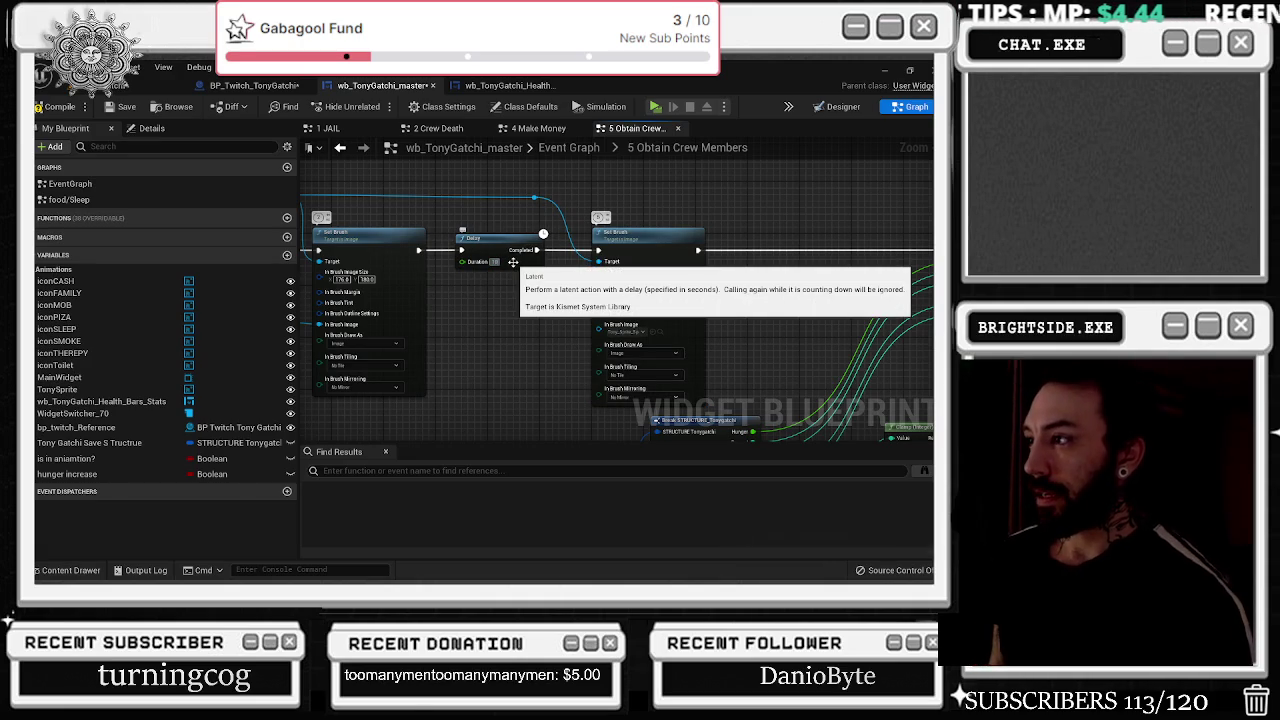
{"action": "left_click_drag", "start_coordinate": [662, 332], "coordinate": [676, 344]}
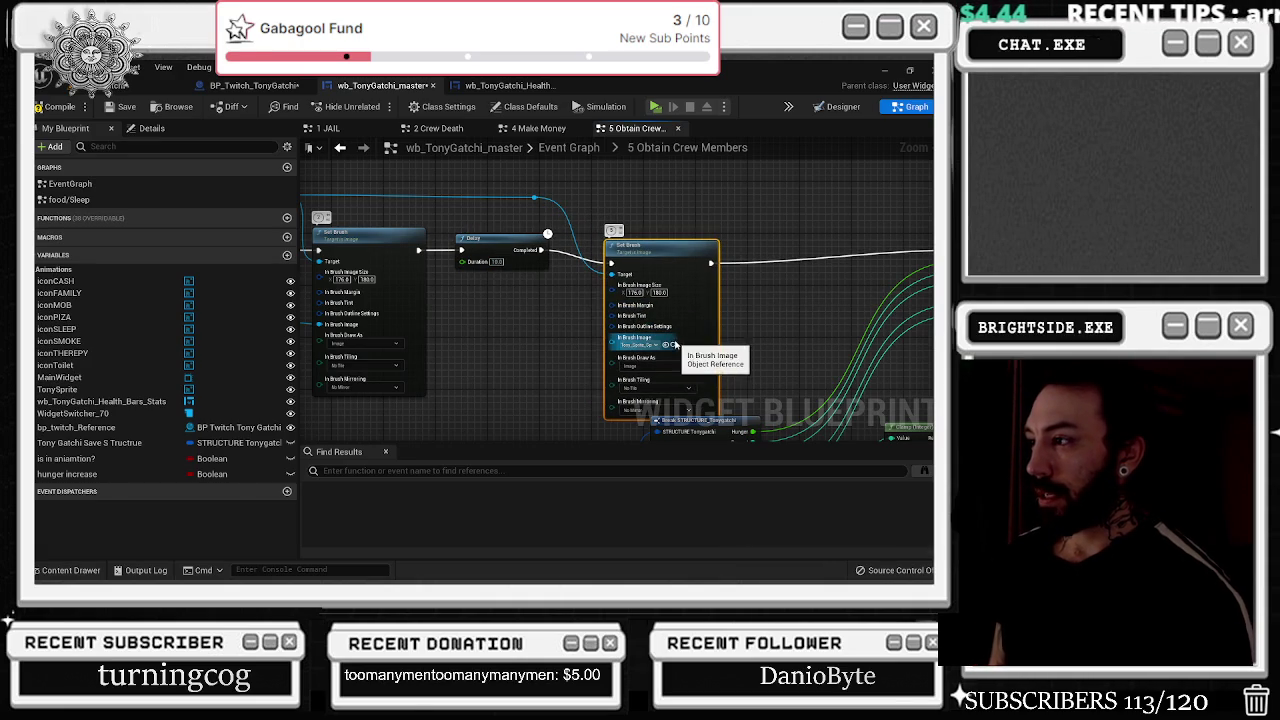
- Check the Tony sprite assets, straighten the Set Brush exec wire, and view the widget's design layout
{"action": "left_click", "coordinate": [676, 344]}
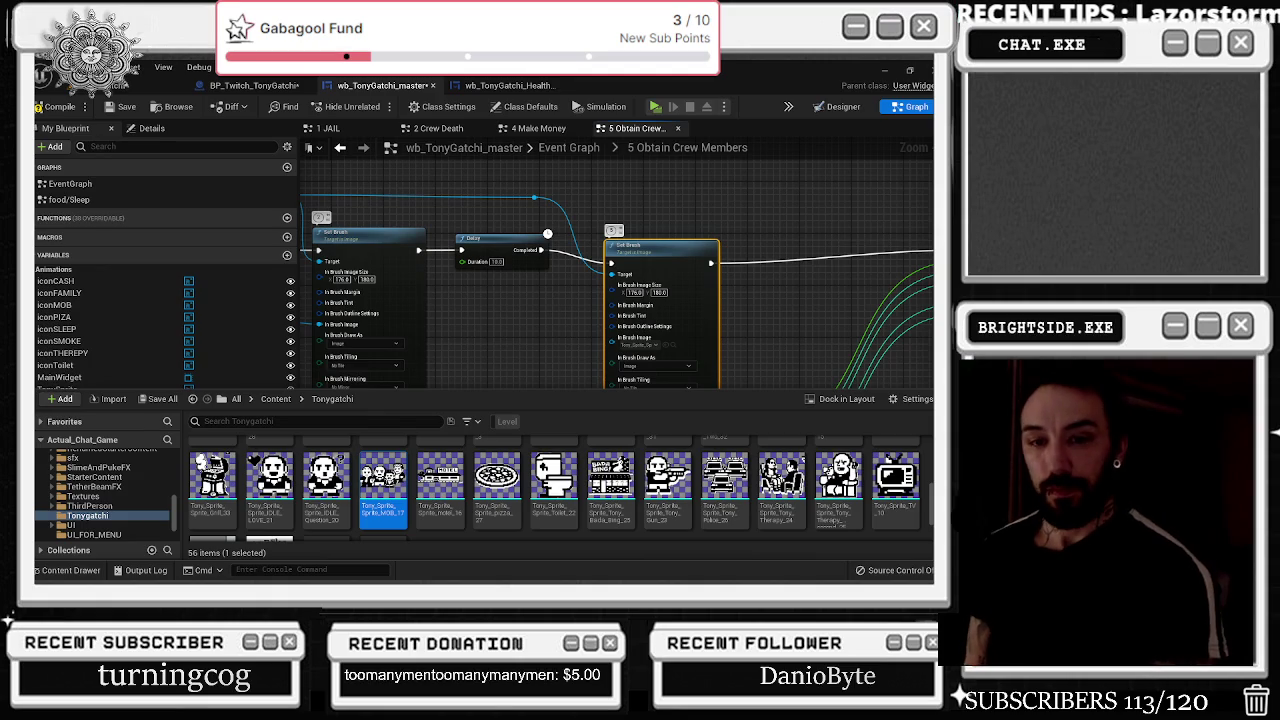
{"action": "key", "text": "alt+Tab"}
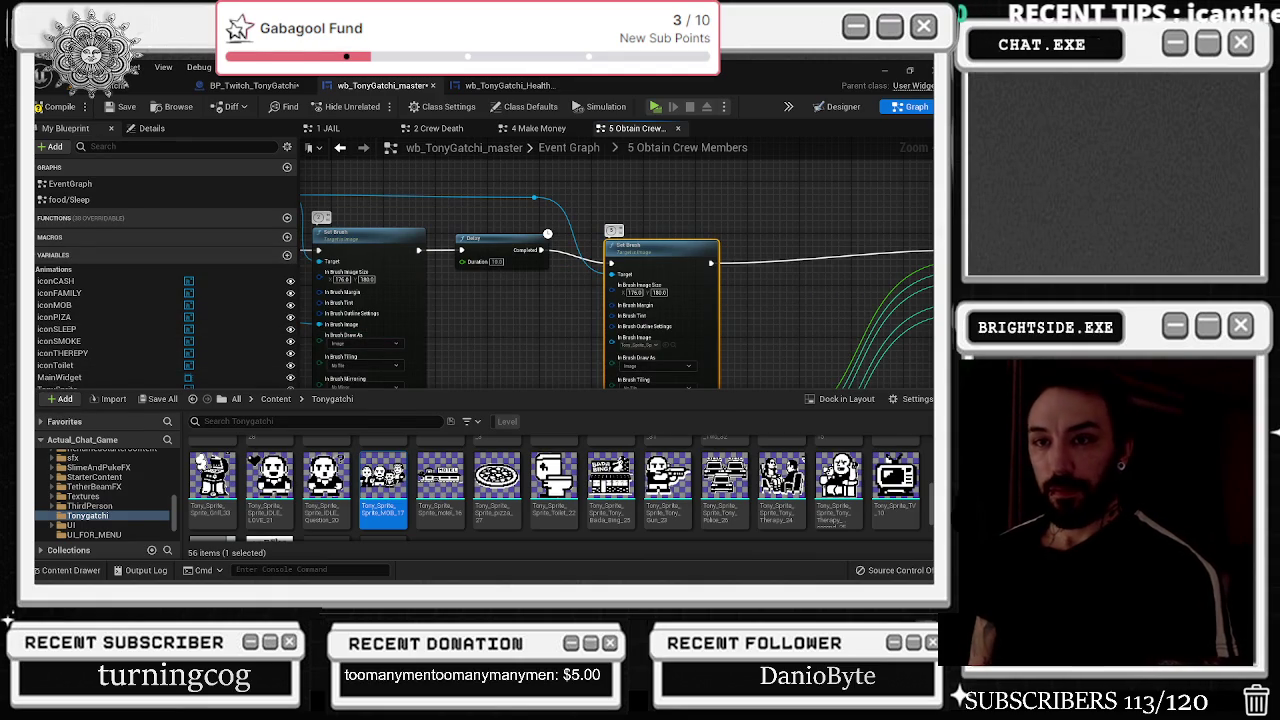
{"action": "left_click_drag", "start_coordinate": [652, 258], "coordinate": [652, 245]}
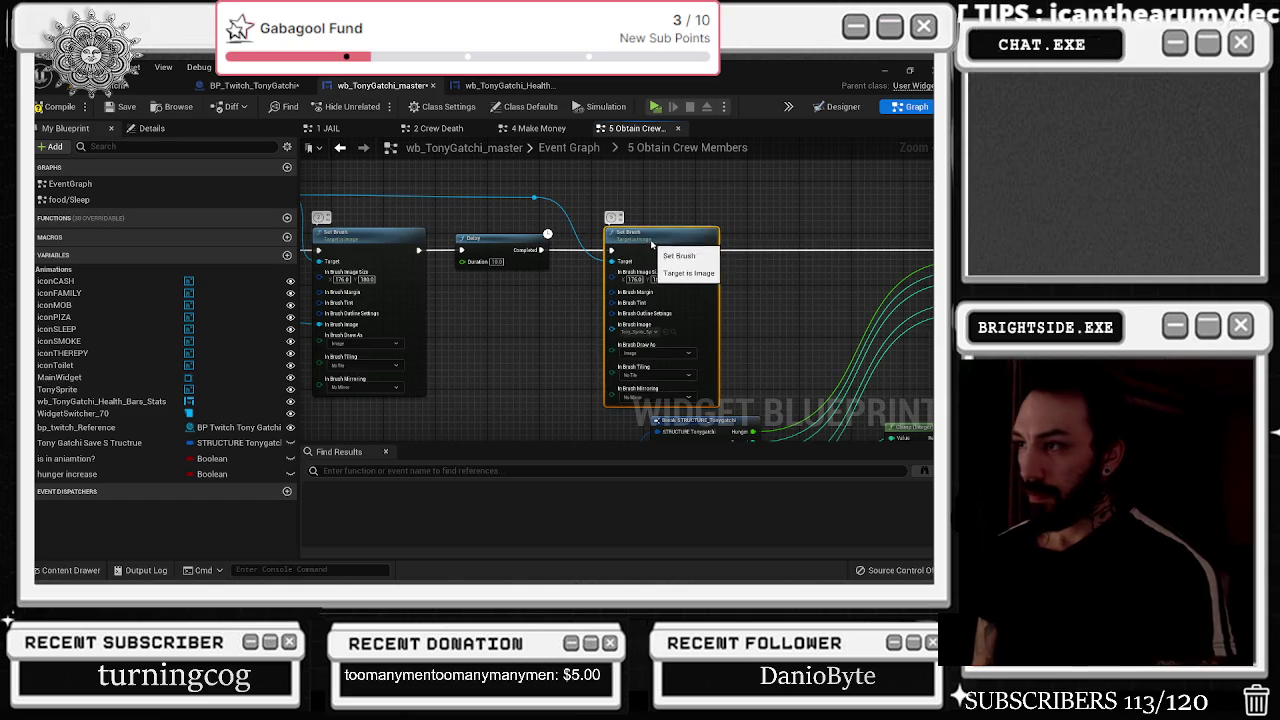
{"action": "scroll", "coordinate": [640, 246], "scroll_direction": "down", "scroll_amount": 3}
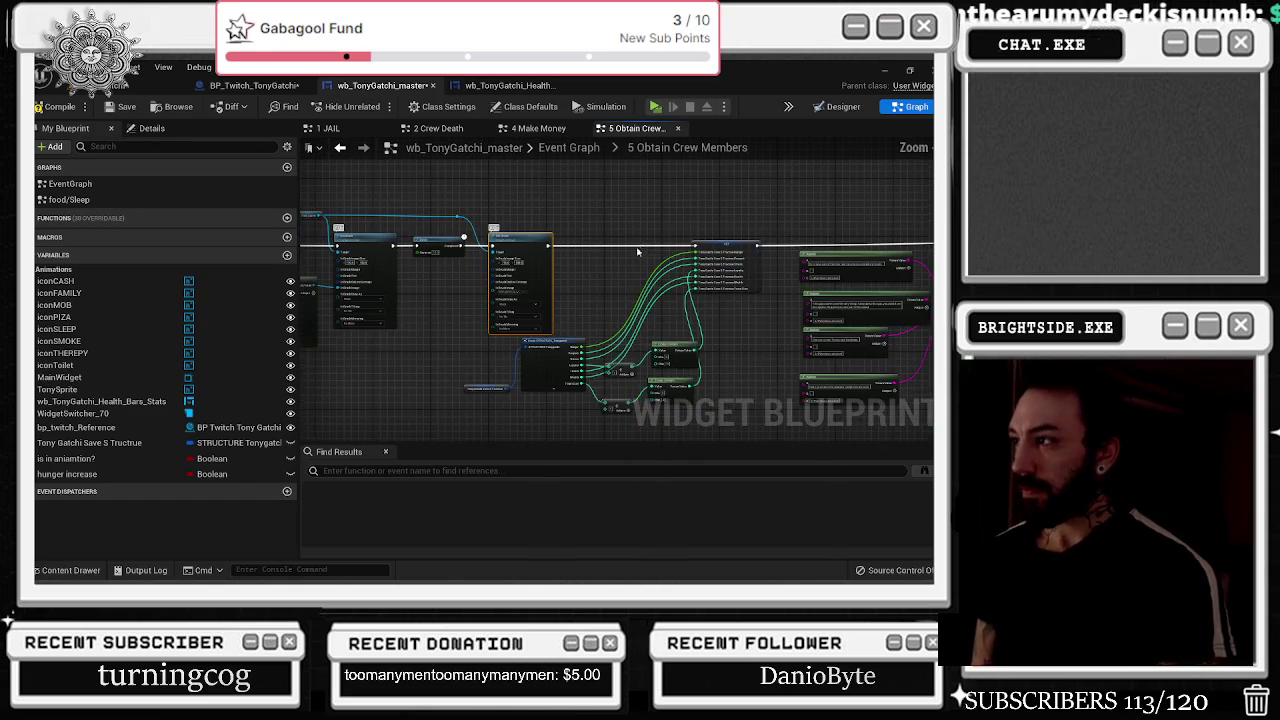
{"action": "left_click", "coordinate": [838, 106]}
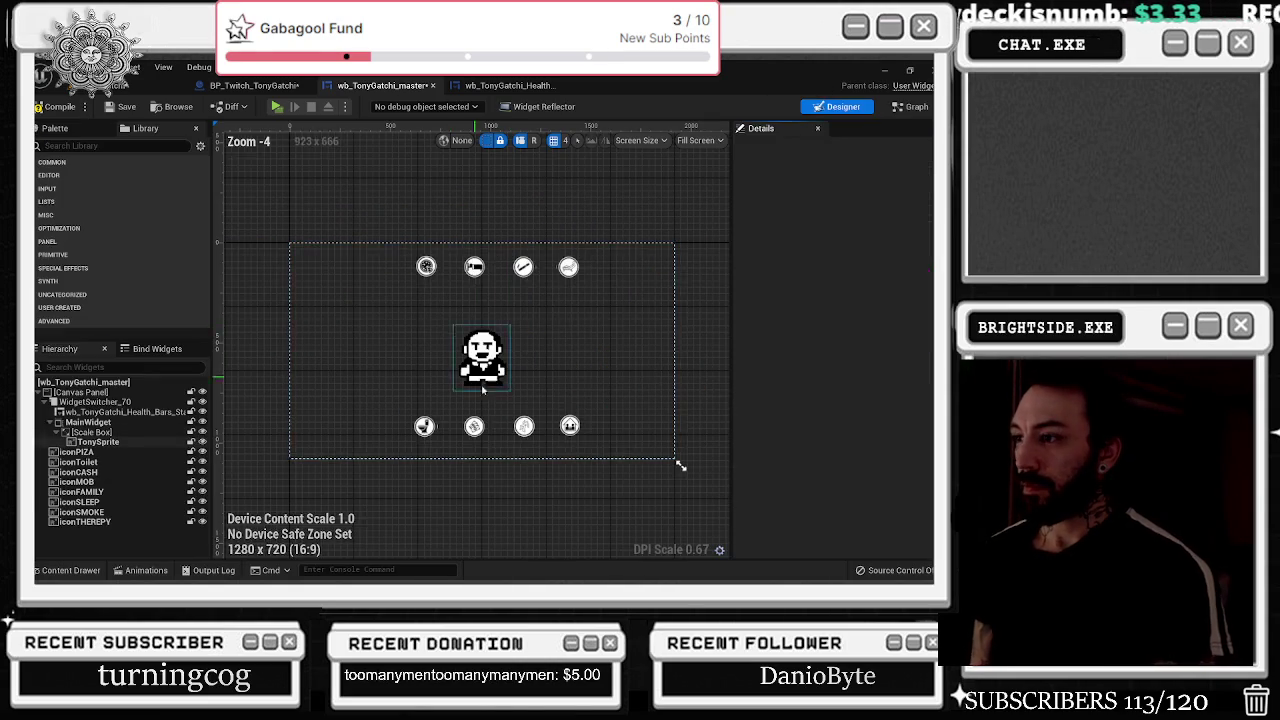
{"action": "scroll", "coordinate": [575, 397], "scroll_direction": "down", "scroll_amount": 1}
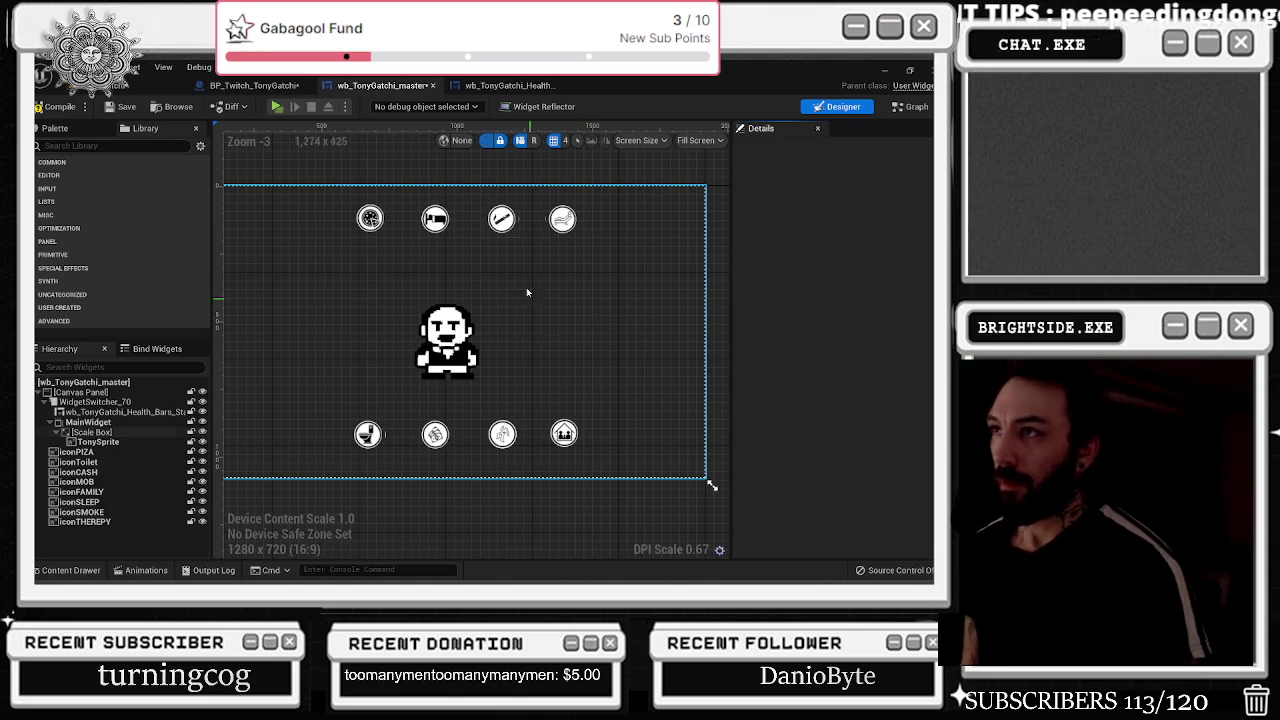
{"action": "left_click", "coordinate": [490, 85]}
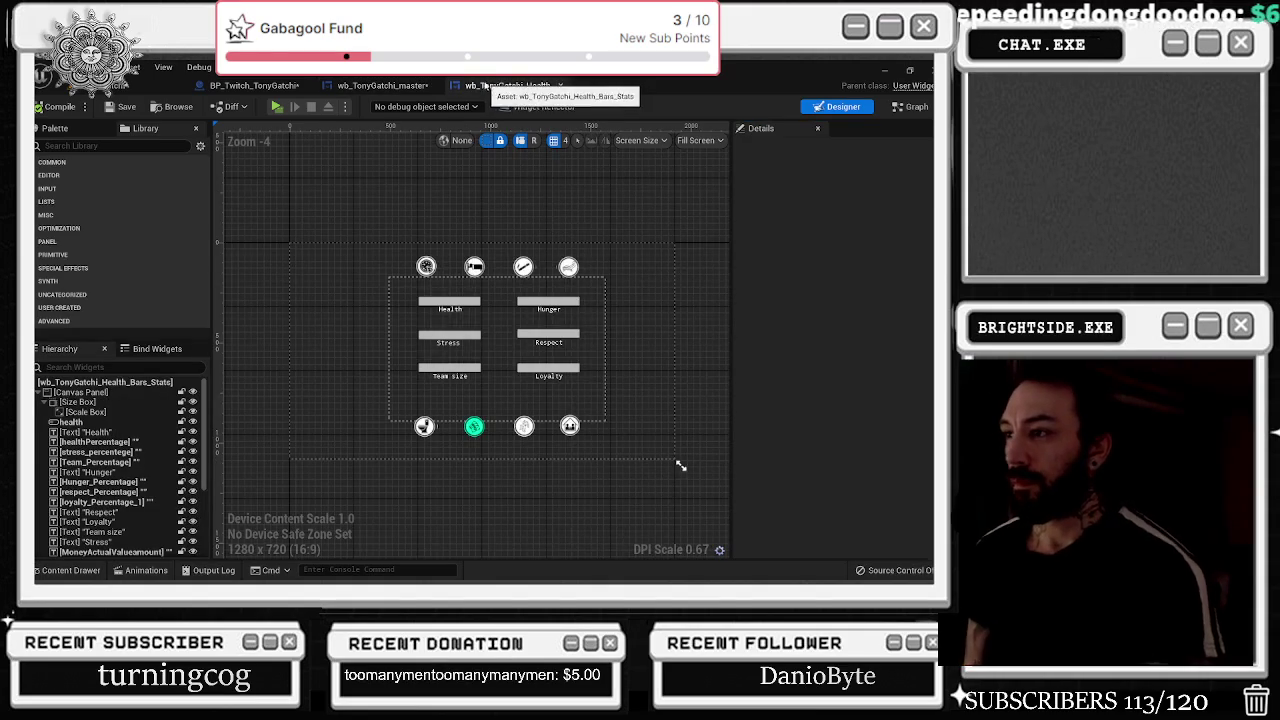
{"action": "left_click", "coordinate": [248, 84]}
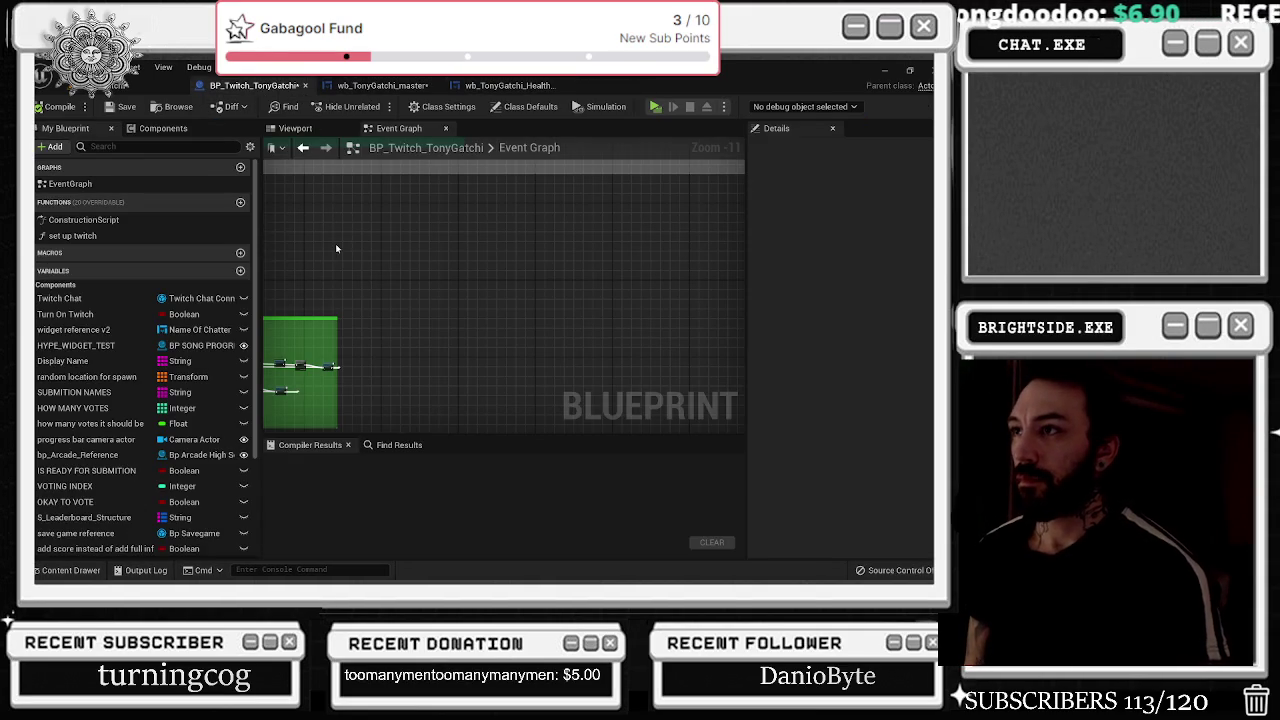
{"action": "left_click", "coordinate": [360, 85]}
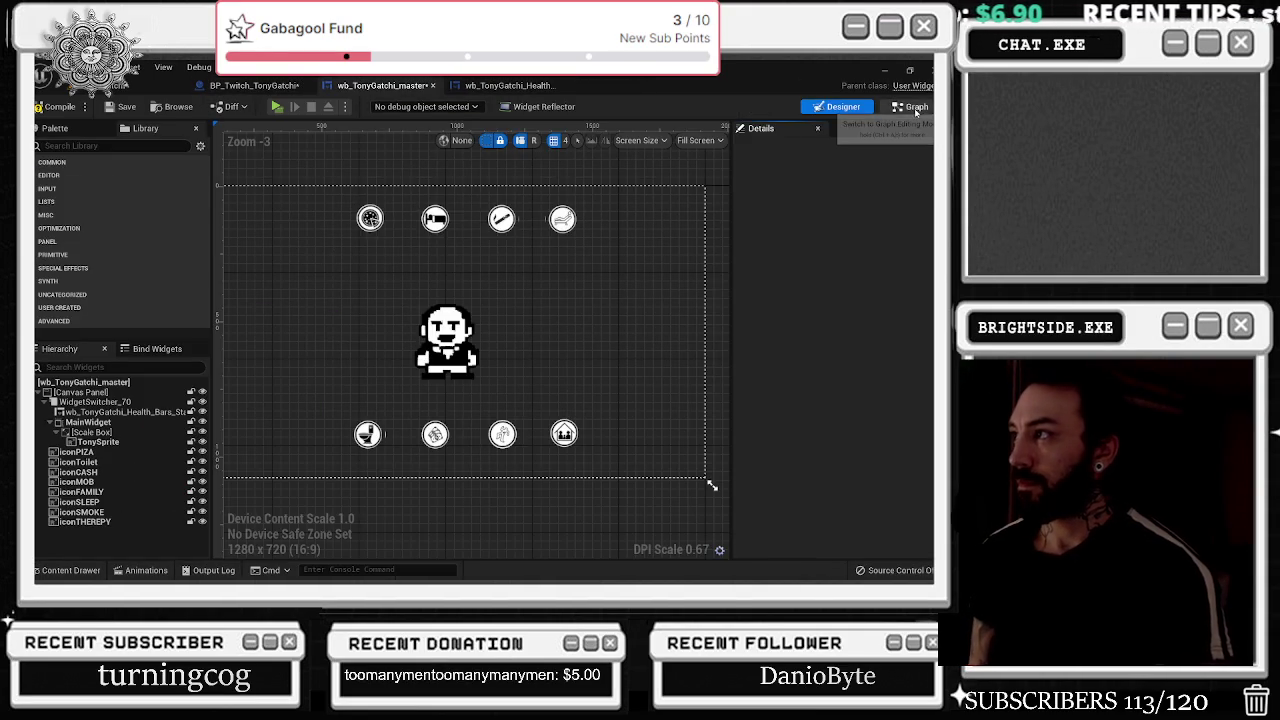
{"action": "left_click", "coordinate": [912, 106]}
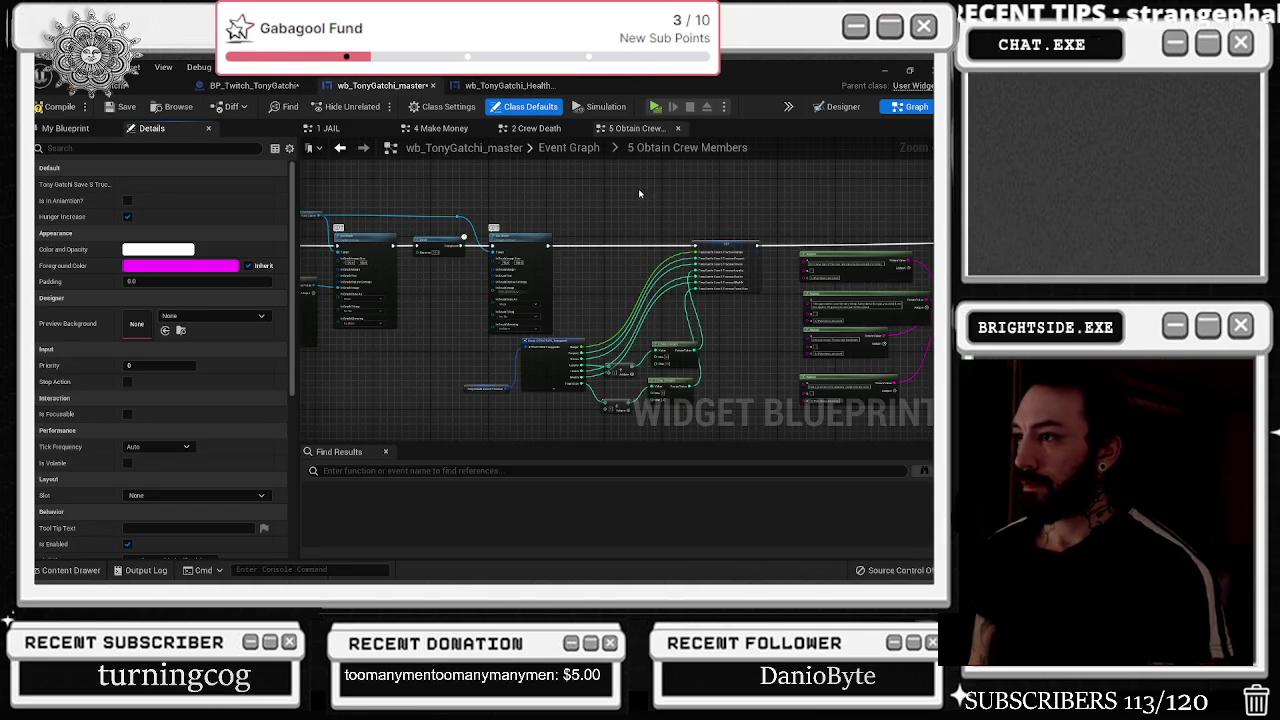
- Cycle through the 1 JAIL, 4 Make Money, 2 Crew Death and 5 Obtain Crew Members graphs
{"action": "scroll", "coordinate": [502, 232], "scroll_direction": "up", "scroll_amount": 3}
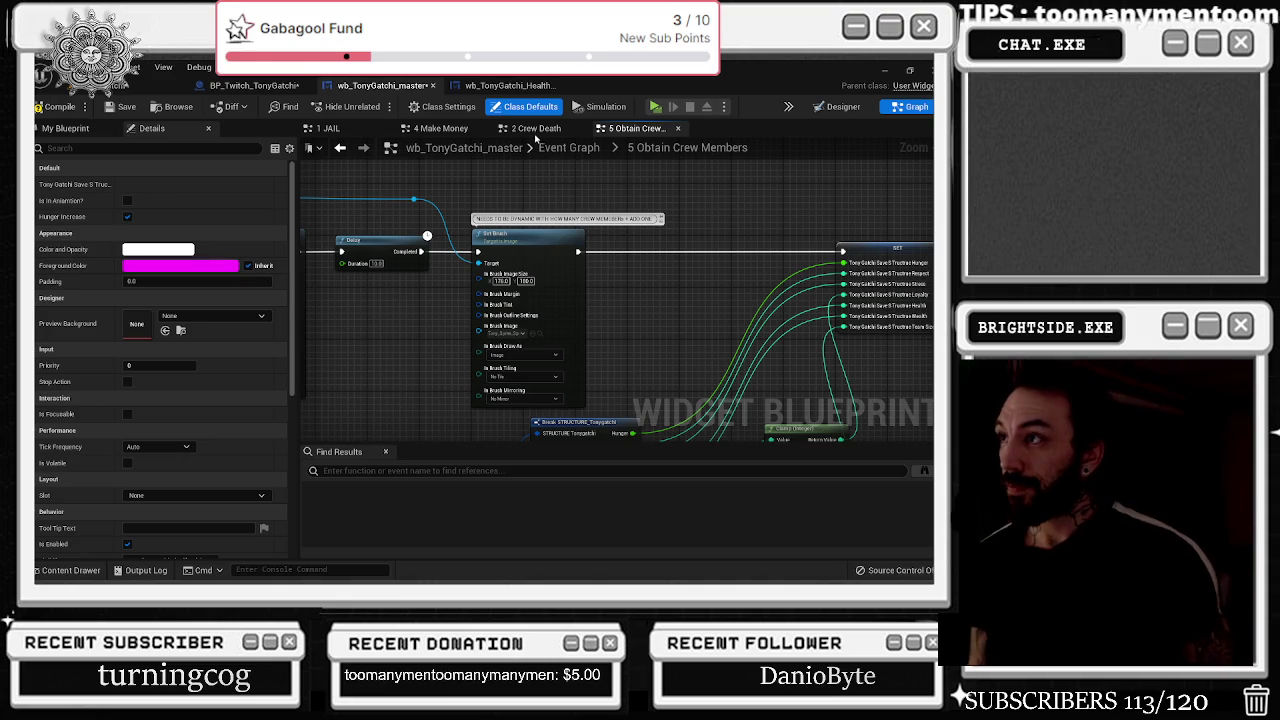
{"action": "left_click", "coordinate": [371, 132]}
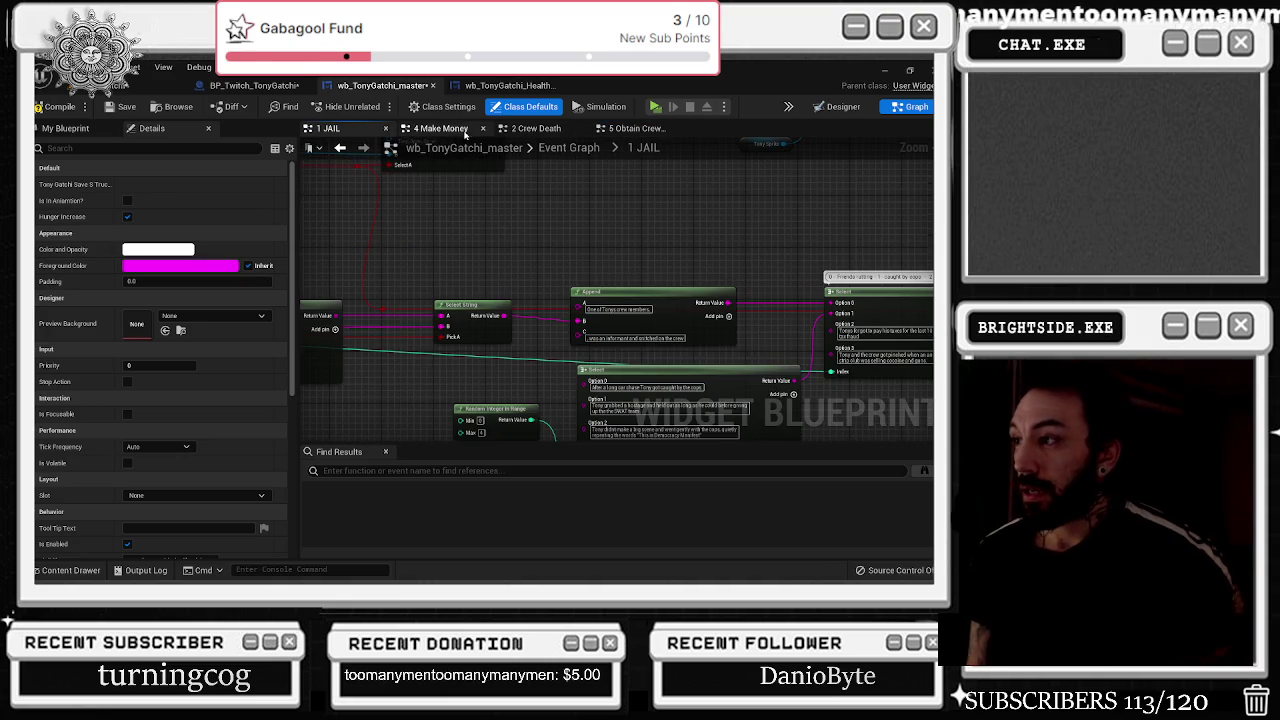
{"action": "left_click", "coordinate": [460, 130]}
{"action": "left_click", "coordinate": [548, 130]}
{"action": "left_click", "coordinate": [636, 128]}
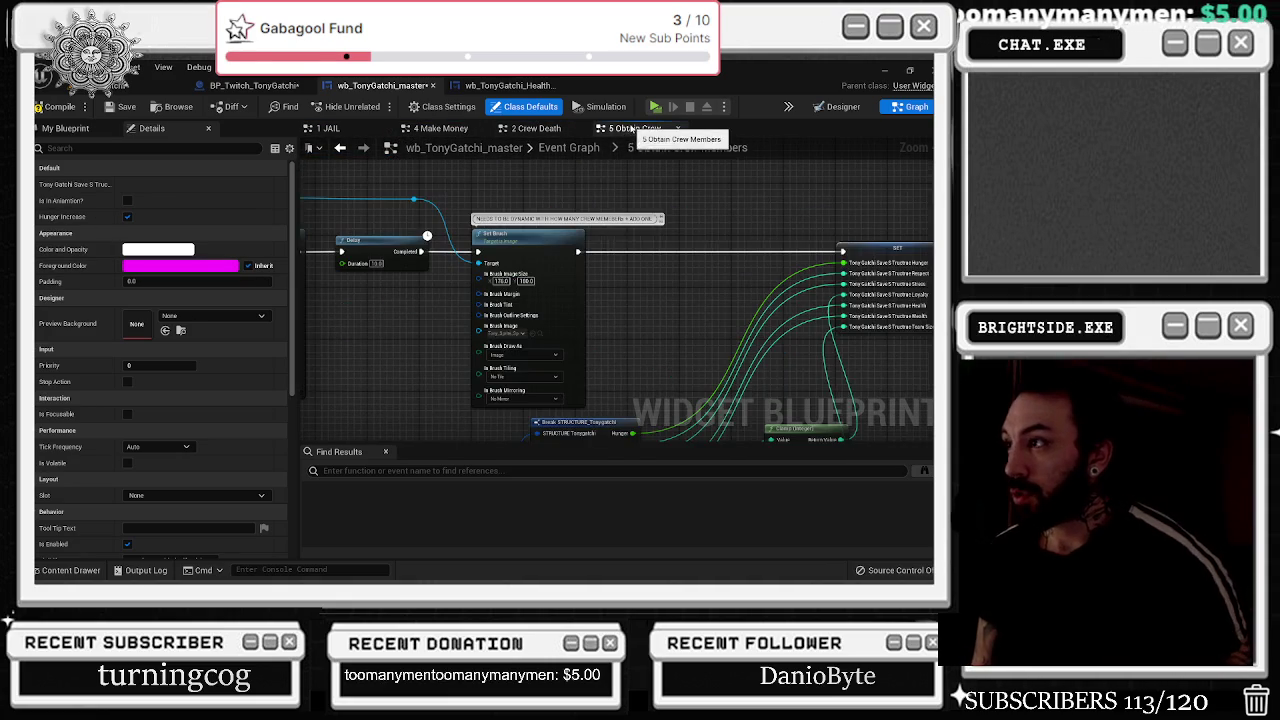
{"action": "left_click", "coordinate": [568, 147]}
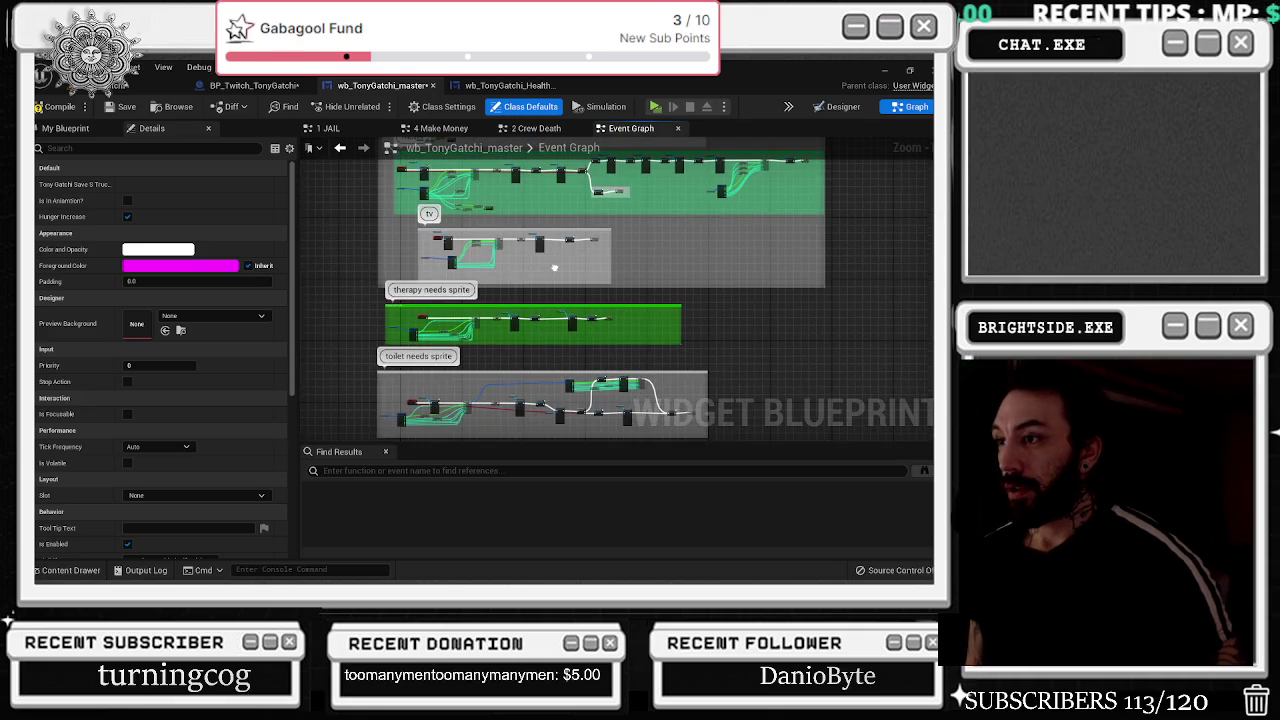
{"action": "left_click", "coordinate": [838, 106]}
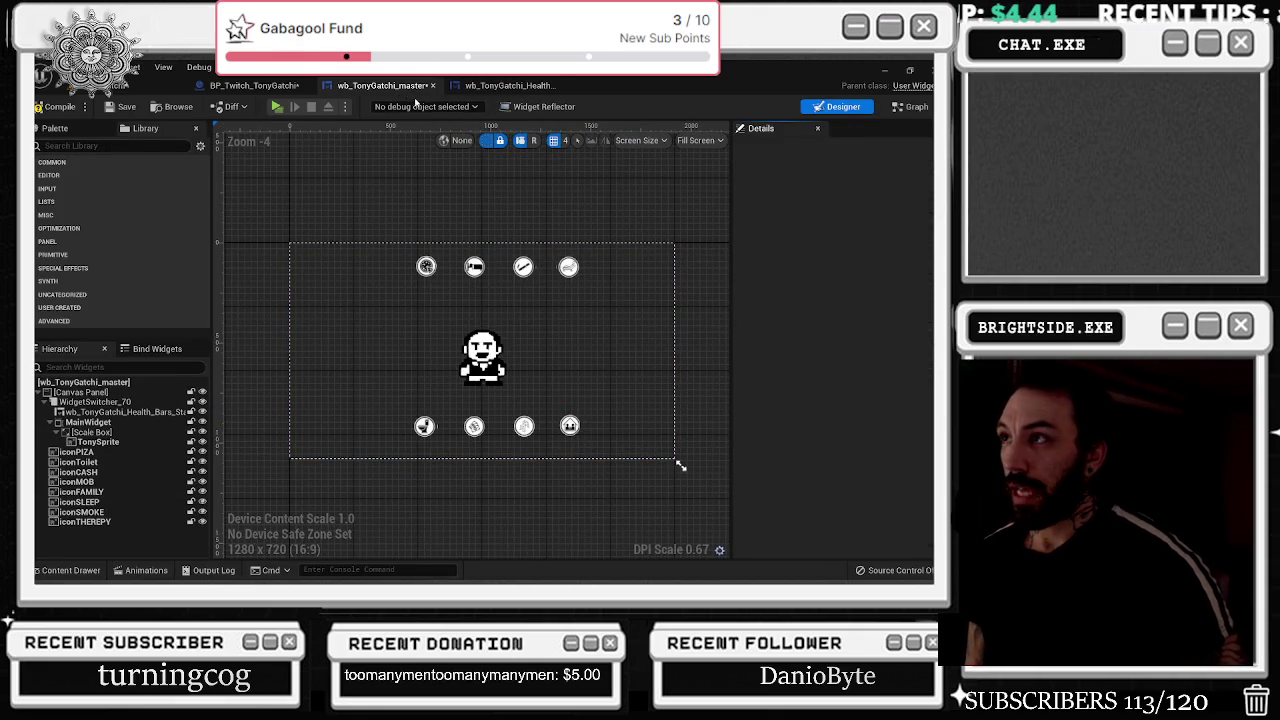
{"action": "left_click", "coordinate": [910, 106]}
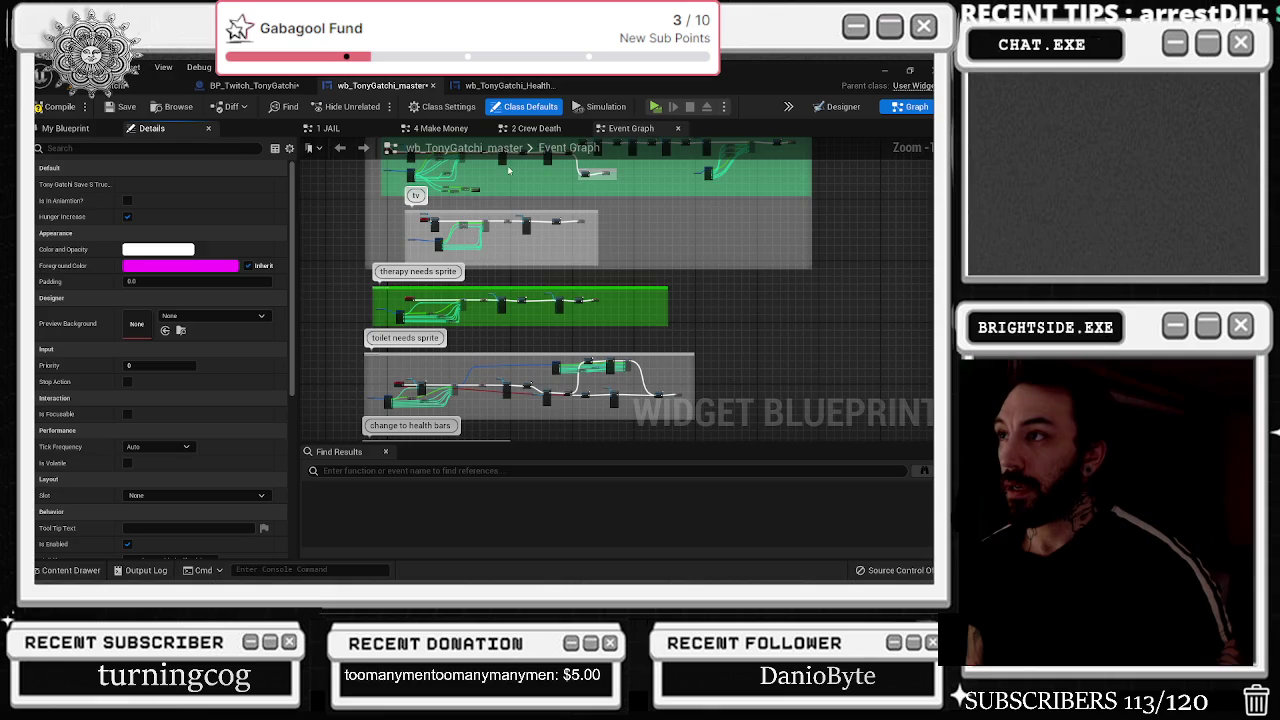
{"action": "left_click", "coordinate": [536, 128]}
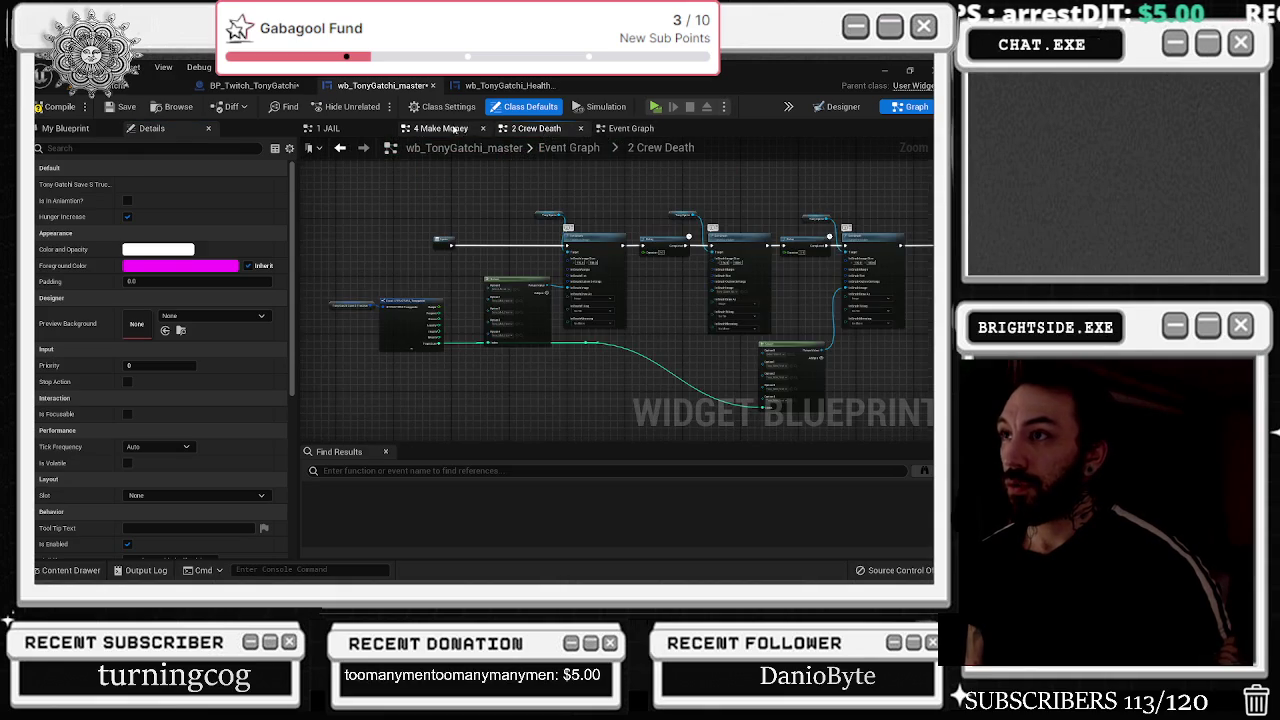
{"action": "left_click", "coordinate": [440, 128]}
{"action": "left_click", "coordinate": [536, 128]}
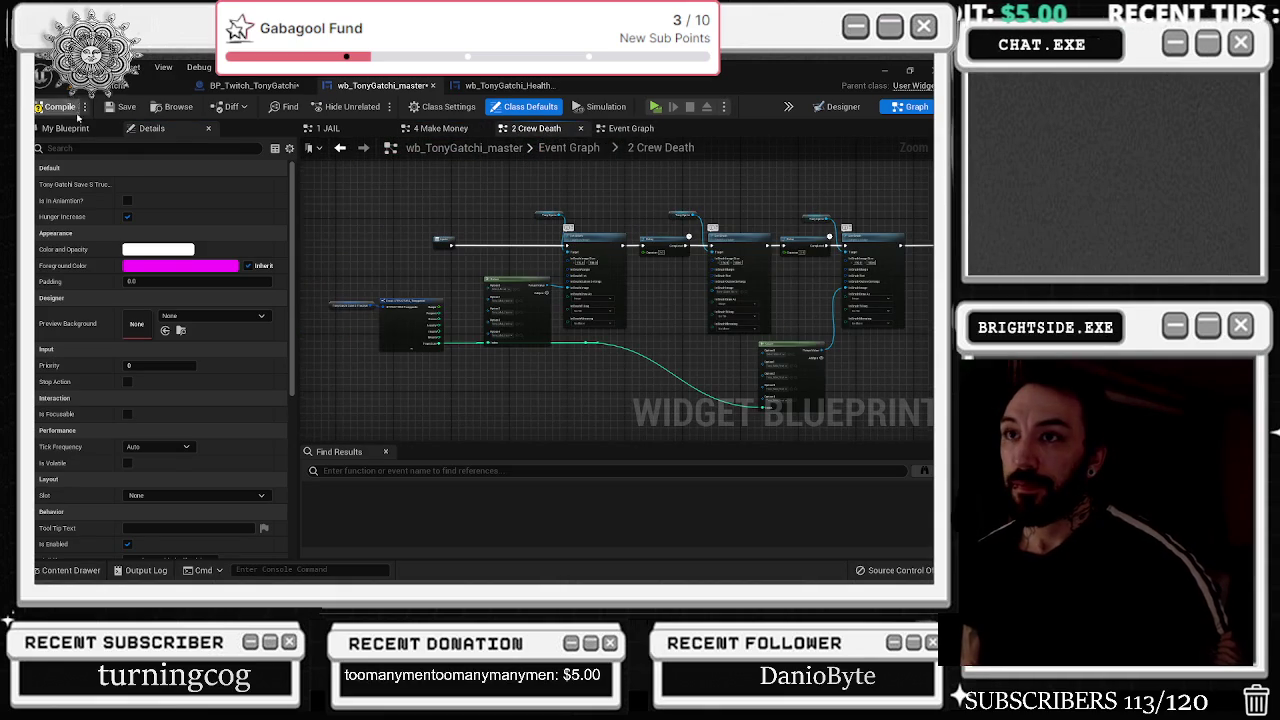
- Expand EventGraph in My Blueprint and jump to the Mob Activities section
{"action": "left_click", "coordinate": [65, 128]}
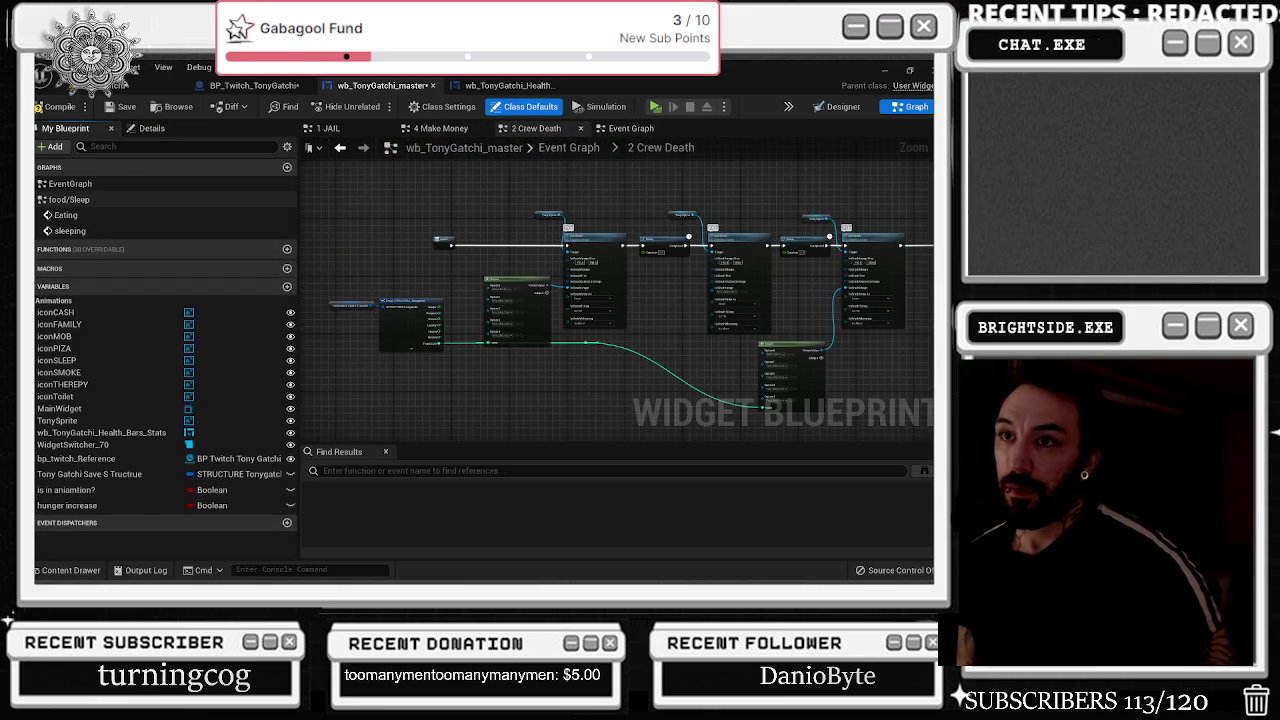
{"action": "left_click", "coordinate": [41, 184]}
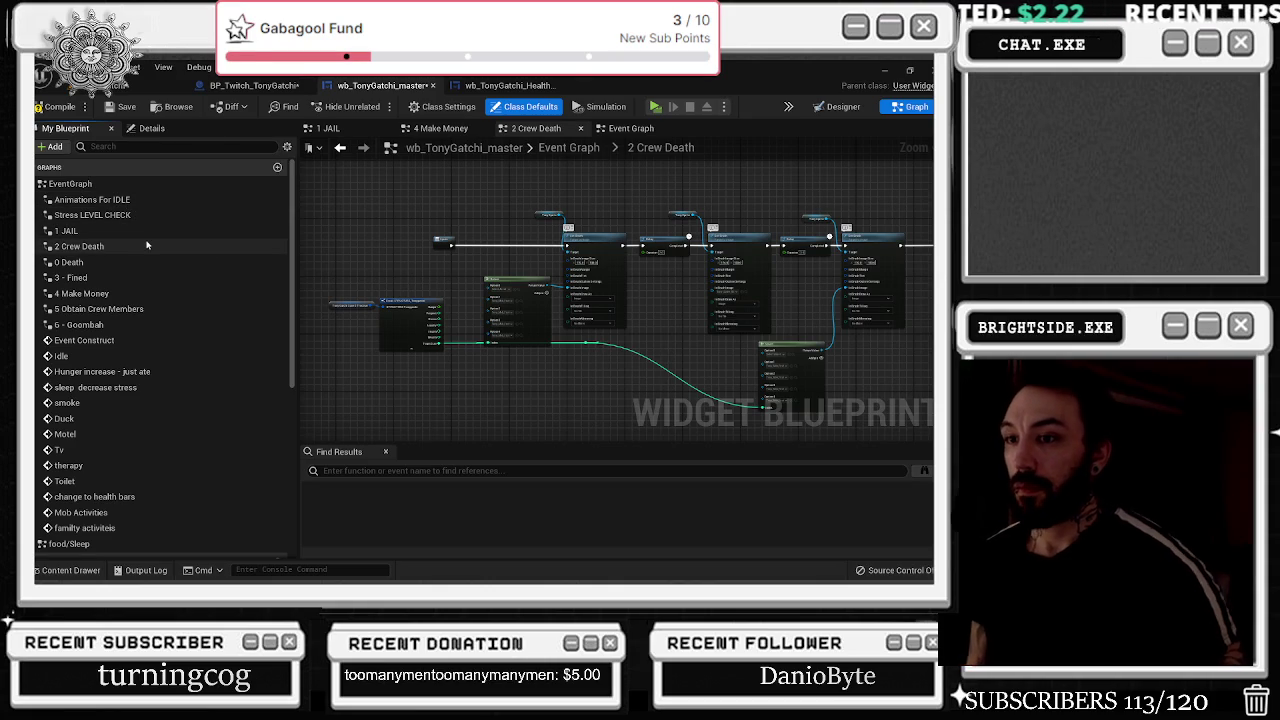
{"action": "left_click", "coordinate": [128, 202]}
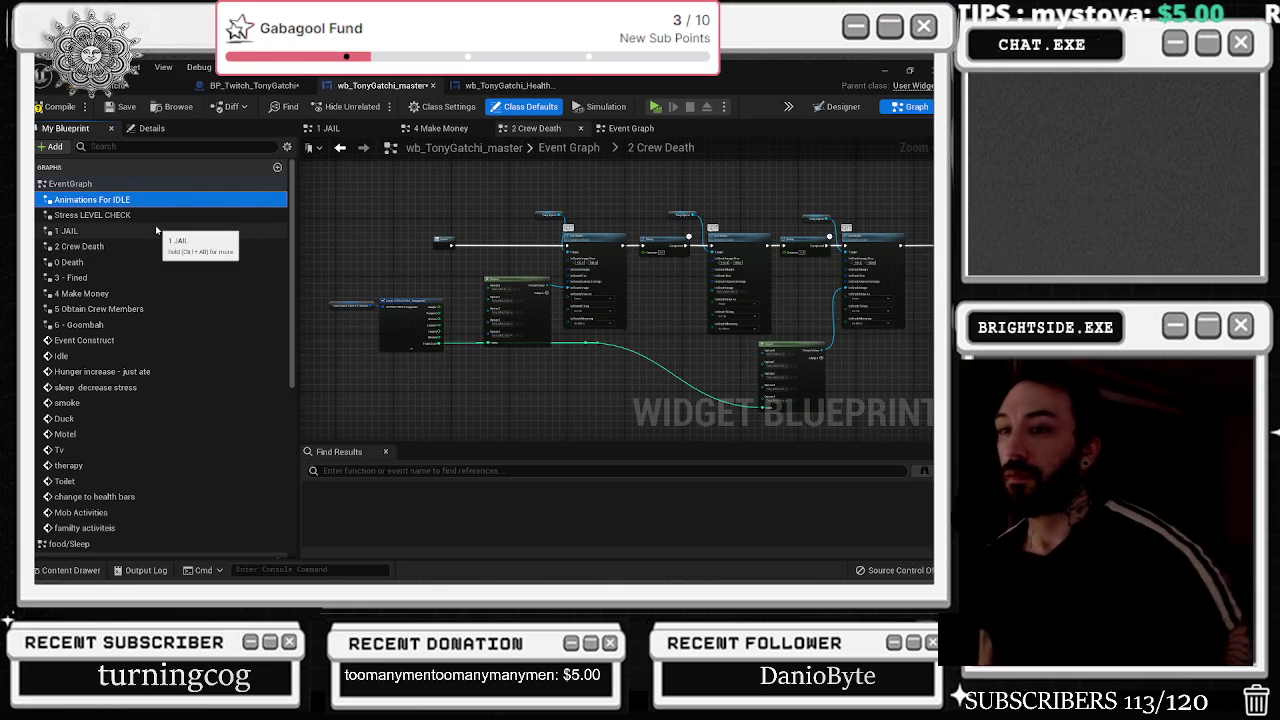
{"action": "scroll", "coordinate": [179, 357], "scroll_direction": "down", "scroll_amount": 1}
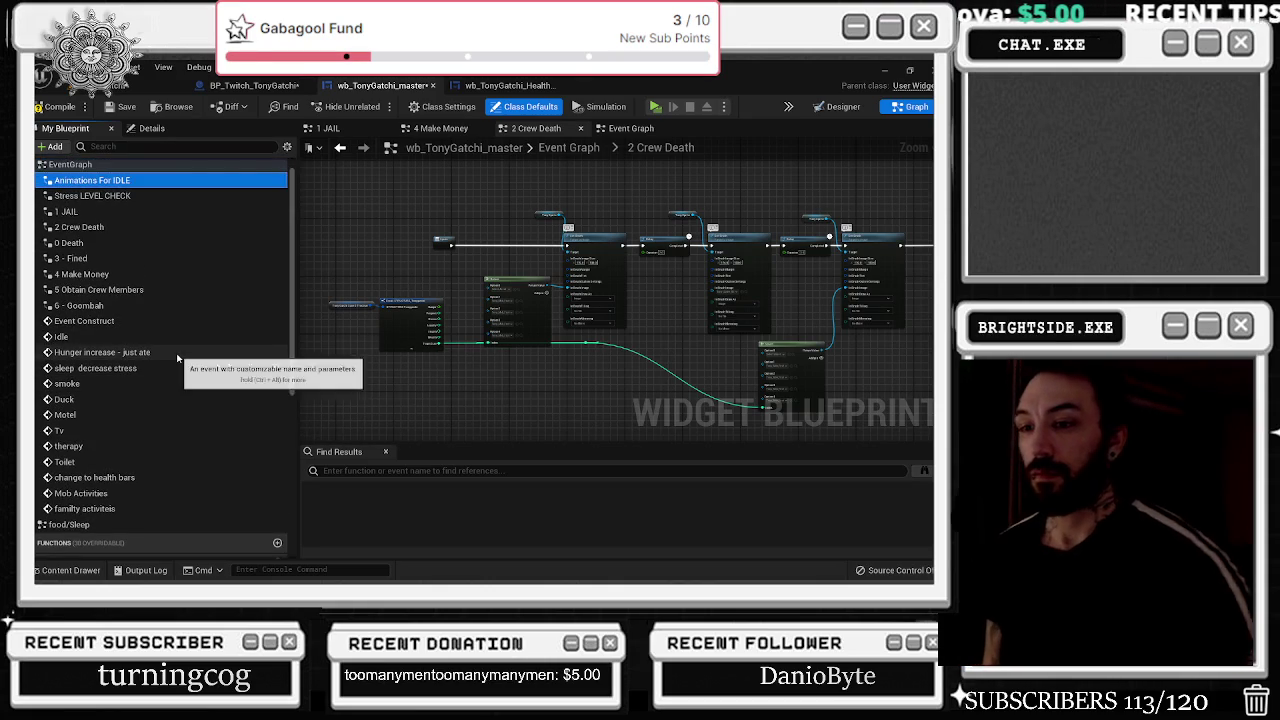
{"action": "double_click", "coordinate": [81, 493]}
{"action": "scroll", "coordinate": [565, 349], "scroll_direction": "down", "scroll_amount": 4}
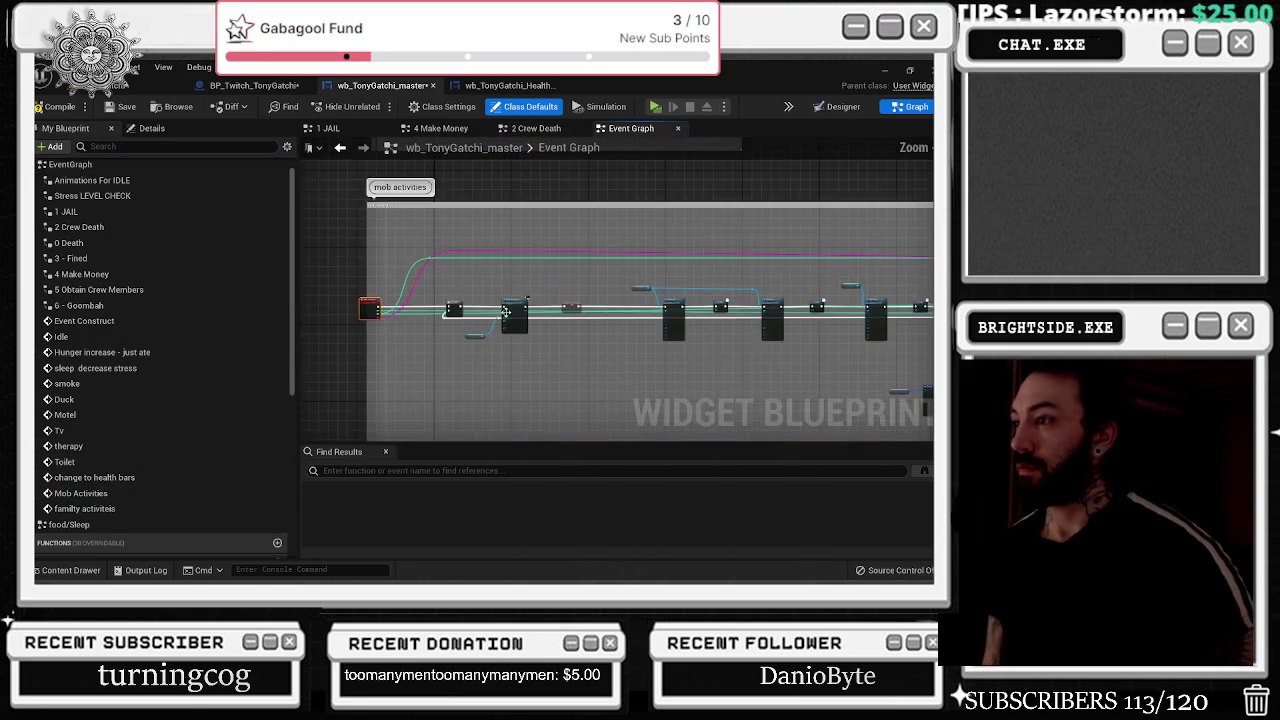
- Look inside the collapsed 5 Obtain Crew Members graph, then reopen the main Event Graph tab
{"action": "scroll", "coordinate": [576, 347], "scroll_direction": "up", "scroll_amount": 5}
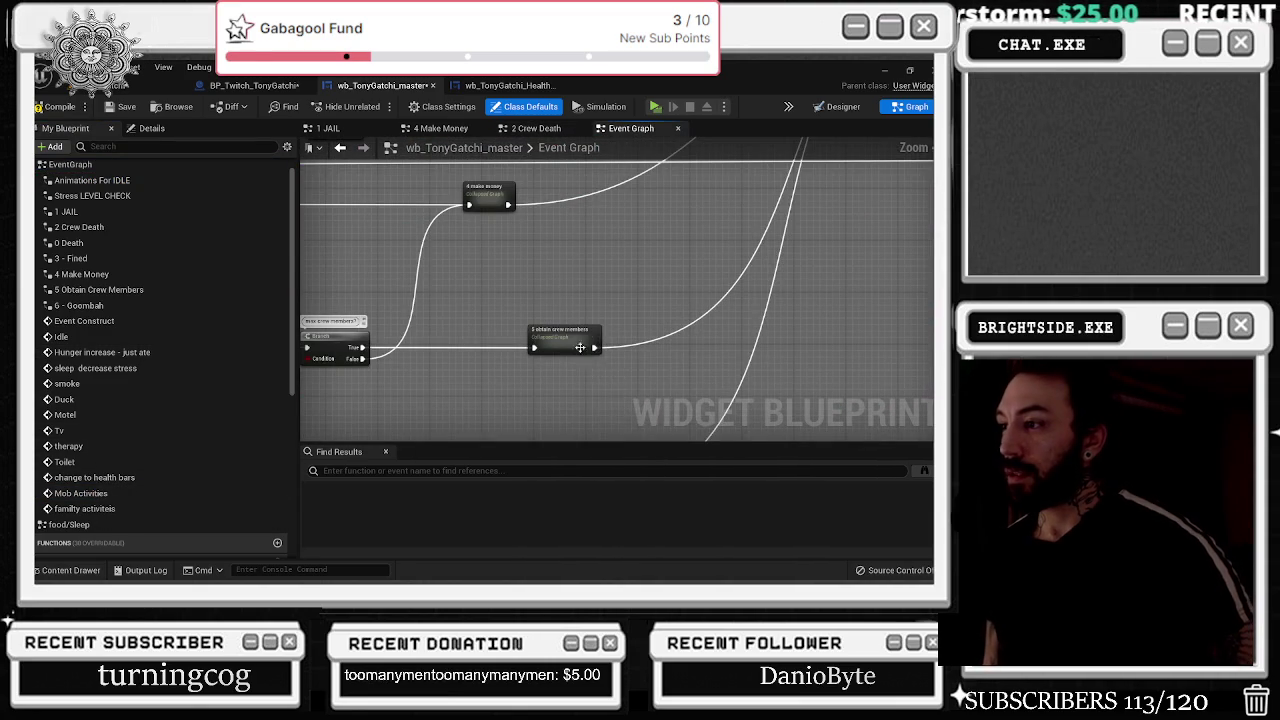
{"action": "right_click", "coordinate": [576, 347]}
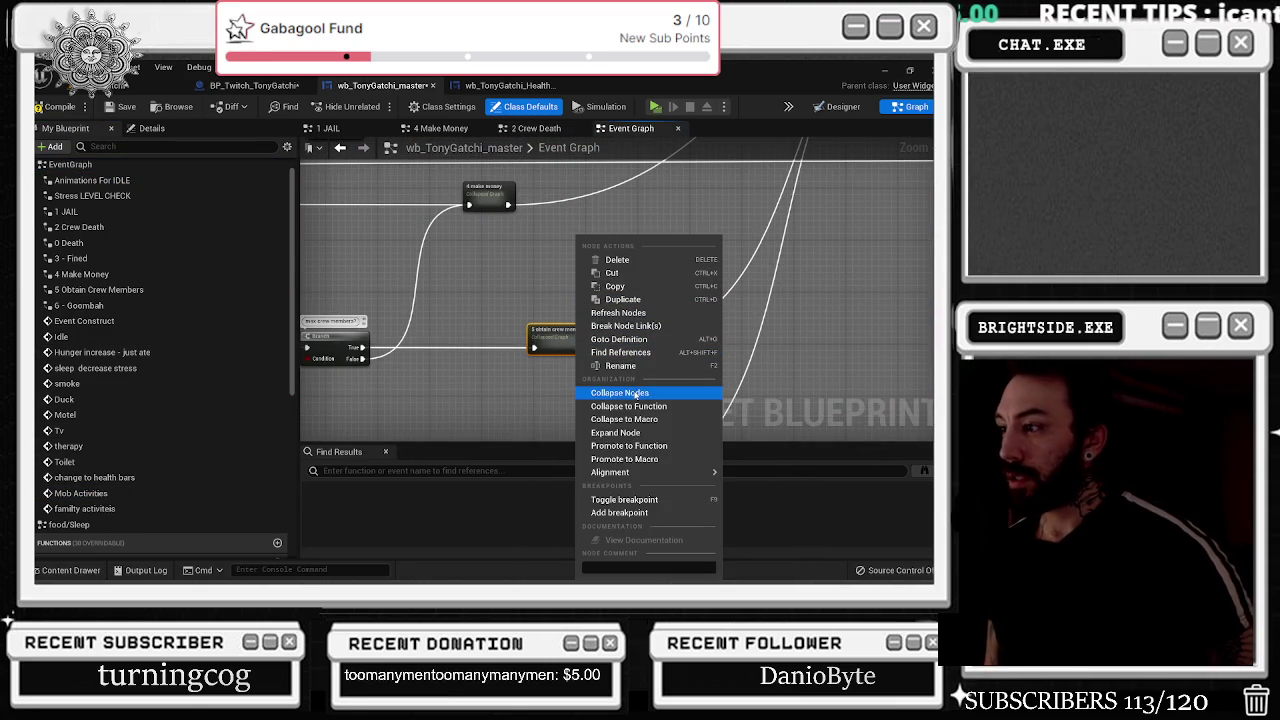
{"action": "double_click", "coordinate": [527, 325]}
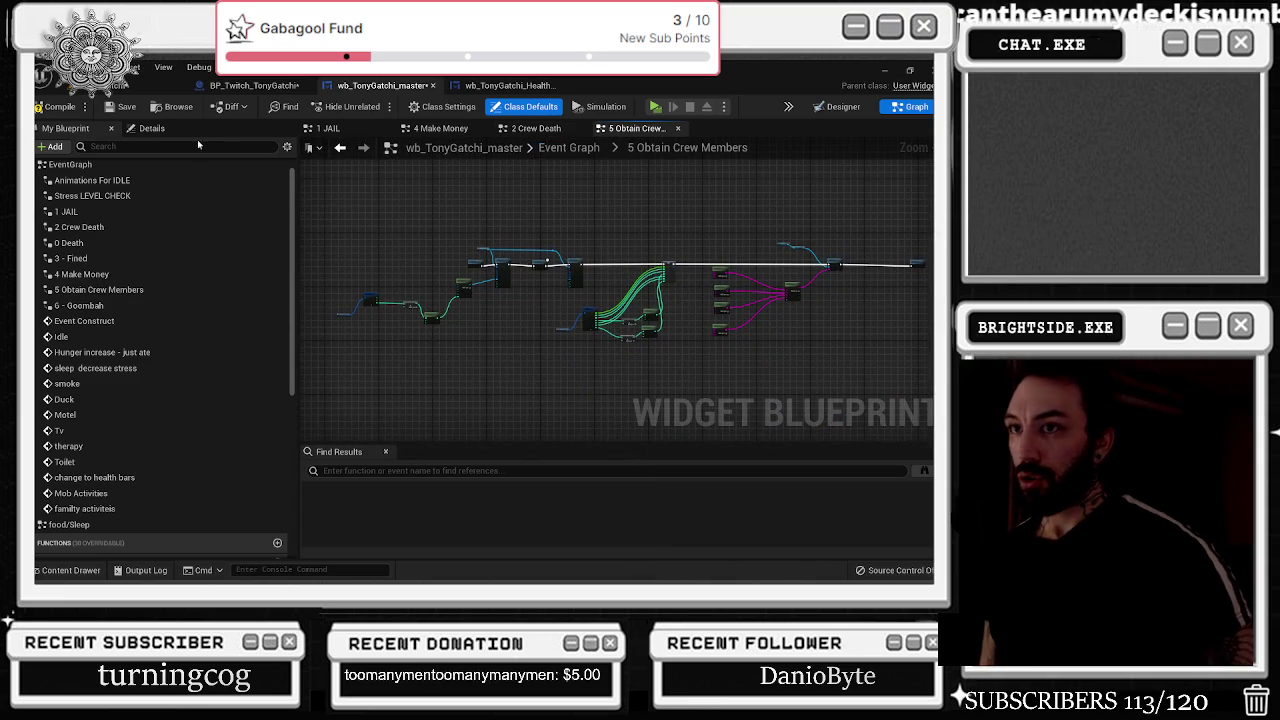
{"action": "right_click", "coordinate": [92, 165]}
{"action": "left_click", "coordinate": [152, 189]}
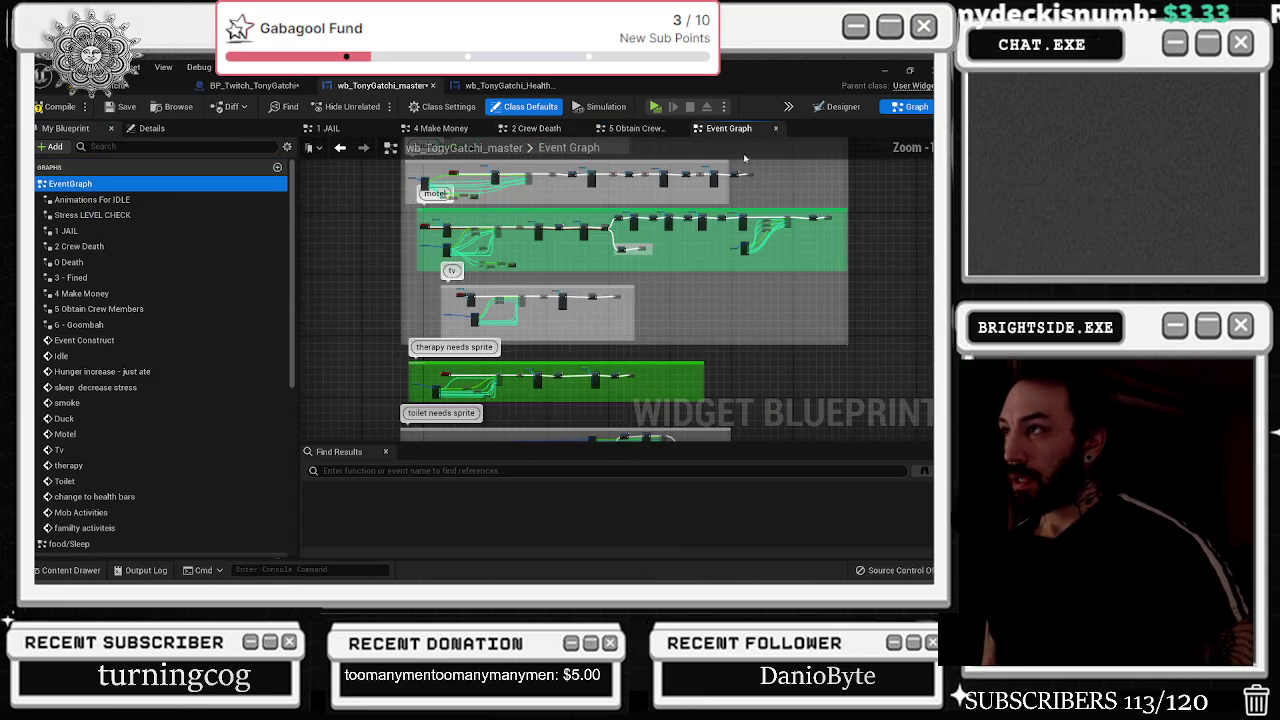
- Pan and zoom the Event Graph to locate the collapsed '6 - goombah' node
{"action": "left_click_drag", "start_coordinate": [730, 243], "coordinate": [631, 141]}
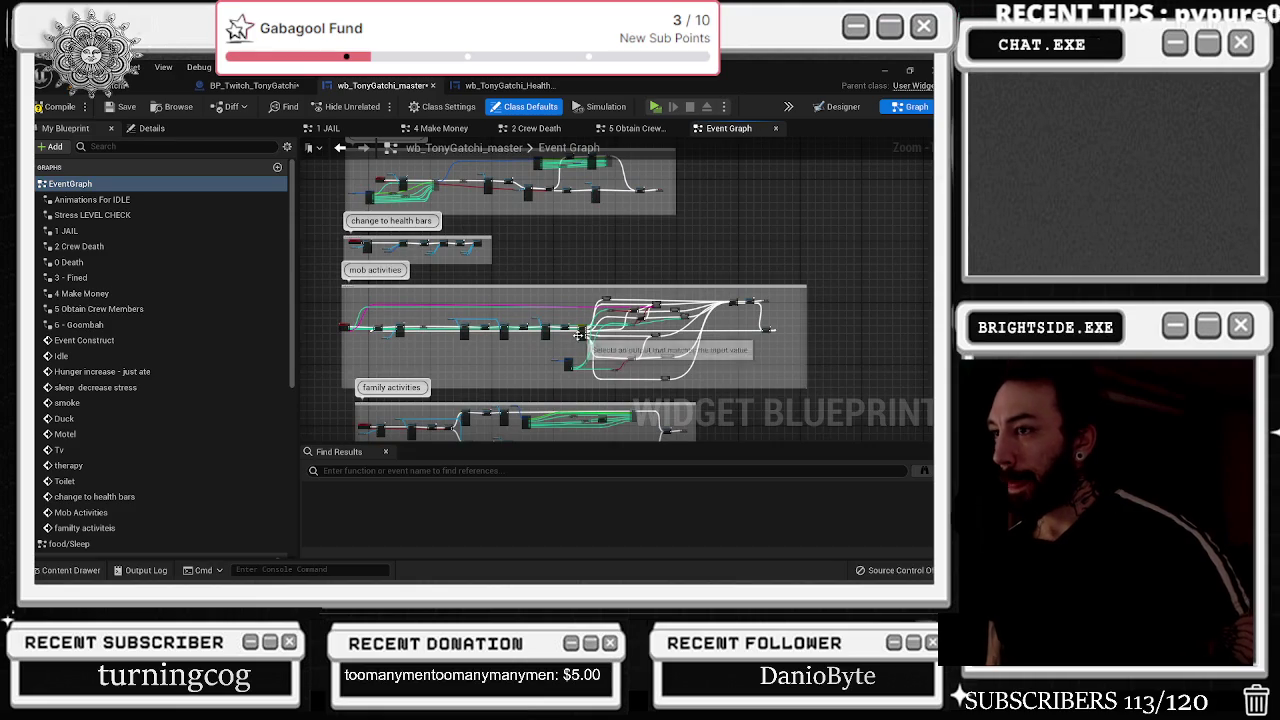
{"action": "scroll", "coordinate": [663, 362], "scroll_direction": "up", "scroll_amount": 5}
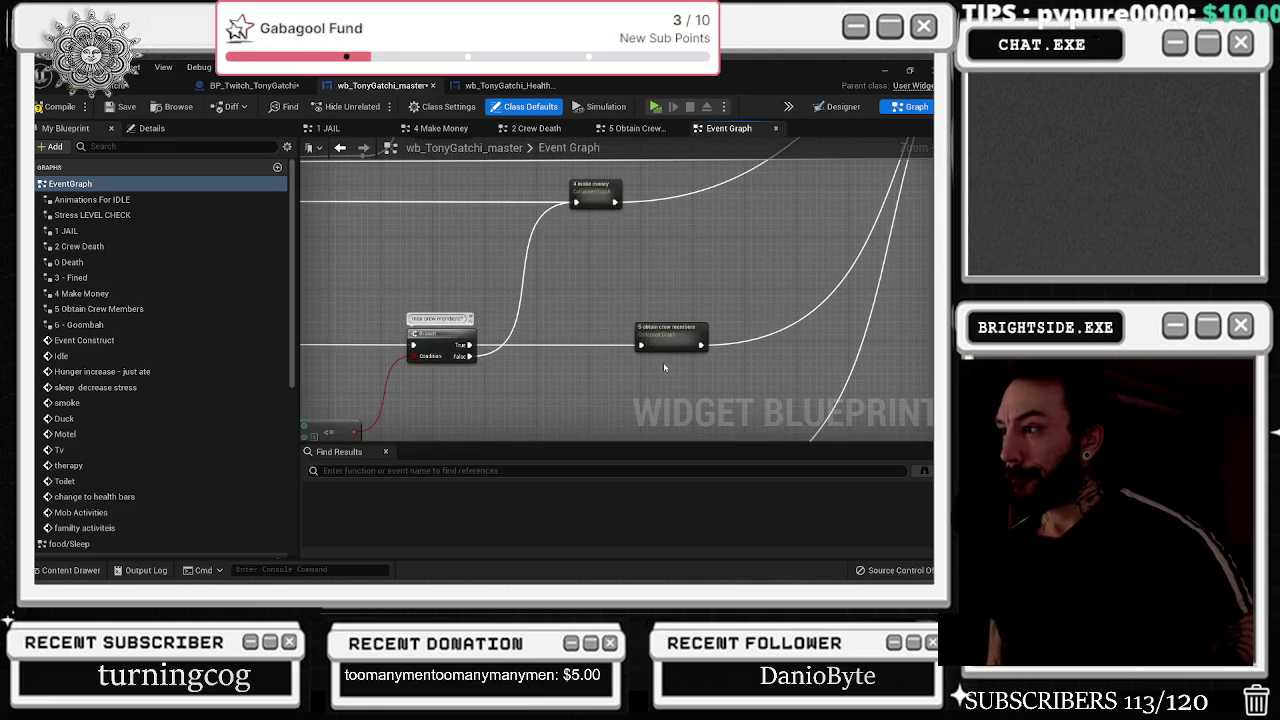
{"action": "scroll", "coordinate": [663, 362], "scroll_direction": "down", "scroll_amount": 4}
{"action": "scroll", "coordinate": [647, 318], "scroll_direction": "up", "scroll_amount": 5}
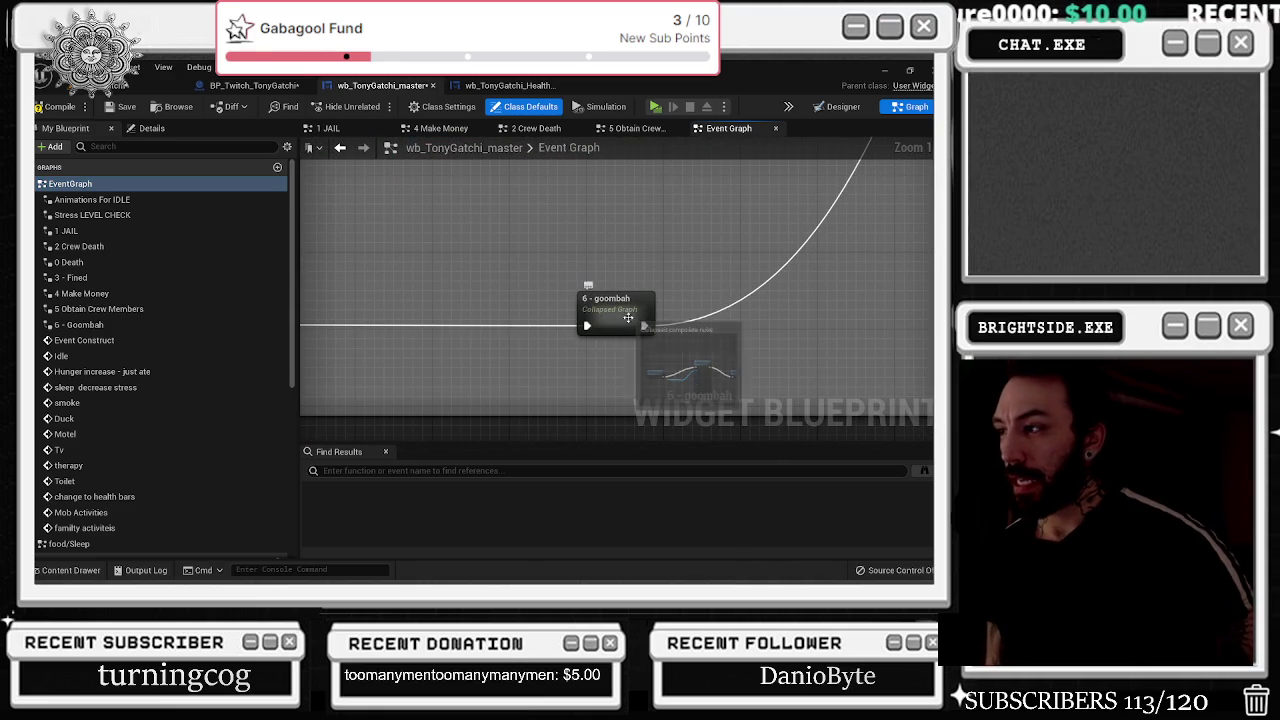
{"action": "scroll", "coordinate": [711, 213], "scroll_direction": "down", "scroll_amount": 4}
{"action": "left_click_drag", "start_coordinate": [711, 213], "coordinate": [474, 338]}
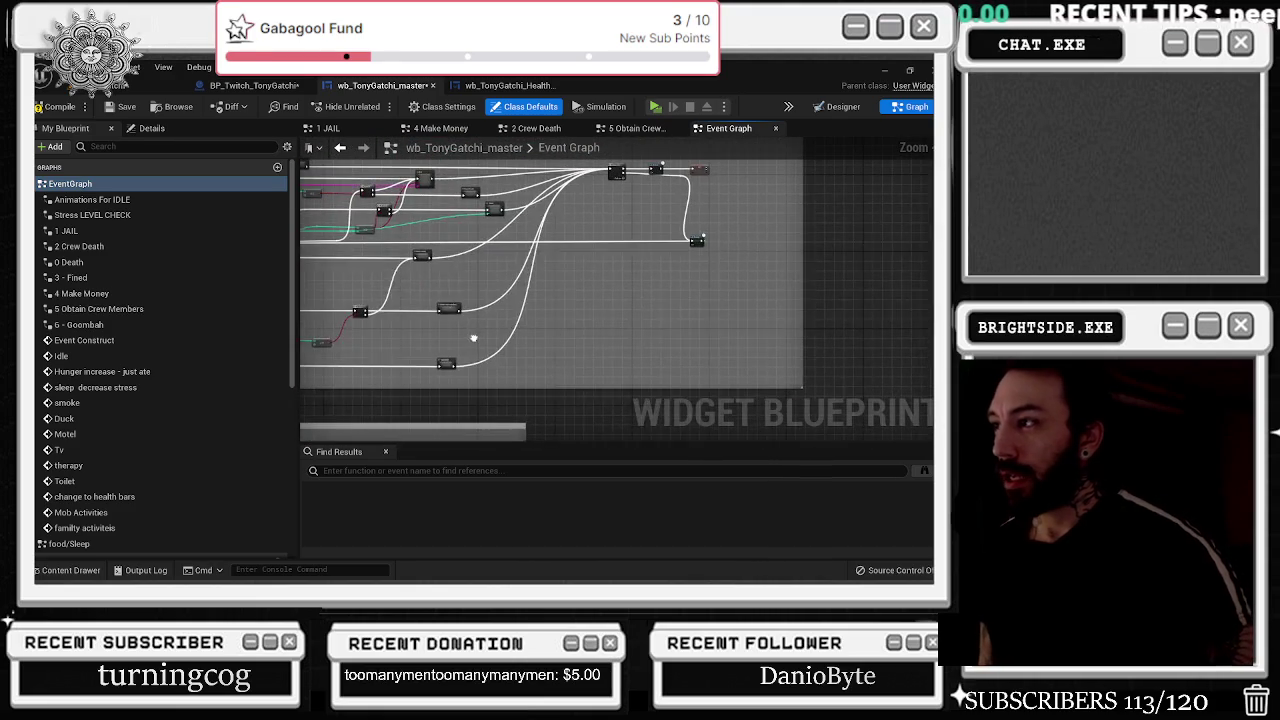
{"action": "scroll", "coordinate": [616, 196], "scroll_direction": "up", "scroll_amount": 3}
{"action": "scroll", "coordinate": [586, 271], "scroll_direction": "down", "scroll_amount": 3}
{"action": "scroll", "coordinate": [584, 324], "scroll_direction": "up", "scroll_amount": 3}
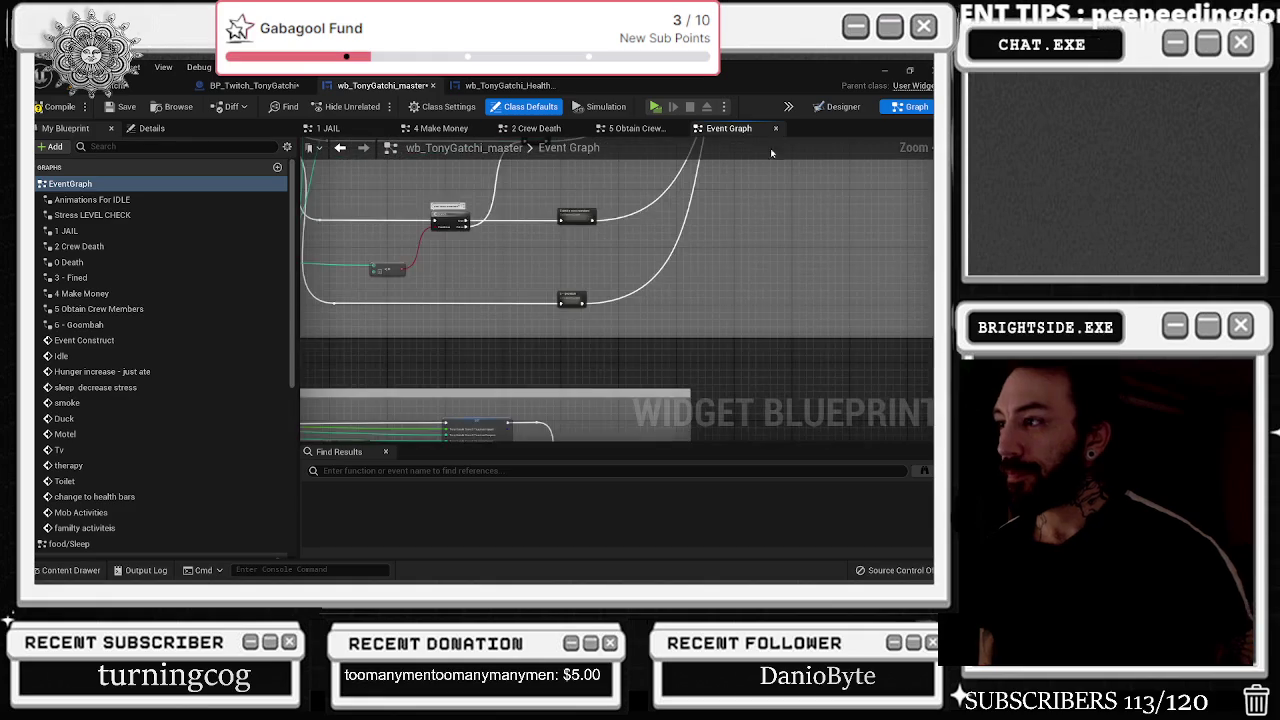
- Open the 6 - Goombah graph, spread its Inputs, Tony Sprite and Set Brush nodes, and check the brush sprite
{"action": "double_click", "coordinate": [565, 290]}
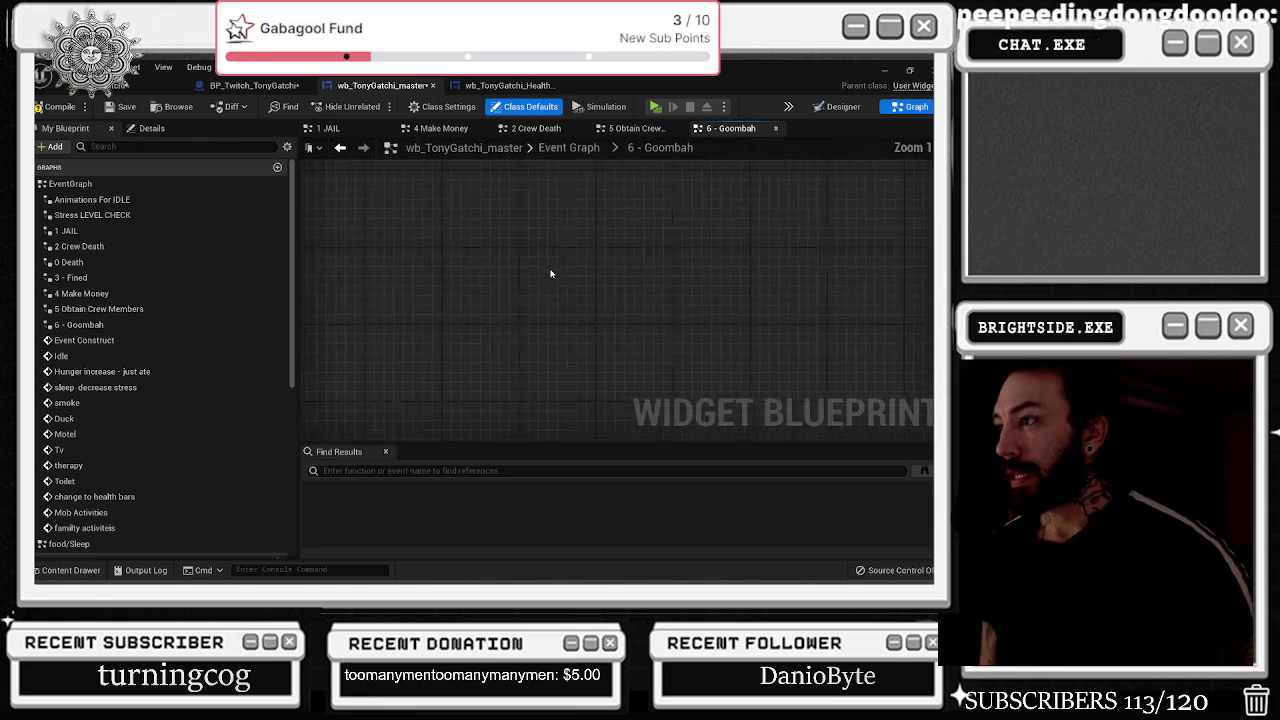
{"action": "mouse_move", "coordinate": [440, 255]}
{"action": "left_mouse_down"}
{"action": "mouse_move", "coordinate": [376, 213]}
{"action": "mouse_move", "coordinate": [358, 218]}
{"action": "left_mouse_up"}
{"action": "scroll", "coordinate": [530, 190], "scroll_direction": "down", "scroll_amount": 2}
{"action": "left_click_drag", "start_coordinate": [490, 176], "coordinate": [628, 288]}
{"action": "mouse_move", "coordinate": [710, 273]}
{"action": "left_mouse_down"}
{"action": "mouse_move", "coordinate": [617, 274]}
{"action": "mouse_move", "coordinate": [608, 262]}
{"action": "left_mouse_up"}
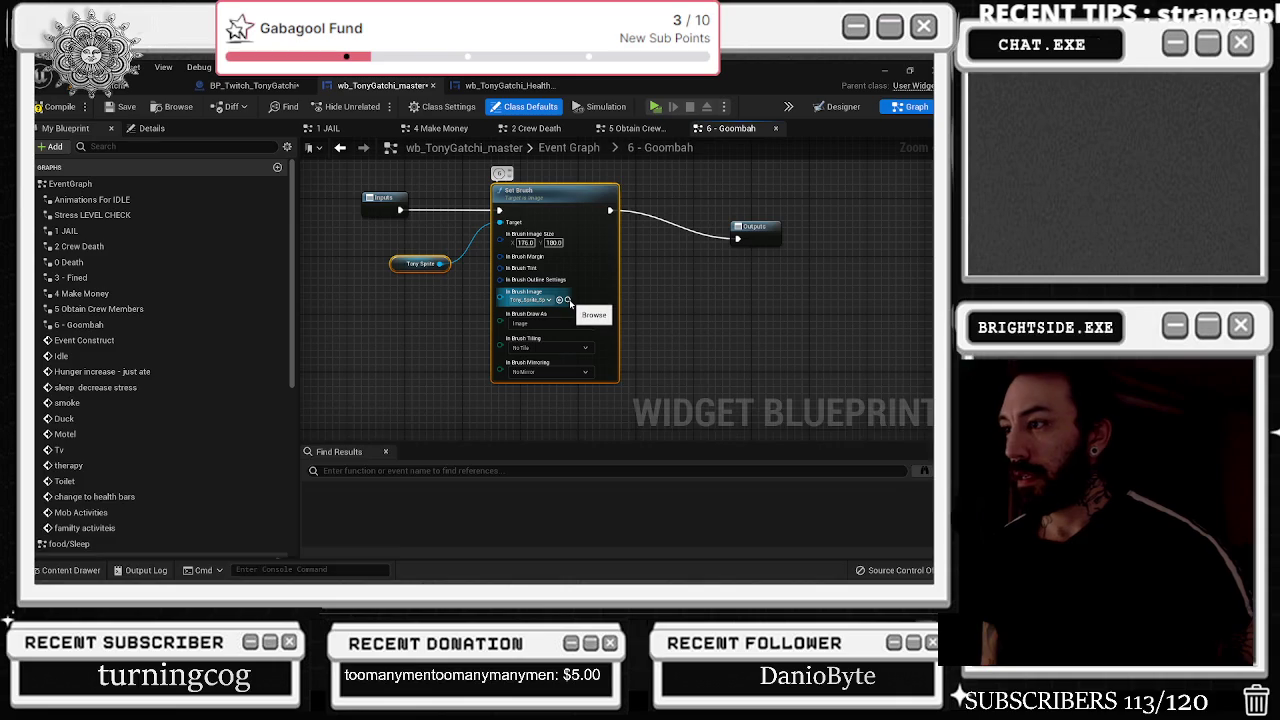
{"action": "left_click", "coordinate": [568, 300]}
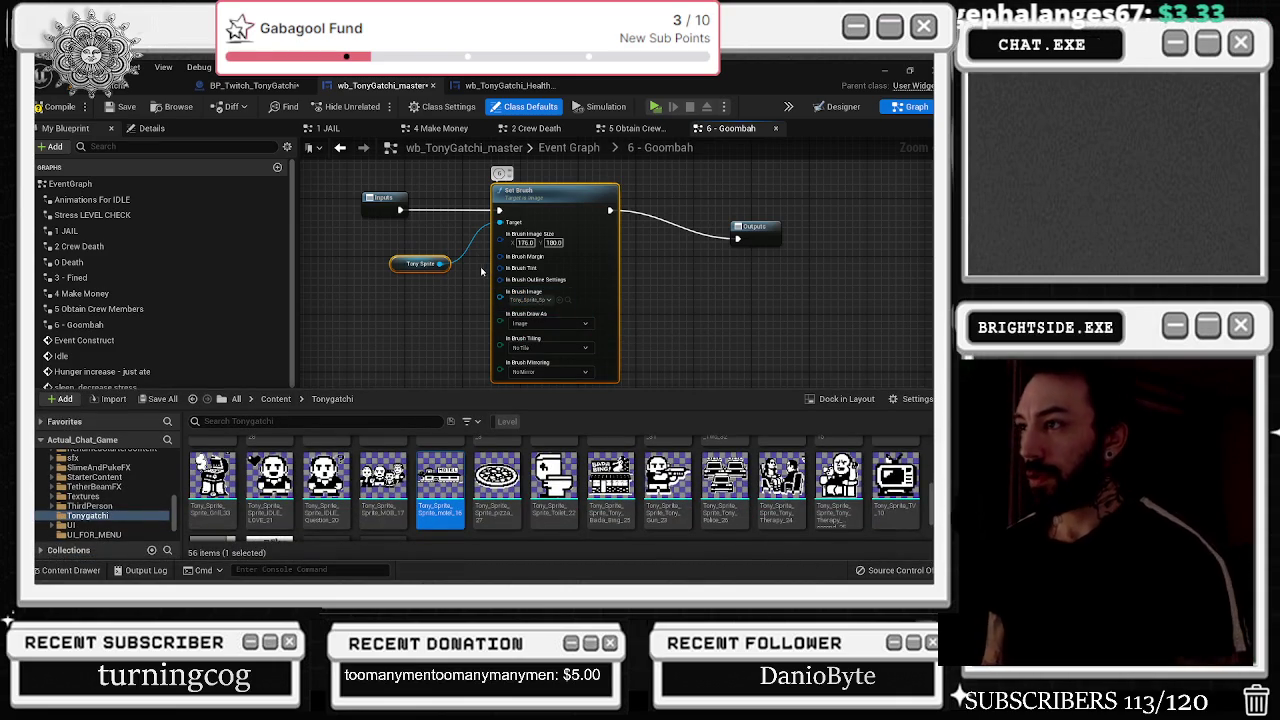
{"action": "left_click", "coordinate": [704, 179]}
- Shift Outputs, Tony Sprite and Set Brush right, then browse to the brush image's sprite asset
{"action": "left_click_drag", "start_coordinate": [758, 228], "coordinate": [778, 200]}
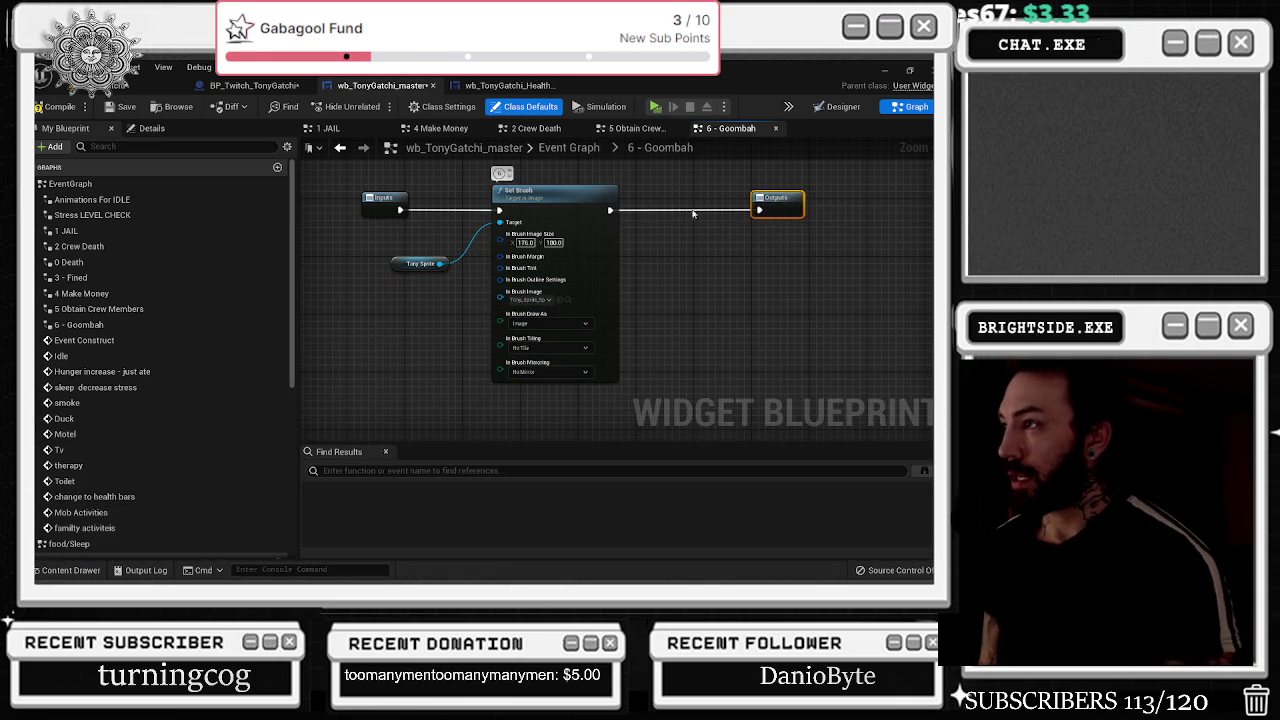
{"action": "left_click_drag", "start_coordinate": [430, 187], "coordinate": [798, 294]}
{"action": "left_click_drag", "start_coordinate": [580, 300], "coordinate": [732, 293]}
{"action": "left_click_drag", "start_coordinate": [720, 196], "coordinate": [785, 203]}
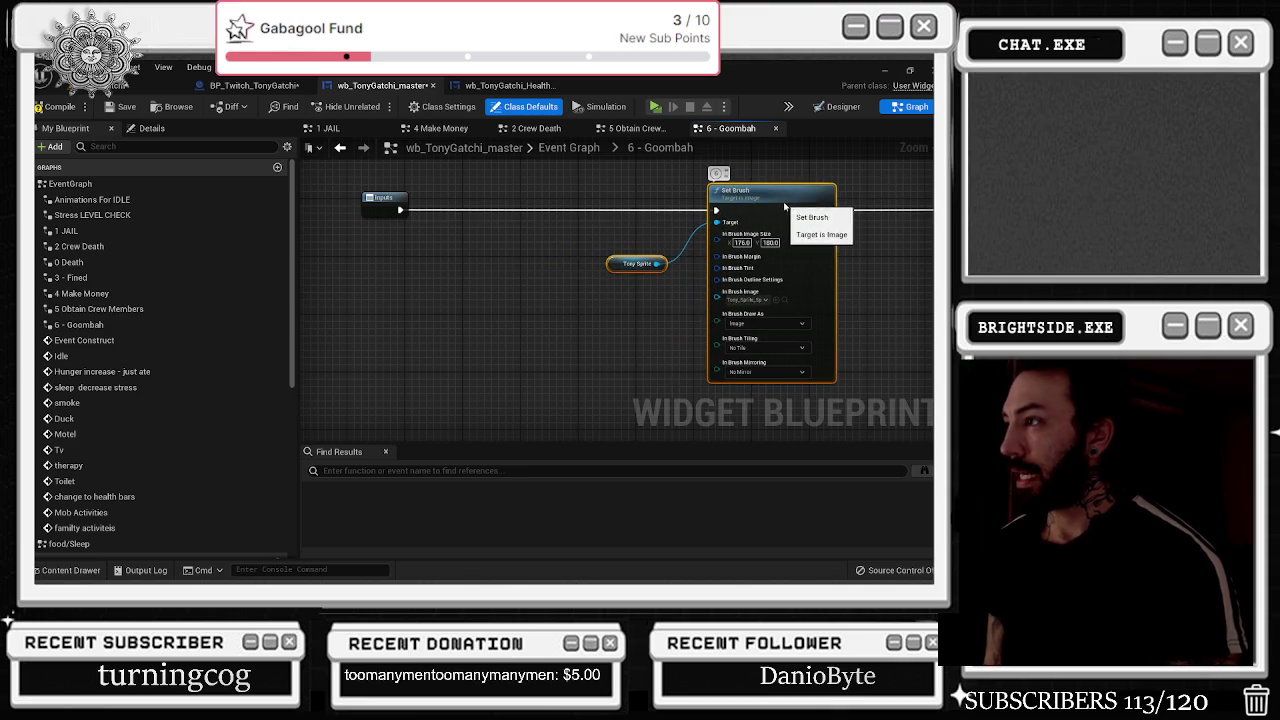
{"action": "left_click", "coordinate": [784, 300]}
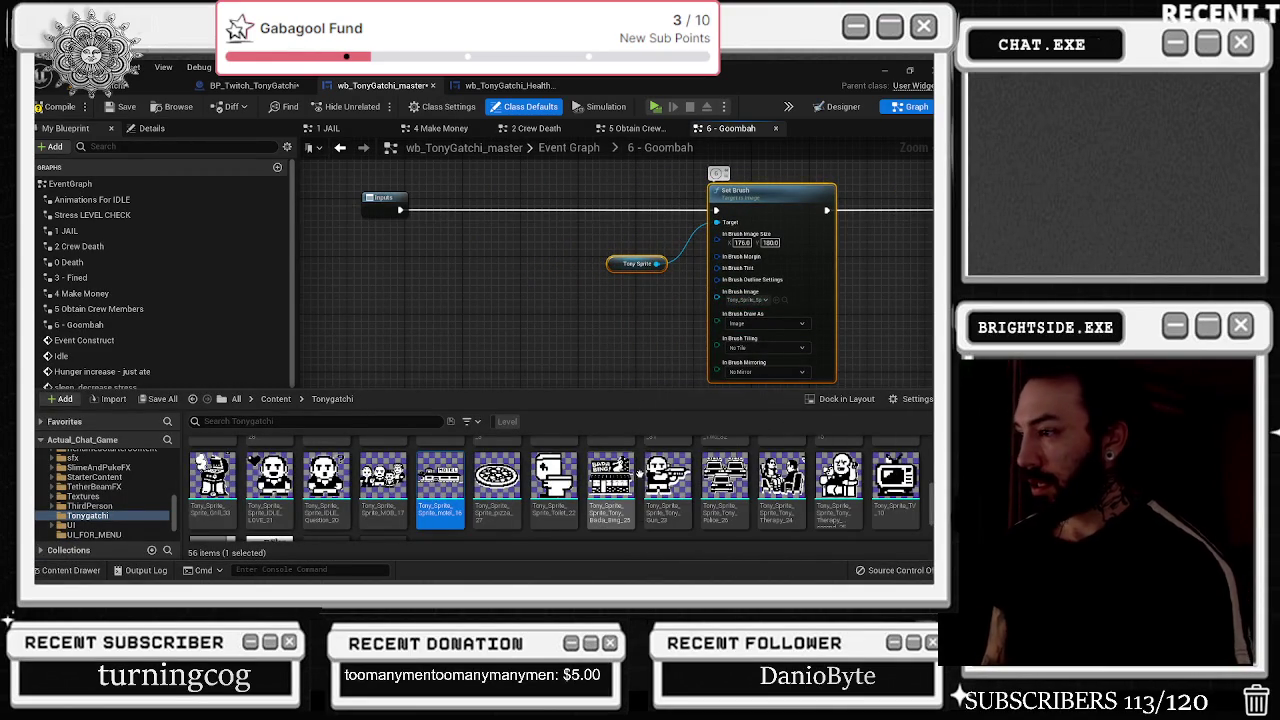
- Duplicate the Bada Bing sprite in the Tonygatchi folder as Cheating Goombah and open the copy
{"action": "right_click", "coordinate": [459, 503]}
{"action": "key", "text": "Escape"}
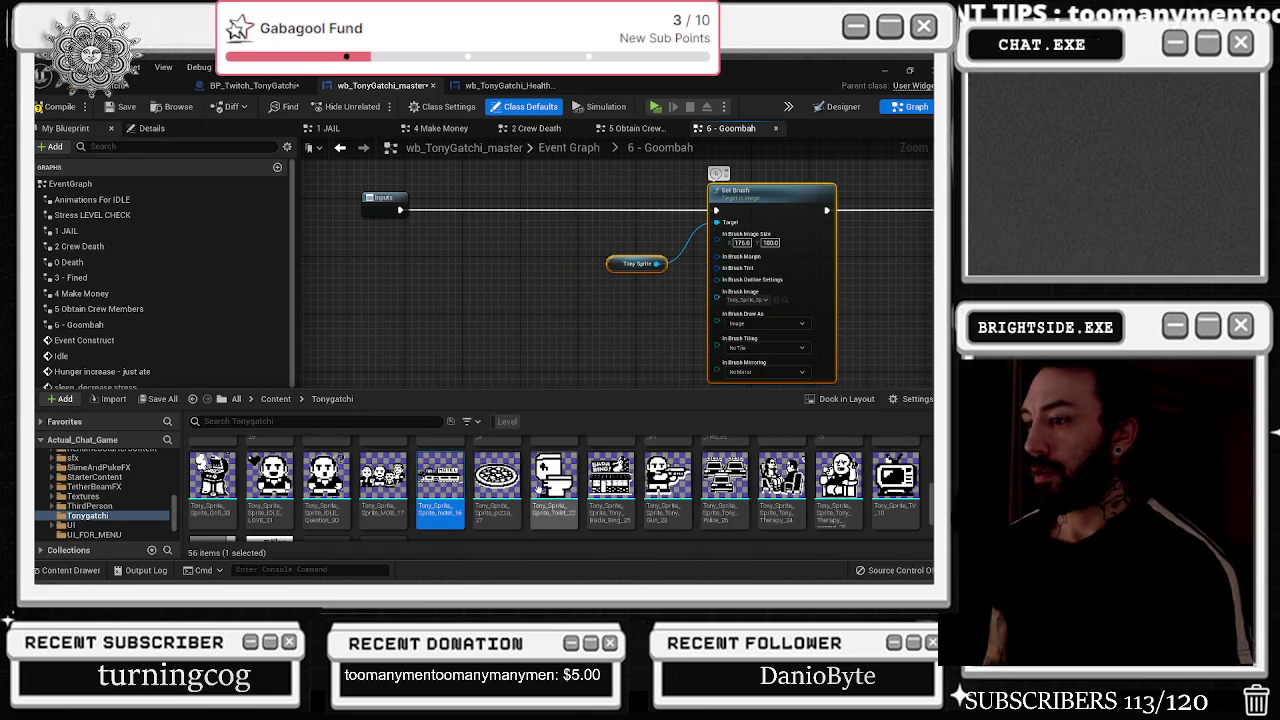
{"action": "right_click", "coordinate": [618, 485]}
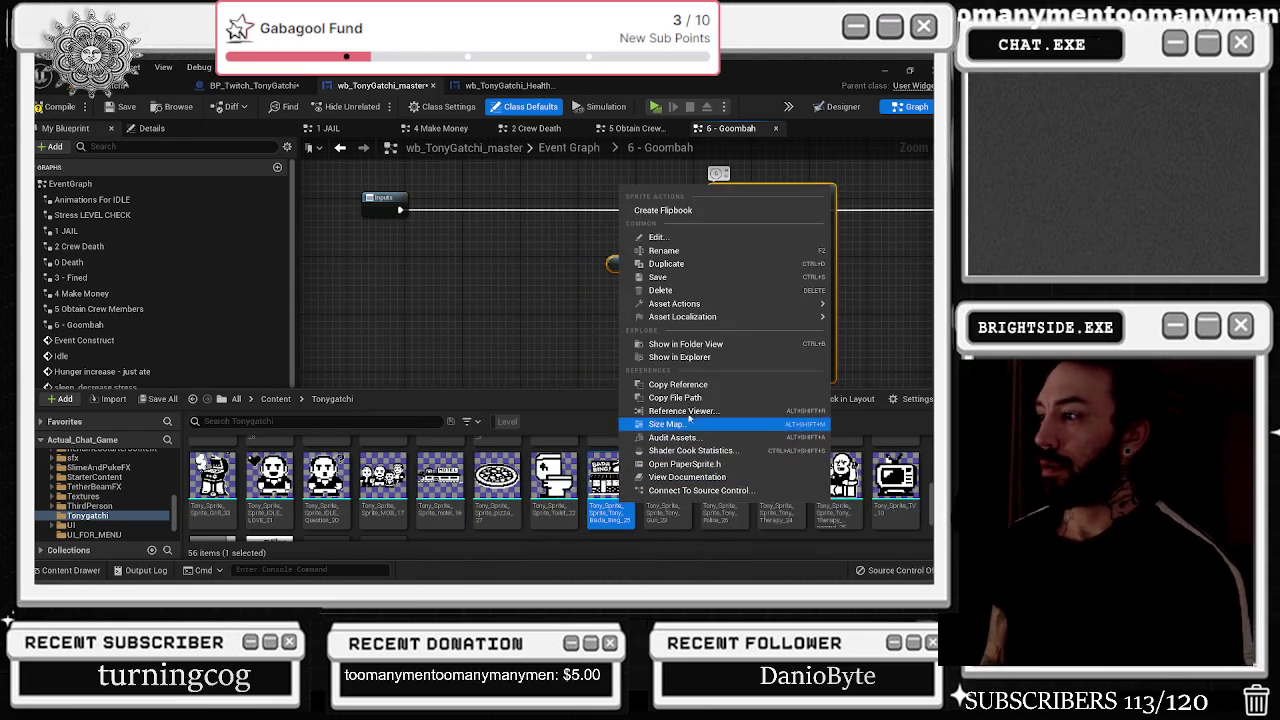
{"action": "left_click", "coordinate": [688, 265]}
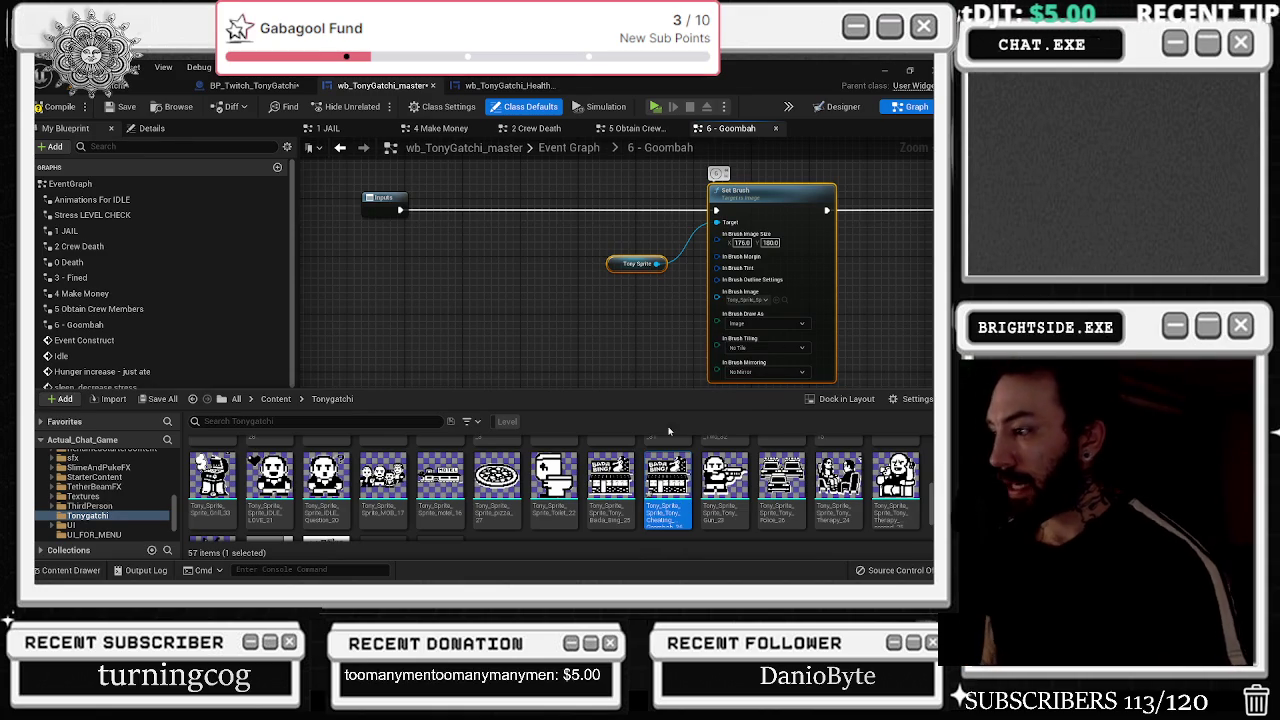
{"action": "double_click", "coordinate": [668, 478]}
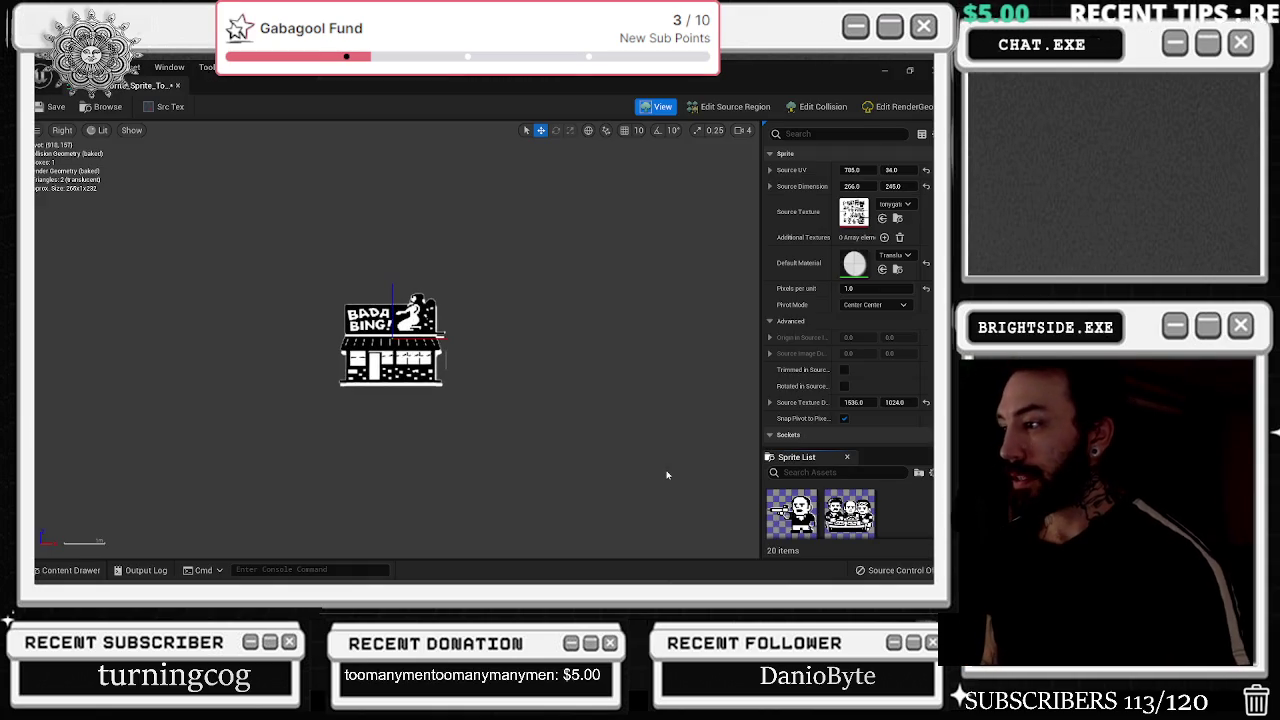
- Slide the Cheating Goombah source region left onto the doorway figure, then close the sprite editor
{"action": "left_click", "coordinate": [728, 106]}
{"action": "scroll", "coordinate": [489, 304], "scroll_direction": "up", "scroll_amount": 3}
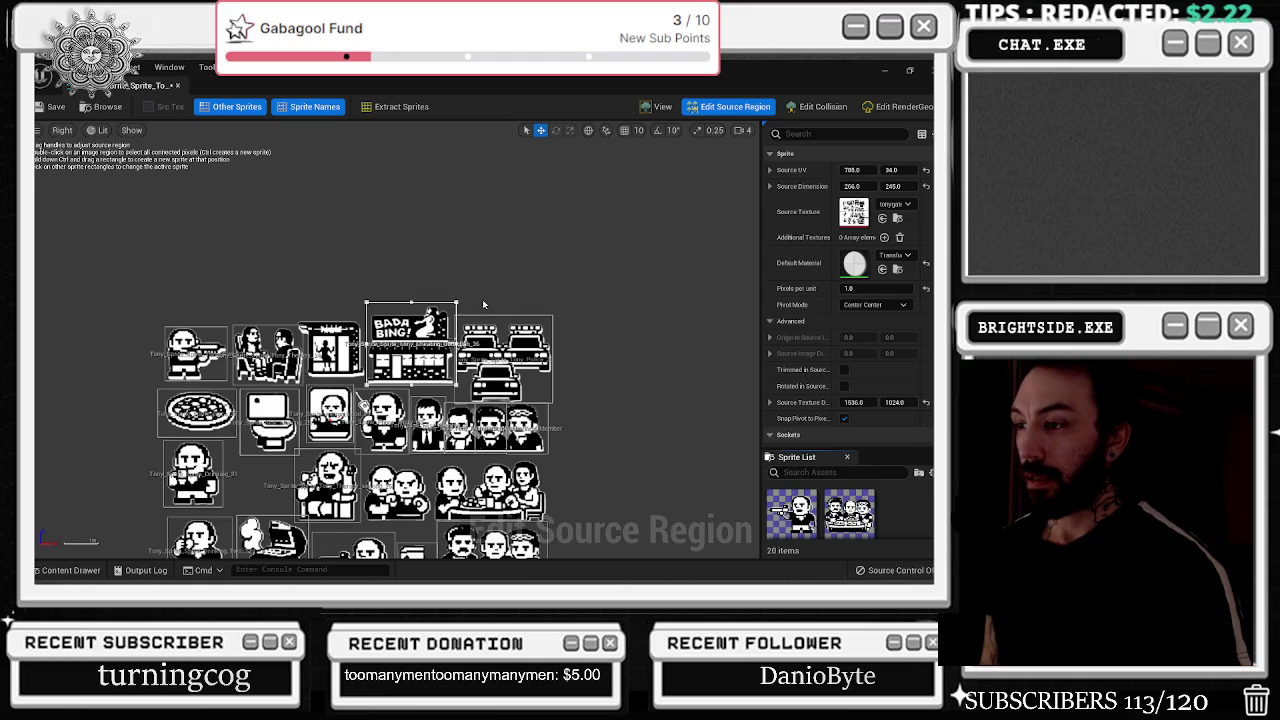
{"action": "scroll", "coordinate": [291, 408], "scroll_direction": "up", "scroll_amount": 2}
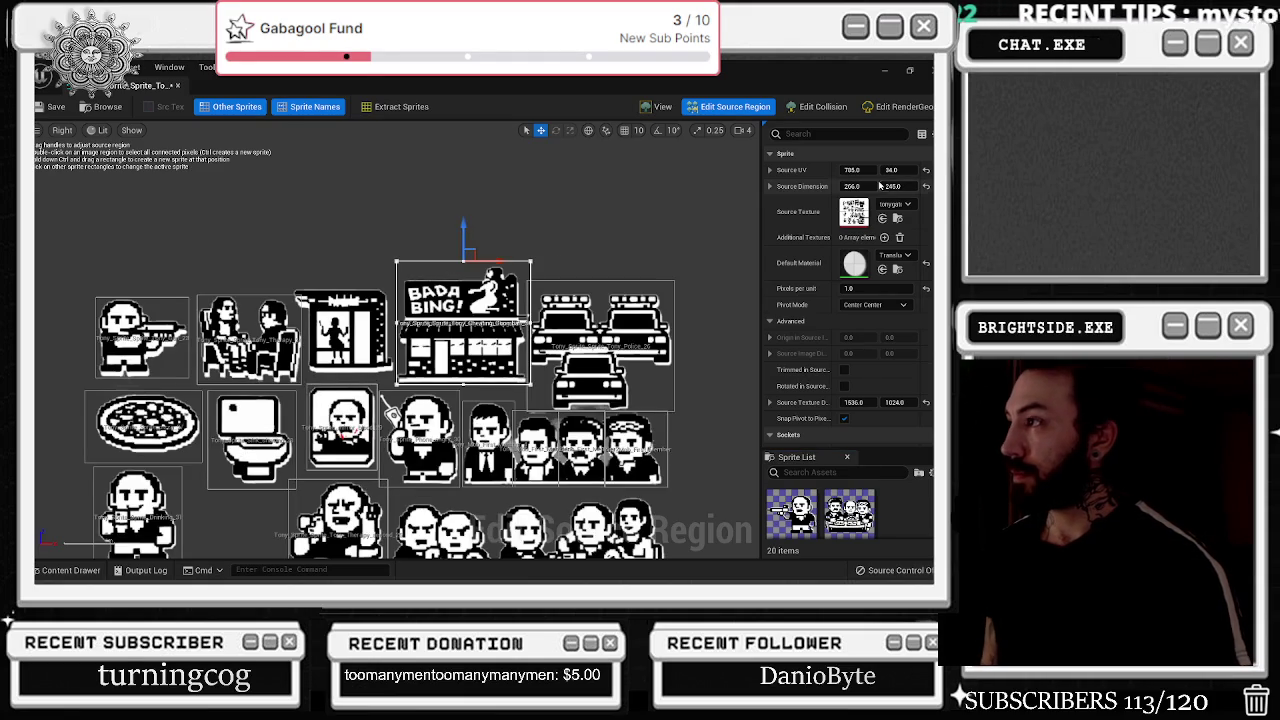
{"action": "left_click_drag", "start_coordinate": [851, 170], "coordinate": [780, 170]}
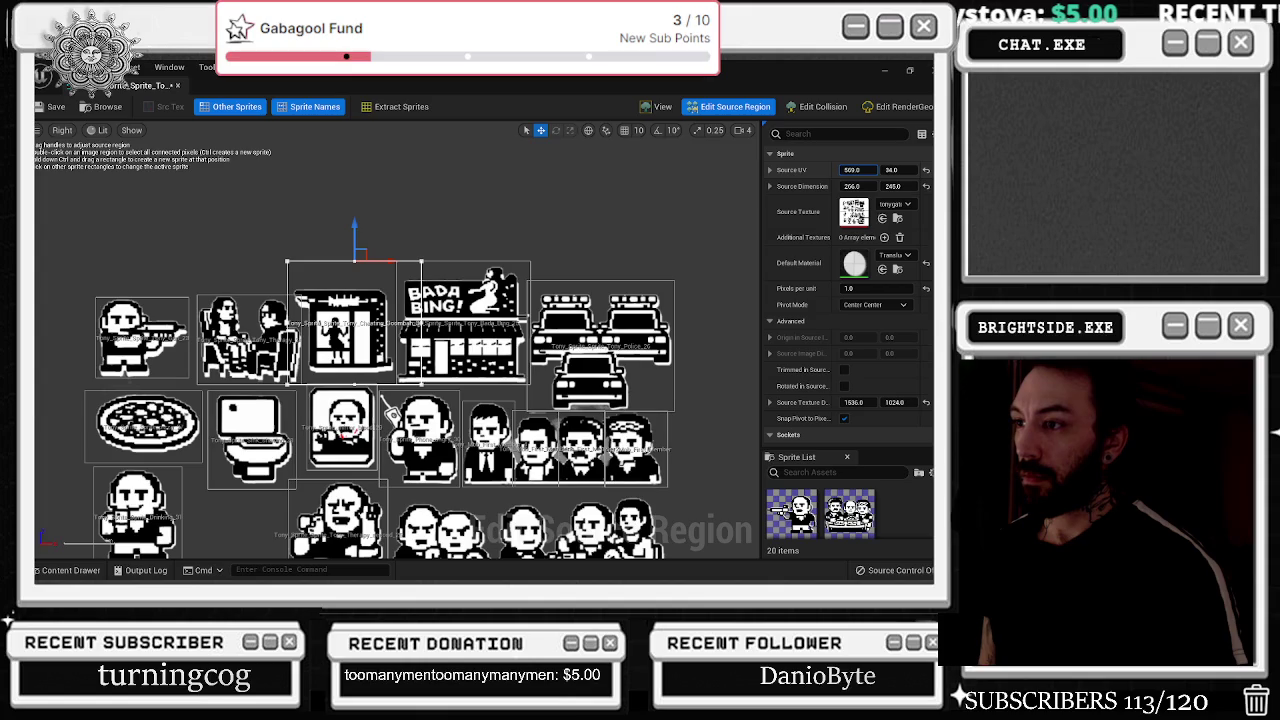
{"action": "left_click_drag", "start_coordinate": [780, 170], "coordinate": [784, 170]}
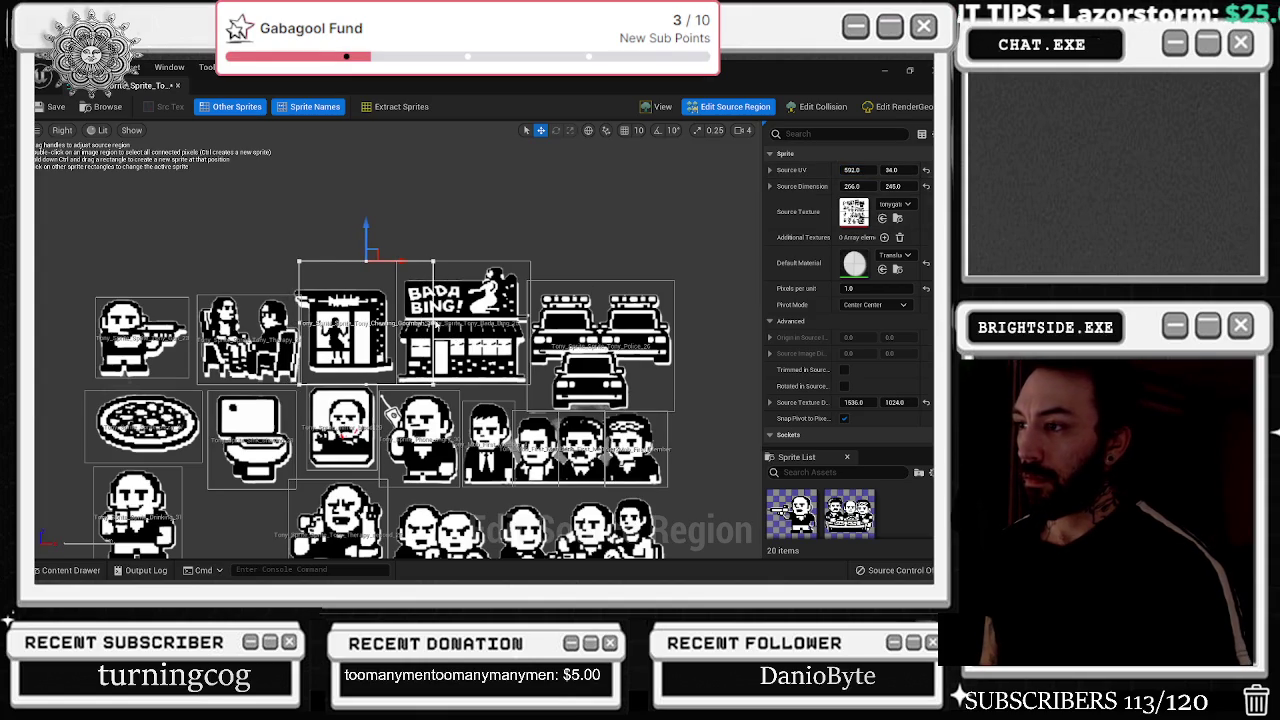
{"action": "scroll", "coordinate": [415, 390], "scroll_direction": "down", "scroll_amount": 5}
{"action": "scroll", "coordinate": [415, 390], "scroll_direction": "up", "scroll_amount": 3}
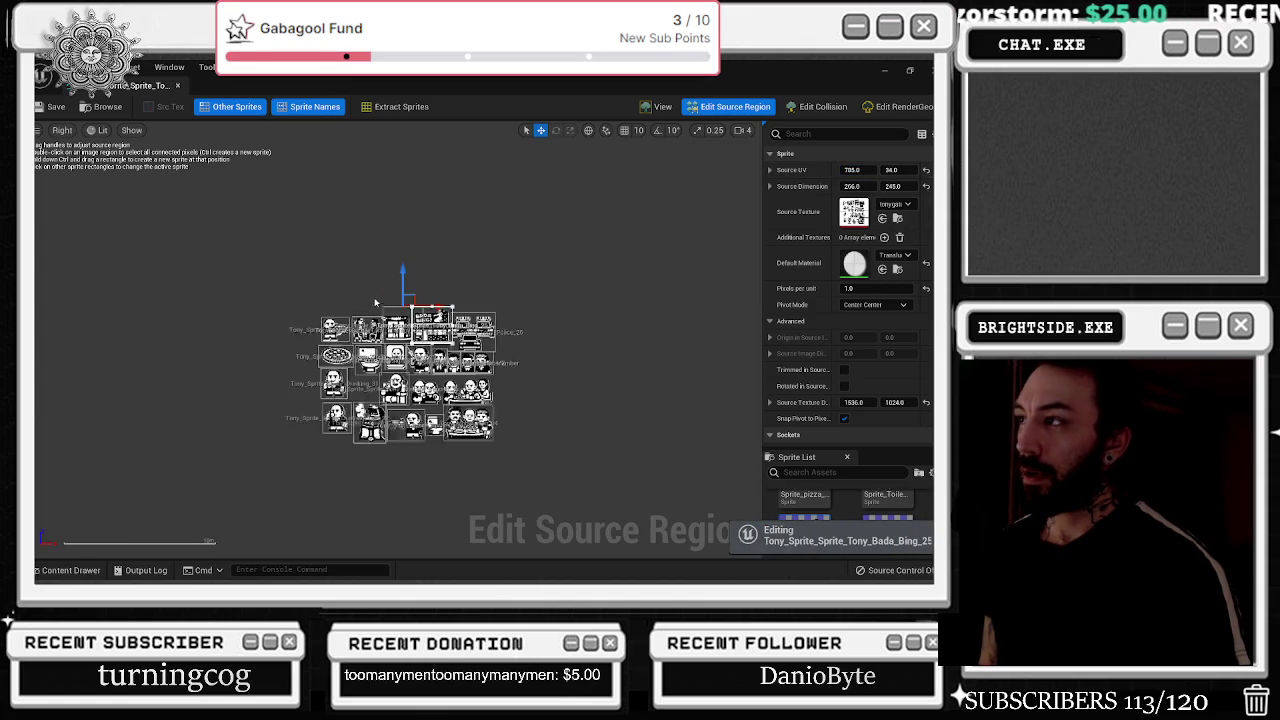
{"action": "left_click", "coordinate": [178, 86]}
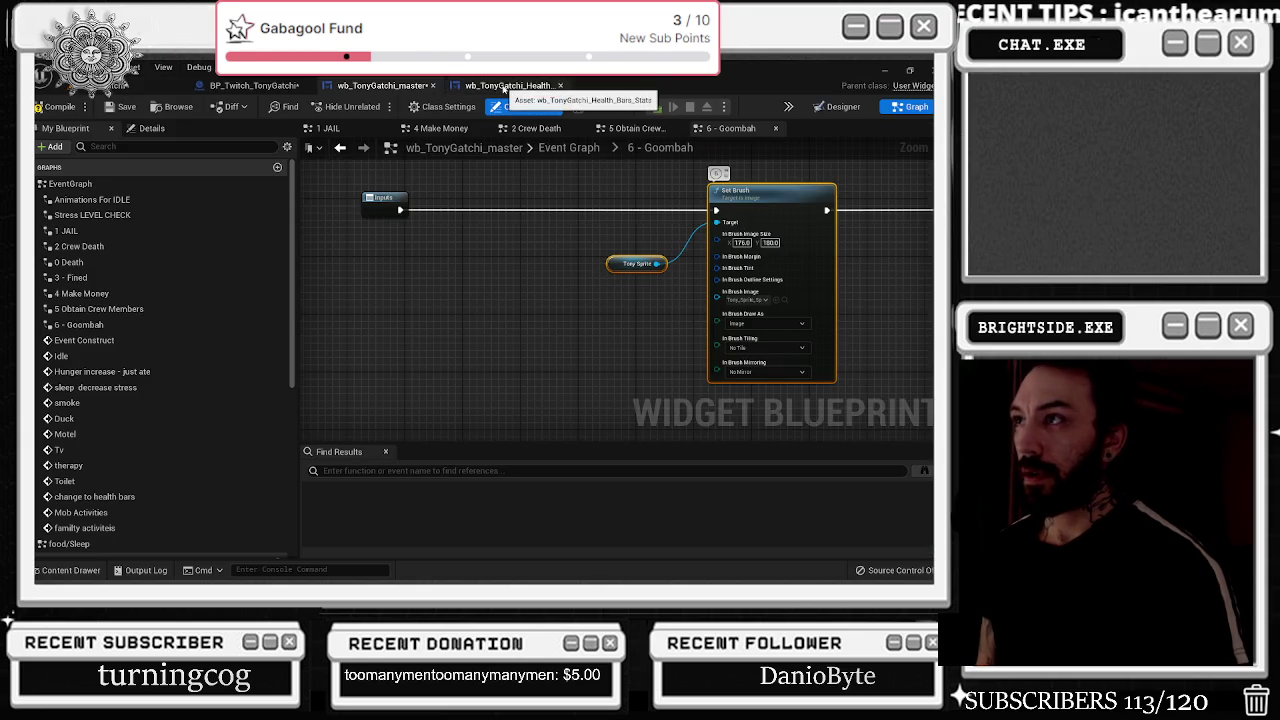
- Reopen Cheating_Goombah with its region over the doorway figure at Source UV 592, 34
{"action": "left_click", "coordinate": [70, 570]}
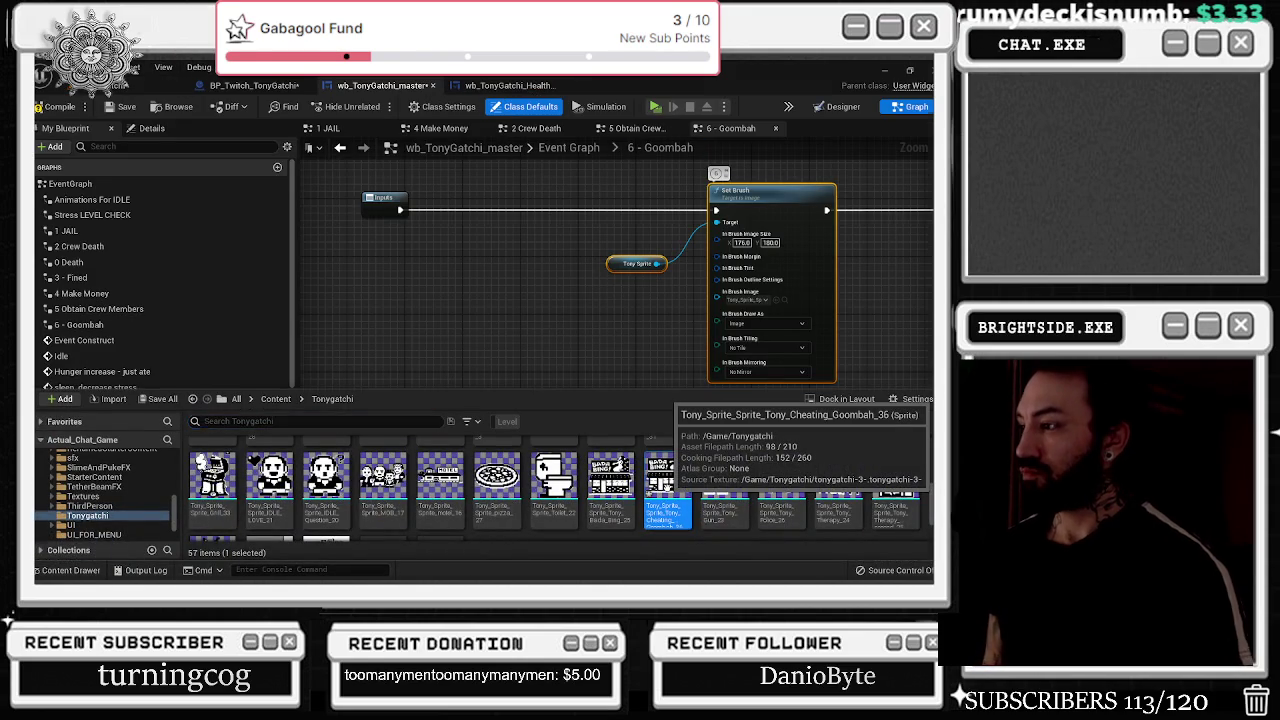
{"action": "double_click", "coordinate": [667, 478]}
{"action": "left_click", "coordinate": [760, 106]}
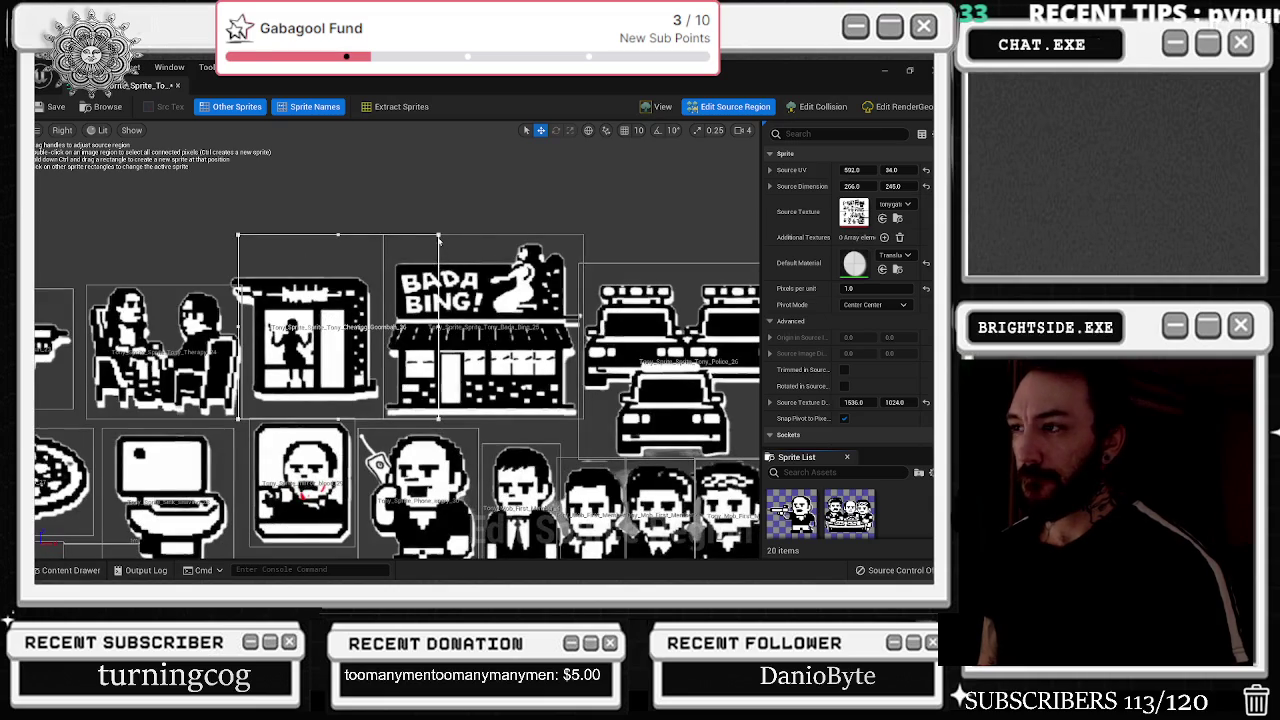
- Frame the doorway figure with the sprite source region, about 173 x 245 at 609, 30
{"action": "left_click_drag", "start_coordinate": [438, 238], "coordinate": [404, 238]}
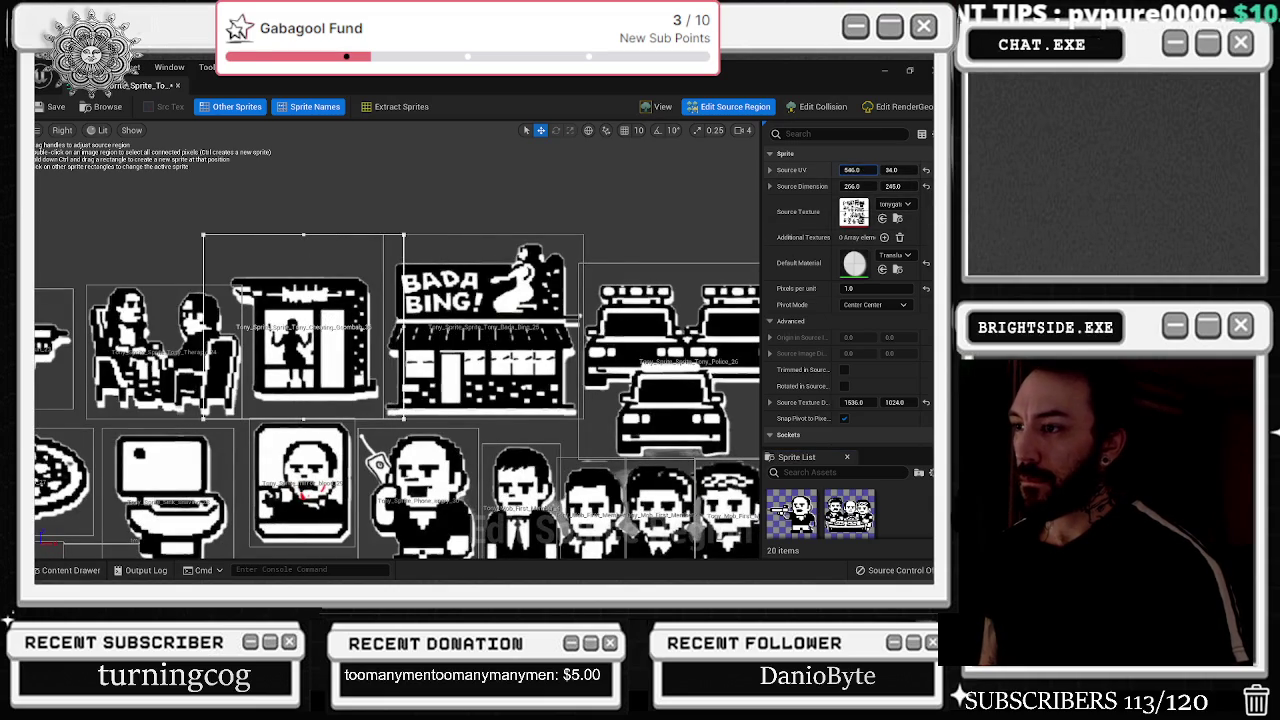
{"action": "mouse_move", "coordinate": [227, 234]}
{"action": "left_mouse_down"}
{"action": "mouse_move", "coordinate": [270, 234]}
{"action": "mouse_move", "coordinate": [254, 234]}
{"action": "left_mouse_up"}
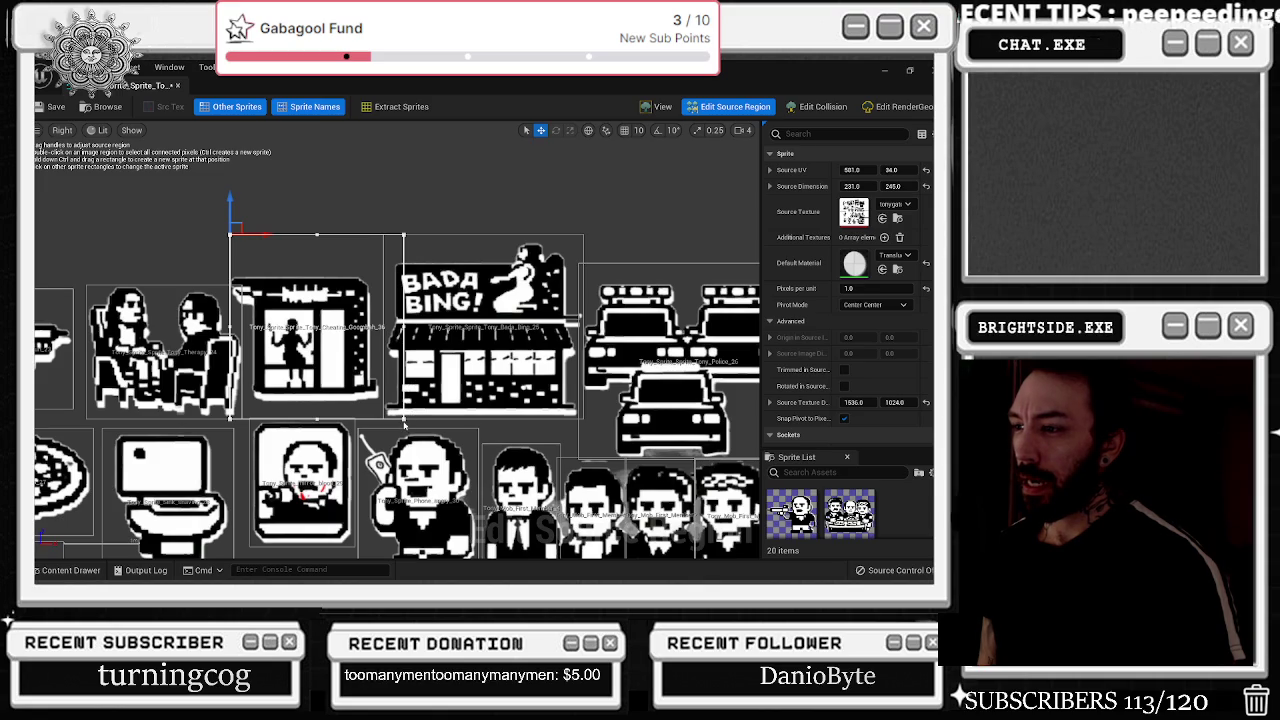
{"action": "left_click_drag", "start_coordinate": [403, 410], "coordinate": [381, 410]}
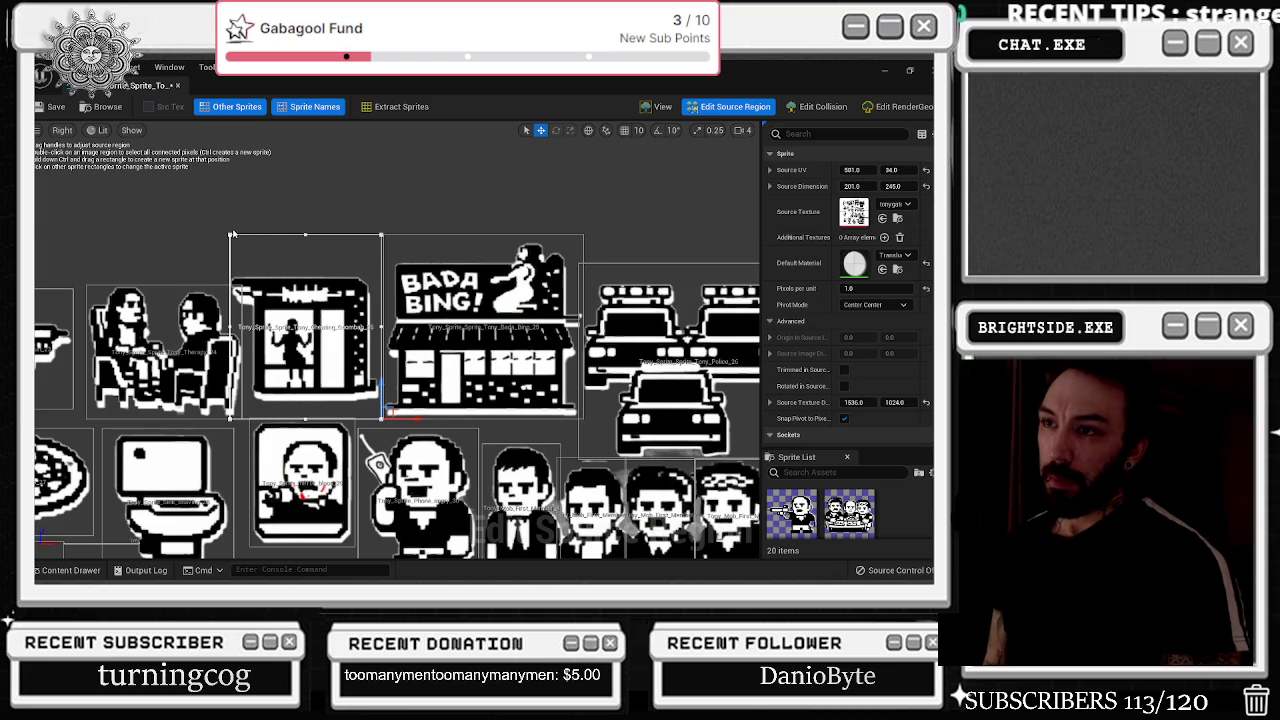
{"action": "left_click_drag", "start_coordinate": [254, 233], "coordinate": [274, 240]}
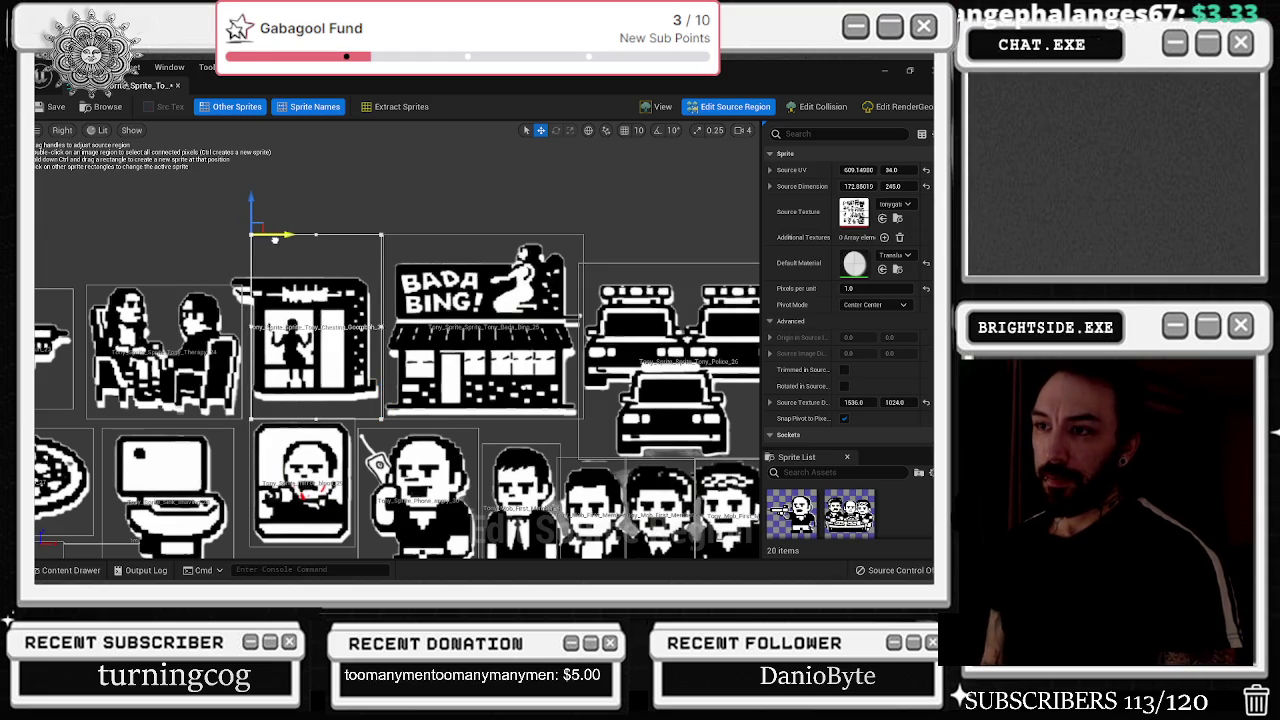
- Preview the cropped Cheating Goombah sprite in View mode, then close the sprite editor
{"action": "left_click", "coordinate": [658, 106]}
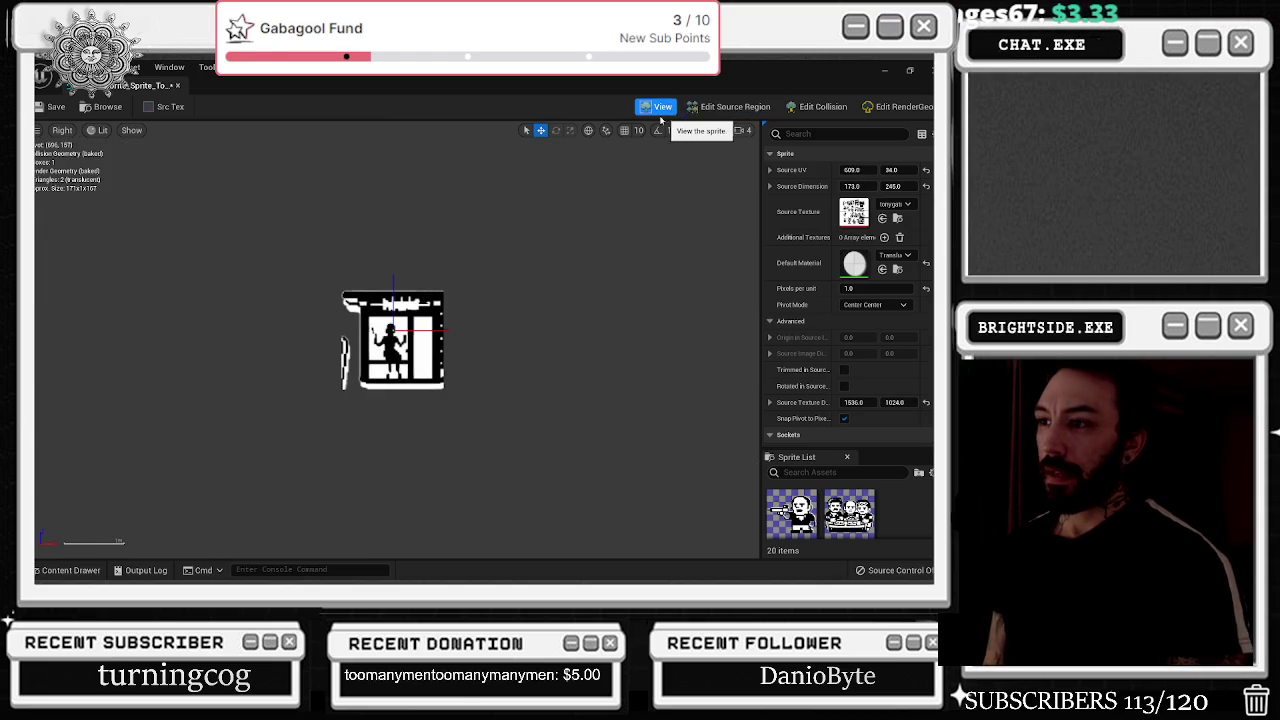
{"action": "left_click", "coordinate": [705, 105]}
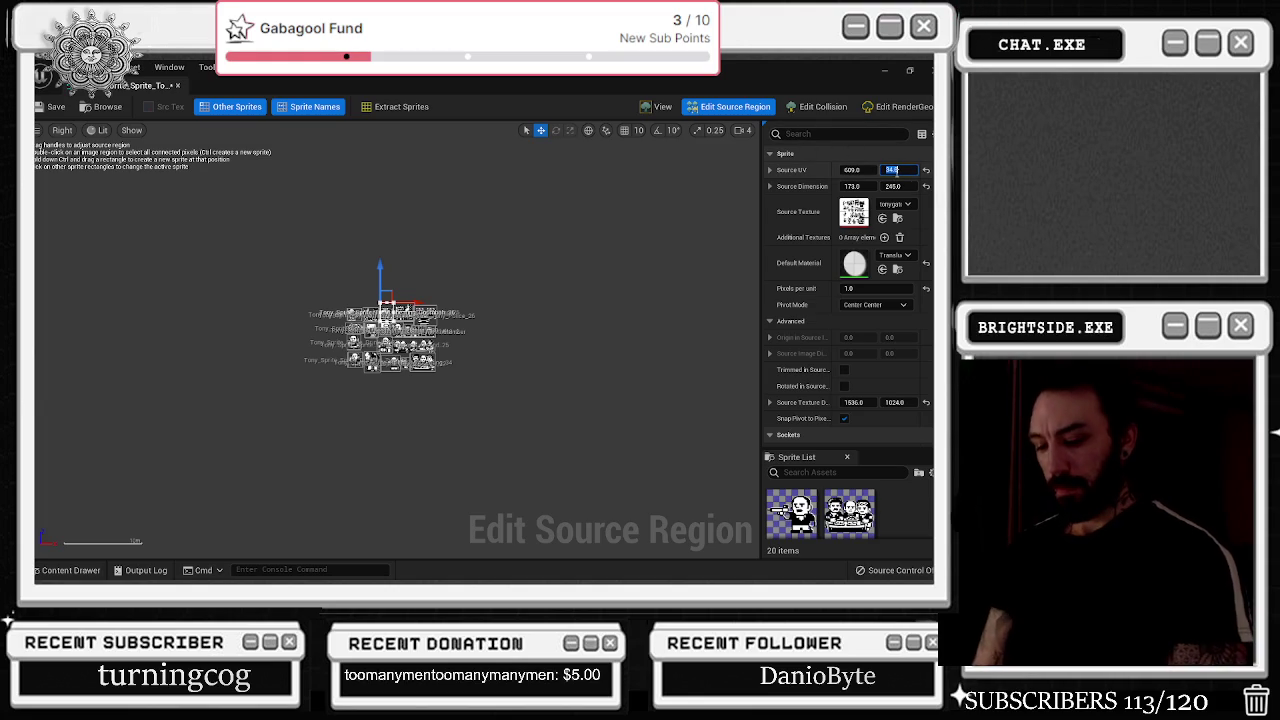
{"action": "left_click", "coordinate": [664, 106]}
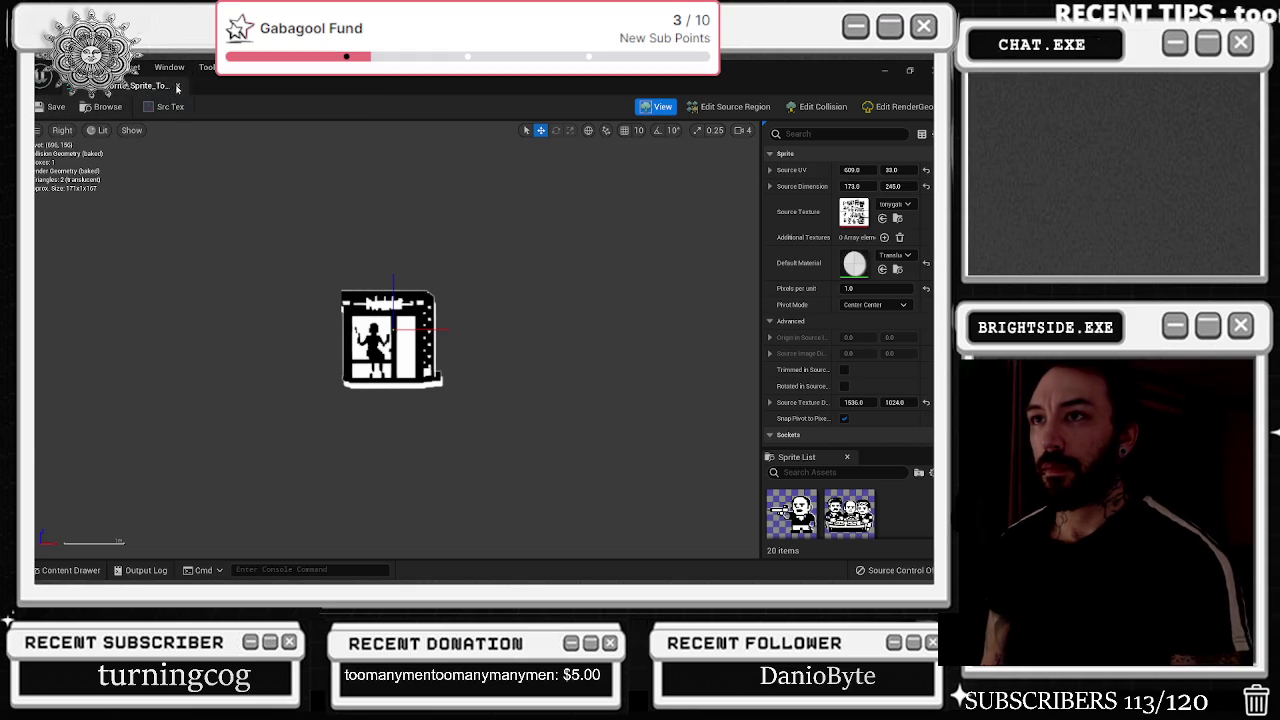
{"action": "left_click", "coordinate": [177, 85]}
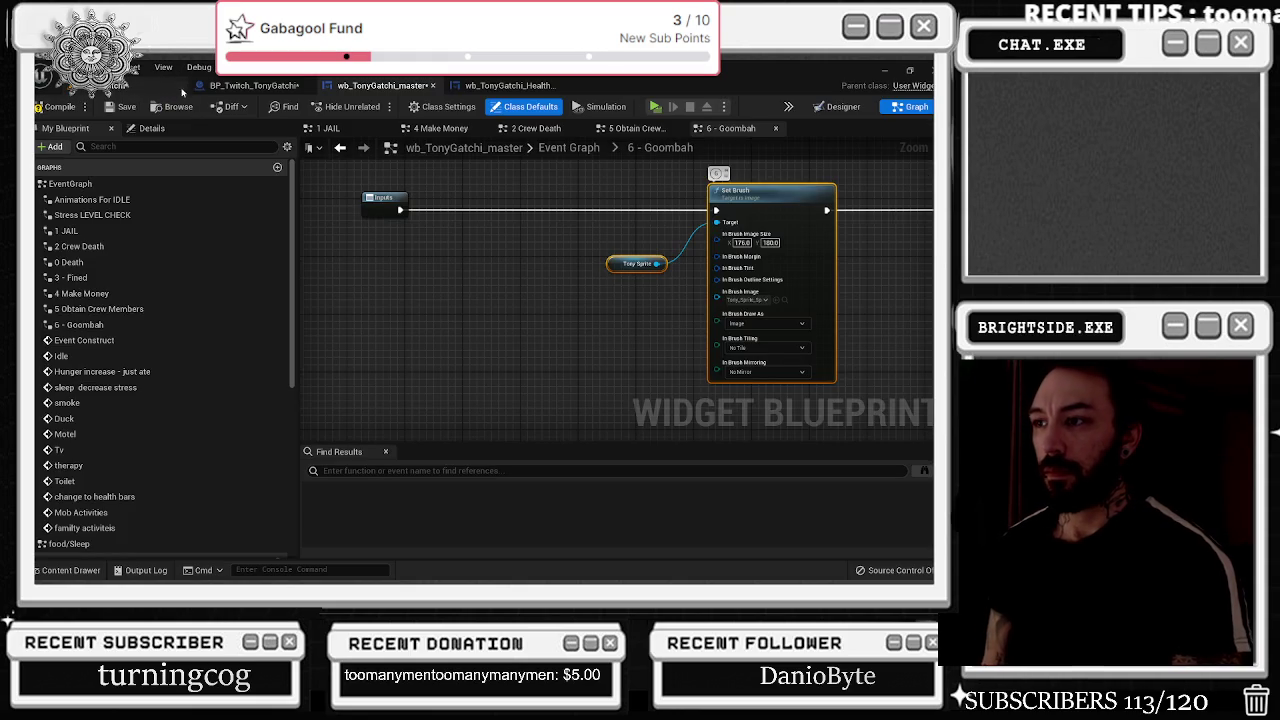
- Look up Set Brush's current brush image and browse the Tonygatchi sprite assets
{"action": "left_click", "coordinate": [778, 302]}
{"action": "left_click_drag", "start_coordinate": [666, 317], "coordinate": [435, 308]}
{"action": "left_click", "coordinate": [70, 570]}
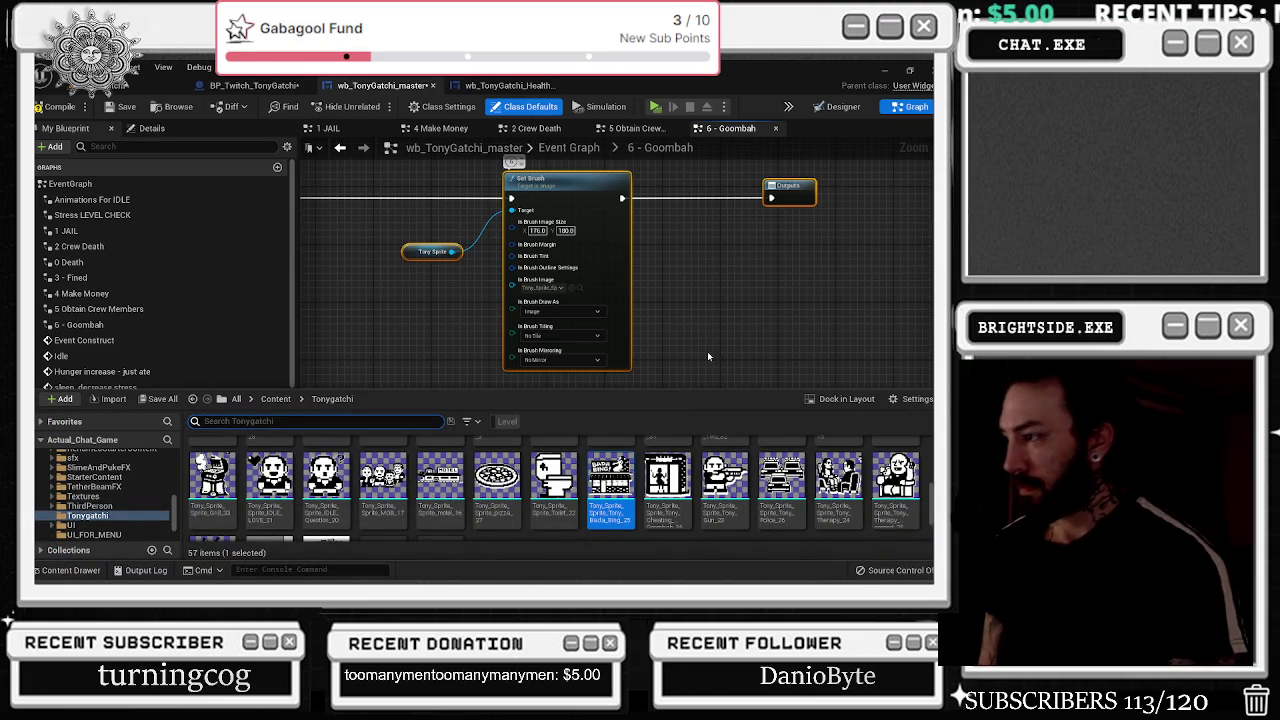
{"action": "scroll", "coordinate": [677, 487], "scroll_direction": "down", "scroll_amount": 1}
{"action": "scroll", "coordinate": [677, 490], "scroll_direction": "up", "scroll_amount": 5}
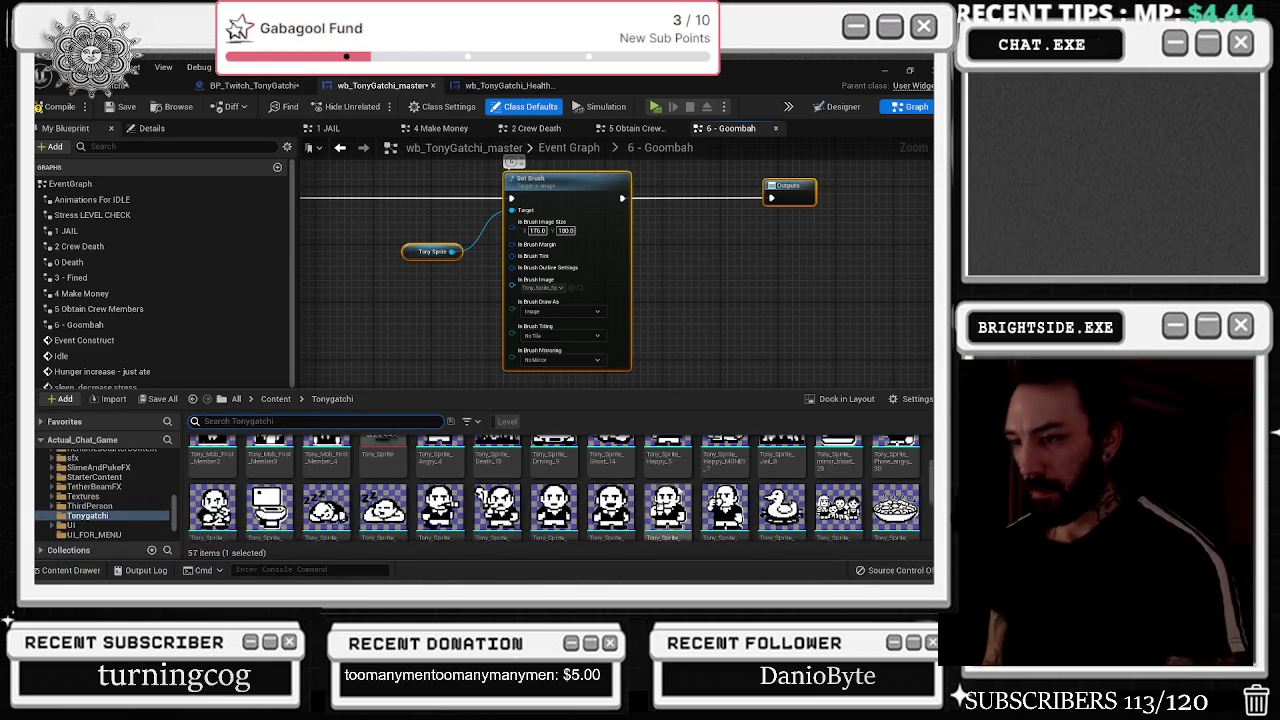
{"action": "scroll", "coordinate": [707, 459], "scroll_direction": "up", "scroll_amount": 2}
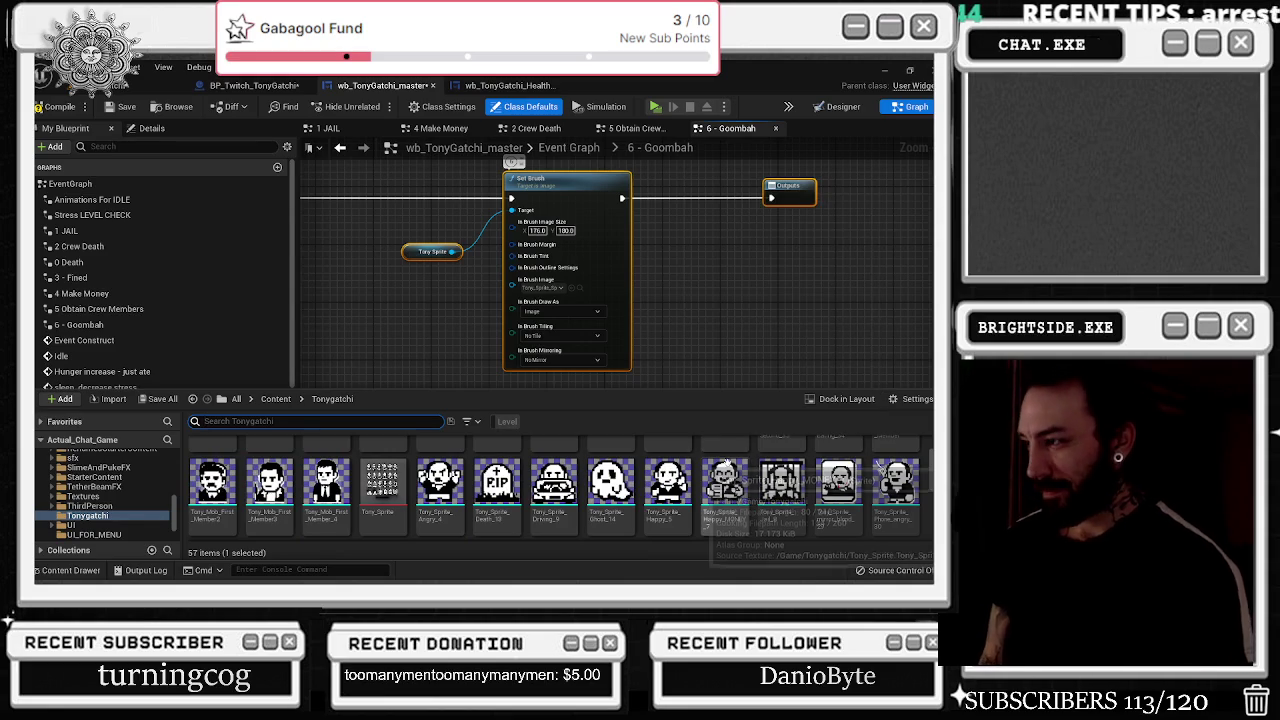
{"action": "scroll", "coordinate": [740, 480], "scroll_direction": "up", "scroll_amount": 2}
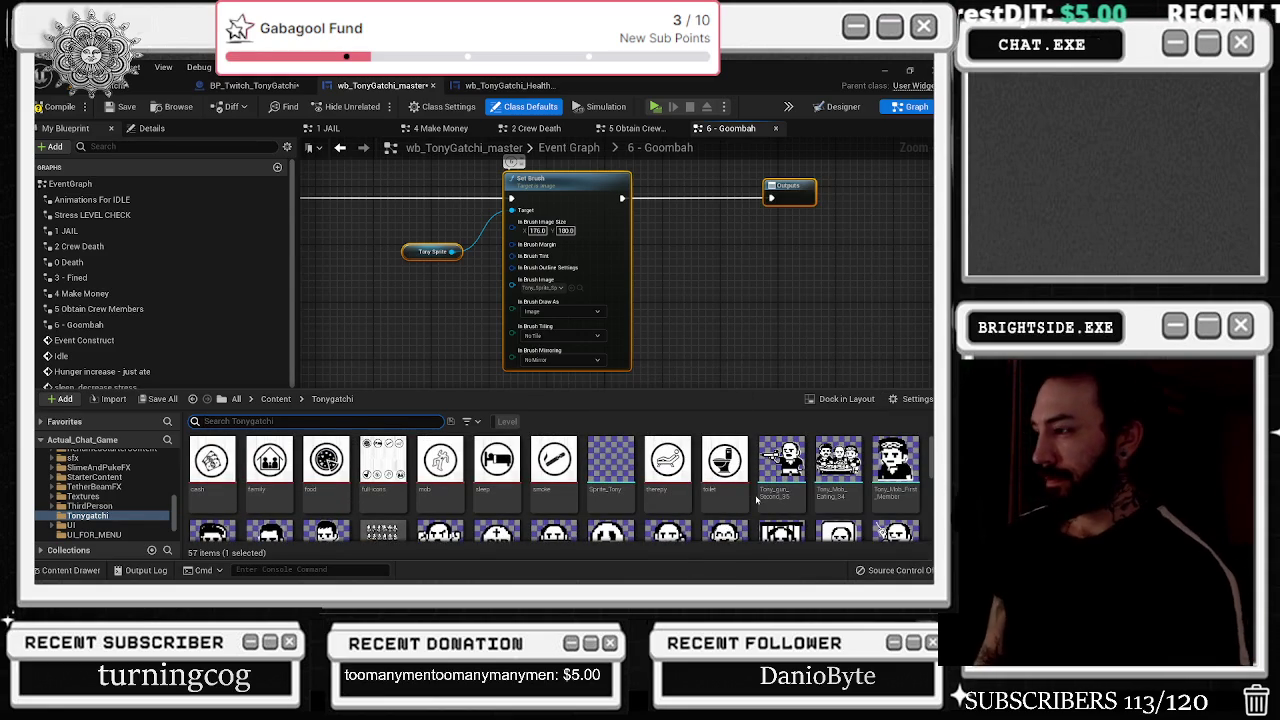
- Select the Tony cheating sprite and apply it to Set Brush's In Brush Image pin
{"action": "left_click", "coordinate": [858, 458]}
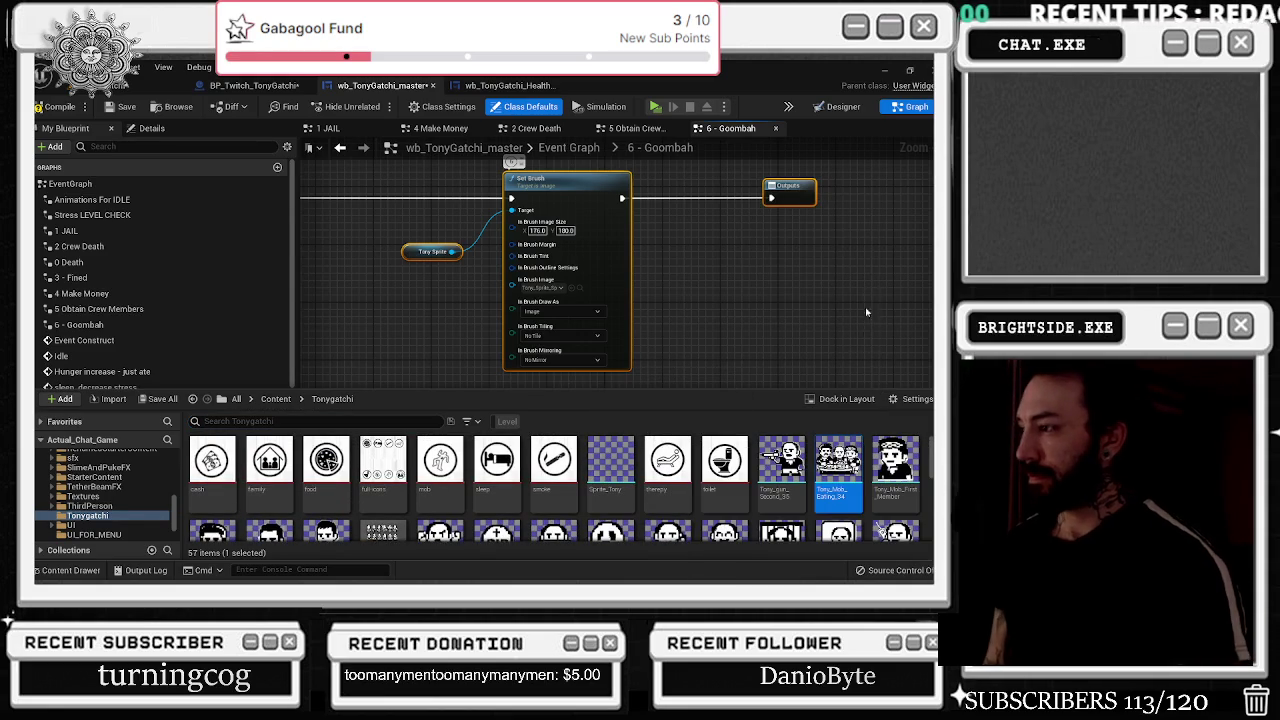
{"action": "scroll", "coordinate": [870, 453], "scroll_direction": "down", "scroll_amount": 3}
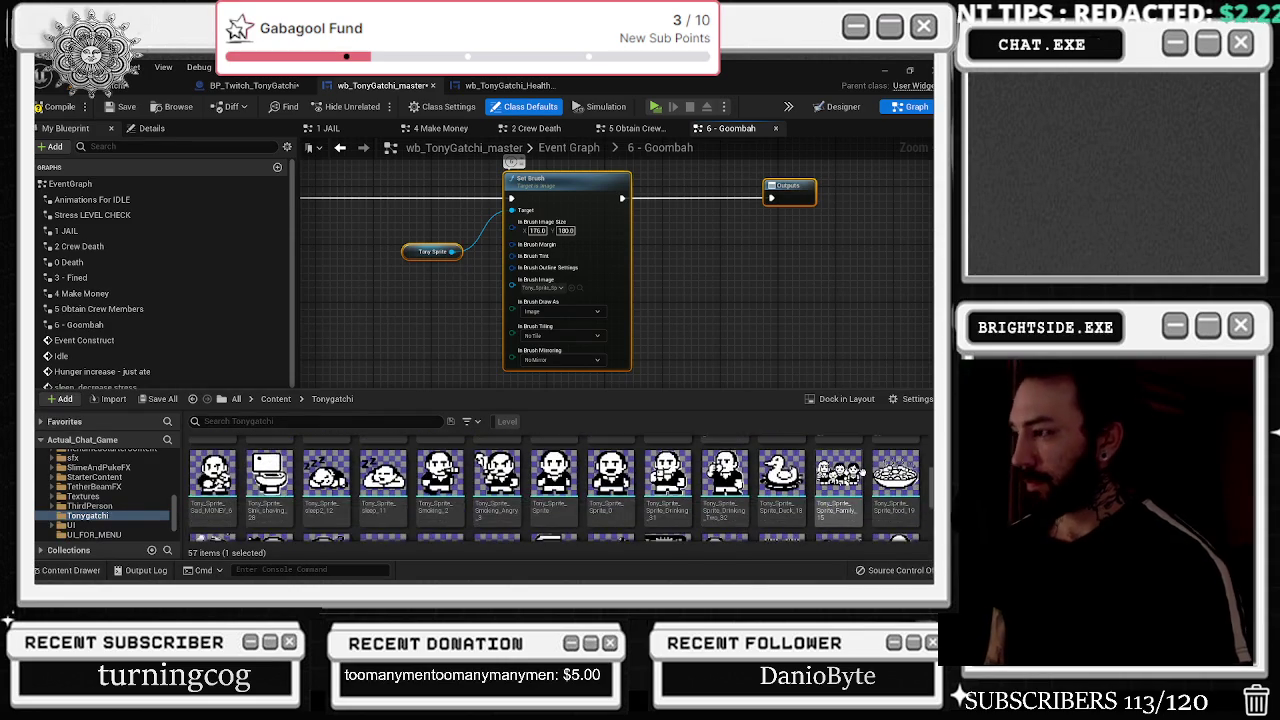
{"action": "scroll", "coordinate": [820, 453], "scroll_direction": "down", "scroll_amount": 1}
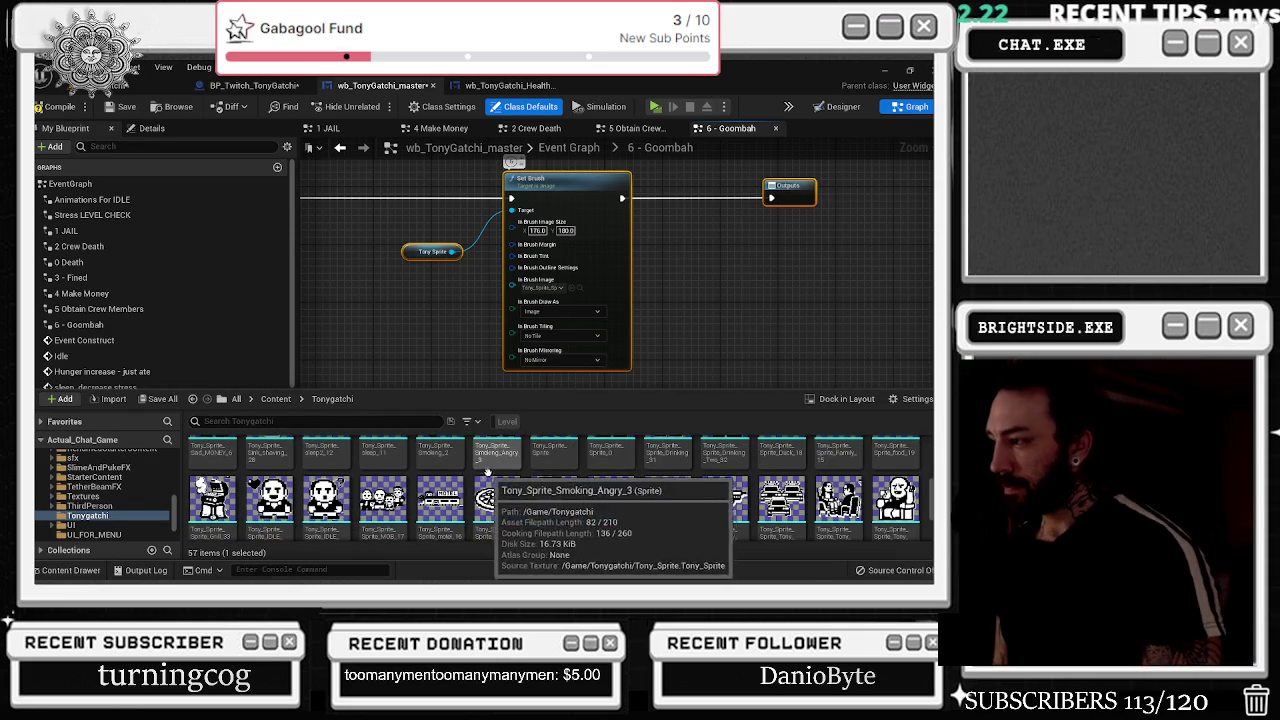
{"action": "scroll", "coordinate": [660, 480], "scroll_direction": "down", "scroll_amount": 1}
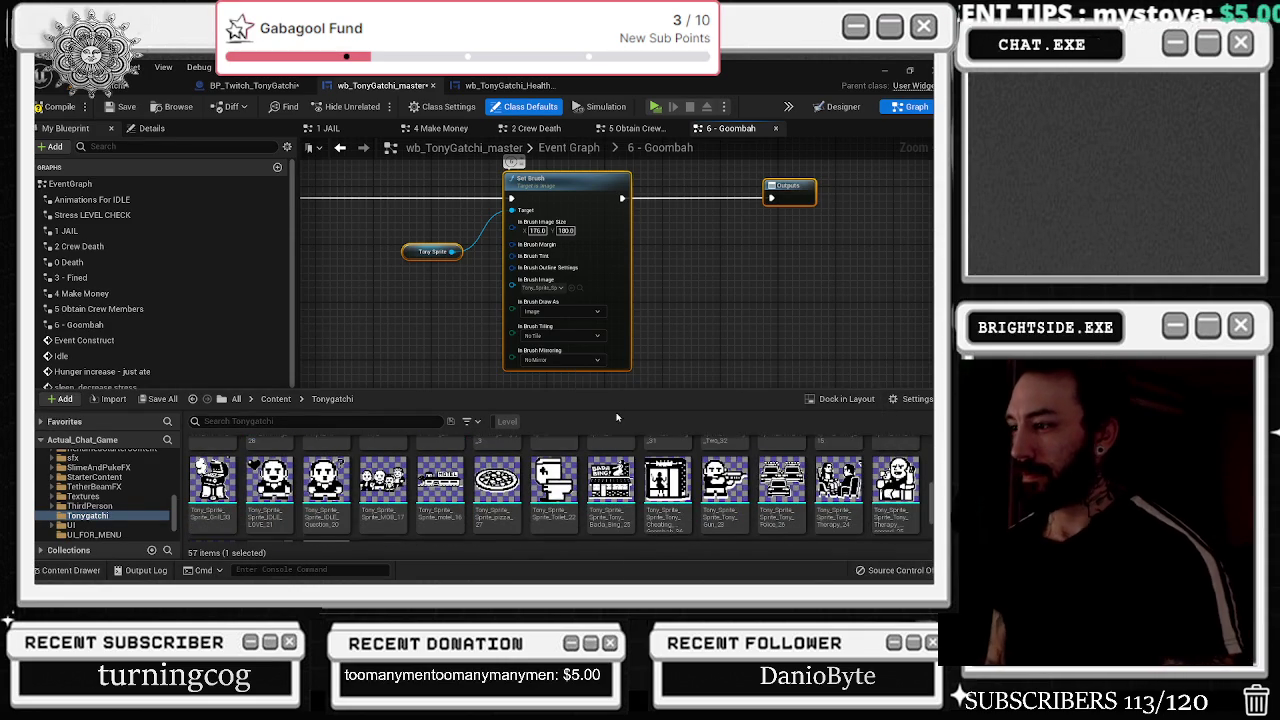
{"action": "left_click", "coordinate": [620, 500]}
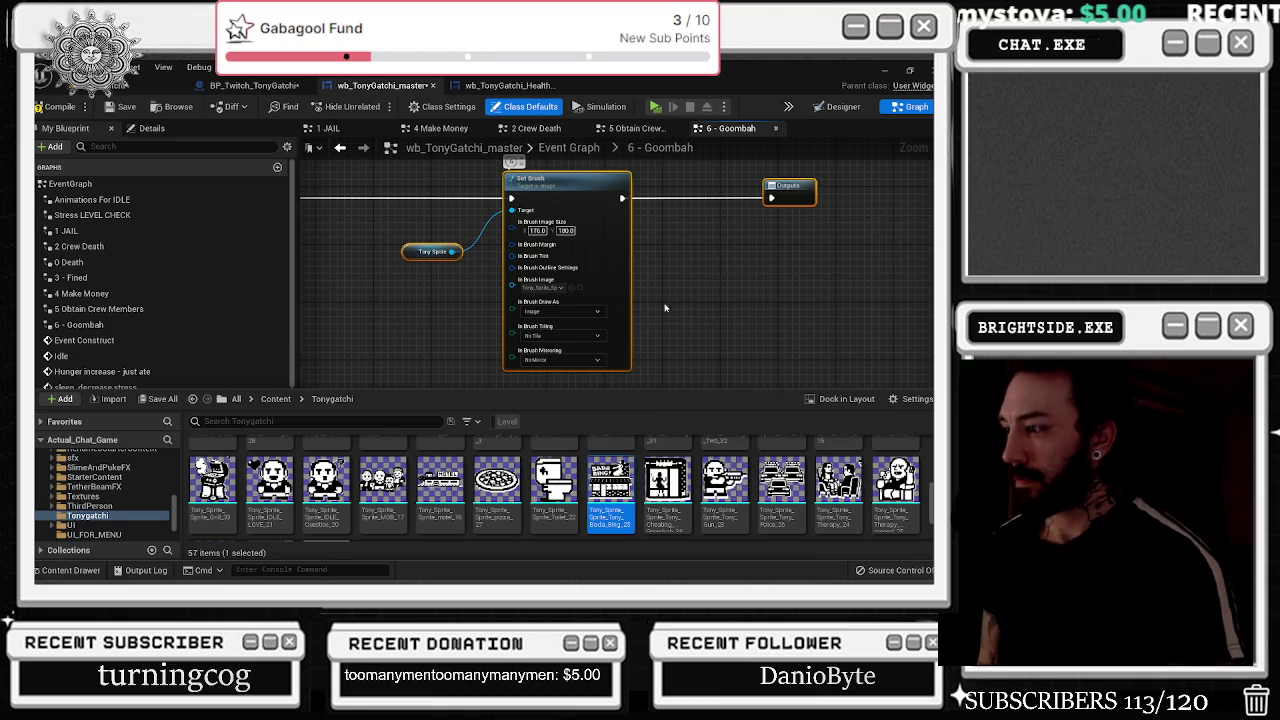
{"action": "left_click", "coordinate": [677, 523]}
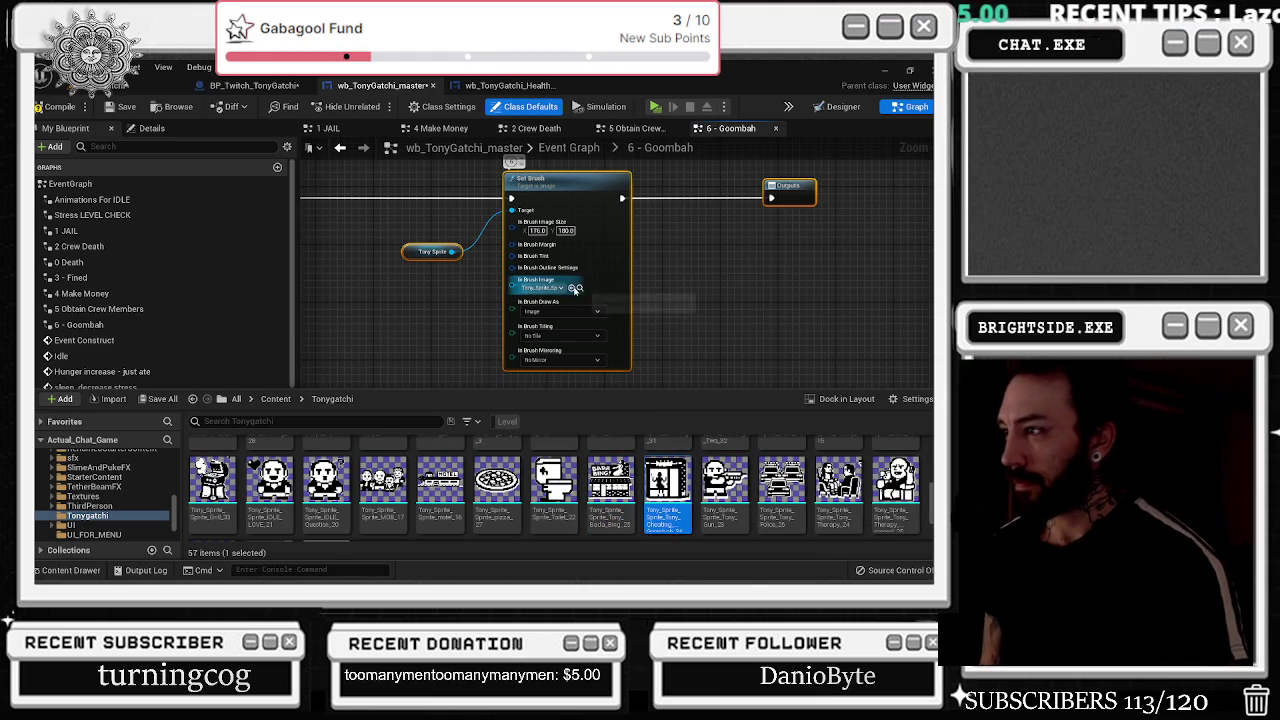
{"action": "left_click", "coordinate": [574, 288]}
- Shift the Set Brush and Tony Sprite nodes left and add a Delay after Set Brush
{"action": "left_click_drag", "start_coordinate": [690, 252], "coordinate": [914, 311]}
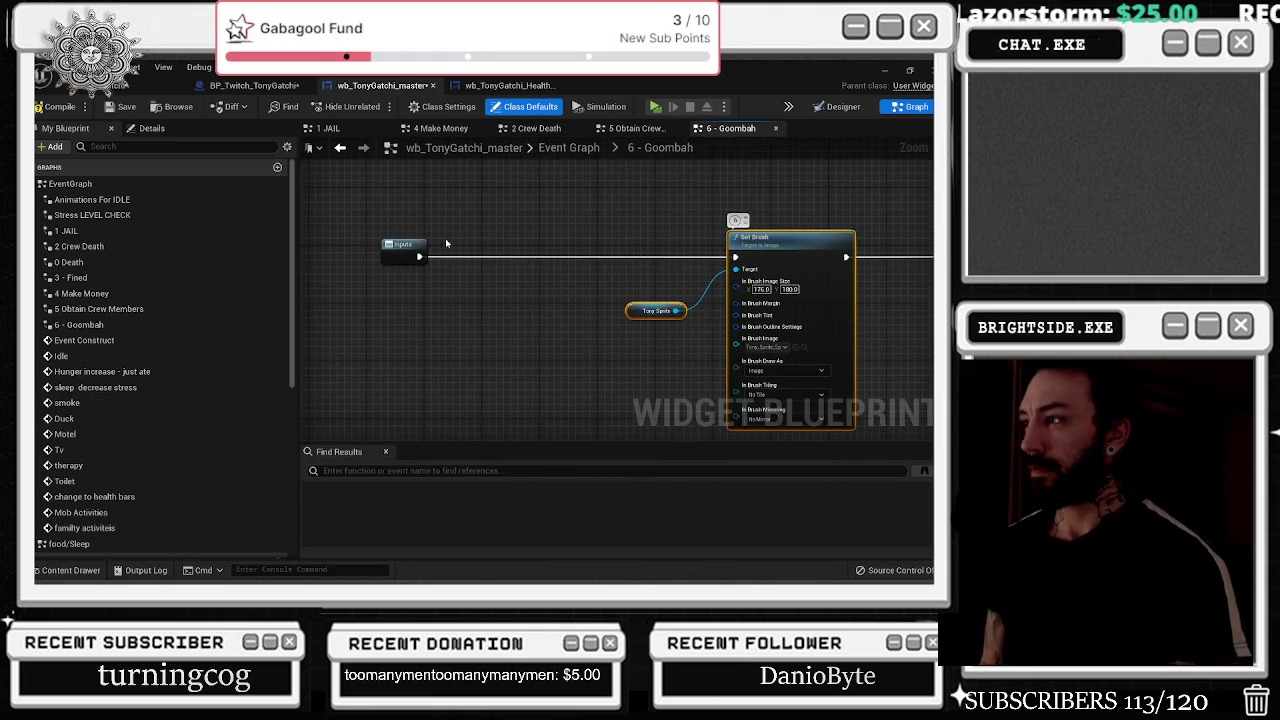
{"action": "left_click_drag", "start_coordinate": [800, 248], "coordinate": [571, 250]}
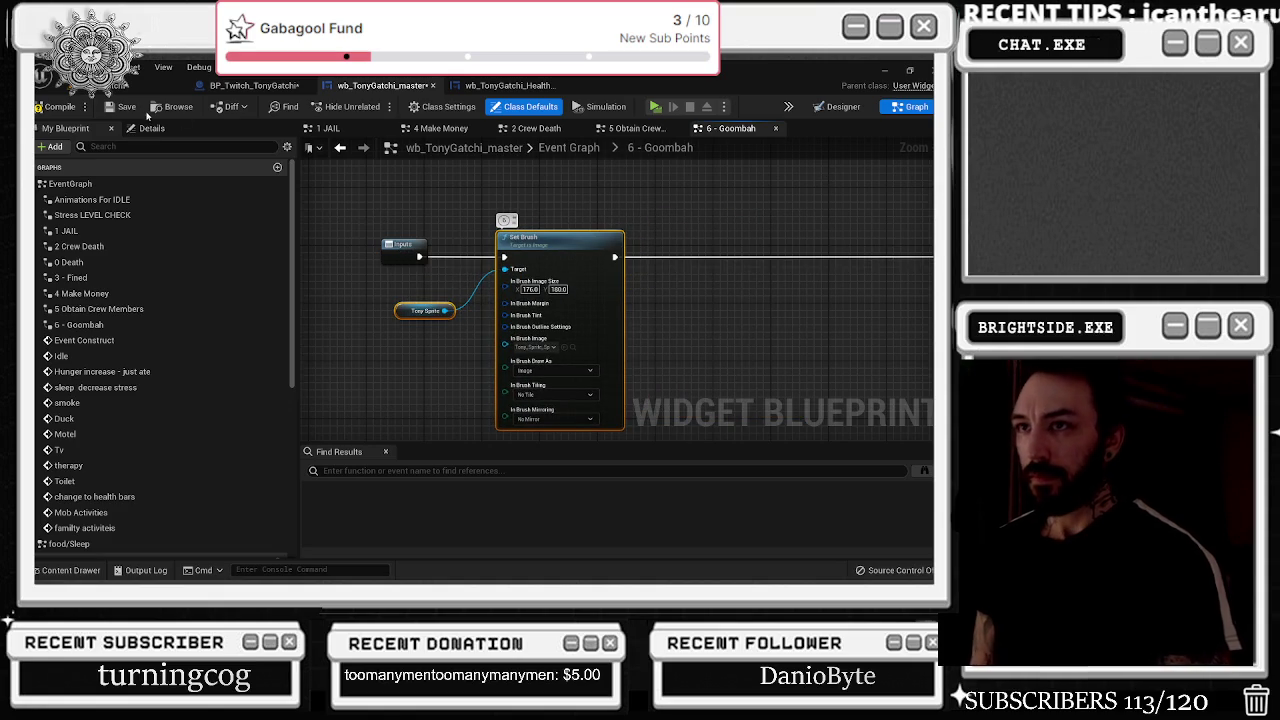
{"action": "left_click", "coordinate": [150, 128]}
{"action": "mouse_move", "coordinate": [625, 290]}
{"action": "left_mouse_down"}
{"action": "mouse_move", "coordinate": [470, 275]}
{"action": "mouse_move", "coordinate": [501, 246]}
{"action": "left_mouse_up"}
{"action": "left_click", "coordinate": [492, 233]}
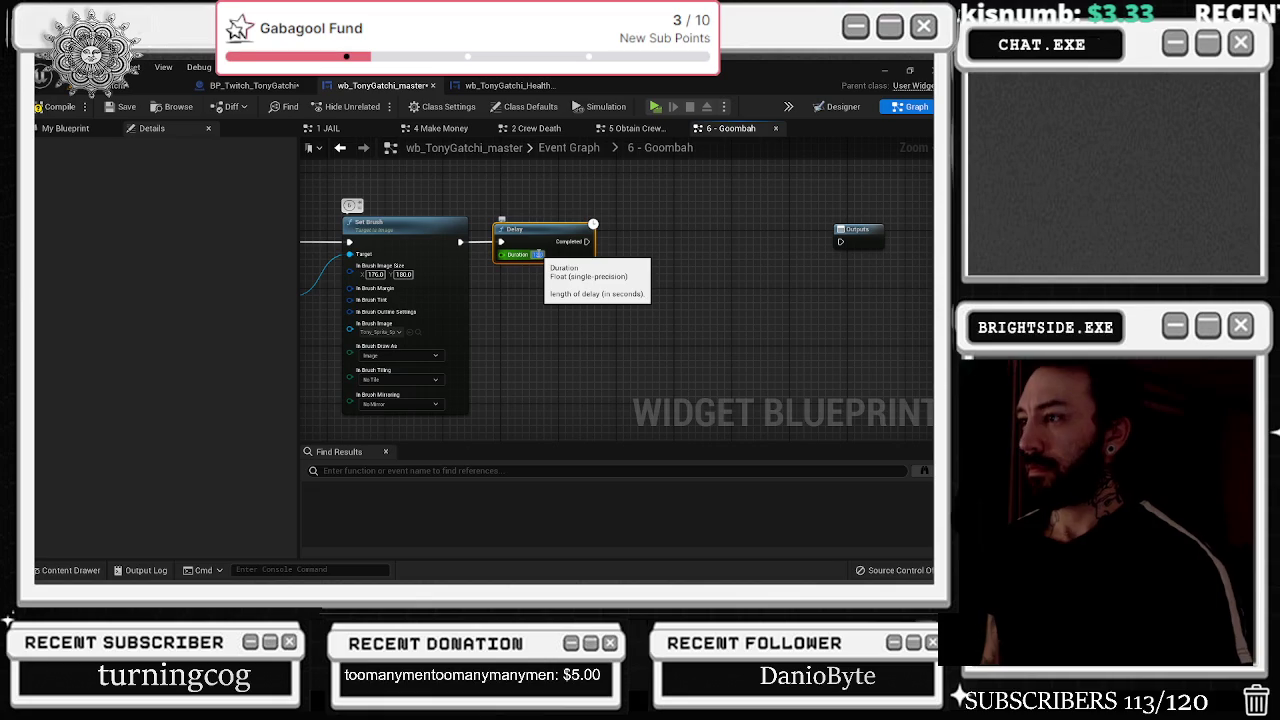
{"action": "left_click", "coordinate": [65, 570]}
{"action": "left_click", "coordinate": [65, 570]}
- Copy the Set Brush and Tony Sprite nodes and paste them after the Delay
{"action": "mouse_move", "coordinate": [300, 269]}
{"action": "left_mouse_down"}
{"action": "mouse_move", "coordinate": [370, 254]}
{"action": "mouse_move", "coordinate": [450, 300]}
{"action": "left_mouse_up"}
{"action": "key", "text": "ctrl+c"}
{"action": "key", "text": "ctrl+v"}
{"action": "mouse_move", "coordinate": [756, 191]}
{"action": "left_mouse_down"}
{"action": "mouse_move", "coordinate": [760, 218]}
{"action": "mouse_move", "coordinate": [667, 227]}
{"action": "mouse_move", "coordinate": [705, 233]}
{"action": "left_mouse_up"}
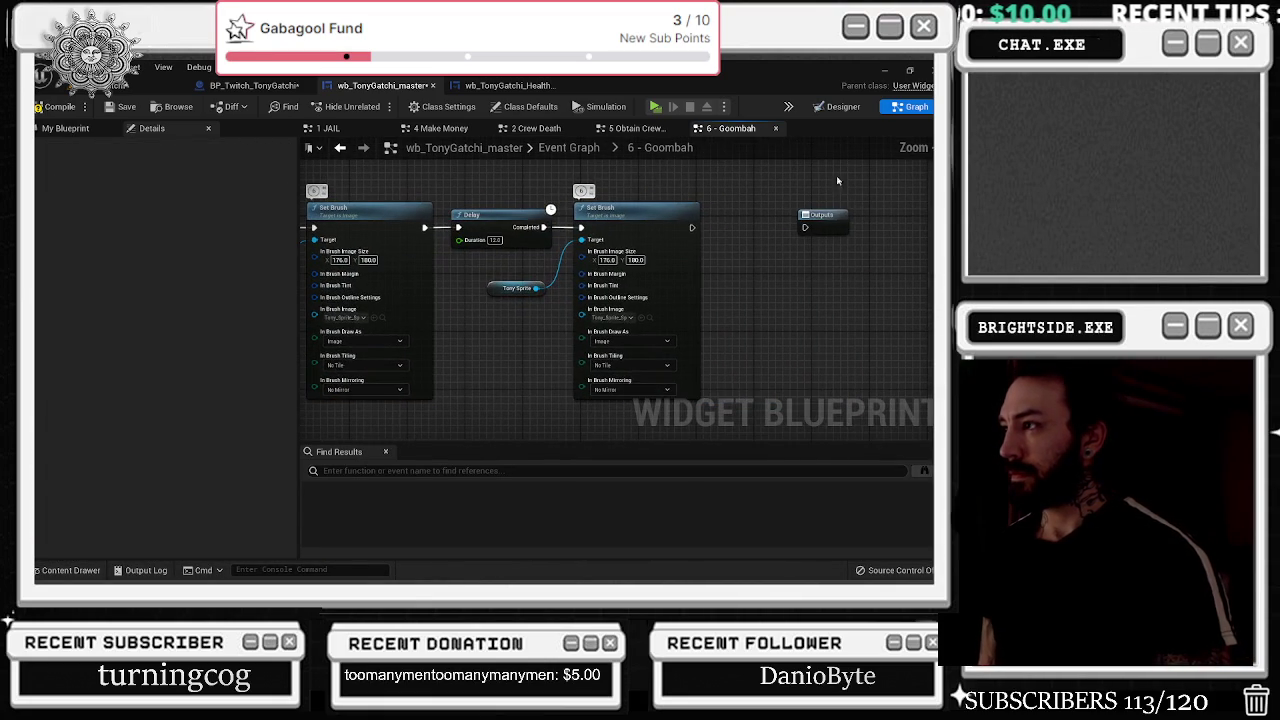
- Drag the Question_20 sprite onto the second Set Brush's In Brush Image pin
{"action": "left_click", "coordinate": [897, 220]}
{"action": "left_click", "coordinate": [70, 569]}
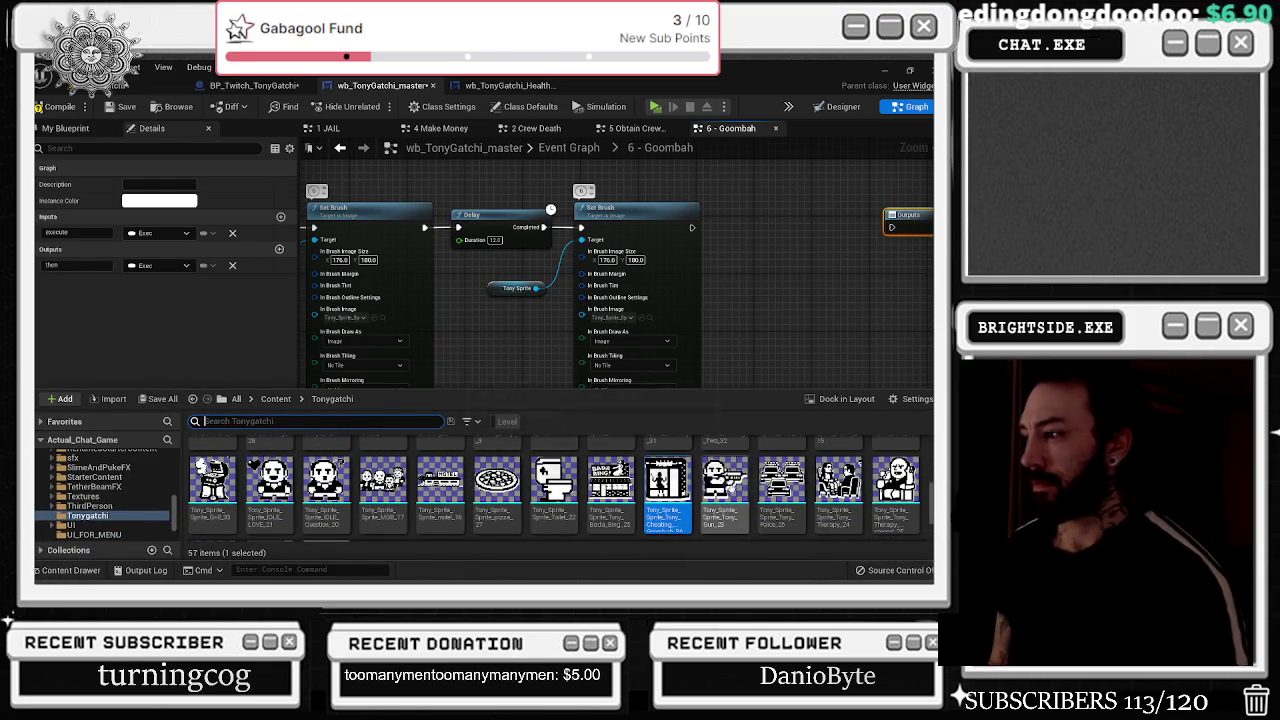
{"action": "mouse_move", "coordinate": [326, 480]}
{"action": "left_mouse_down"}
{"action": "mouse_move", "coordinate": [565, 345]}
{"action": "mouse_move", "coordinate": [652, 322]}
{"action": "left_mouse_up"}
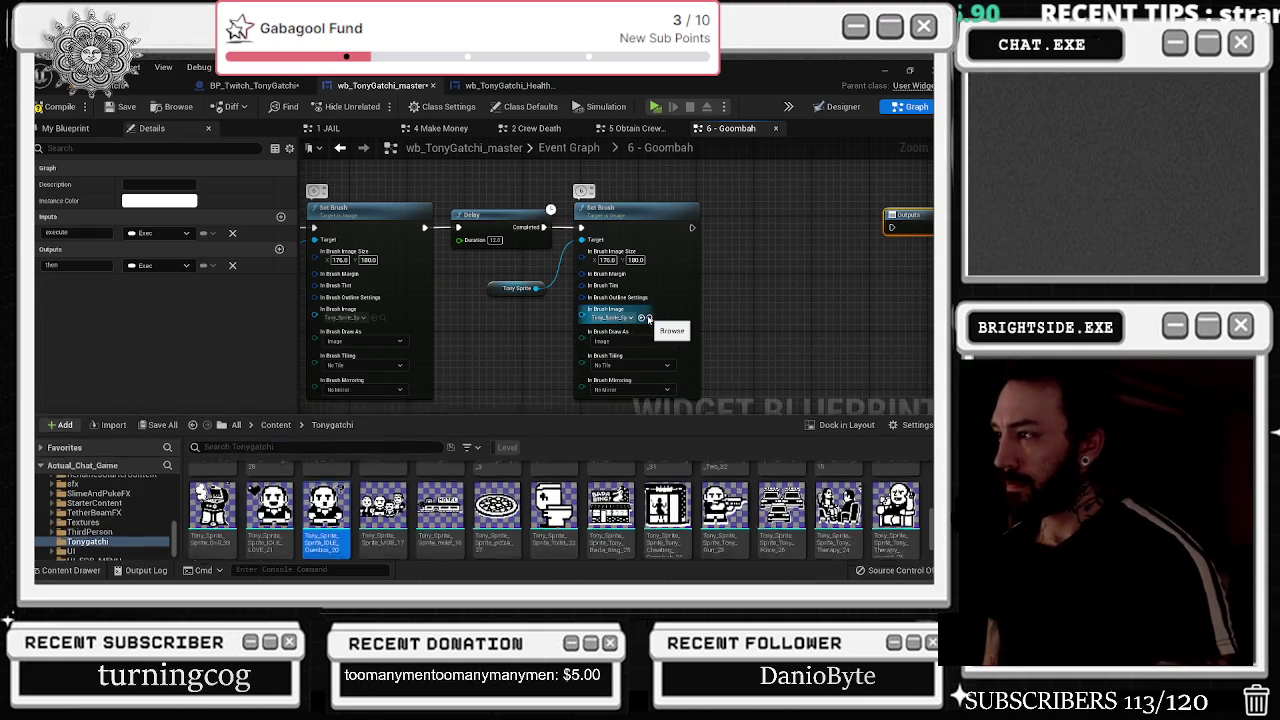
{"action": "left_click_drag", "start_coordinate": [513, 333], "coordinate": [528, 335]}
{"action": "left_click", "coordinate": [388, 256]}
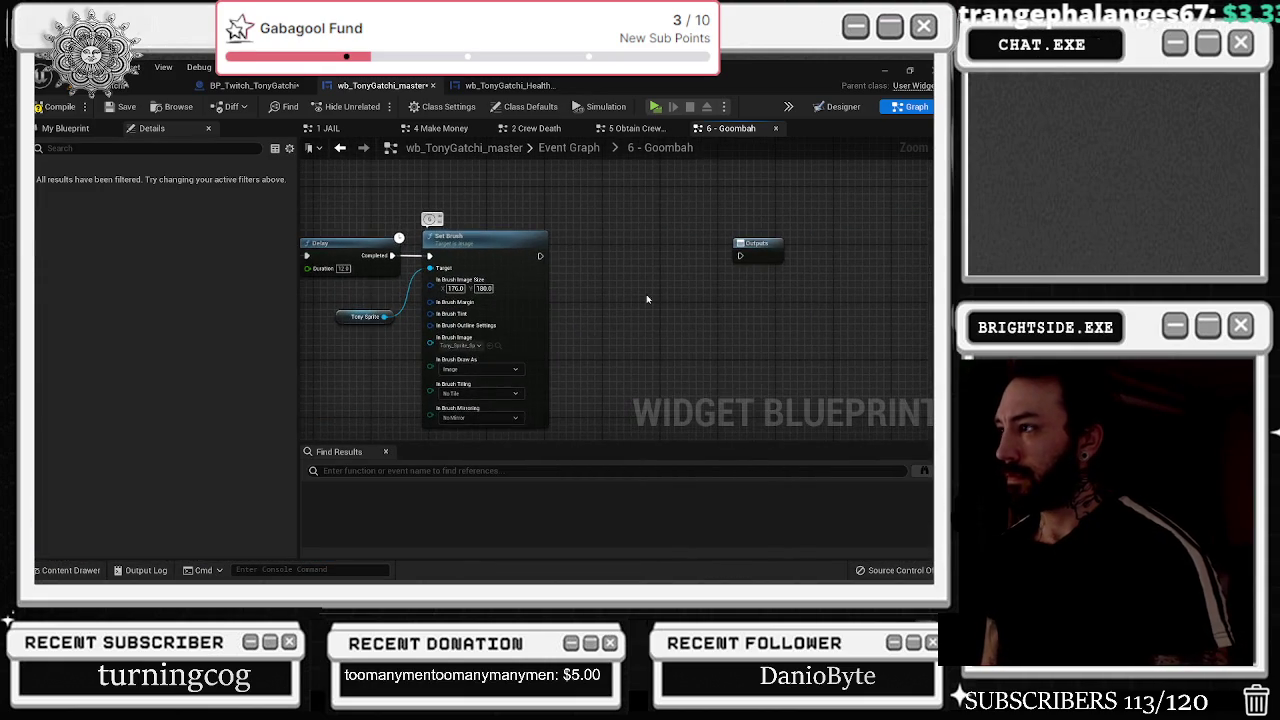
- Reposition Outputs and line up the second Set Brush and Tony Sprite nodes
{"action": "left_click_drag", "start_coordinate": [655, 280], "coordinate": [770, 282]}
{"action": "left_click_drag", "start_coordinate": [684, 300], "coordinate": [445, 378]}
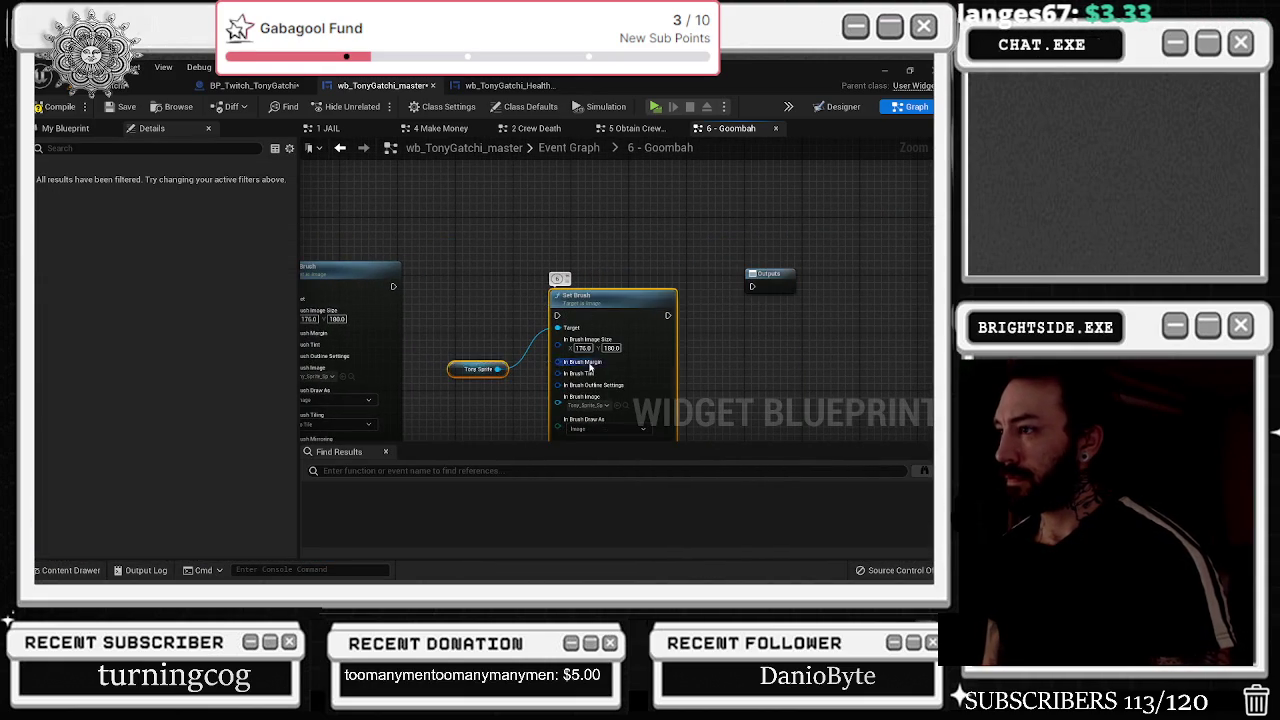
{"action": "left_click_drag", "start_coordinate": [584, 314], "coordinate": [576, 286]}
{"action": "left_click", "coordinate": [393, 288]}
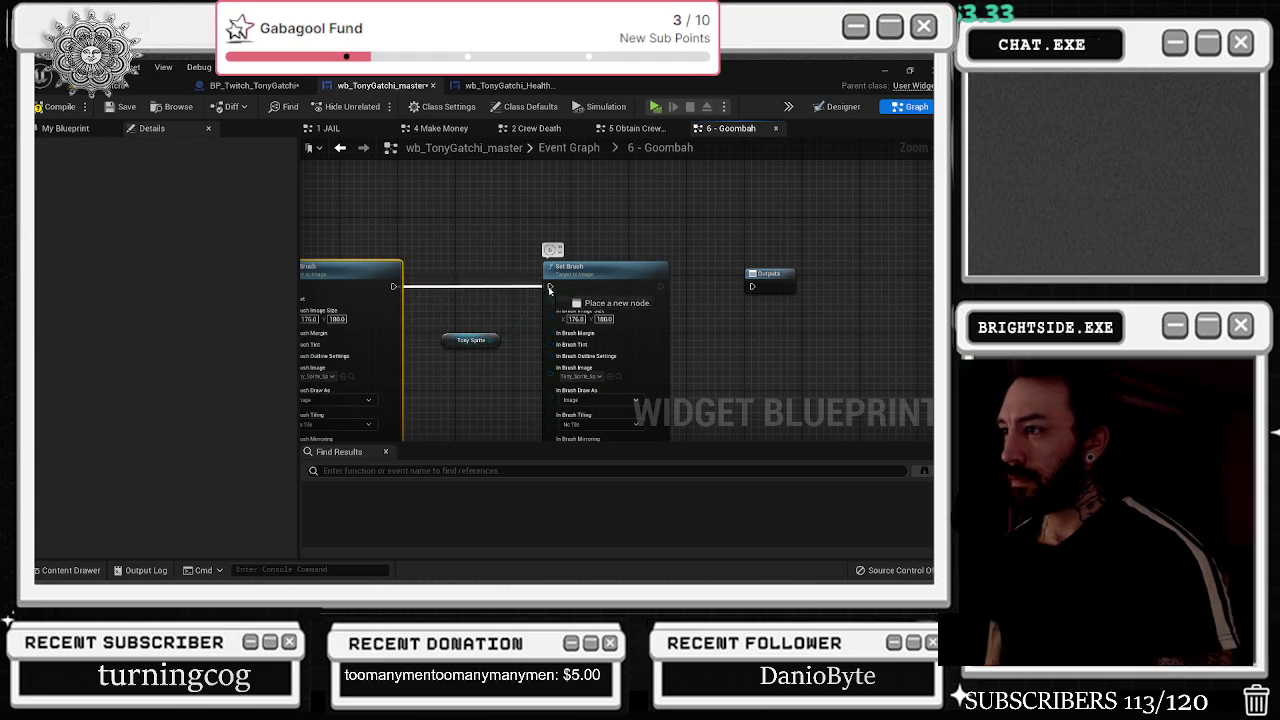
{"action": "left_click_drag", "start_coordinate": [667, 304], "coordinate": [668, 300]}
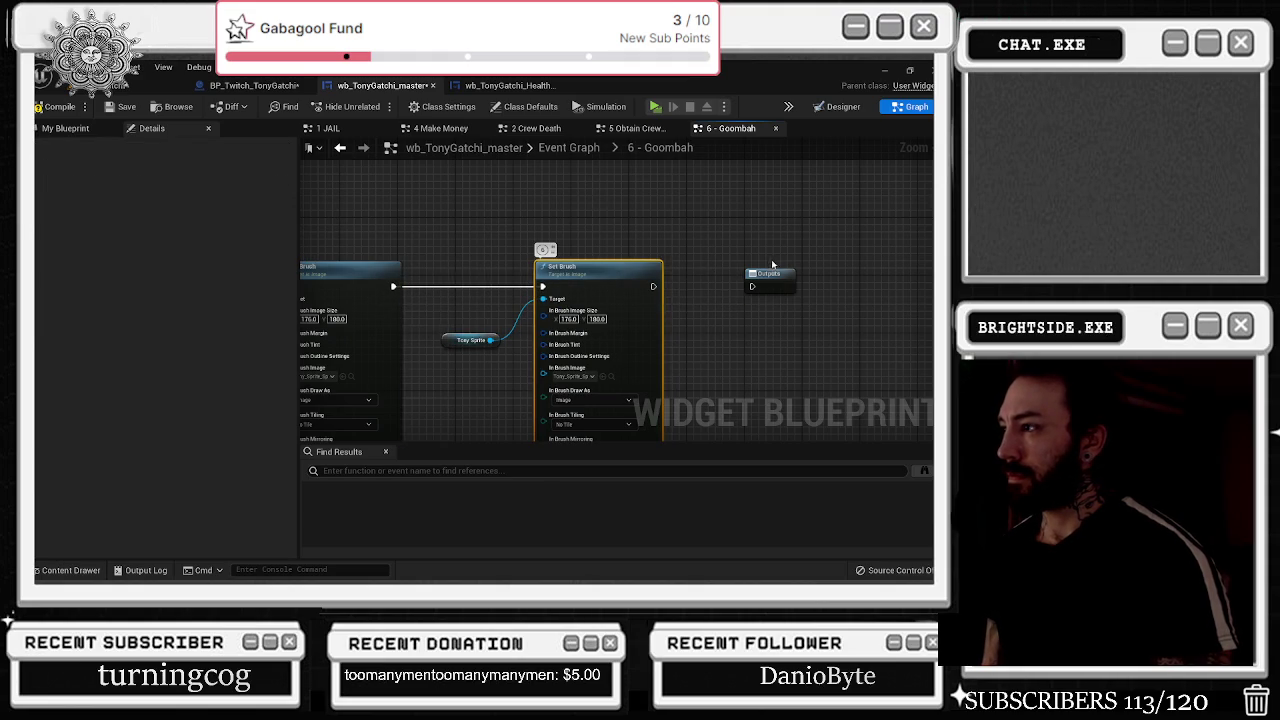
- Make room before Outputs and paste a Delay after the second Set Brush
{"action": "left_click_drag", "start_coordinate": [775, 274], "coordinate": [878, 274]}
{"action": "left_click", "coordinate": [705, 276]}
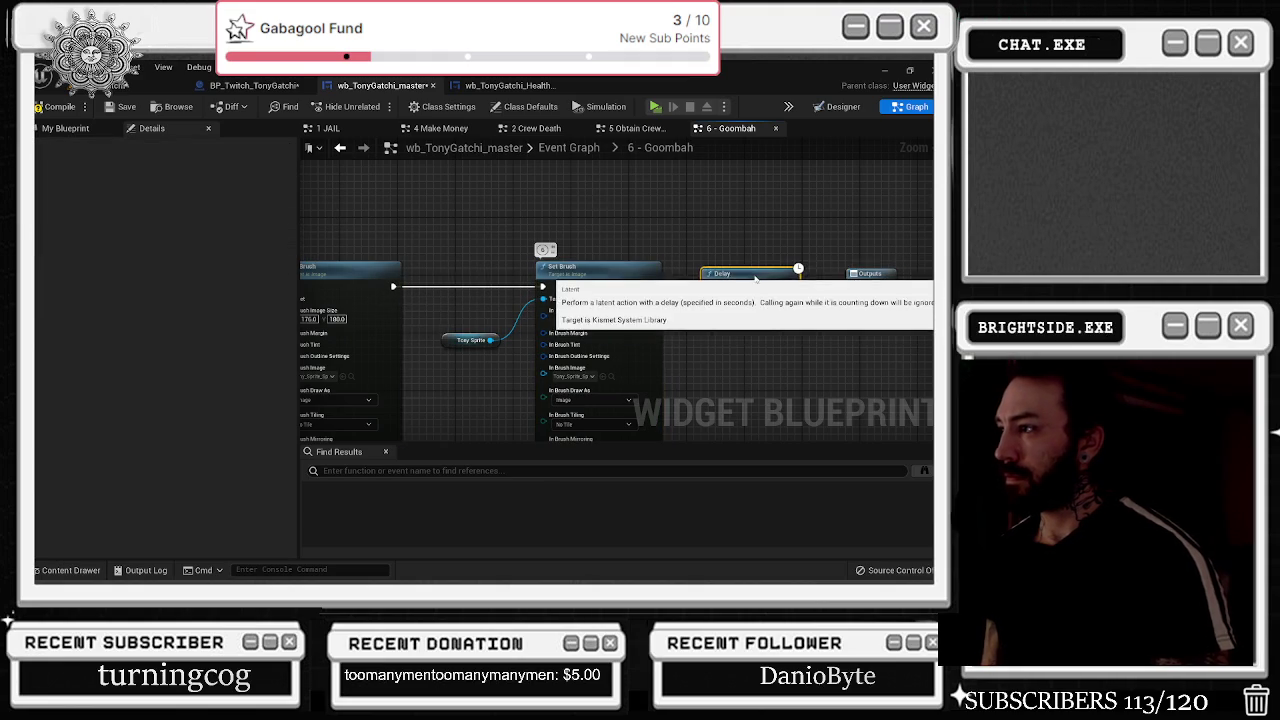
{"action": "key", "text": "ctrl+v"}
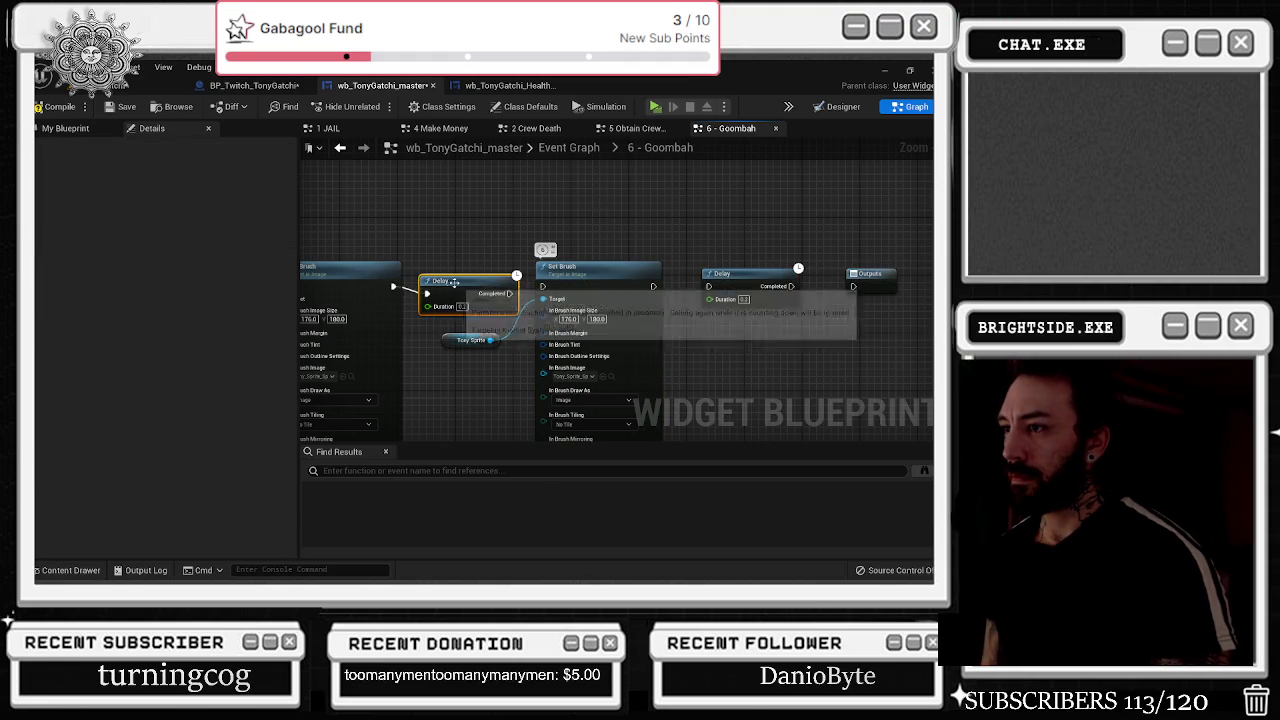
{"action": "left_click_drag", "start_coordinate": [452, 285], "coordinate": [452, 278]}
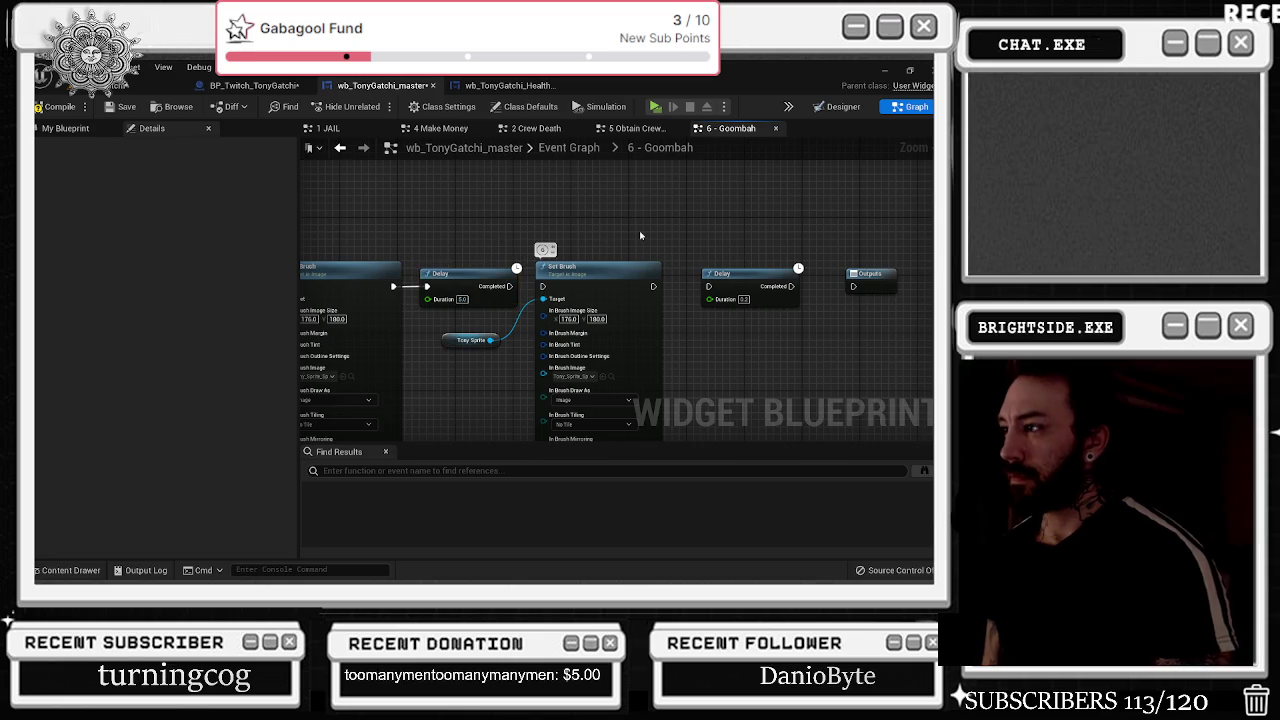
{"action": "left_click", "coordinate": [739, 273]}
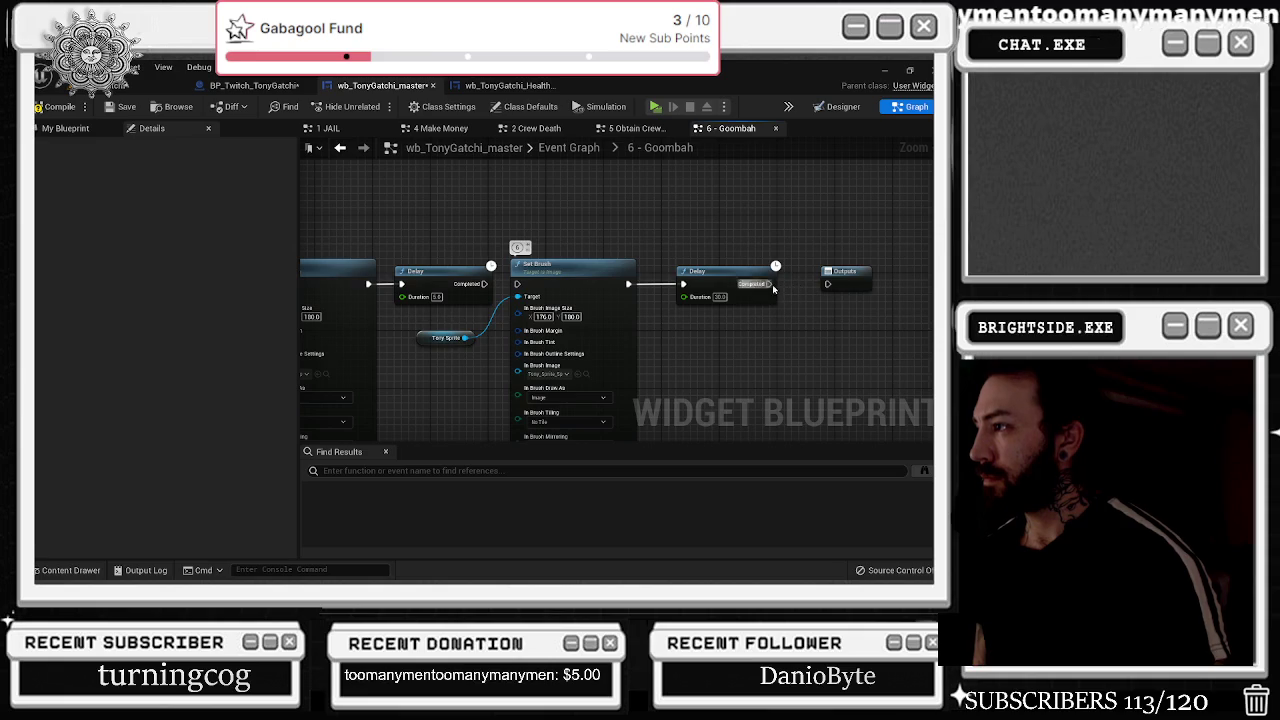
- Align the nodes and wire the final Delay's Completed pin into Outputs
{"action": "scroll", "coordinate": [780, 220], "scroll_direction": "down", "scroll_amount": 3}
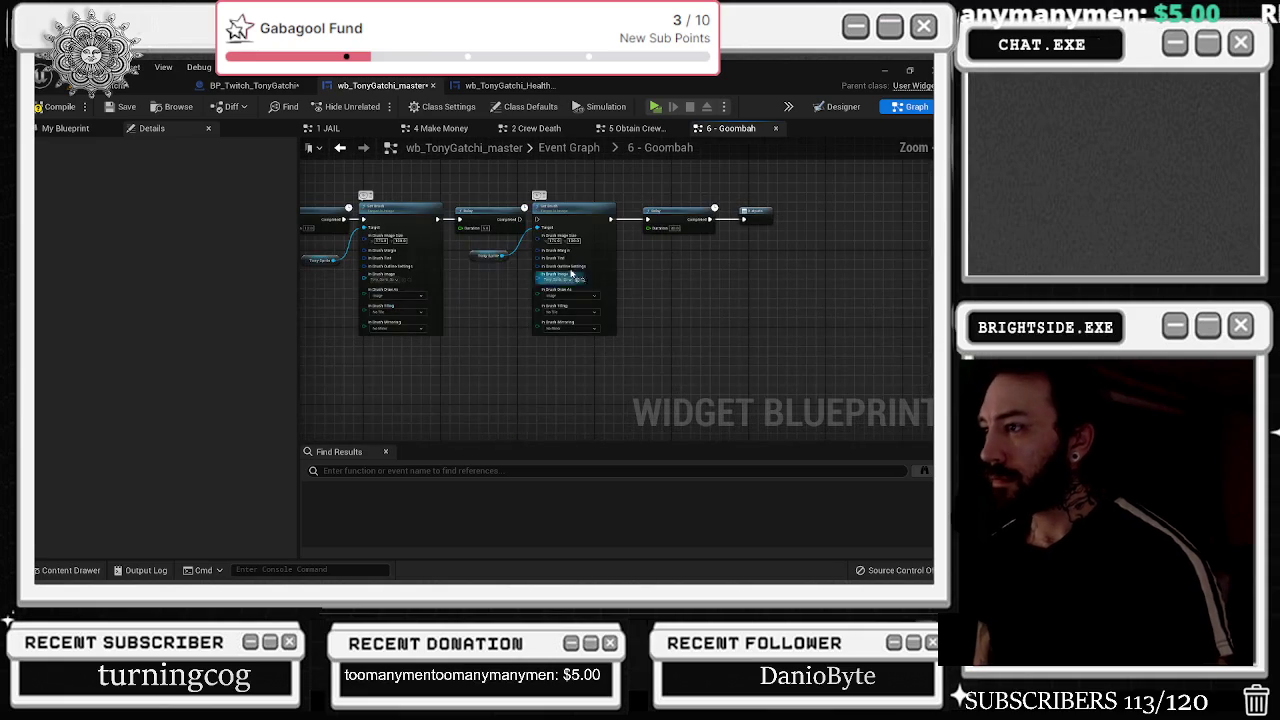
{"action": "left_click", "coordinate": [481, 258]}
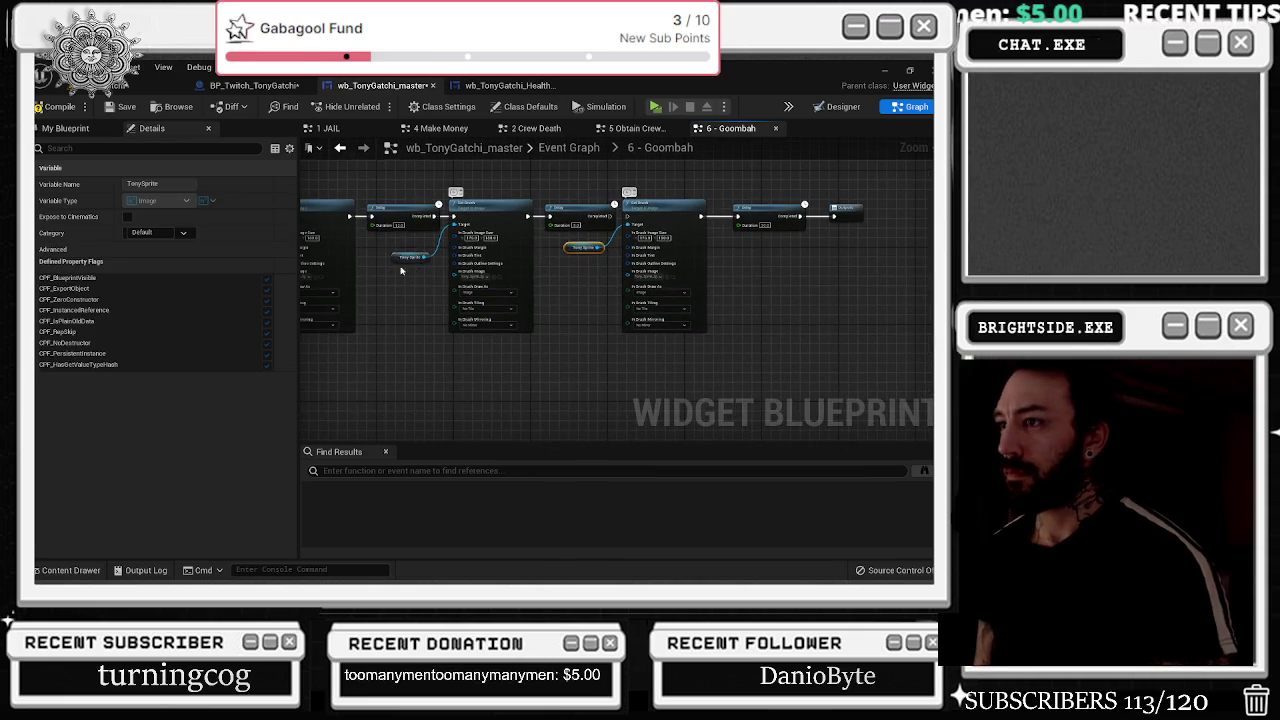
{"action": "scroll", "coordinate": [588, 236], "scroll_direction": "up", "scroll_amount": 4}
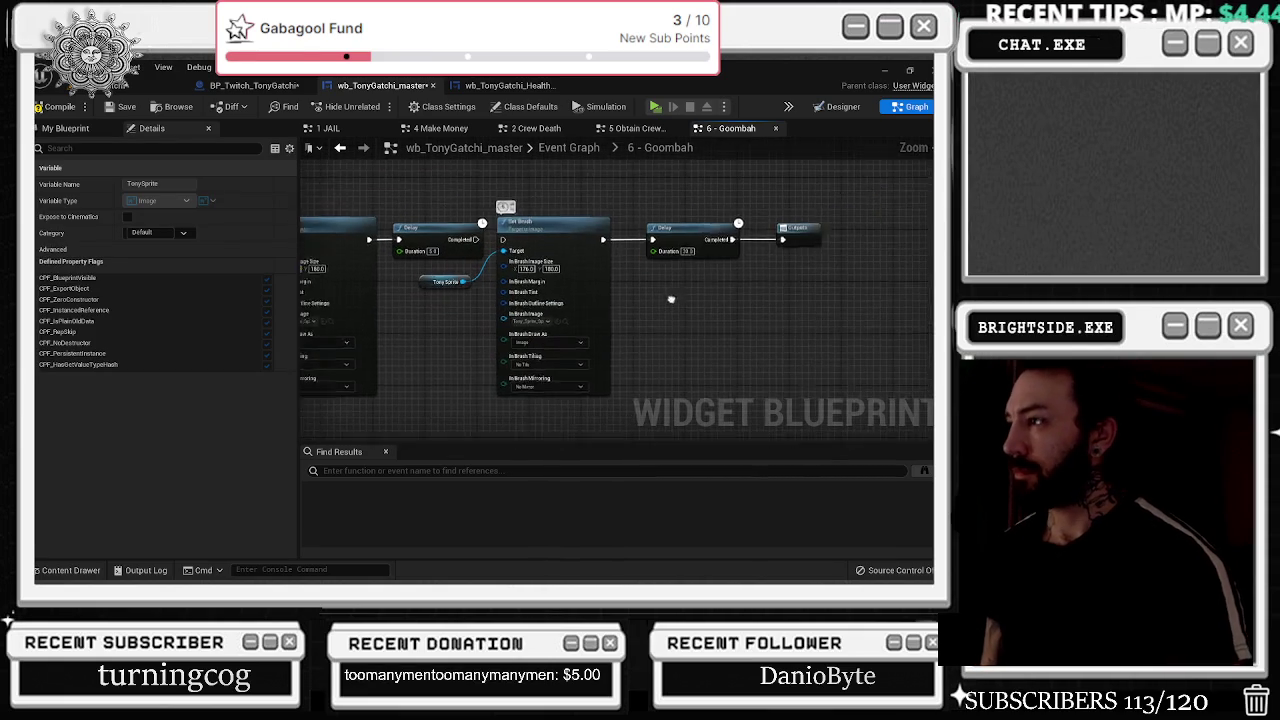
{"action": "left_click_drag", "start_coordinate": [528, 258], "coordinate": [537, 259]}
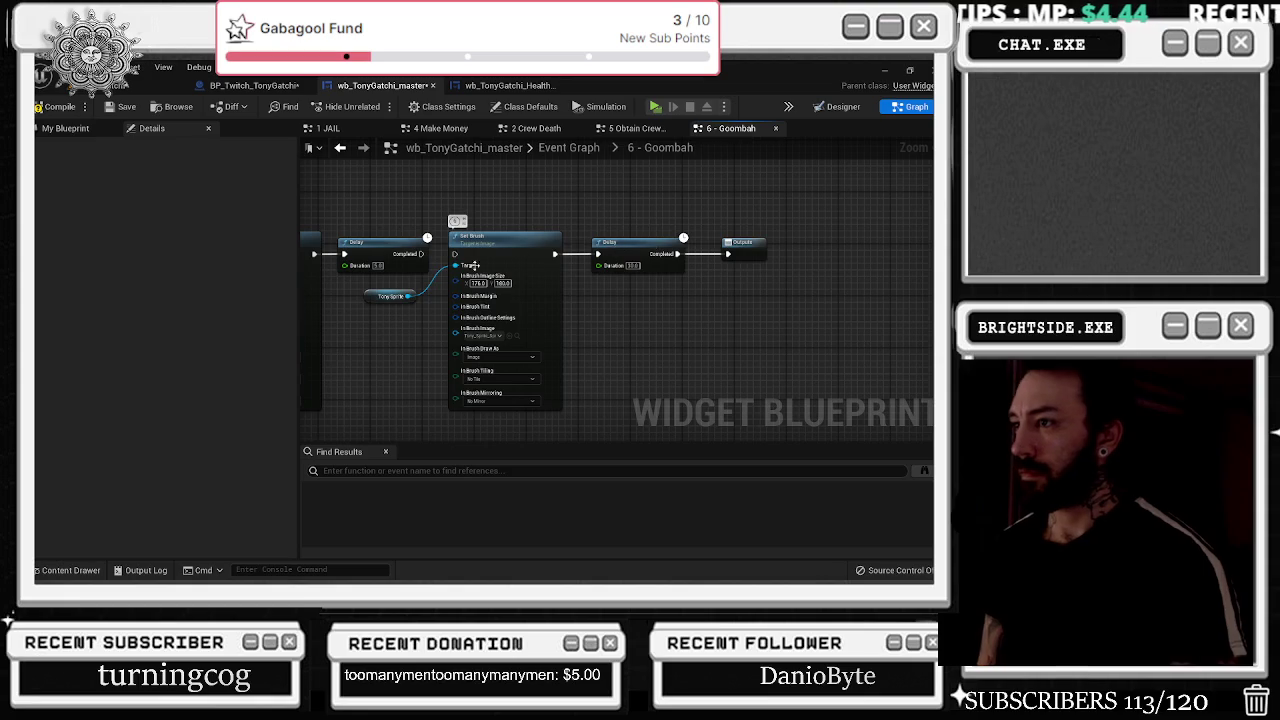
{"action": "left_click_drag", "start_coordinate": [421, 254], "coordinate": [444, 257]}
{"action": "mouse_move", "coordinate": [551, 274]}
{"action": "left_mouse_down"}
{"action": "mouse_move", "coordinate": [745, 271]}
{"action": "mouse_move", "coordinate": [774, 287]}
{"action": "left_mouse_up"}
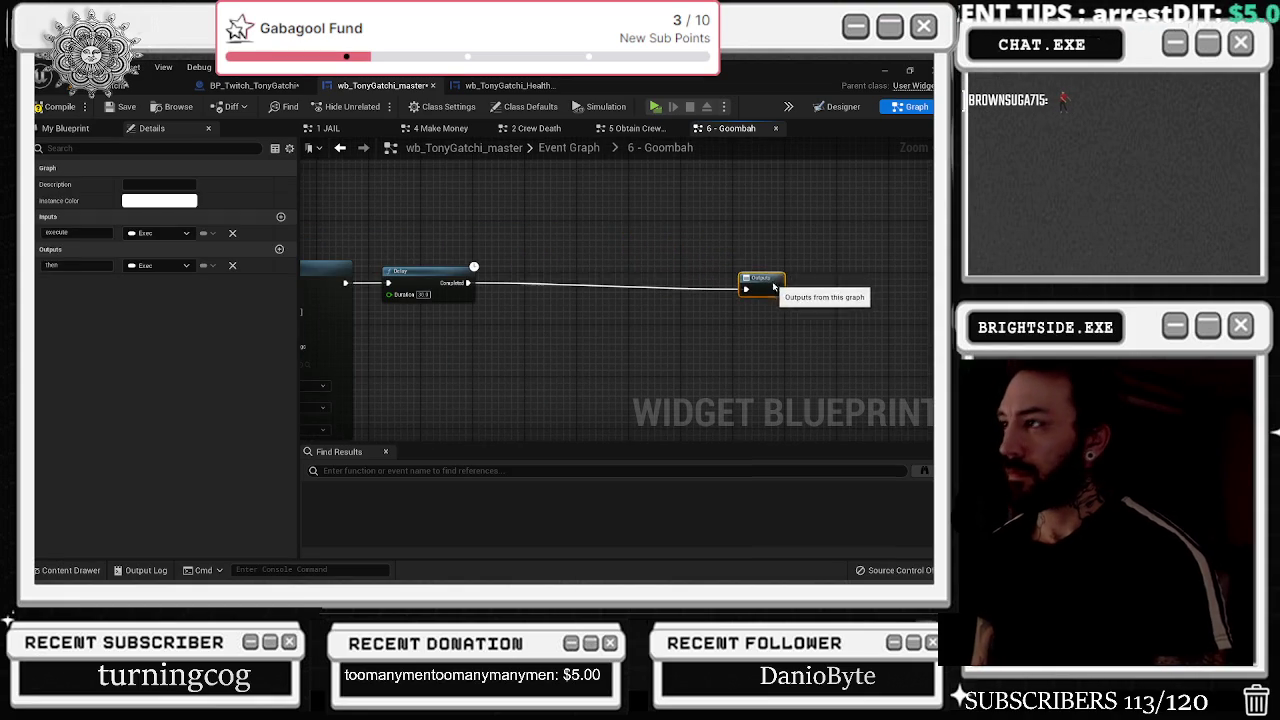
- Look over the 5 Obtain Crew Members graph for reference
{"action": "left_click", "coordinate": [638, 129]}
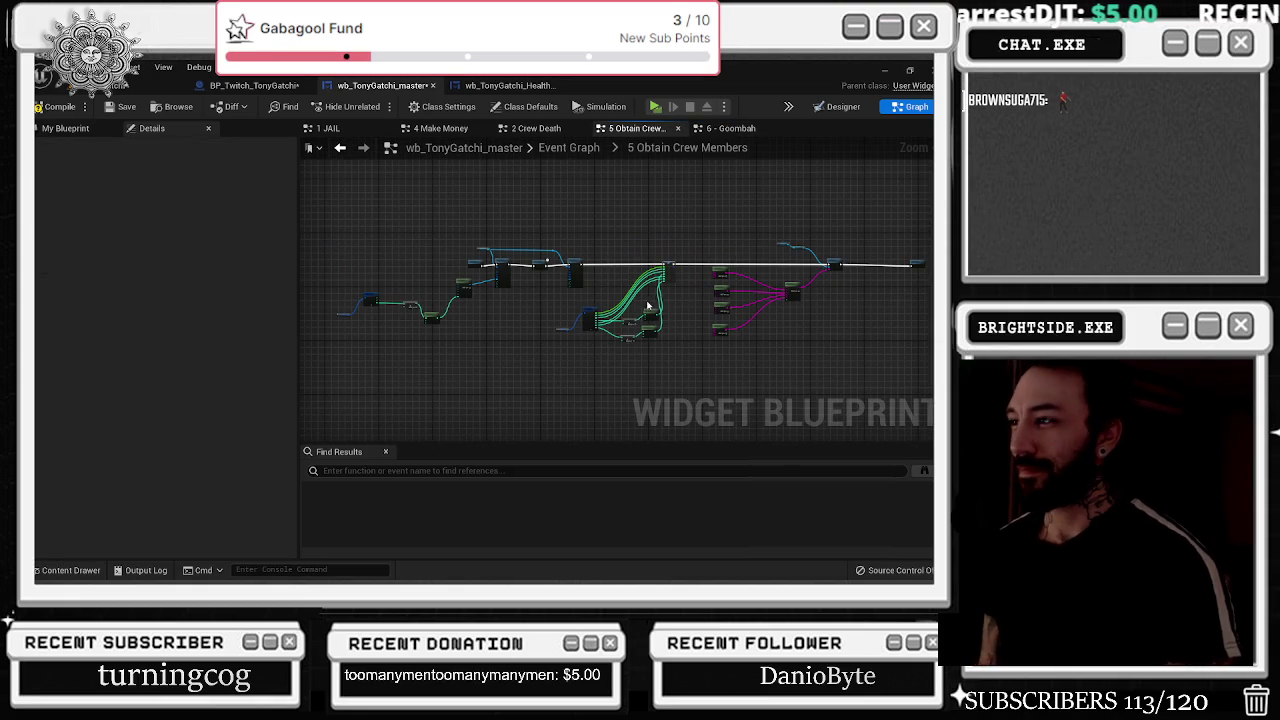
{"action": "left_click_drag", "start_coordinate": [714, 298], "coordinate": [517, 290]}
{"action": "scroll", "coordinate": [517, 290], "scroll_direction": "up", "scroll_amount": 1}
{"action": "left_click_drag", "start_coordinate": [662, 380], "coordinate": [662, 410]}
{"action": "scroll", "coordinate": [570, 328], "scroll_direction": "up", "scroll_amount": 4}
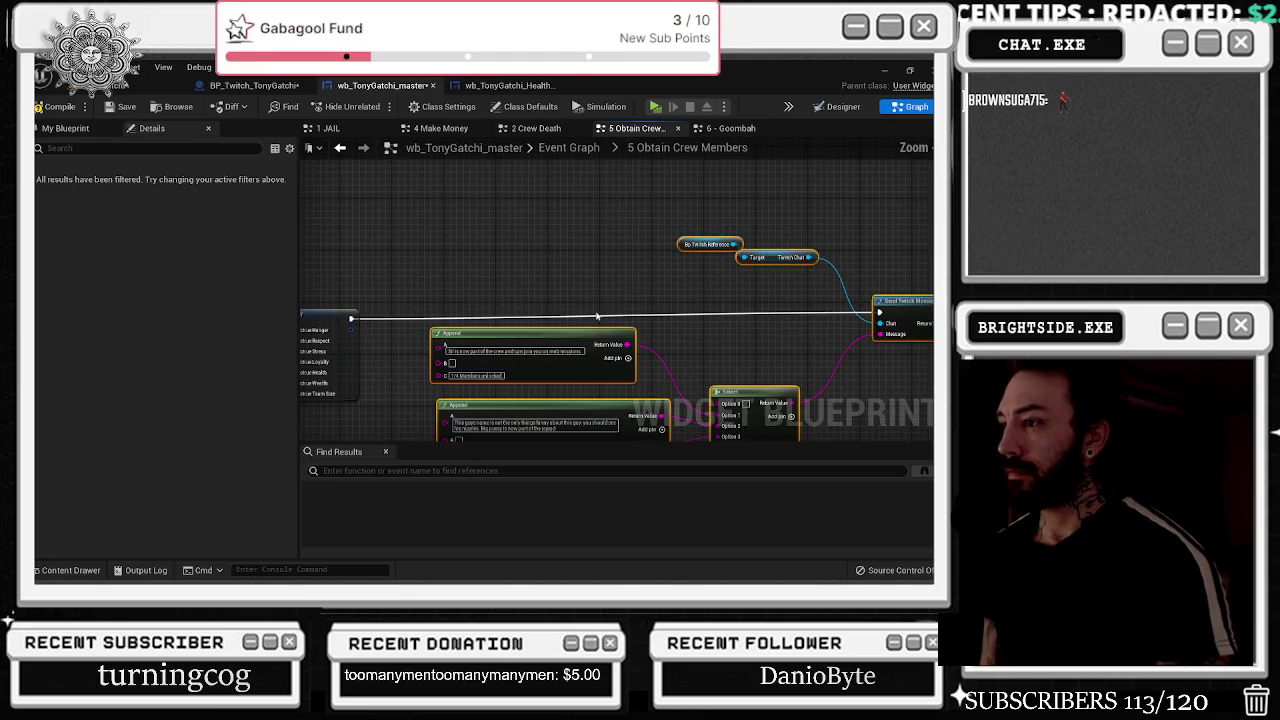
- In 6 - Goombah, wire Delay → Send Twitch Message → Outputs, moving Outputs right
{"action": "left_click", "coordinate": [730, 128]}
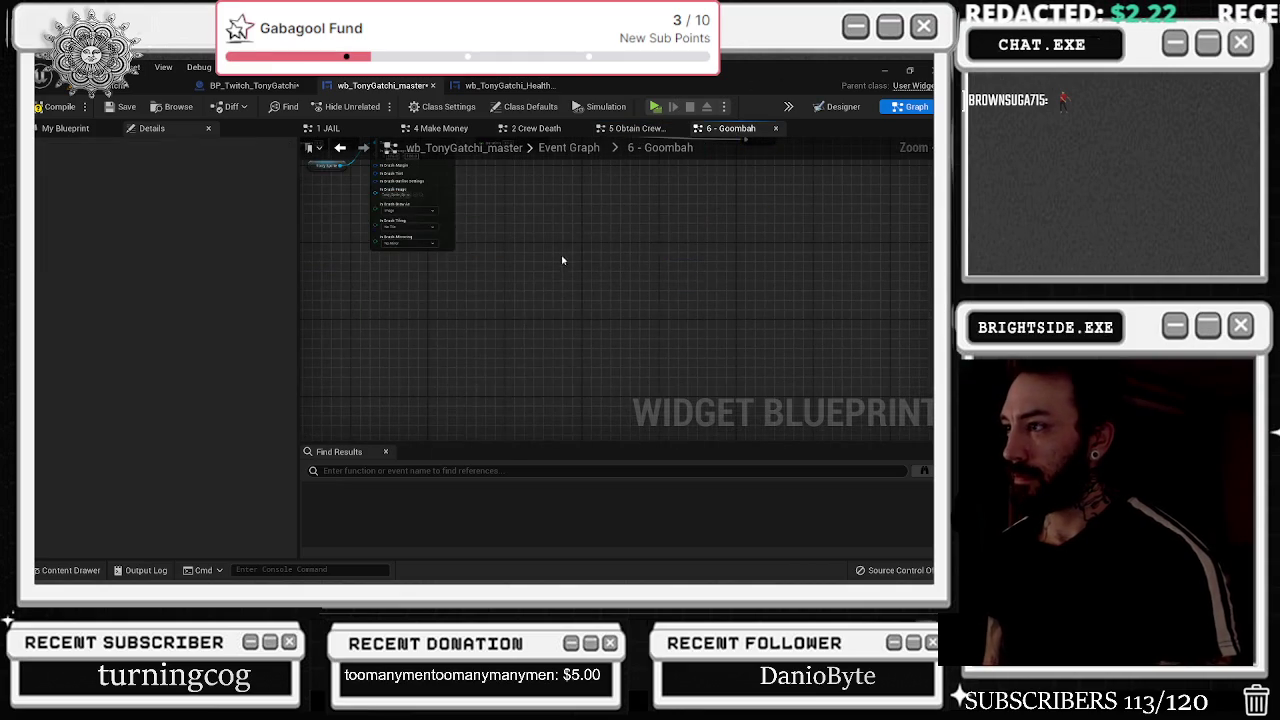
{"action": "left_click", "coordinate": [825, 263]}
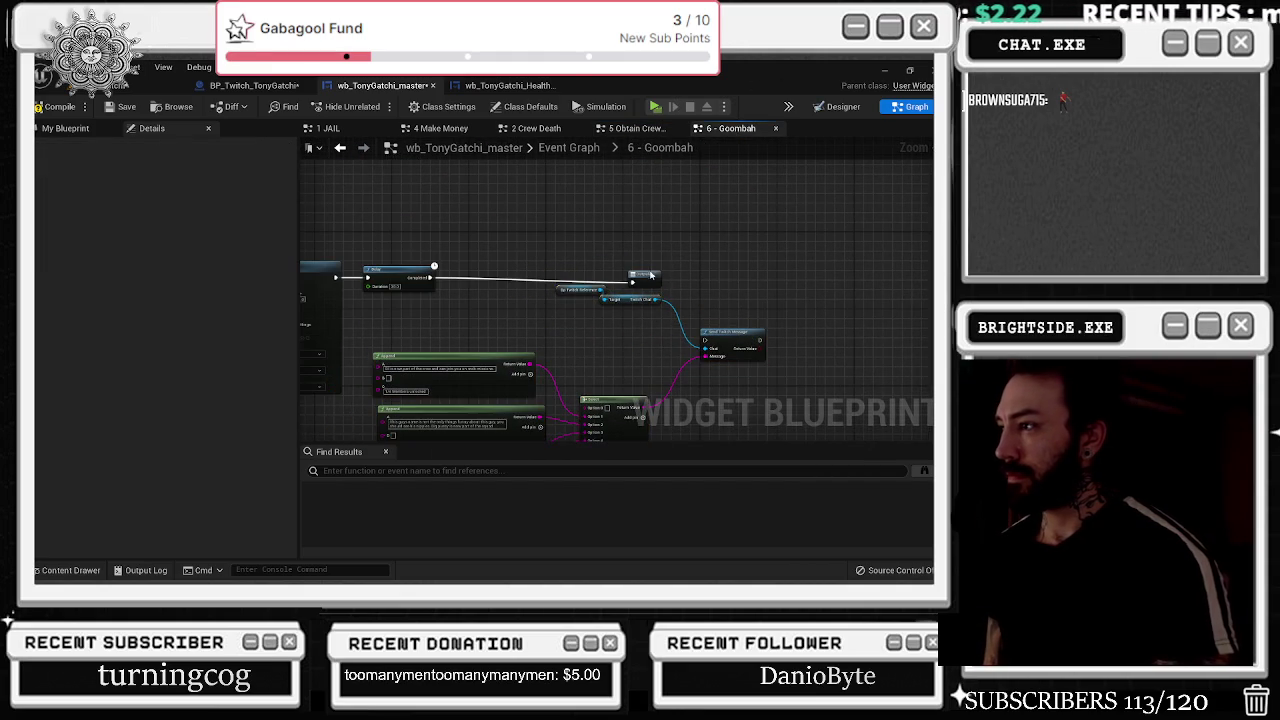
{"action": "left_click_drag", "start_coordinate": [825, 263], "coordinate": [852, 272]}
{"action": "left_click_drag", "start_coordinate": [724, 350], "coordinate": [728, 287]}
{"action": "left_click", "coordinate": [763, 250]}
{"action": "left_click_drag", "start_coordinate": [834, 272], "coordinate": [710, 277]}
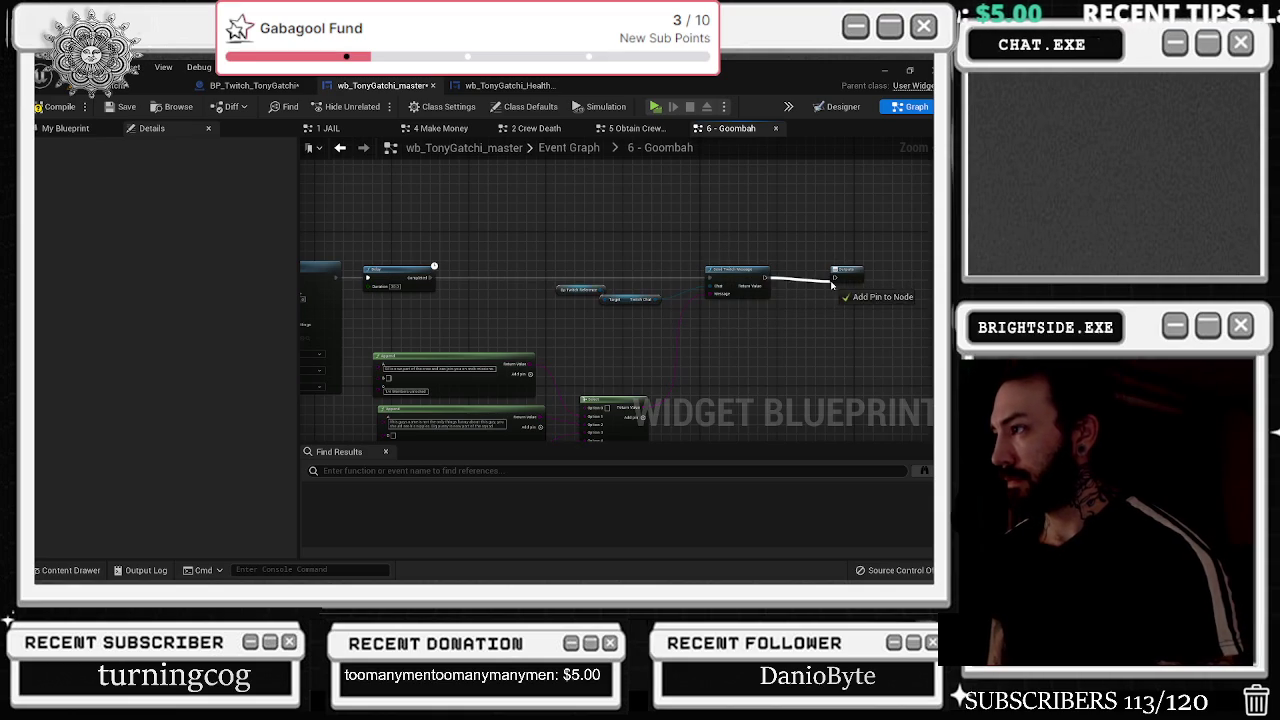
{"action": "left_click_drag", "start_coordinate": [838, 284], "coordinate": [836, 278]}
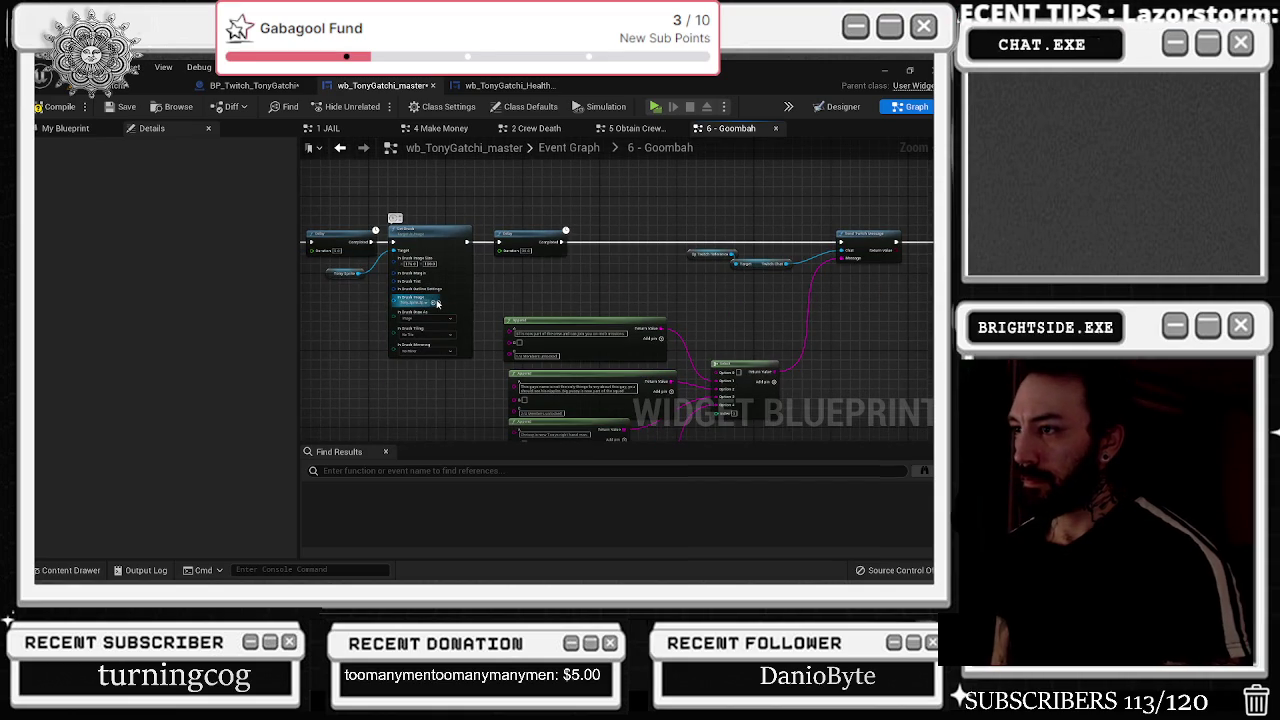
- Assign the Tony_Sprite_motel_16 sprite as a Set Brush node's brush image
{"action": "key", "text": "ctrl+space"}
{"action": "scroll", "coordinate": [438, 497], "scroll_direction": "down", "scroll_amount": 2}
{"action": "scroll", "coordinate": [438, 497], "scroll_direction": "up", "scroll_amount": 4}
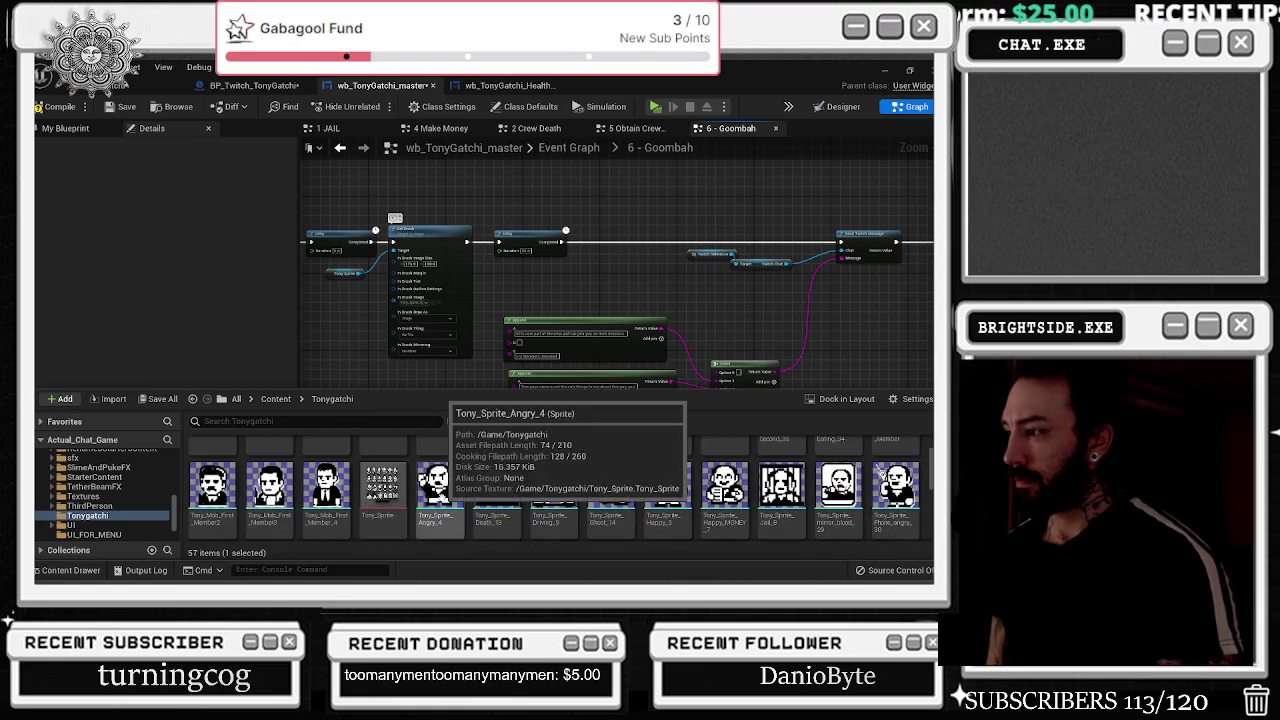
{"action": "scroll", "coordinate": [438, 497], "scroll_direction": "down", "scroll_amount": 4}
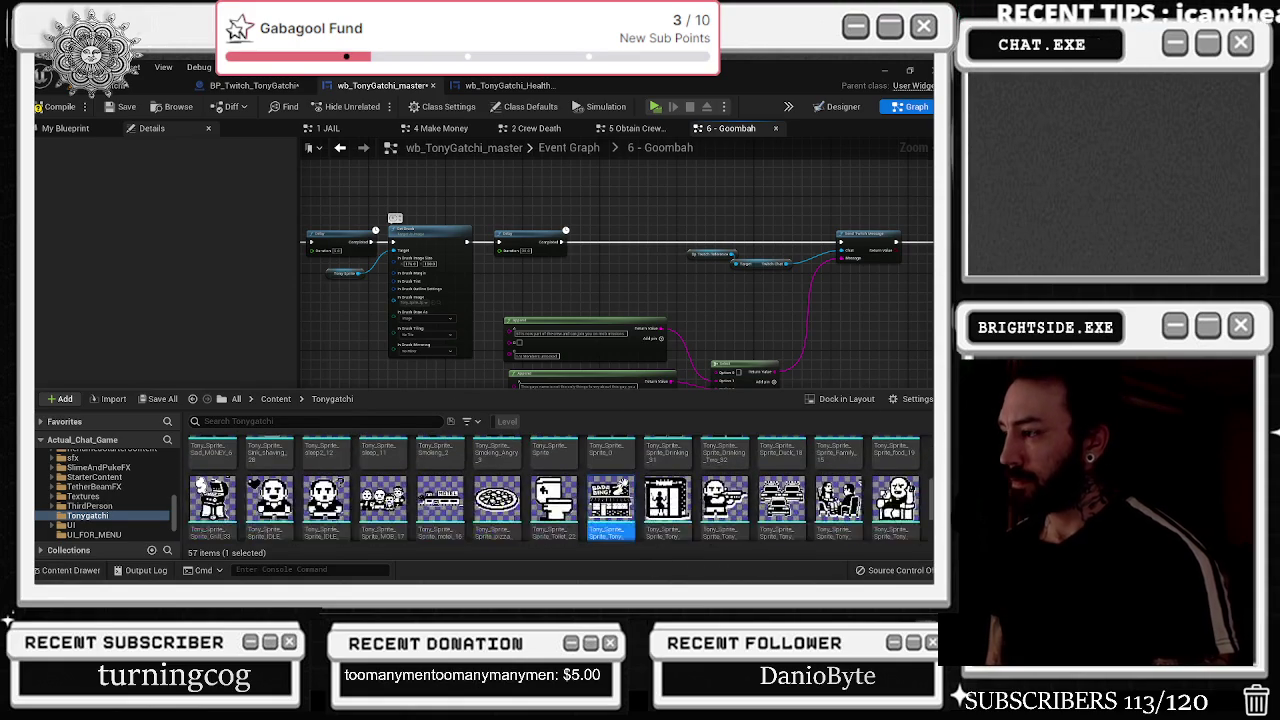
{"action": "scroll", "coordinate": [698, 484], "scroll_direction": "down", "scroll_amount": 1}
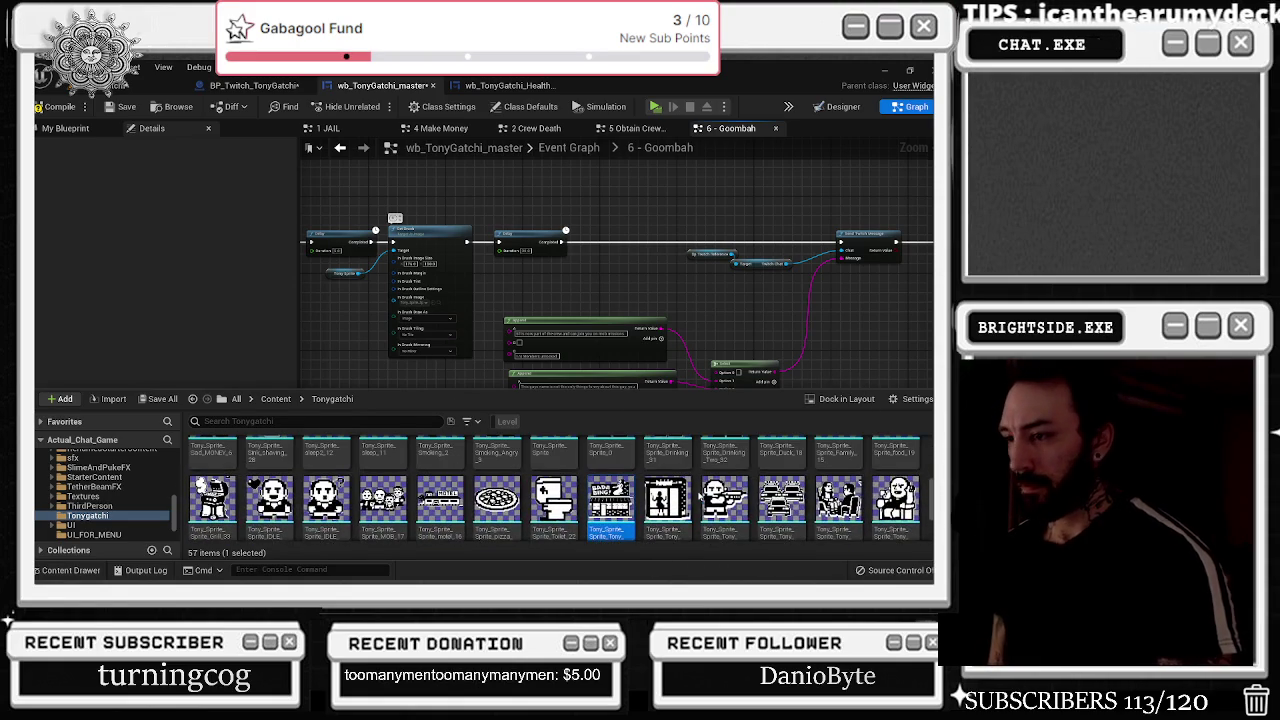
{"action": "left_click", "coordinate": [440, 500]}
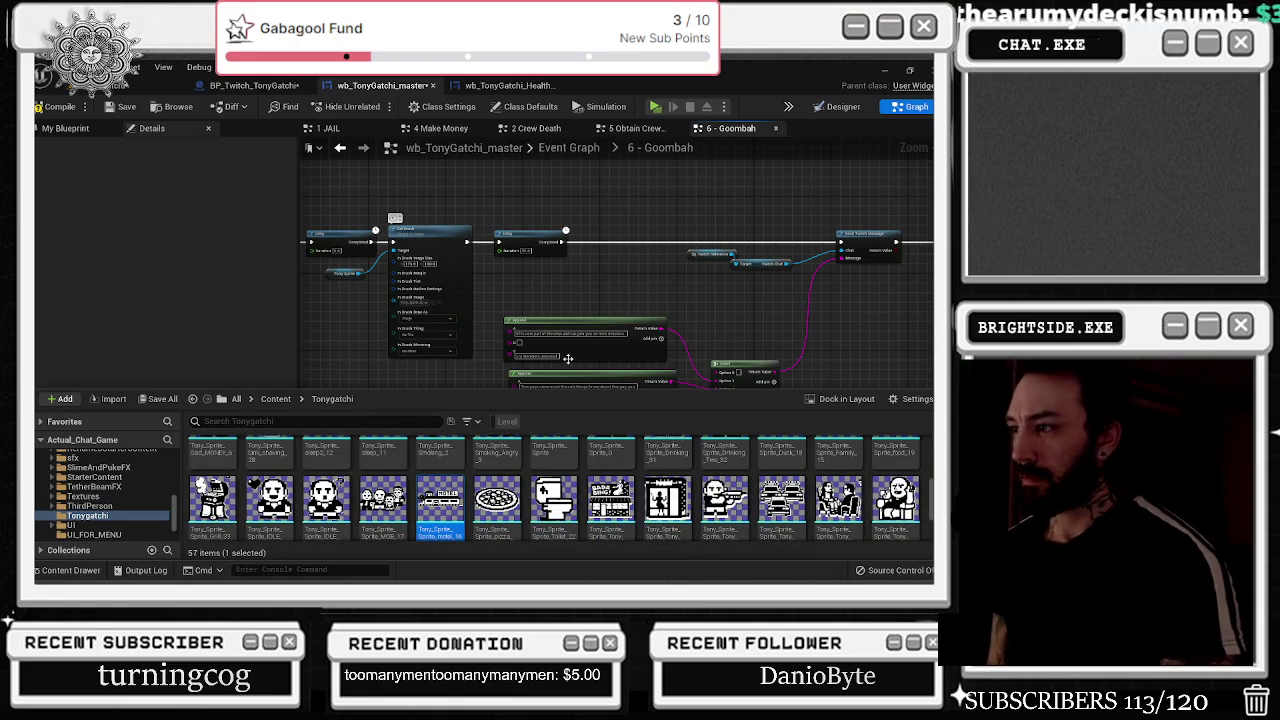
{"action": "scroll", "coordinate": [630, 326], "scroll_direction": "up", "scroll_amount": 2}
{"action": "left_click", "coordinate": [424, 302]}
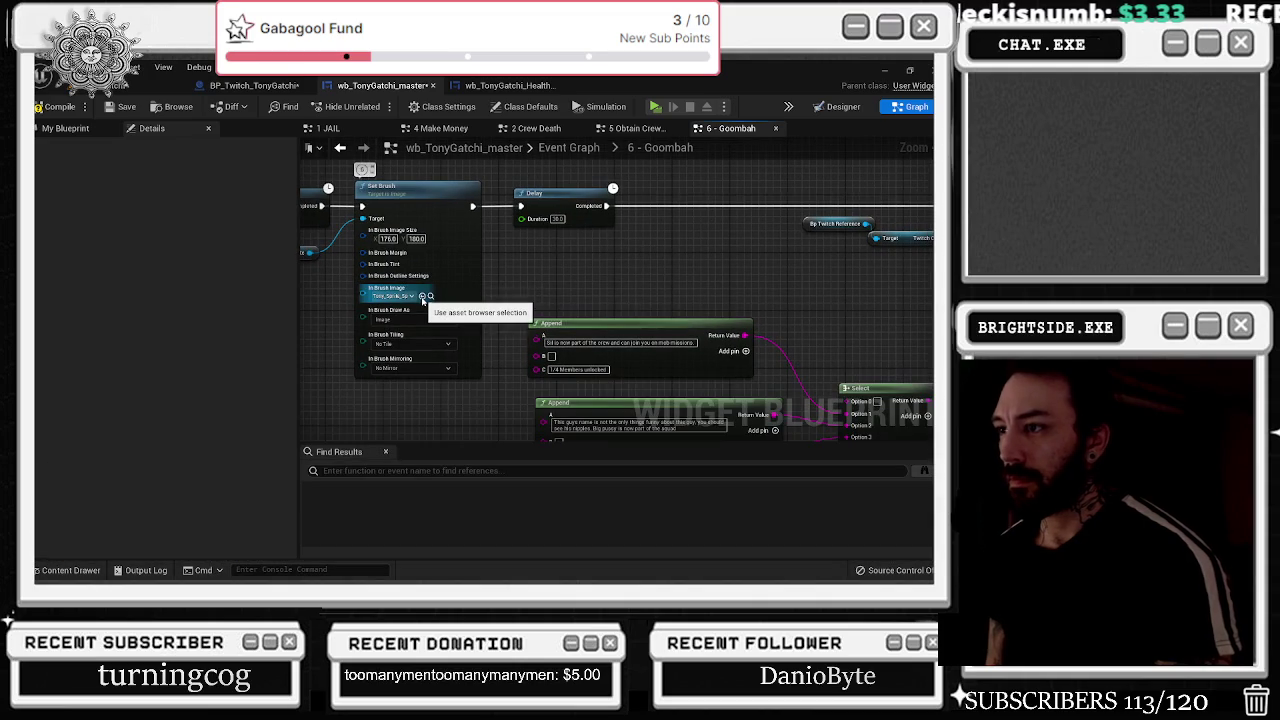
- Give the first Set Brush node the Question_30 sprite as its brush image
{"action": "mouse_move", "coordinate": [424, 302]}
{"action": "left_mouse_down"}
{"action": "mouse_move", "coordinate": [524, 320]}
{"action": "mouse_move", "coordinate": [576, 288]}
{"action": "left_mouse_up"}
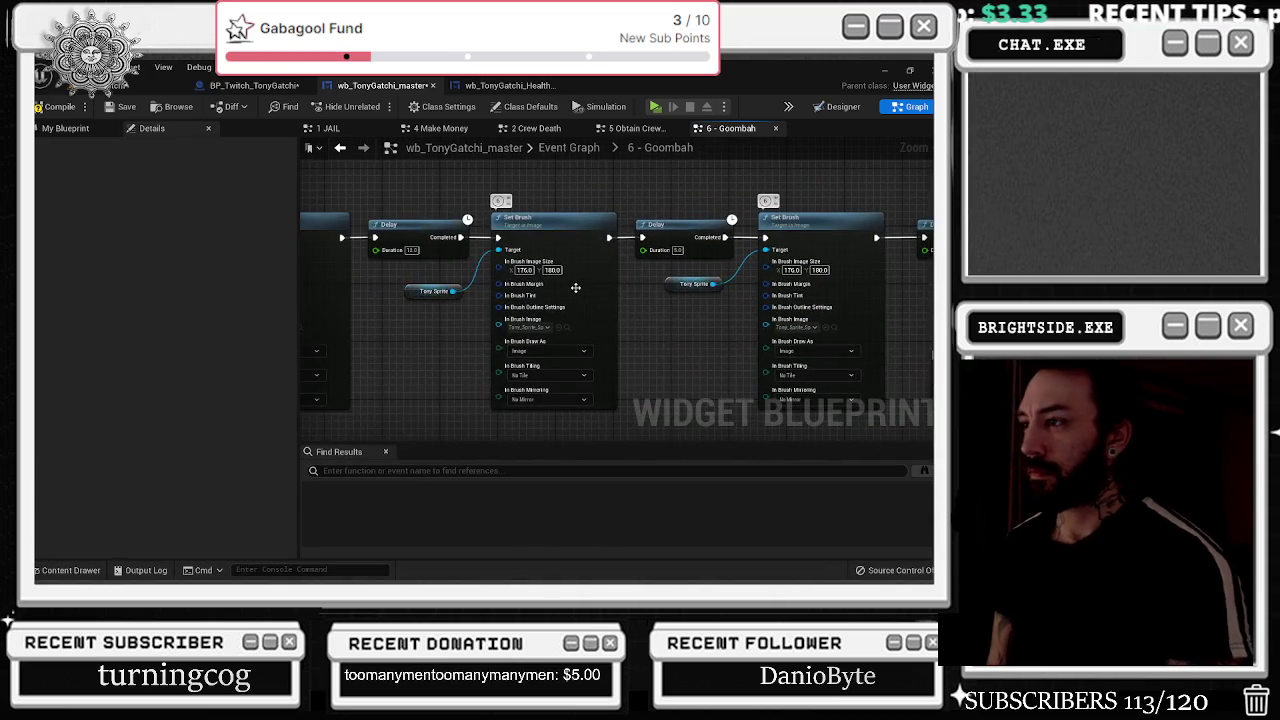
{"action": "left_click_drag", "start_coordinate": [393, 304], "coordinate": [558, 292]}
{"action": "left_click_drag", "start_coordinate": [465, 292], "coordinate": [520, 397]}
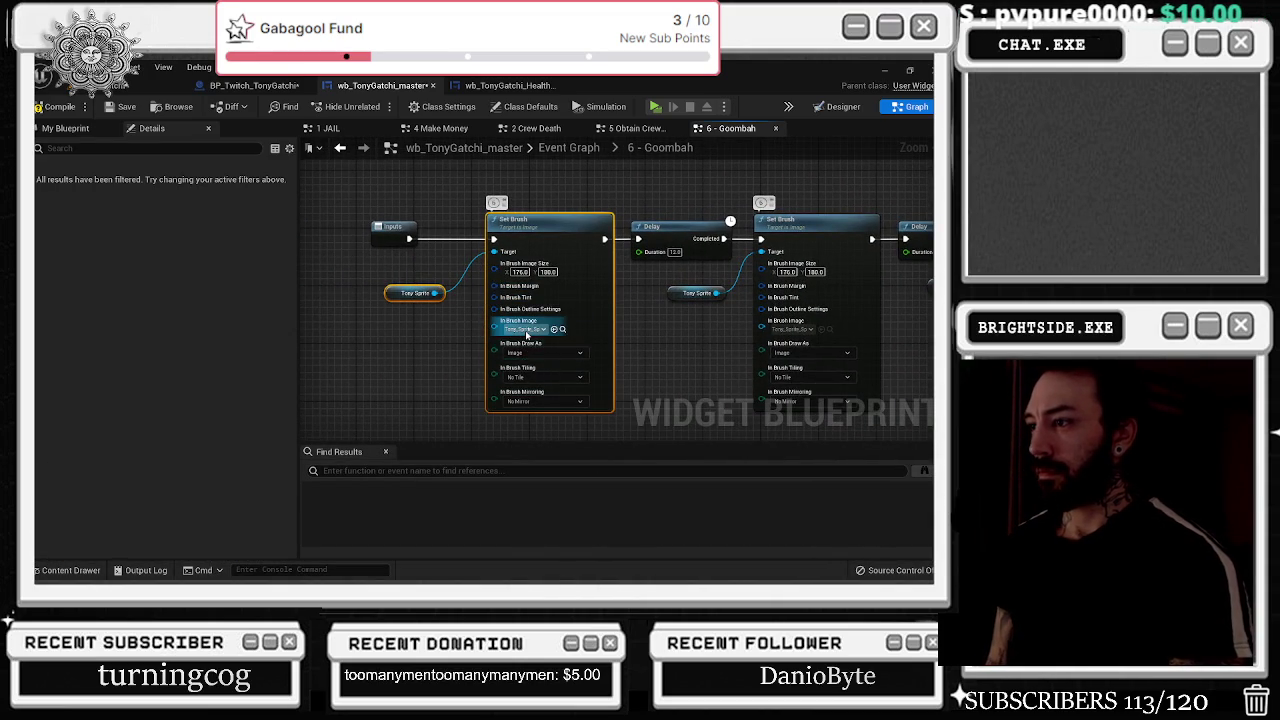
{"action": "left_click", "coordinate": [563, 330]}
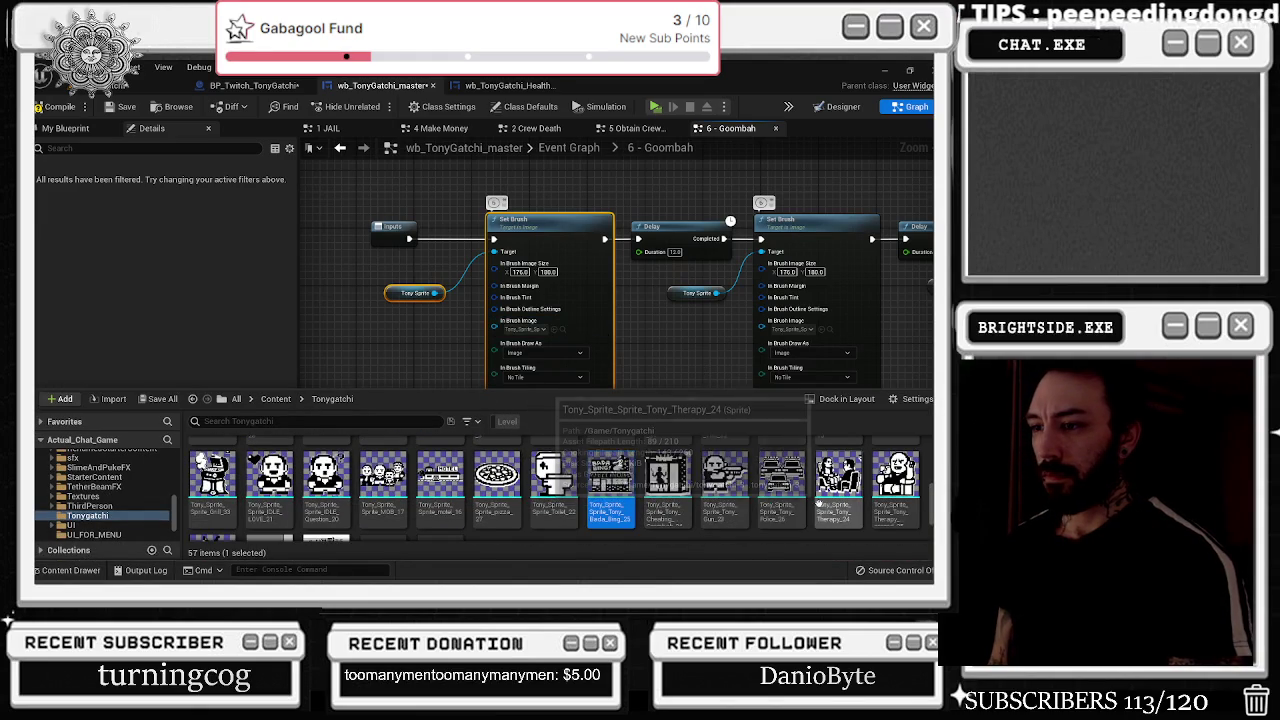
{"action": "scroll", "coordinate": [825, 504], "scroll_direction": "down", "scroll_amount": 1}
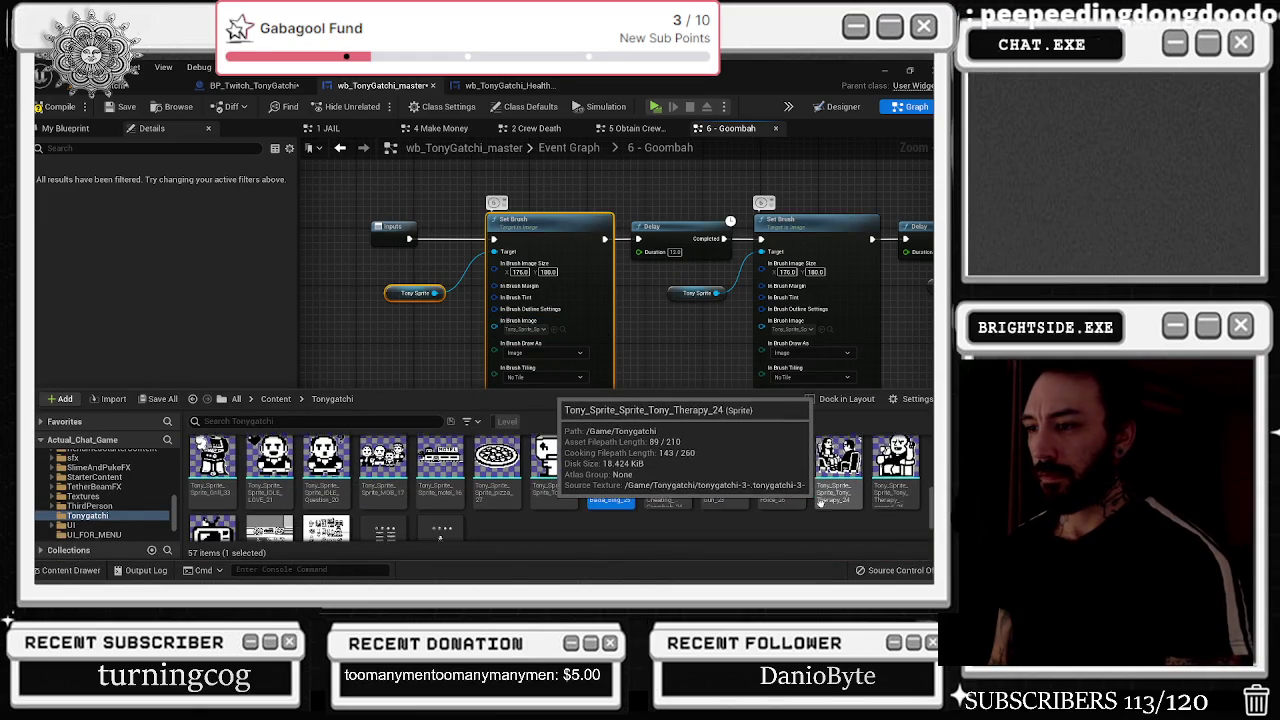
{"action": "left_click", "coordinate": [339, 482]}
{"action": "left_click", "coordinate": [553, 330]}
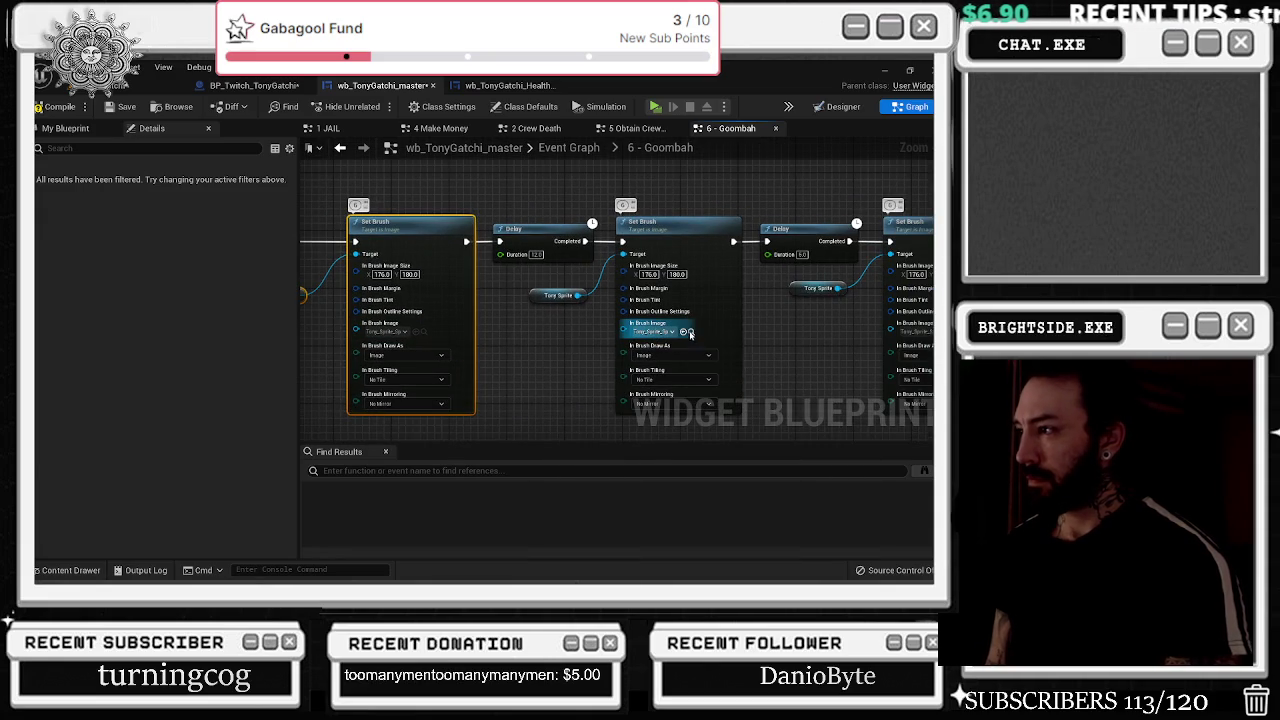
- Apply the Cheating sprite to the next Set Brush and check the following nodes' sprites
{"action": "key", "text": "ctrl+space"}
{"action": "left_click", "coordinate": [670, 483]}
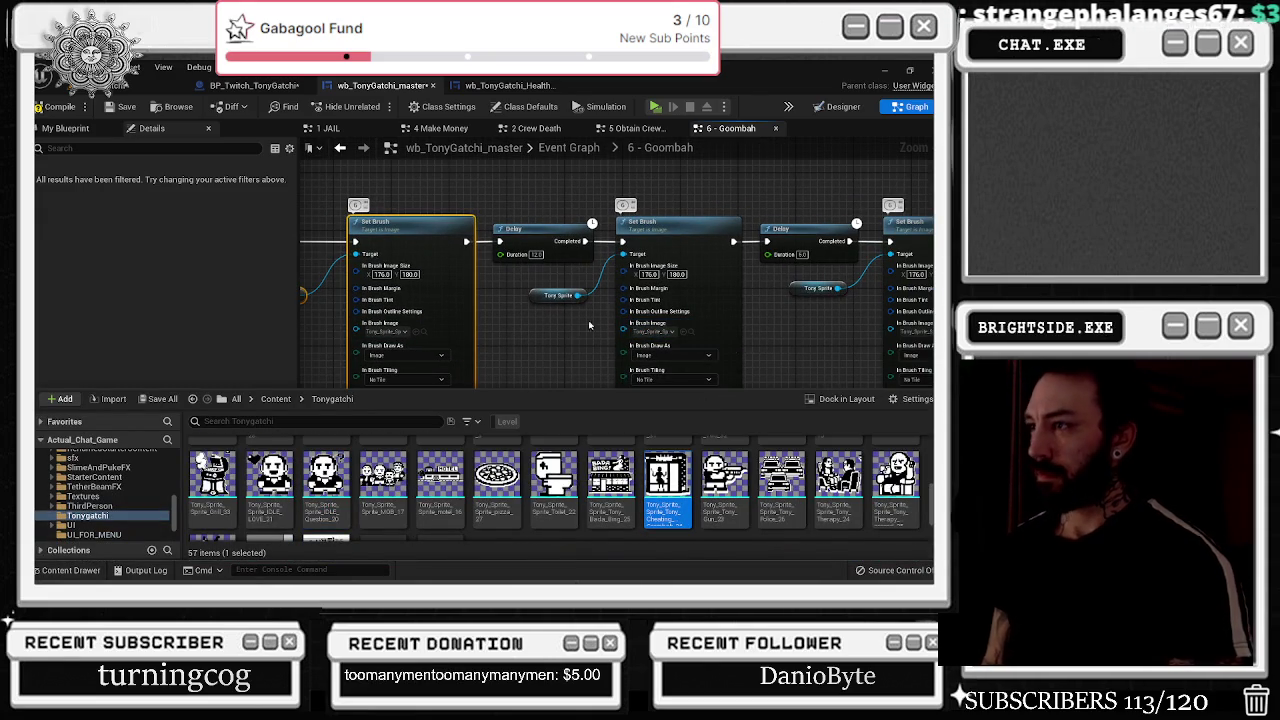
{"action": "left_click", "coordinate": [416, 332]}
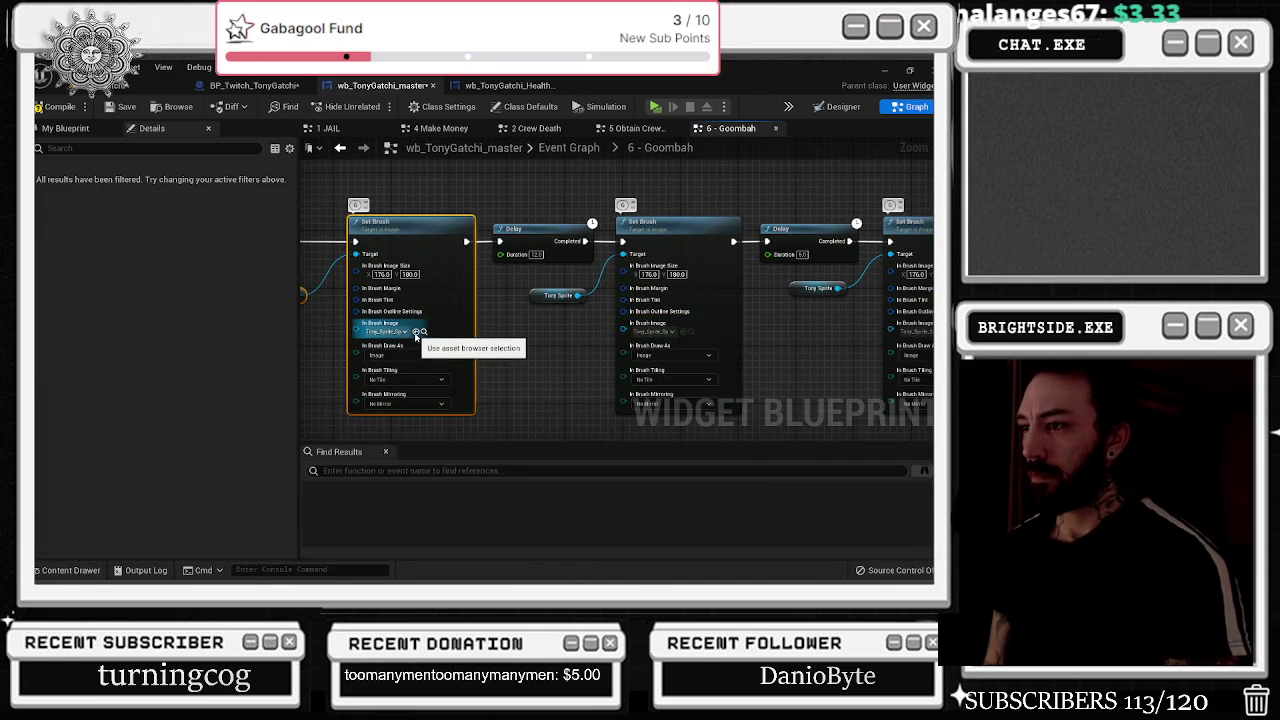
{"action": "left_click_drag", "start_coordinate": [616, 334], "coordinate": [508, 325]}
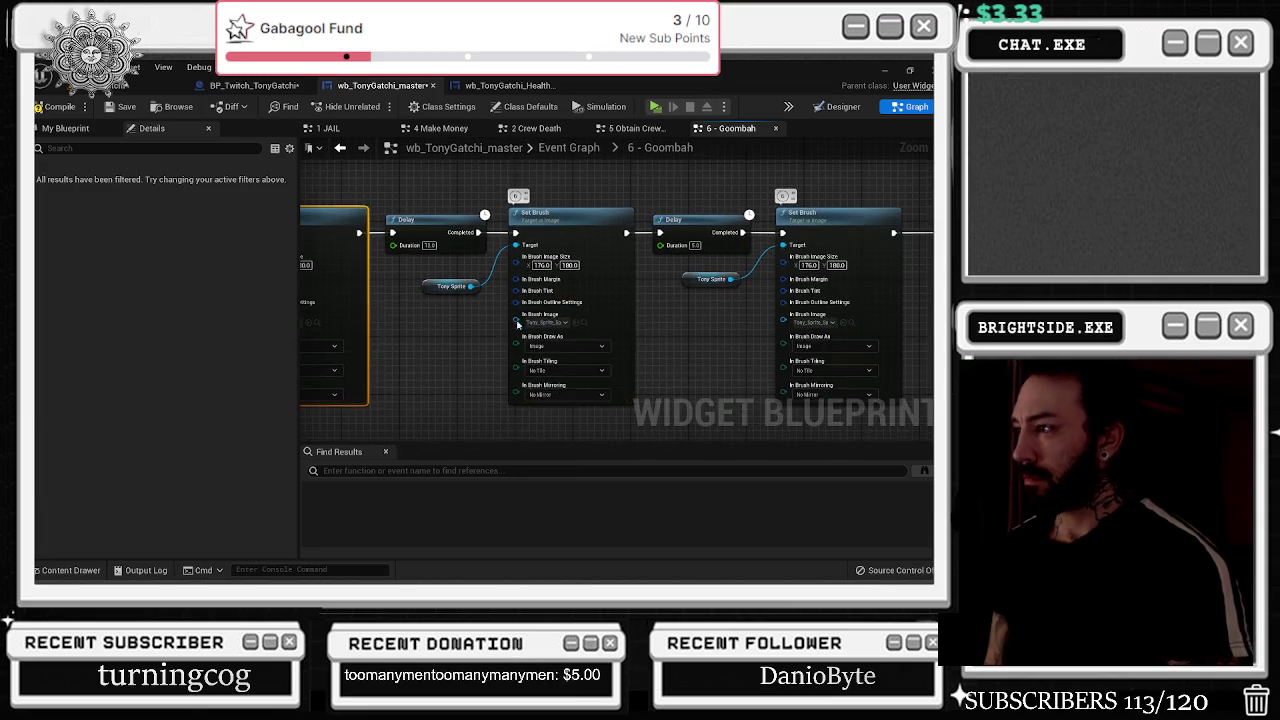
{"action": "left_click", "coordinate": [585, 322]}
{"action": "left_click_drag", "start_coordinate": [800, 320], "coordinate": [688, 315]}
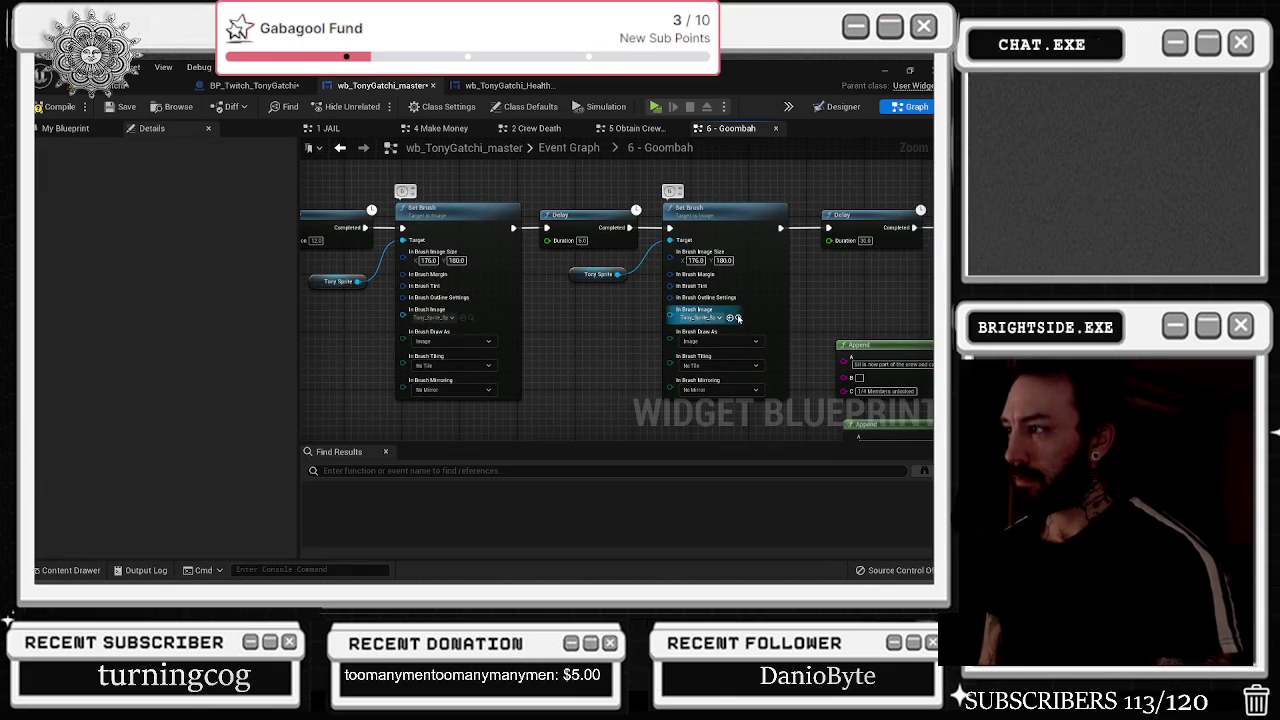
{"action": "left_click", "coordinate": [738, 318]}
- Set the last Set Brush's brush image to the motel sprite
{"action": "mouse_move", "coordinate": [743, 337]}
{"action": "left_mouse_down"}
{"action": "mouse_move", "coordinate": [580, 360]}
{"action": "mouse_move", "coordinate": [711, 374]}
{"action": "mouse_move", "coordinate": [620, 410]}
{"action": "left_mouse_up"}
{"action": "mouse_move", "coordinate": [443, 394]}
{"action": "left_mouse_down"}
{"action": "mouse_move", "coordinate": [406, 309]}
{"action": "mouse_move", "coordinate": [383, 314]}
{"action": "mouse_move", "coordinate": [468, 291]}
{"action": "left_mouse_up"}
{"action": "left_click", "coordinate": [451, 286]}
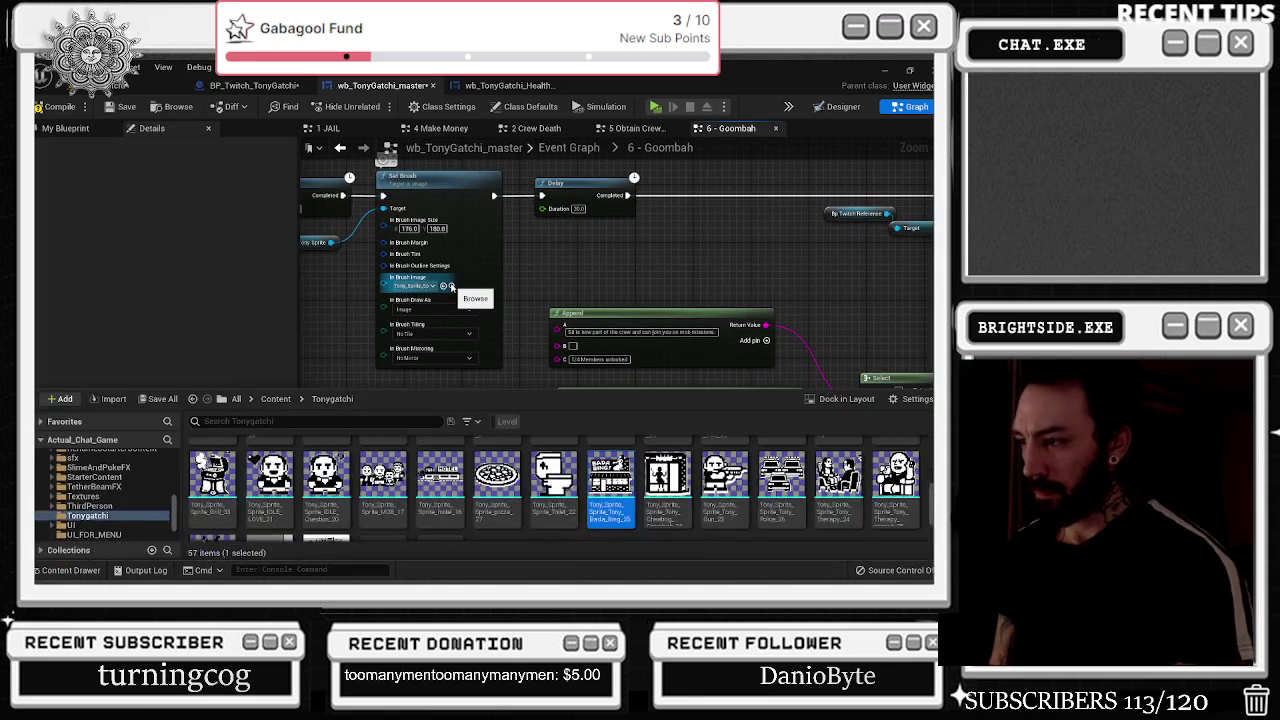
{"action": "scroll", "coordinate": [532, 467], "scroll_direction": "down", "scroll_amount": 5}
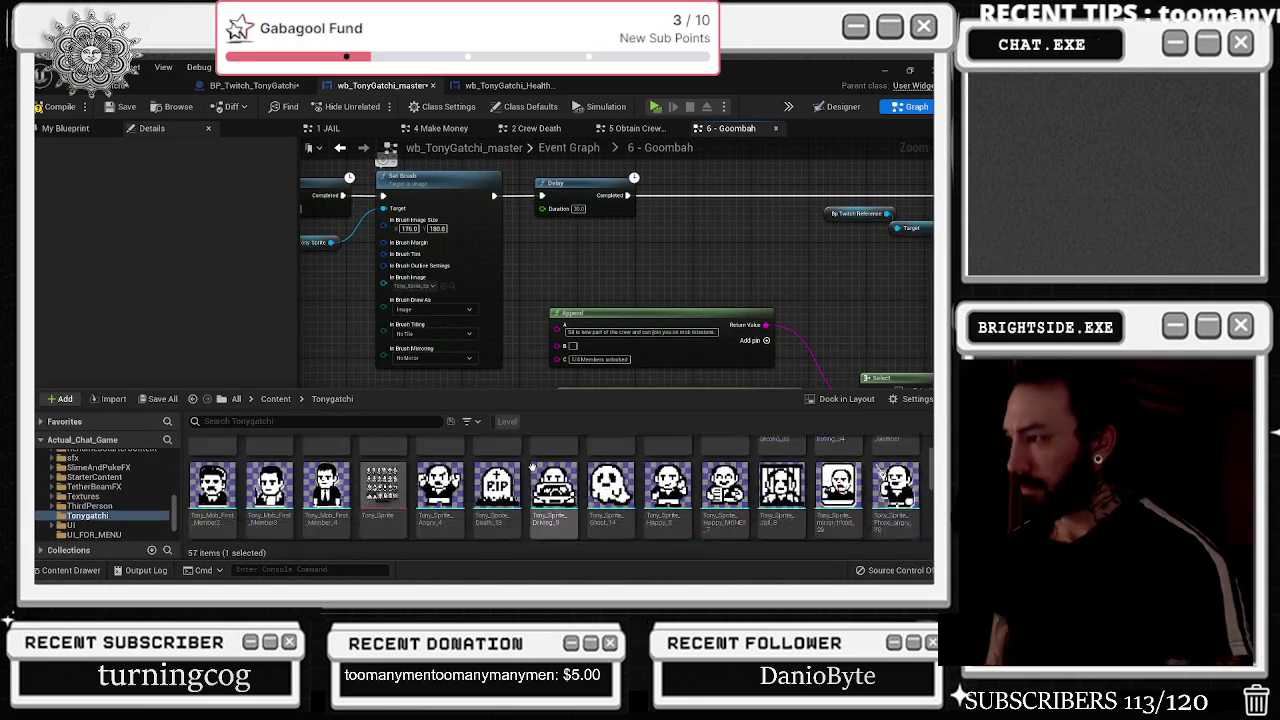
{"action": "scroll", "coordinate": [532, 462], "scroll_direction": "up", "scroll_amount": 3}
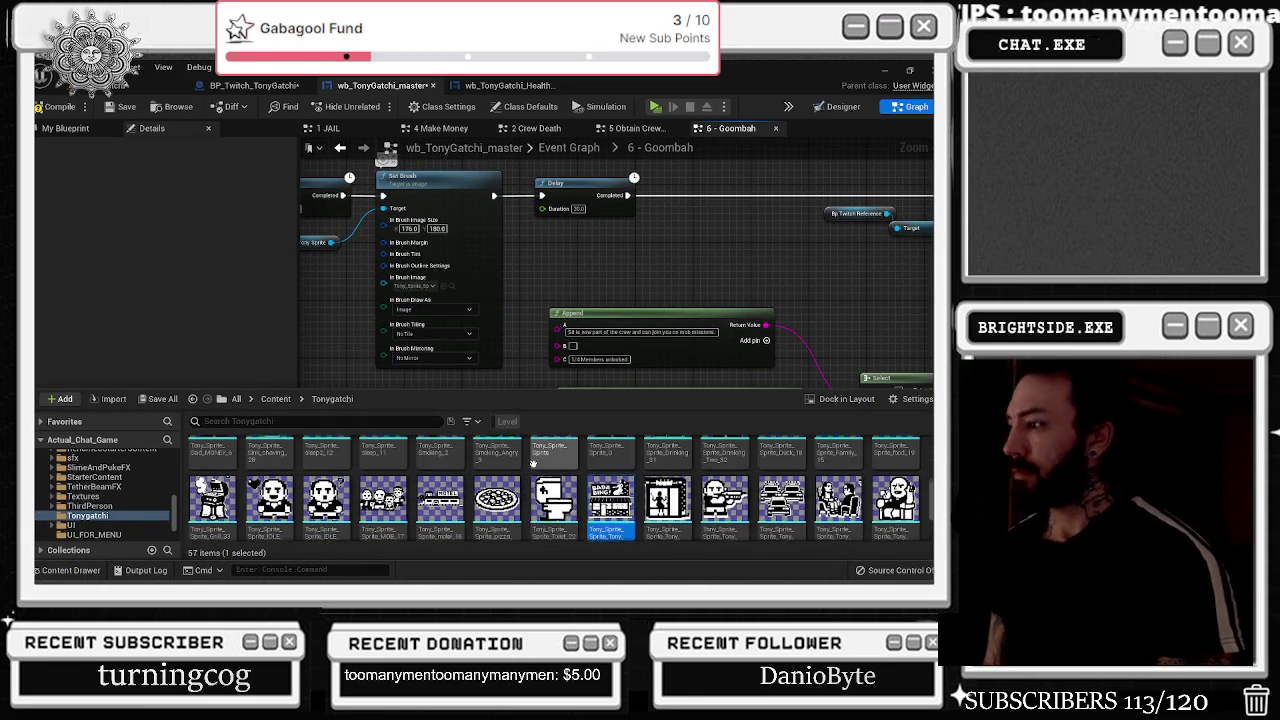
{"action": "scroll", "coordinate": [524, 497], "scroll_direction": "up", "scroll_amount": 5}
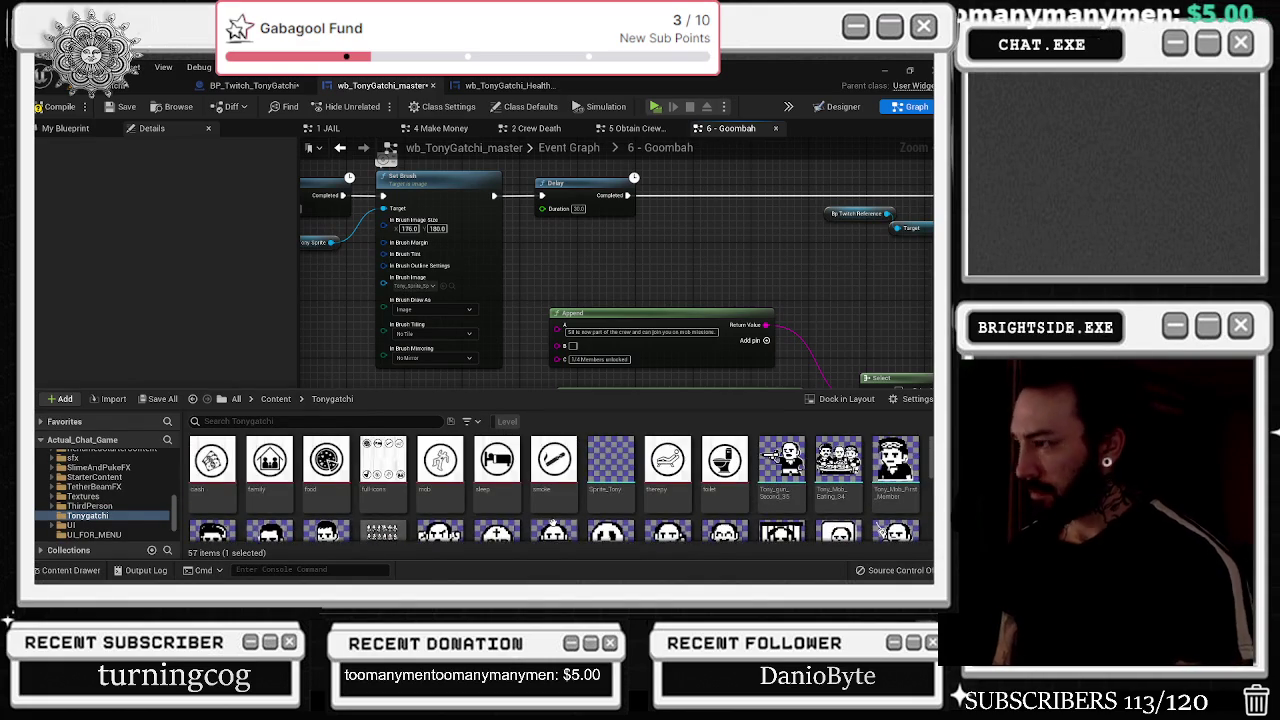
{"action": "scroll", "coordinate": [440, 480], "scroll_direction": "down", "scroll_amount": 5}
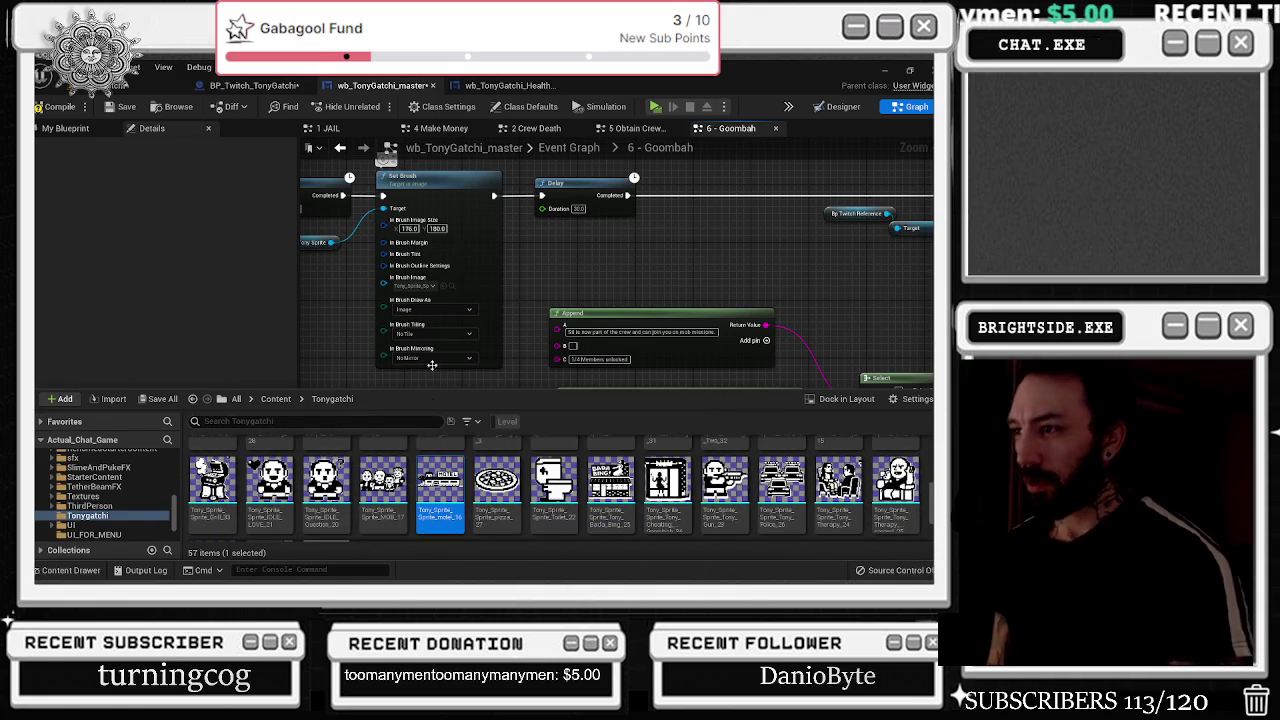
{"action": "left_click", "coordinate": [445, 287]}
{"action": "scroll", "coordinate": [445, 287], "scroll_direction": "down", "scroll_amount": 3}
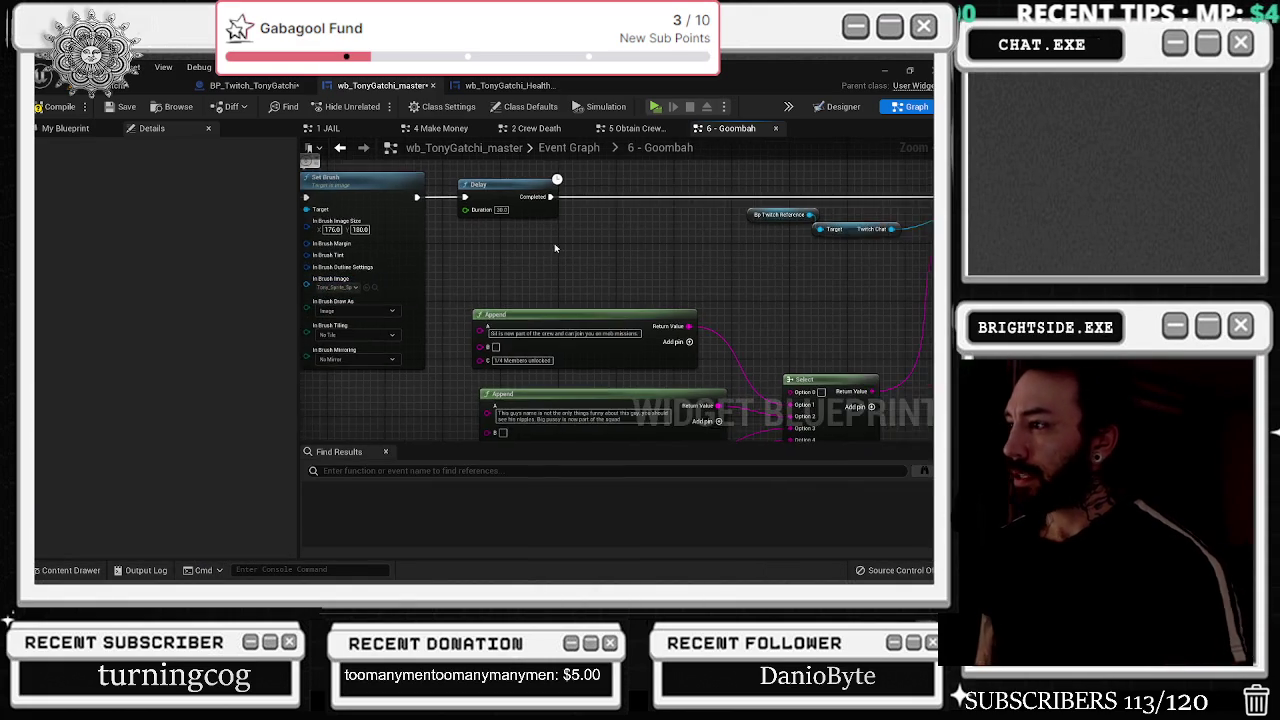
- Place a getter for the Tony Gatchi save struct variable after the Twitch chat nodes
{"action": "mouse_move", "coordinate": [669, 248]}
{"action": "left_mouse_down"}
{"action": "mouse_move", "coordinate": [710, 240]}
{"action": "mouse_move", "coordinate": [614, 222]}
{"action": "left_mouse_up"}
{"action": "scroll", "coordinate": [613, 198], "scroll_direction": "up", "scroll_amount": 1}
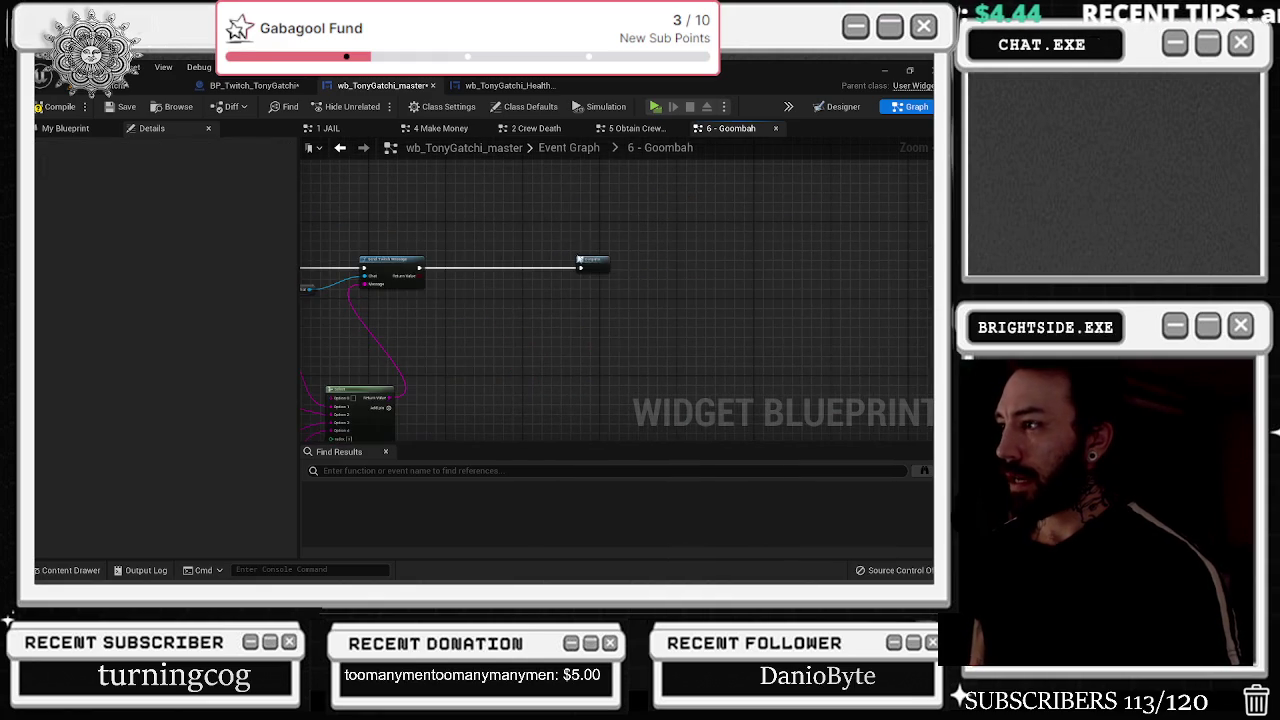
{"action": "left_click", "coordinate": [646, 264]}
{"action": "left_click", "coordinate": [97, 129]}
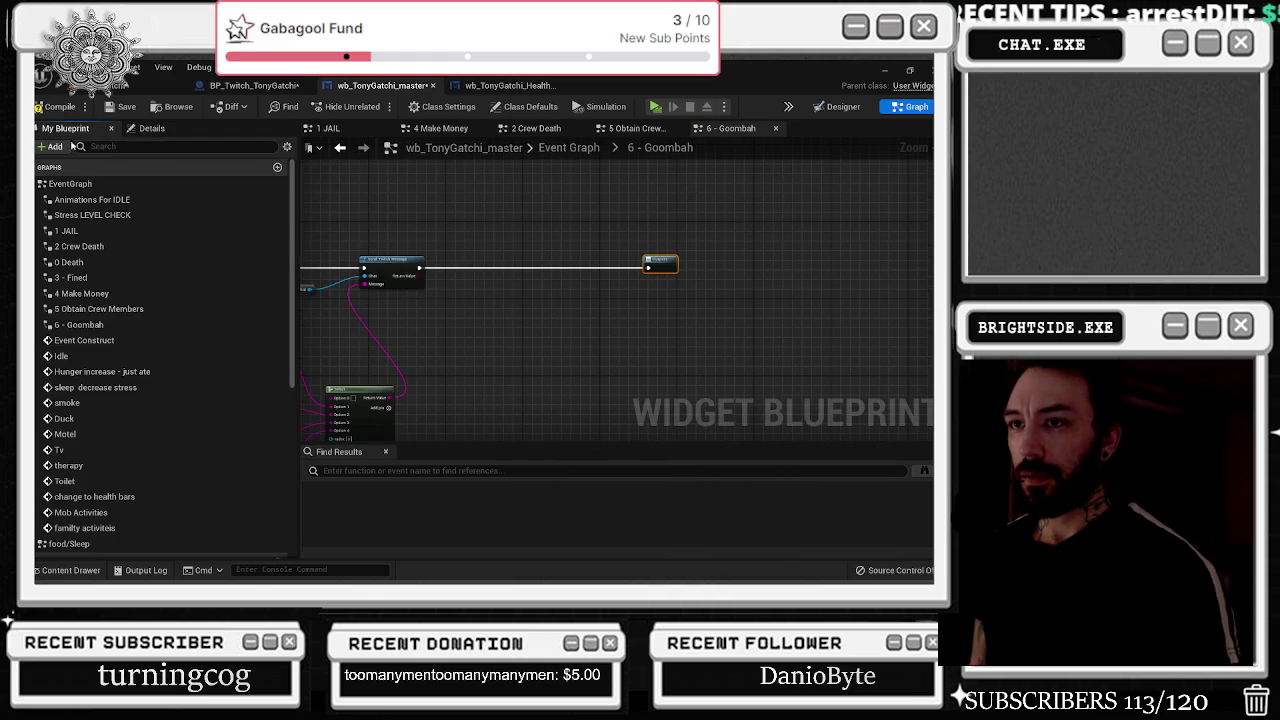
{"action": "scroll", "coordinate": [145, 409], "scroll_direction": "down", "scroll_amount": 3}
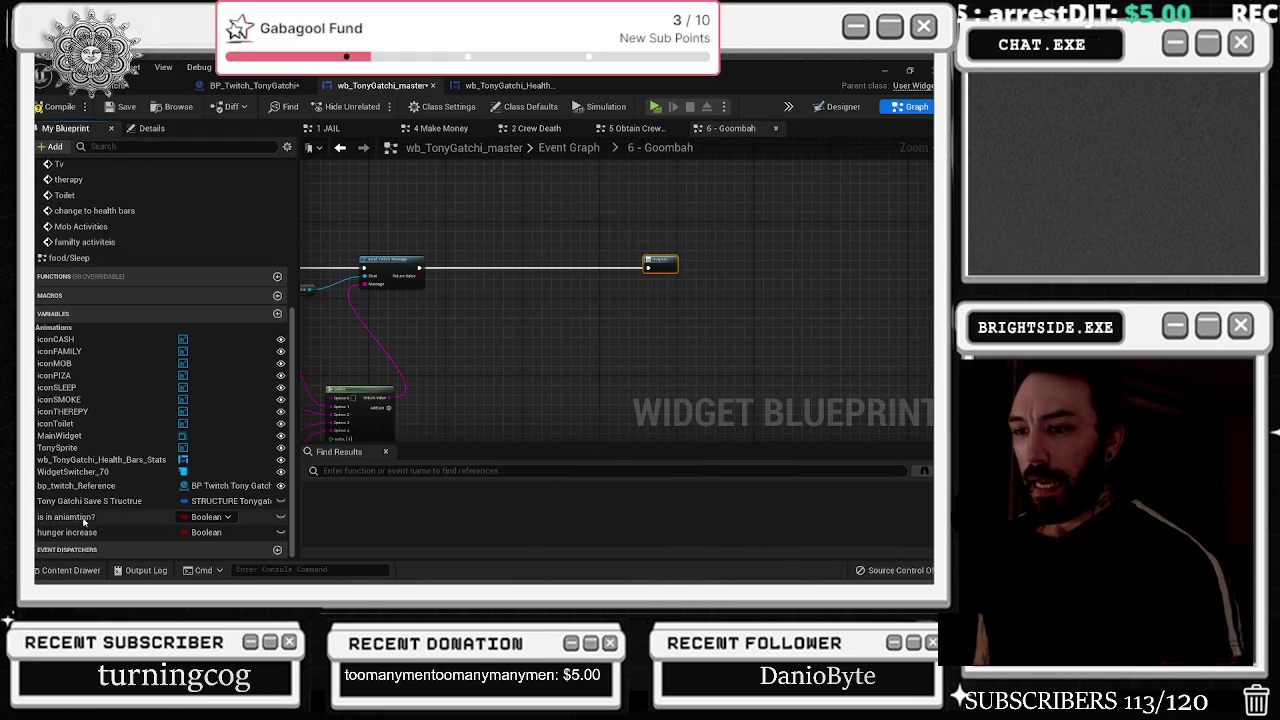
{"action": "mouse_move", "coordinate": [90, 500]}
{"action": "left_mouse_down"}
{"action": "mouse_move", "coordinate": [395, 240]}
{"action": "mouse_move", "coordinate": [382, 219]}
{"action": "mouse_move", "coordinate": [450, 253]}
{"action": "left_mouse_up"}
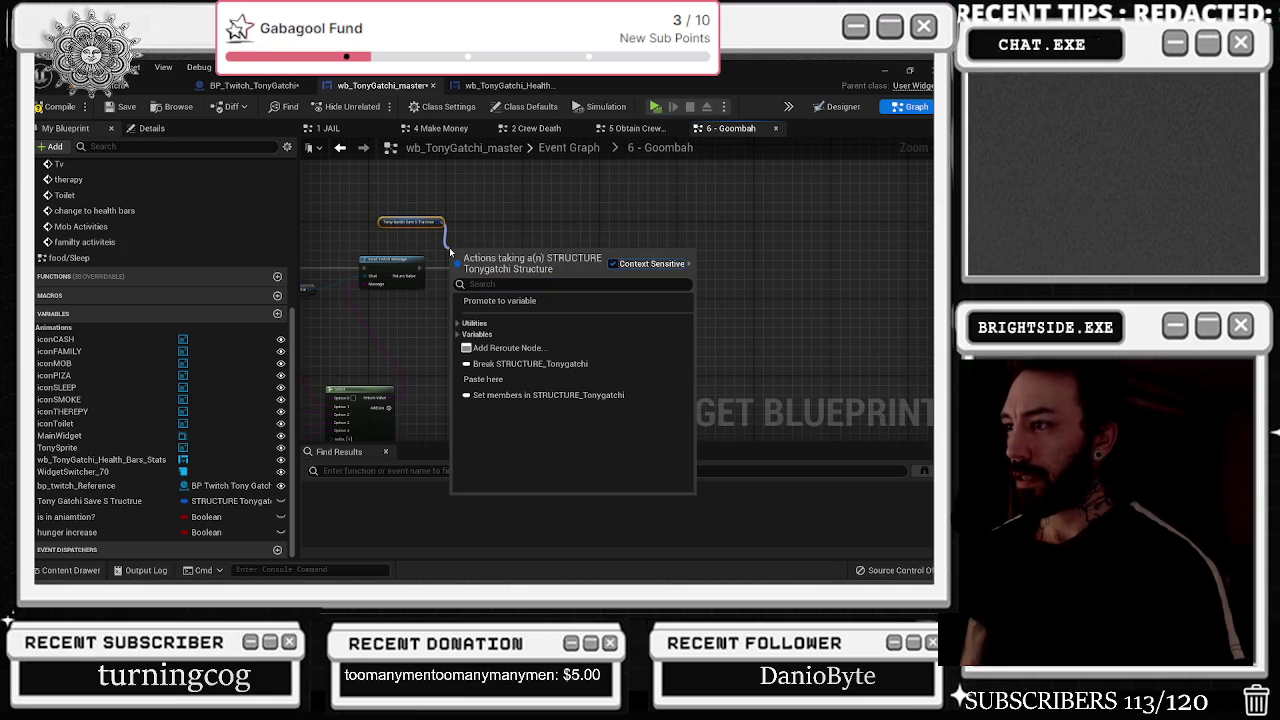
{"action": "left_click", "coordinate": [453, 236]}
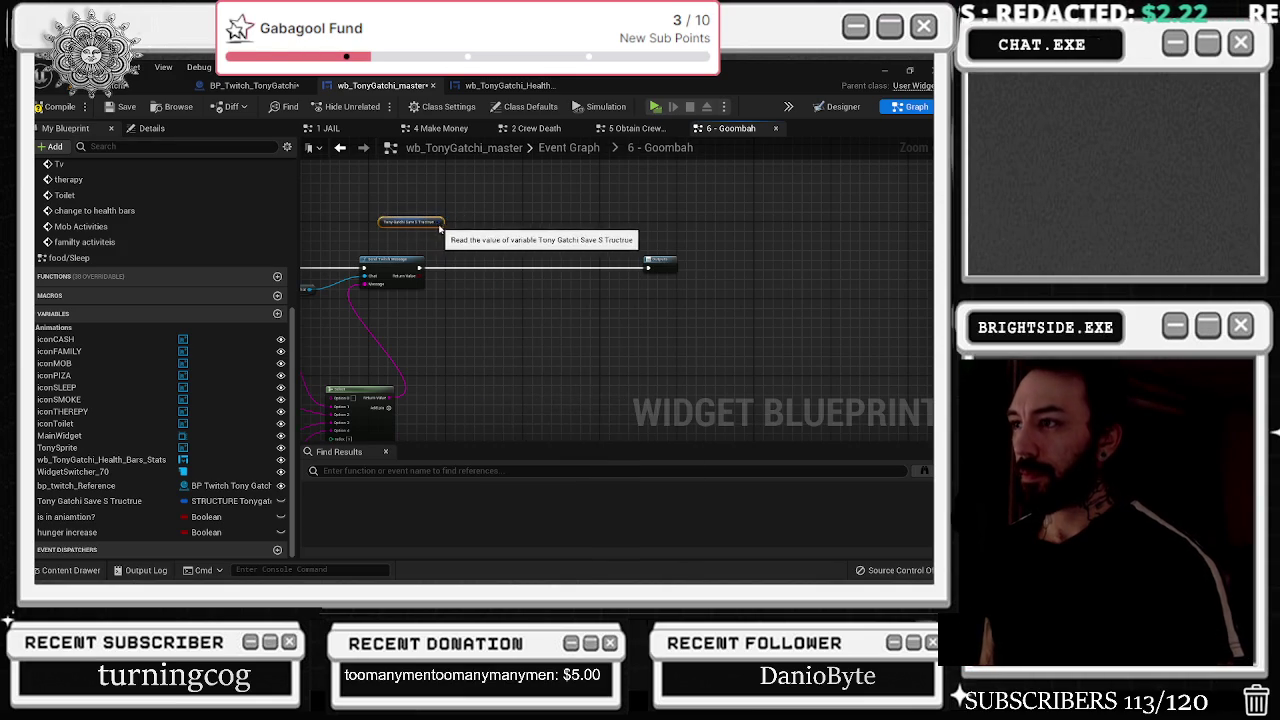
- Create a SET node for the save struct and split its struct input into member stats
{"action": "left_click_drag", "start_coordinate": [442, 224], "coordinate": [458, 258]}
{"action": "type", "text": "set"}
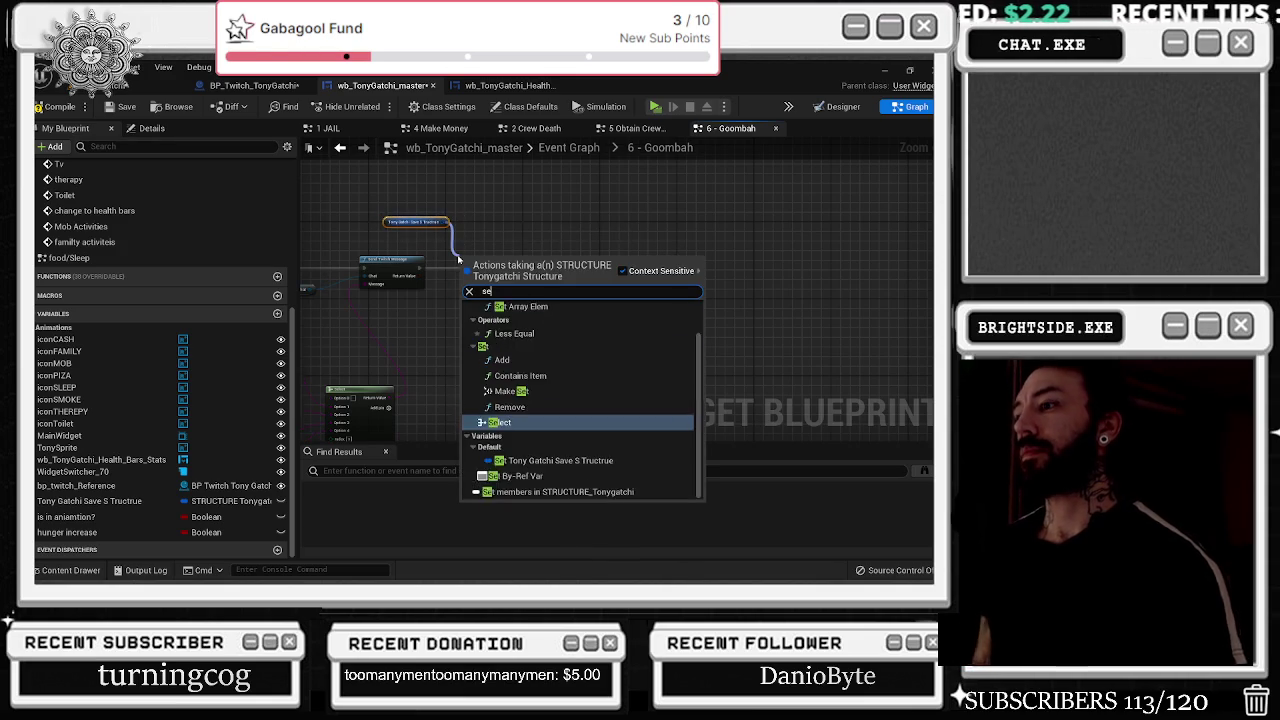
{"action": "key", "text": "Down"}
{"action": "key", "text": "Down"}
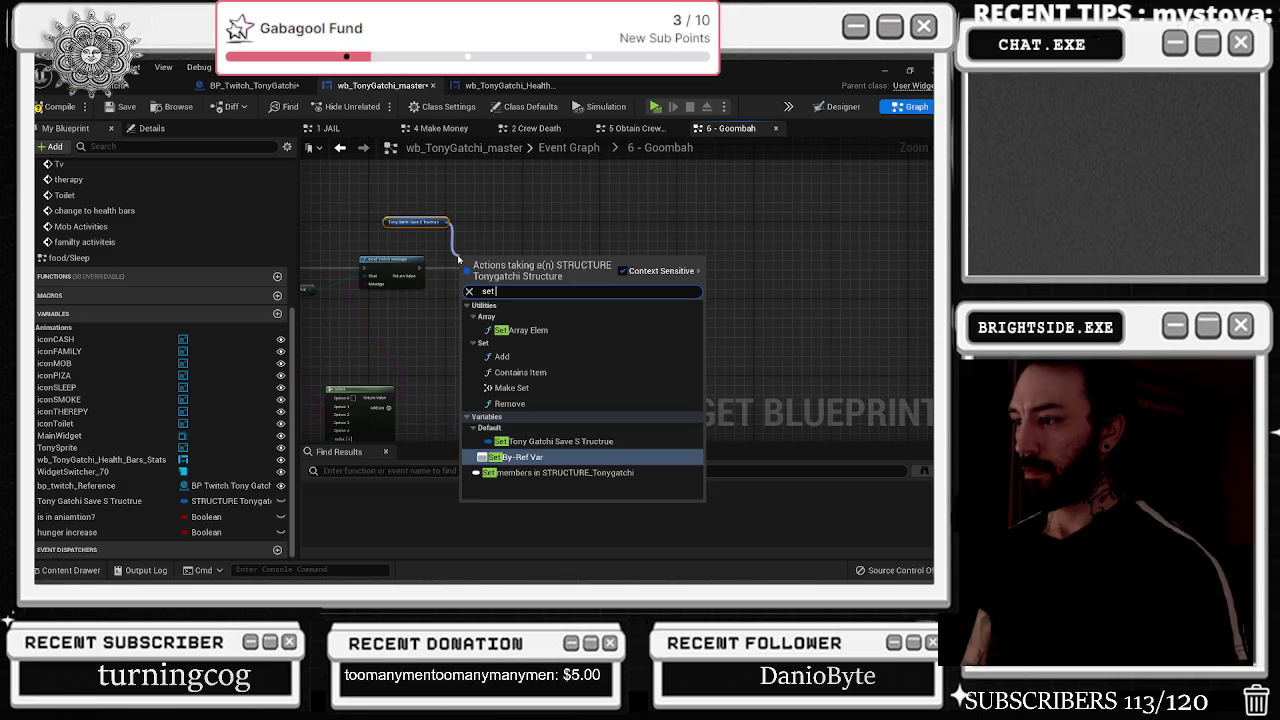
{"action": "key", "text": "Return"}
{"action": "scroll", "coordinate": [449, 263], "scroll_direction": "up", "scroll_amount": 2}
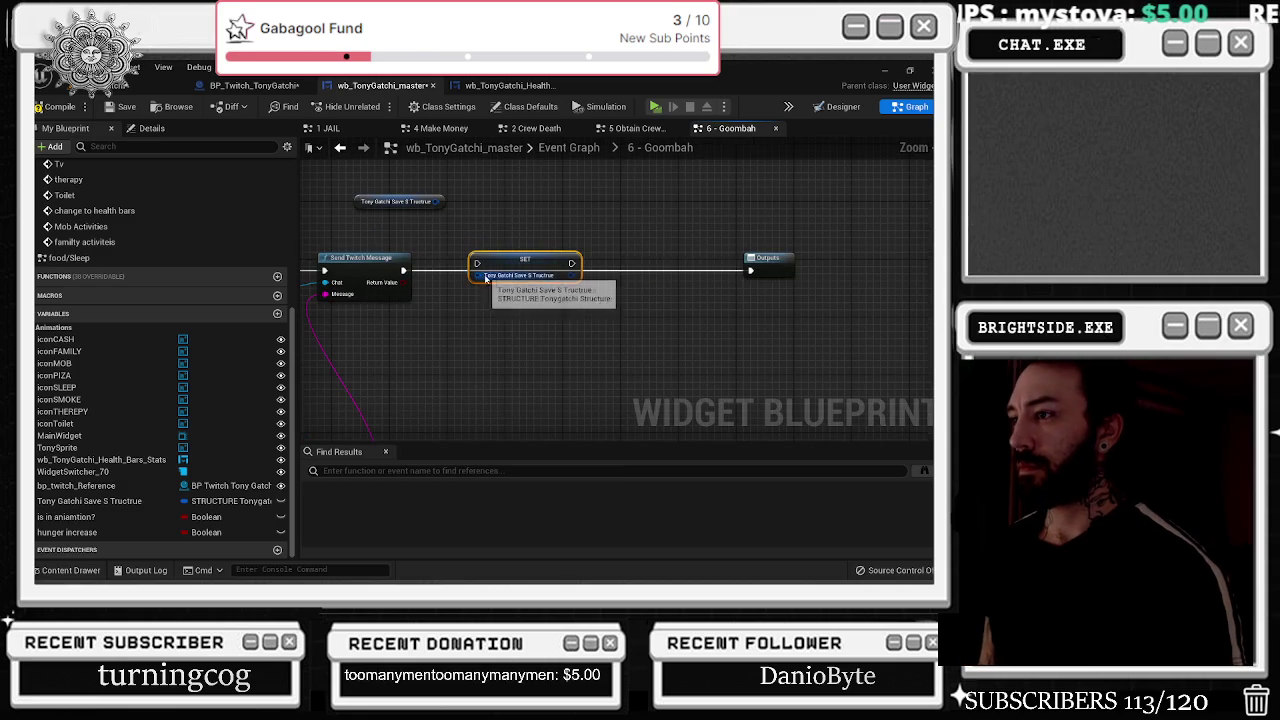
{"action": "right_click", "coordinate": [479, 276]}
{"action": "left_click", "coordinate": [524, 313]}
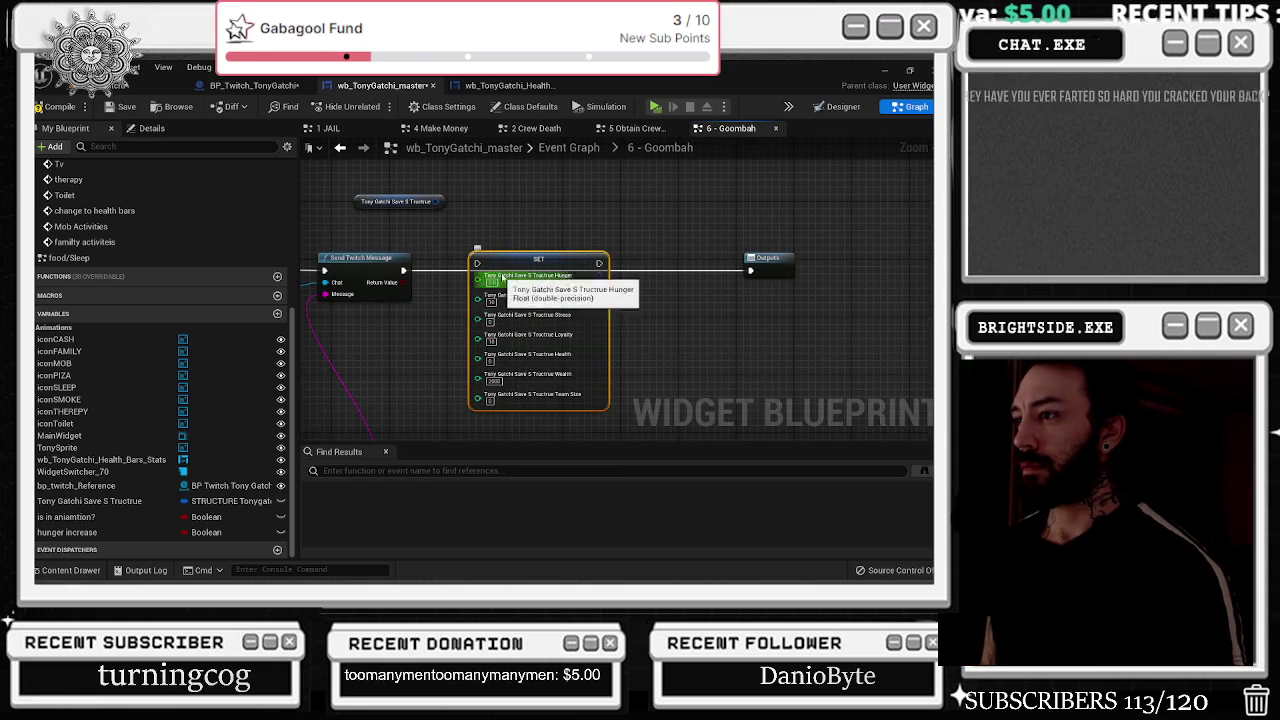
- Split the save struct getter's output pin into its member stat outputs
{"action": "mouse_move", "coordinate": [407, 268]}
{"action": "left_mouse_down"}
{"action": "mouse_move", "coordinate": [573, 270]}
{"action": "mouse_move", "coordinate": [405, 277]}
{"action": "left_mouse_up"}
{"action": "left_click_drag", "start_coordinate": [485, 390], "coordinate": [499, 404]}
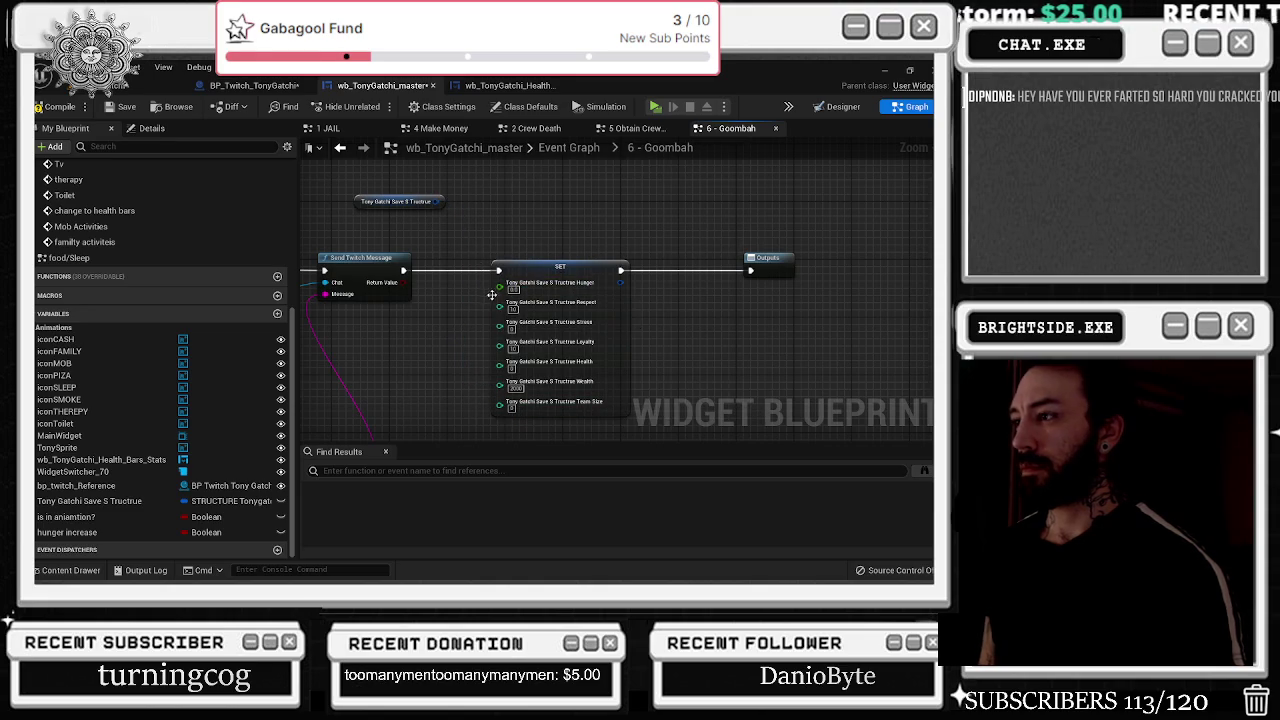
{"action": "left_click_drag", "start_coordinate": [452, 205], "coordinate": [428, 200]}
{"action": "right_click", "coordinate": [425, 203]}
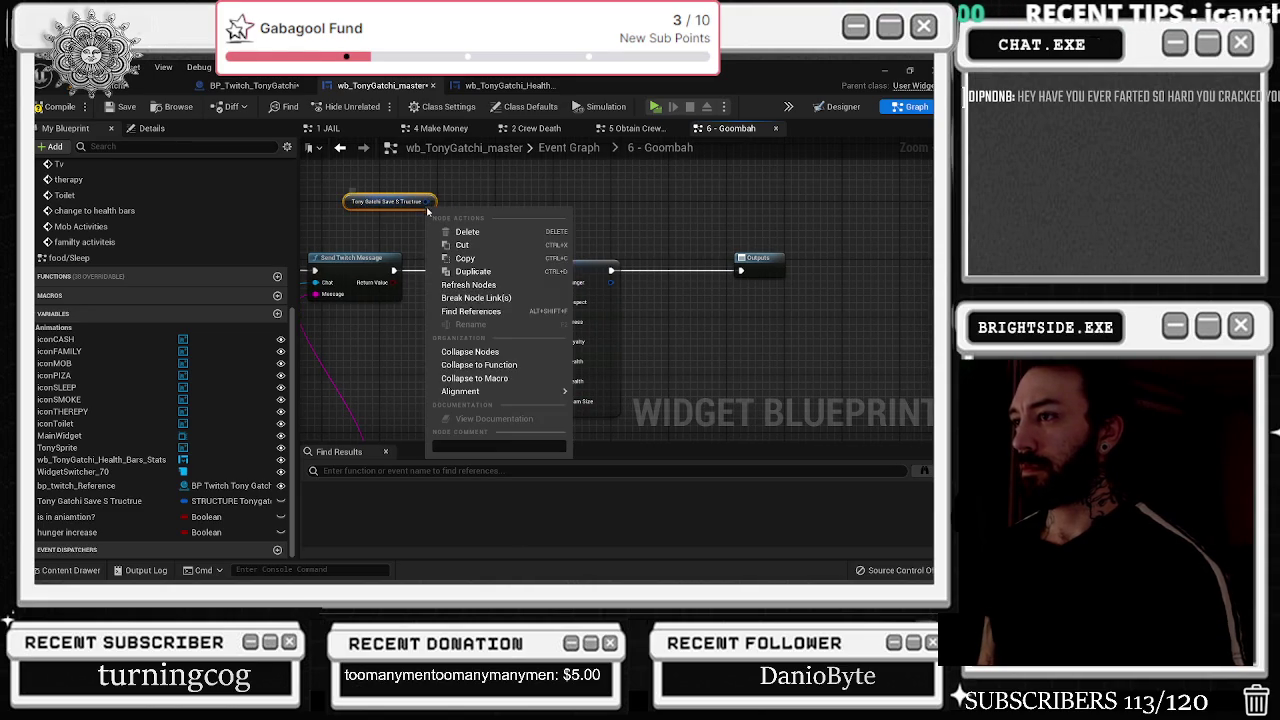
{"action": "right_click", "coordinate": [412, 204]}
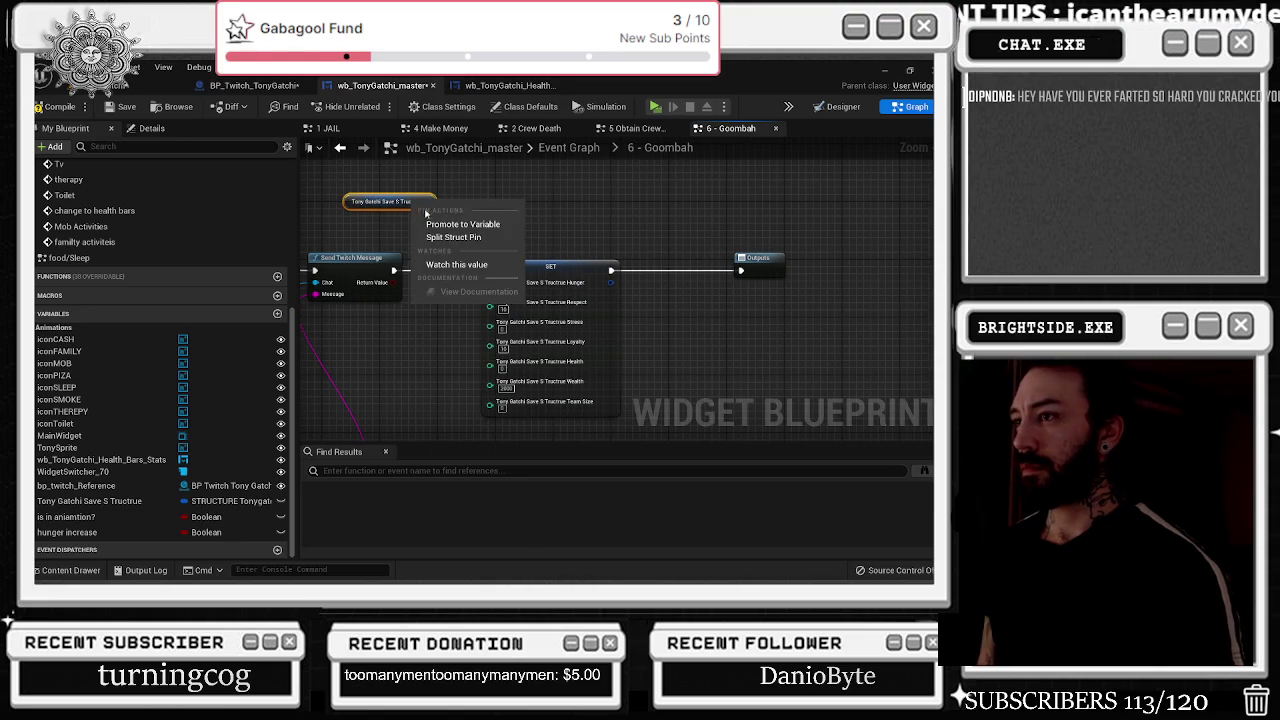
{"action": "left_click", "coordinate": [453, 237]}
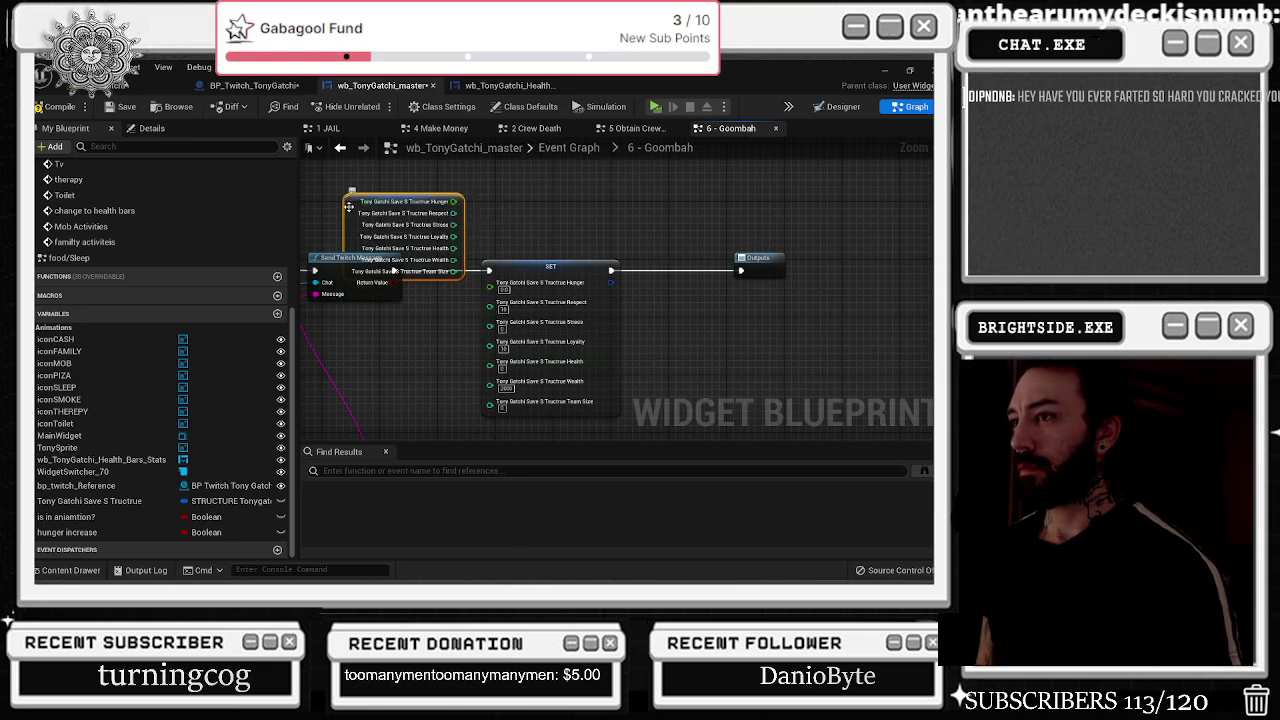
{"action": "key", "text": "alt+Tab"}
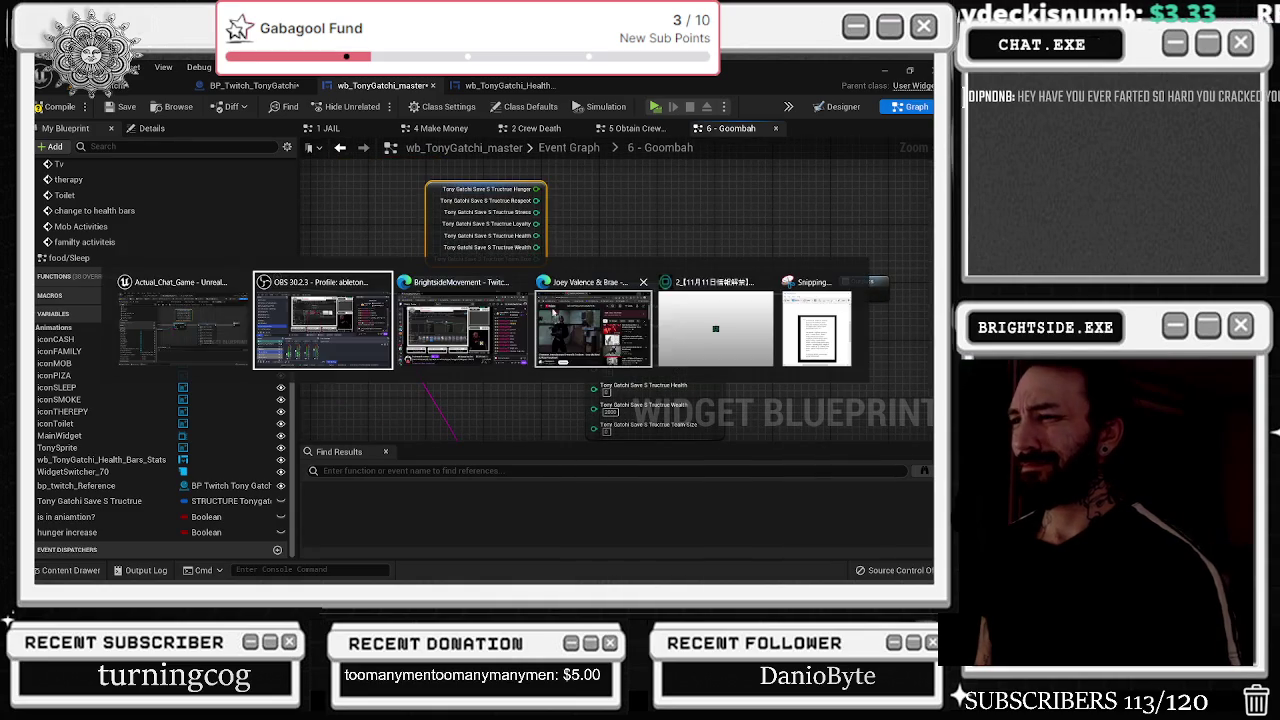
- Play the 24:11 'serving cvnt in 140 dubstep' YouTube suggestion, then go back to Unreal
{"action": "left_click", "coordinate": [577, 319]}
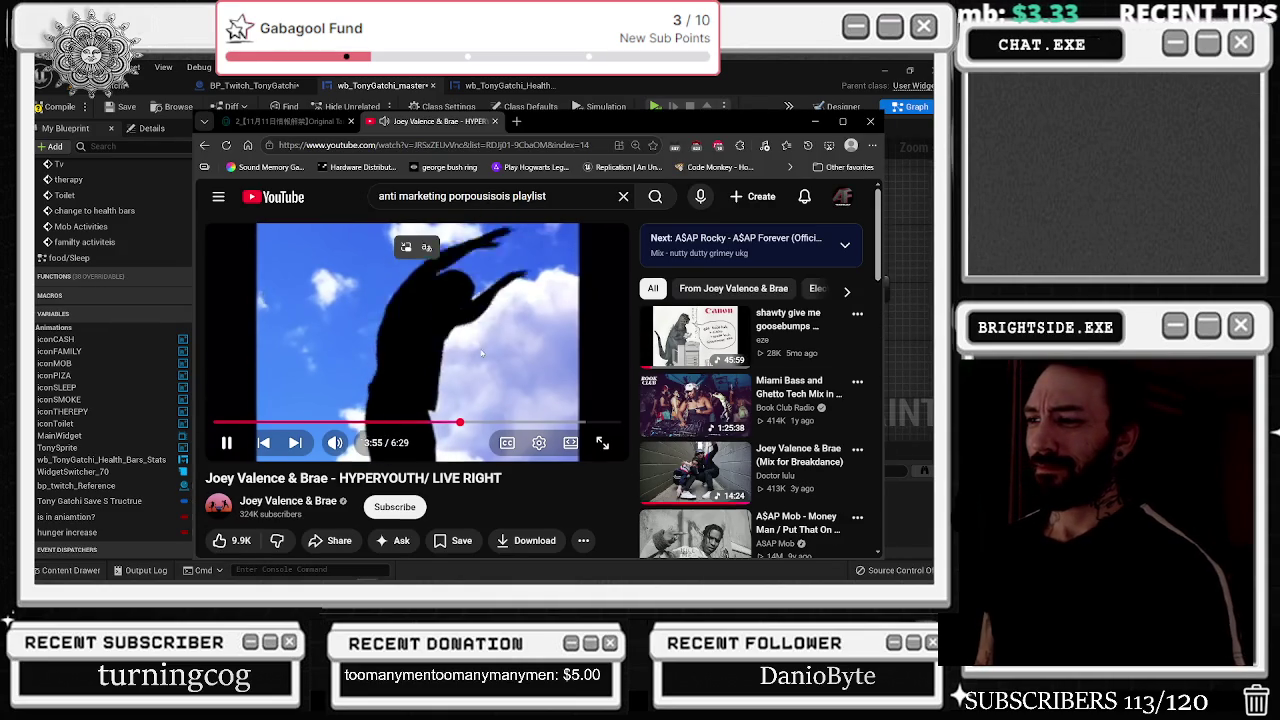
{"action": "scroll", "coordinate": [481, 352], "scroll_direction": "down", "scroll_amount": 1}
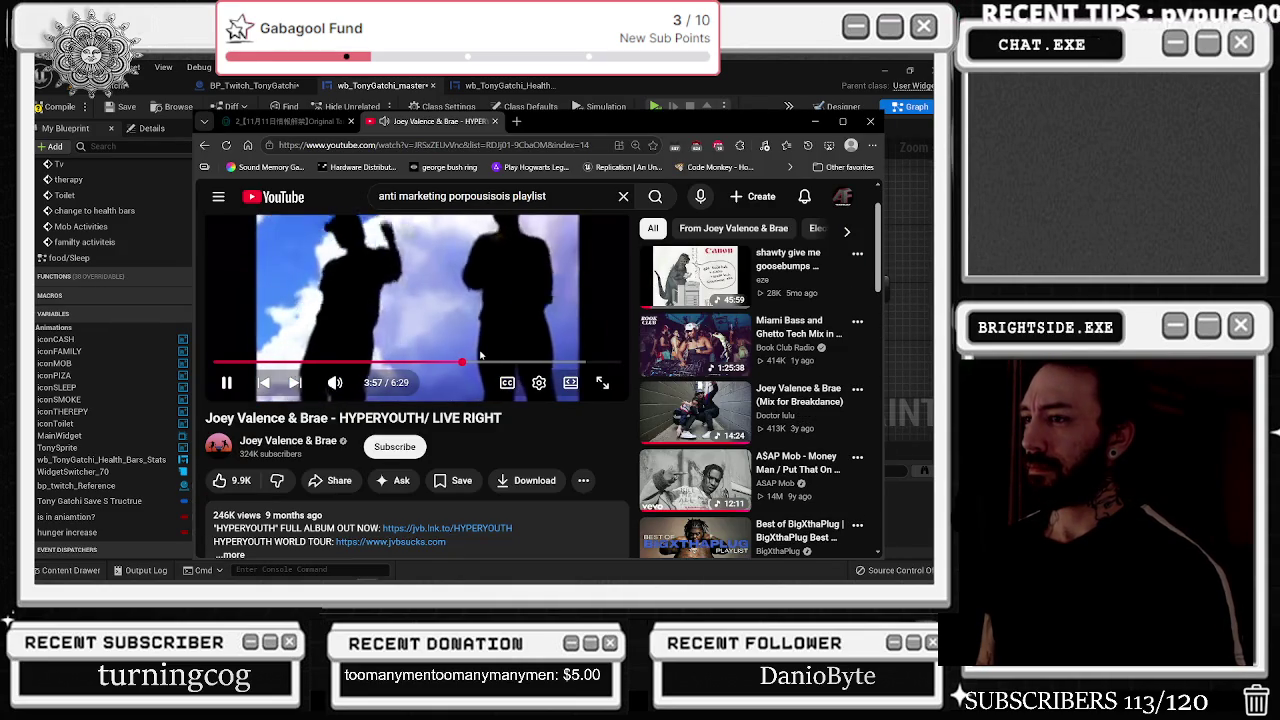
{"action": "scroll", "coordinate": [481, 355], "scroll_direction": "up", "scroll_amount": 1}
{"action": "scroll", "coordinate": [481, 355], "scroll_direction": "down", "scroll_amount": 1}
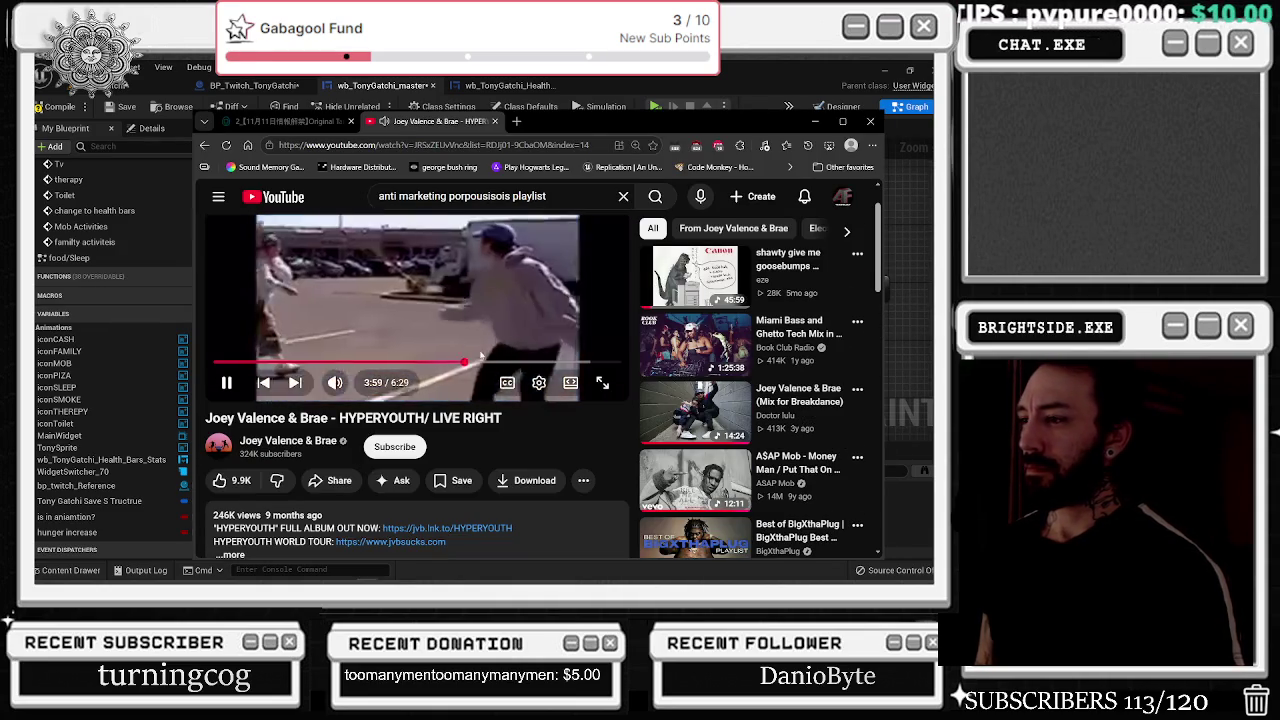
{"action": "scroll", "coordinate": [481, 355], "scroll_direction": "up", "scroll_amount": 1}
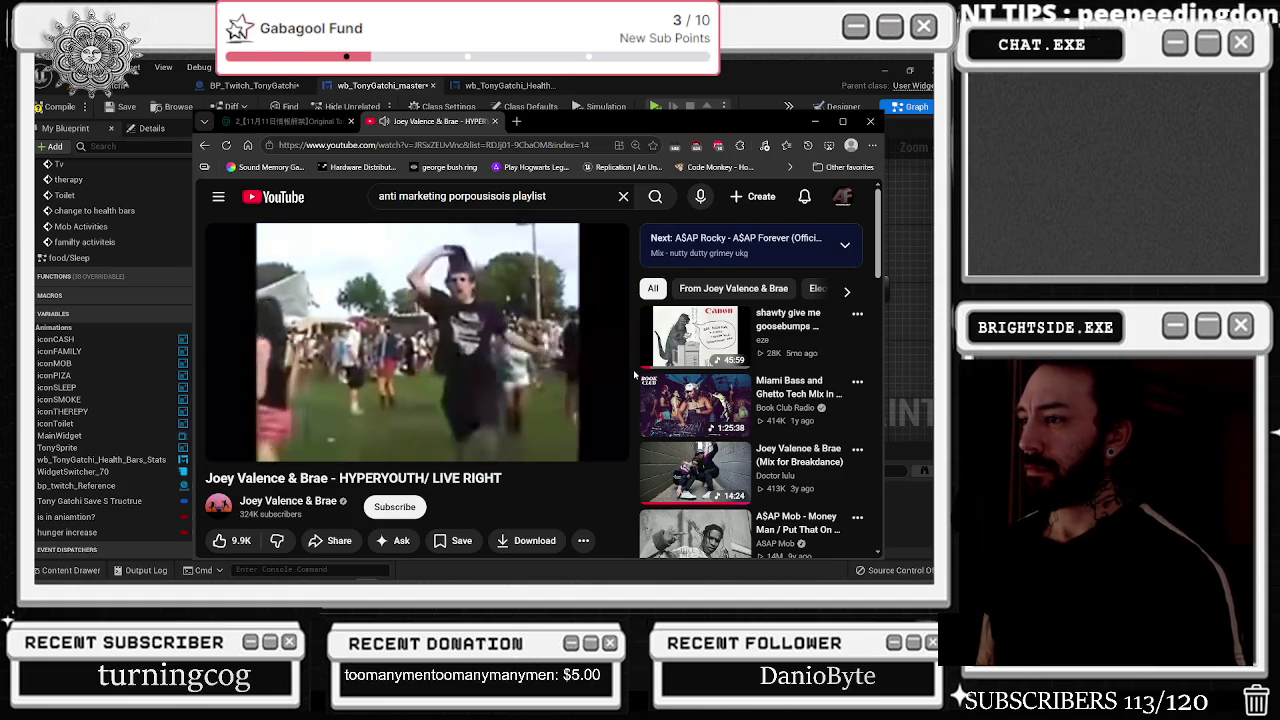
{"action": "scroll", "coordinate": [637, 391], "scroll_direction": "down", "scroll_amount": 1}
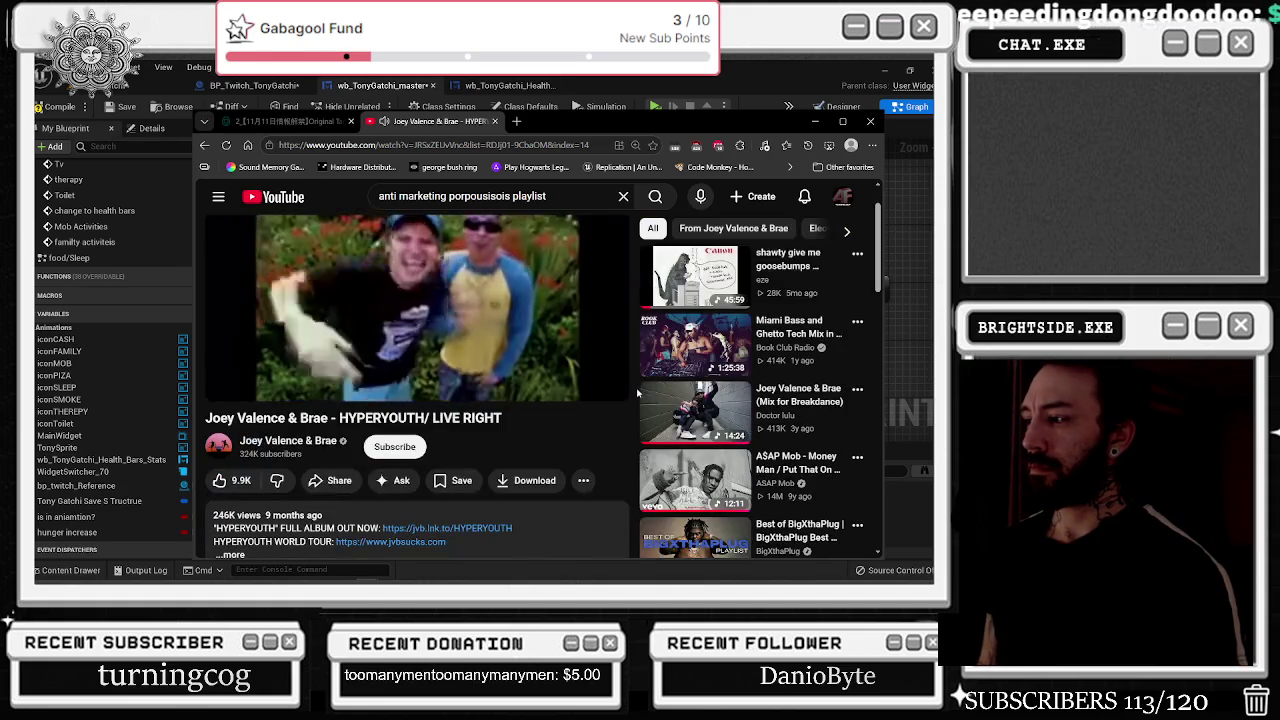
{"action": "scroll", "coordinate": [637, 391], "scroll_direction": "down", "scroll_amount": 1}
{"action": "scroll", "coordinate": [637, 393], "scroll_direction": "down", "scroll_amount": 4}
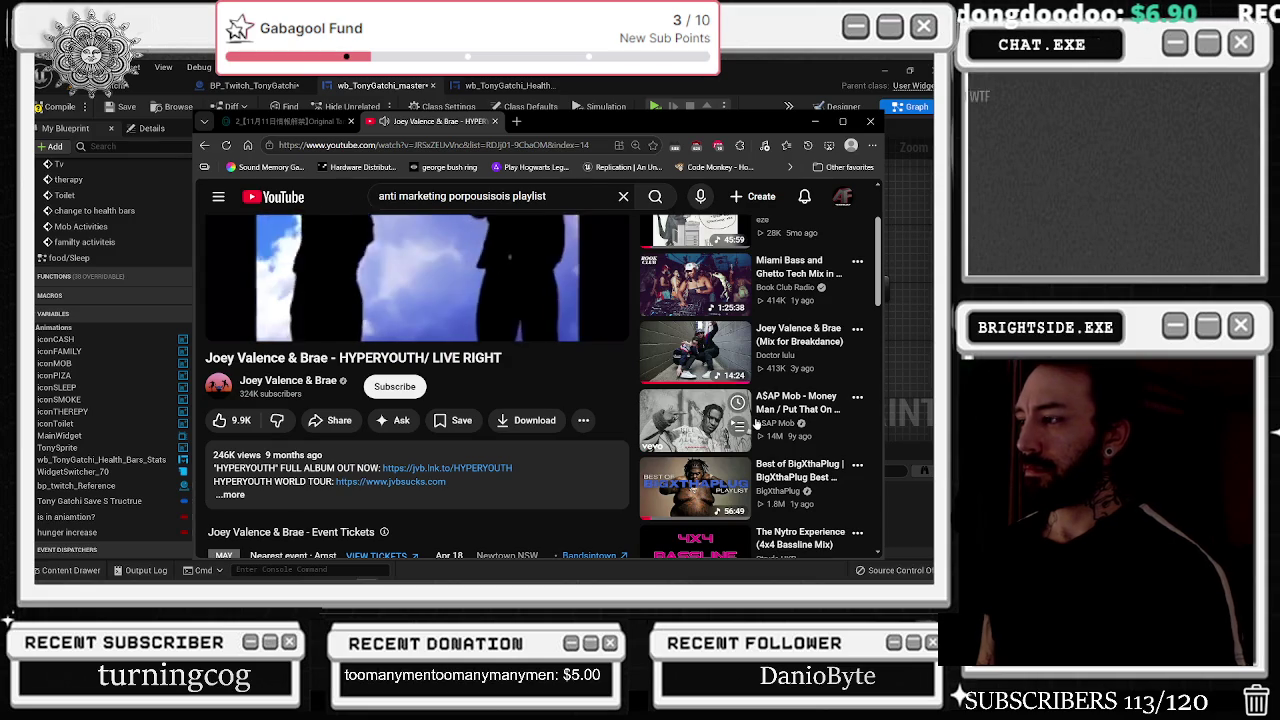
{"action": "scroll", "coordinate": [757, 426], "scroll_direction": "down", "scroll_amount": 1}
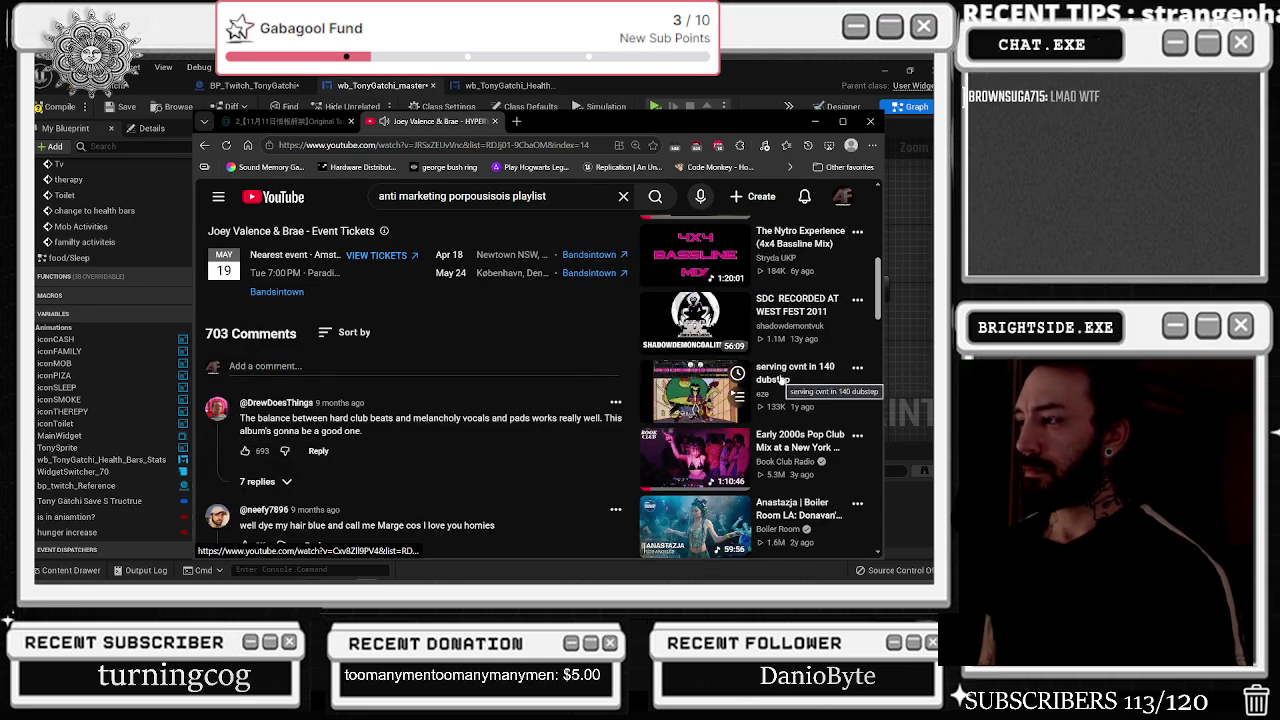
{"action": "left_click", "coordinate": [783, 379]}
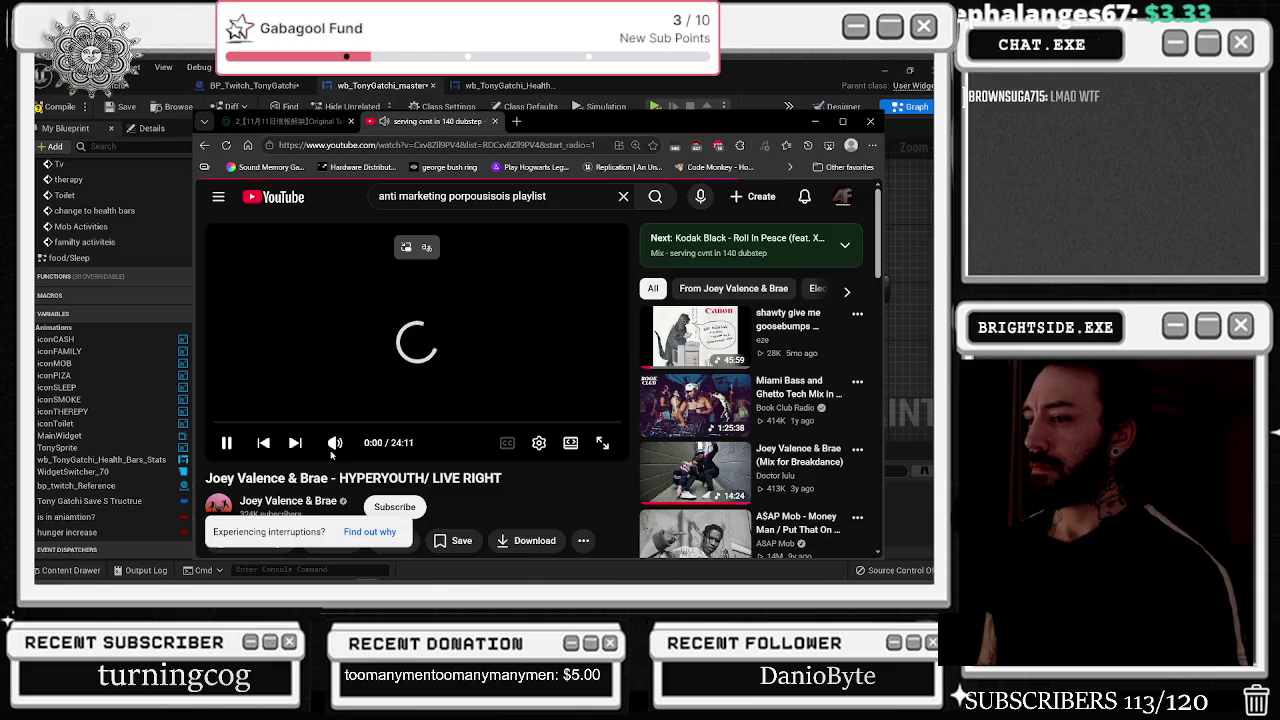
{"action": "left_click", "coordinate": [890, 325]}
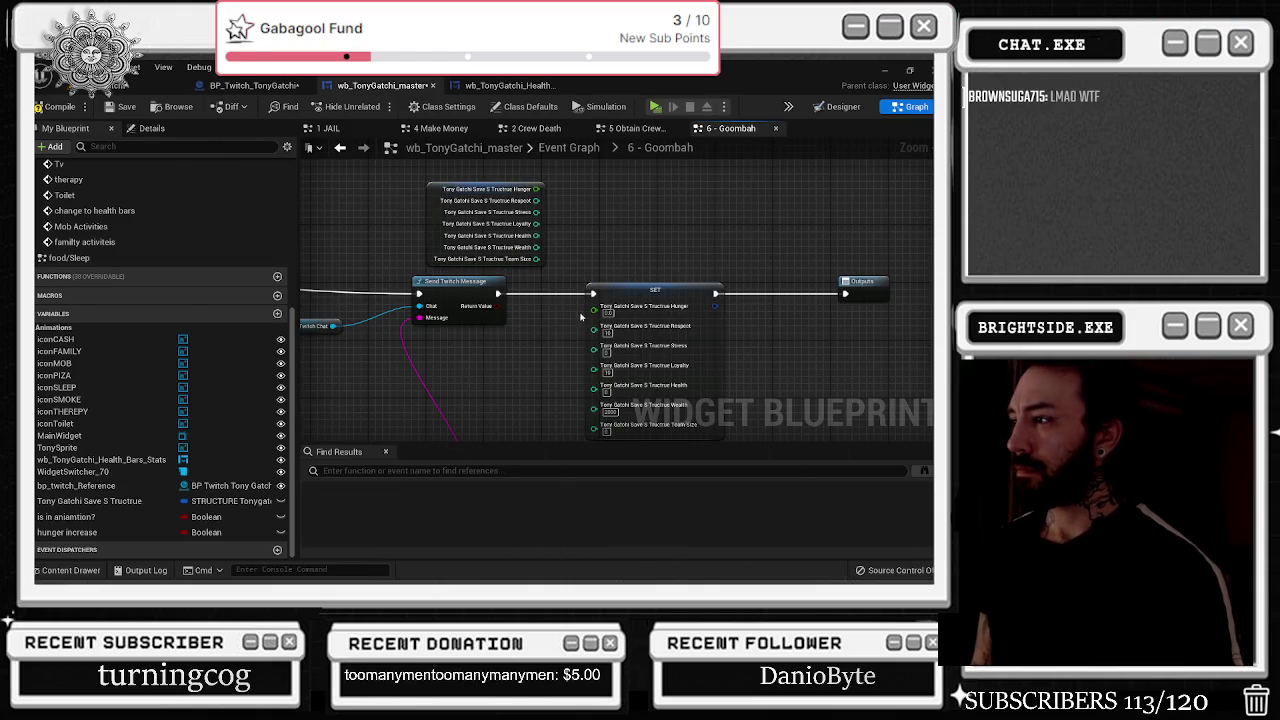
- Feed Hunger through an Add node into SET's Hunger, and wire Respect to SET via a reroute
{"action": "left_click_drag", "start_coordinate": [611, 313], "coordinate": [686, 313]}
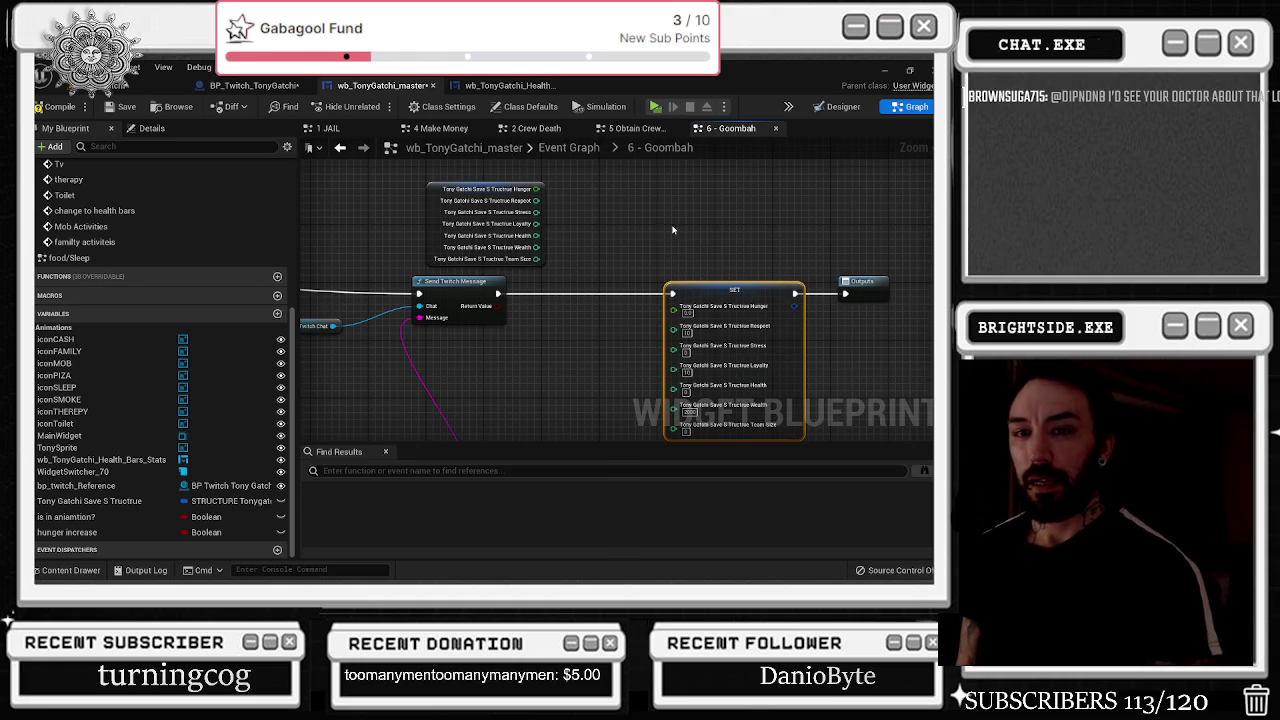
{"action": "left_click_drag", "start_coordinate": [664, 230], "coordinate": [652, 323]}
{"action": "mouse_move", "coordinate": [534, 282]}
{"action": "left_mouse_down"}
{"action": "mouse_move", "coordinate": [507, 280]}
{"action": "mouse_move", "coordinate": [547, 322]}
{"action": "left_mouse_up"}
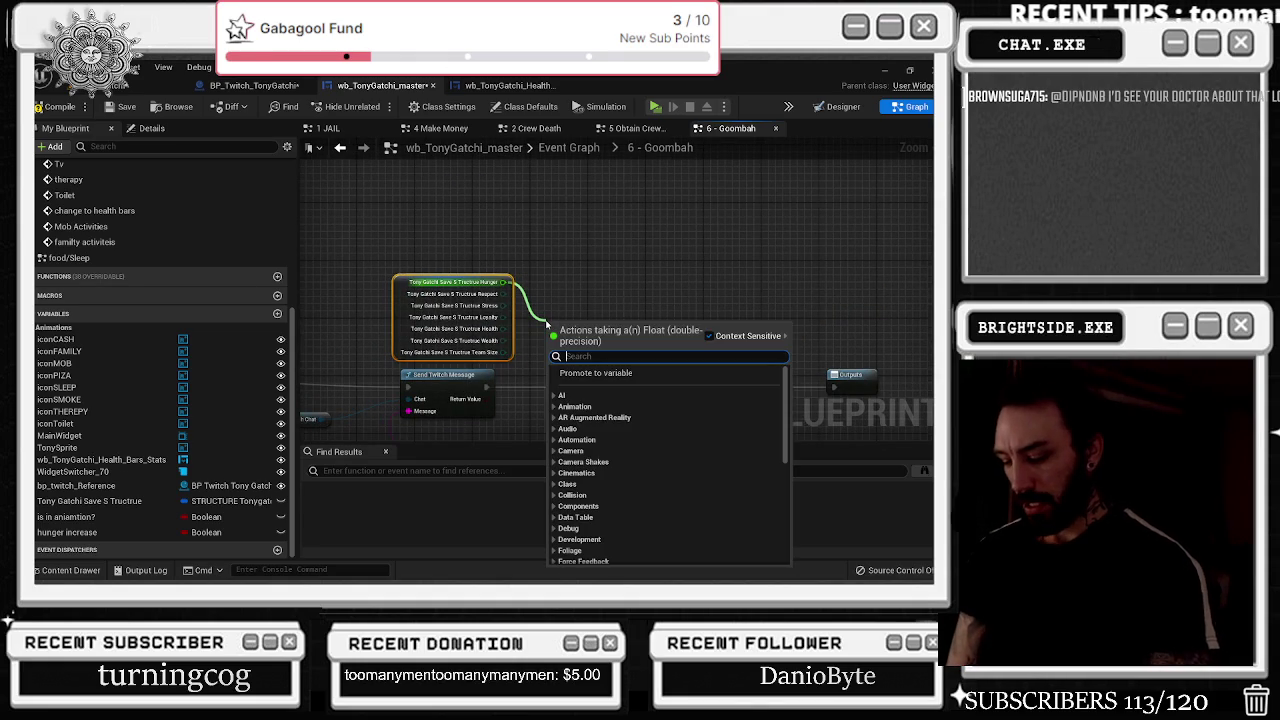
{"action": "type", "text": "+"}
{"action": "key", "text": "Return"}
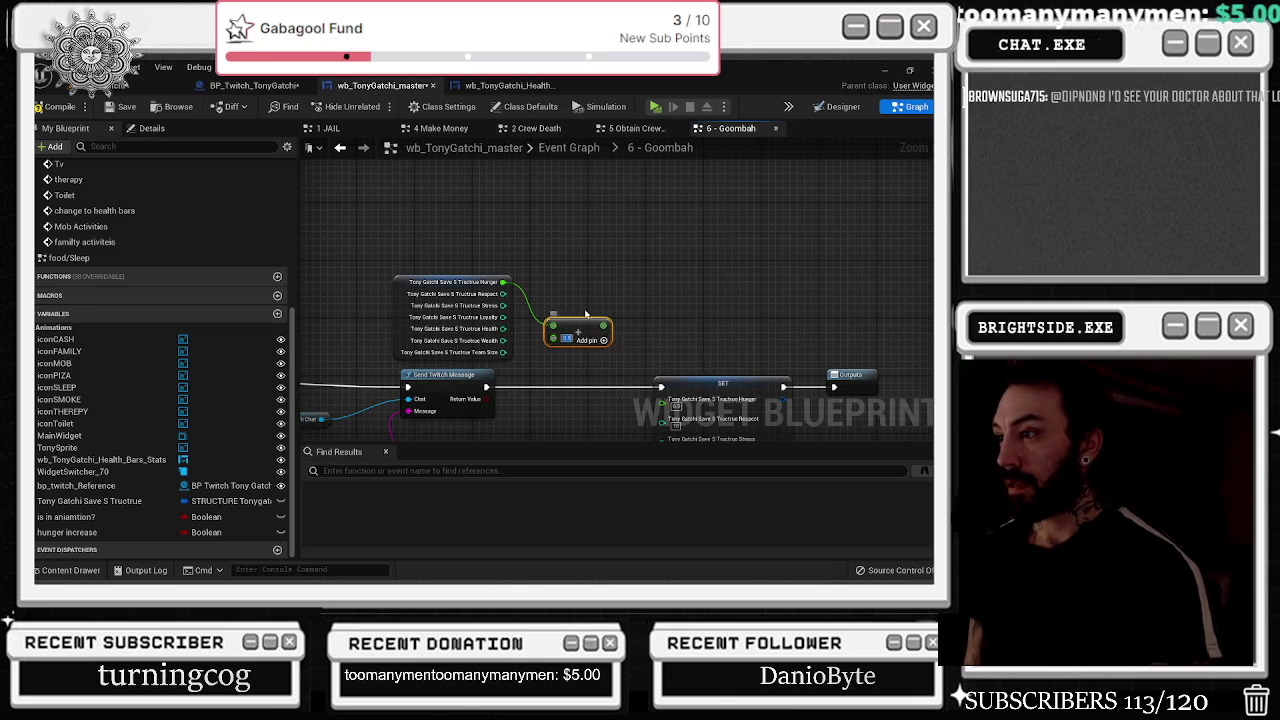
{"action": "scroll", "coordinate": [529, 237], "scroll_direction": "up", "scroll_amount": 3}
{"action": "left_click_drag", "start_coordinate": [522, 235], "coordinate": [600, 333]}
{"action": "left_click_drag", "start_coordinate": [486, 245], "coordinate": [508, 187]}
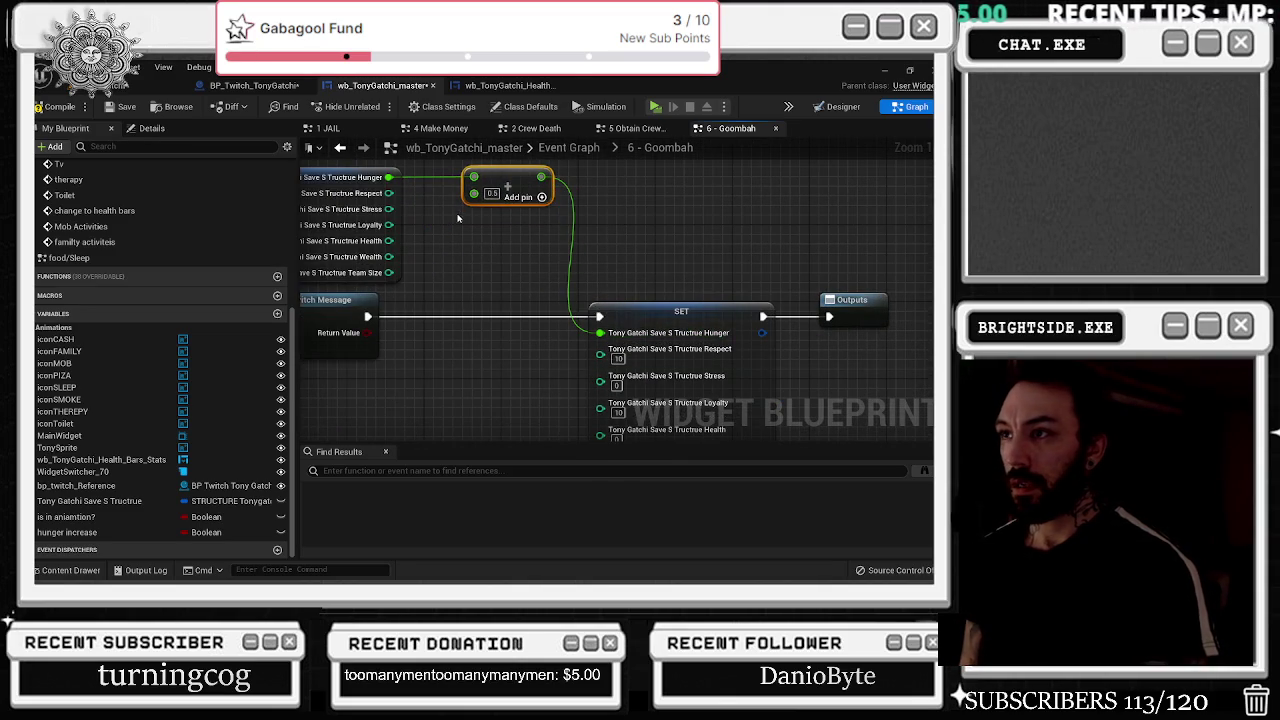
{"action": "mouse_move", "coordinate": [600, 354]}
{"action": "left_mouse_down"}
{"action": "mouse_move", "coordinate": [430, 212]}
{"action": "mouse_move", "coordinate": [389, 194]}
{"action": "left_mouse_up"}
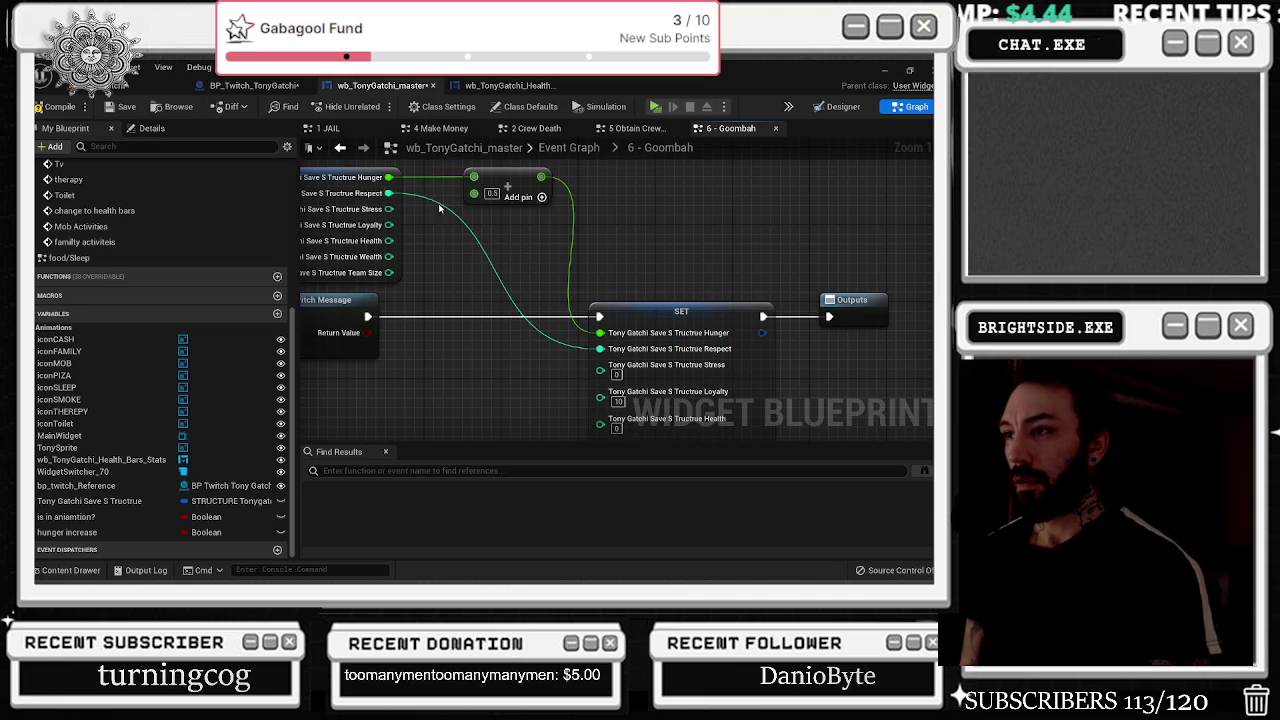
{"action": "double_click", "coordinate": [466, 220]}
{"action": "left_click_drag", "start_coordinate": [466, 220], "coordinate": [543, 204]}
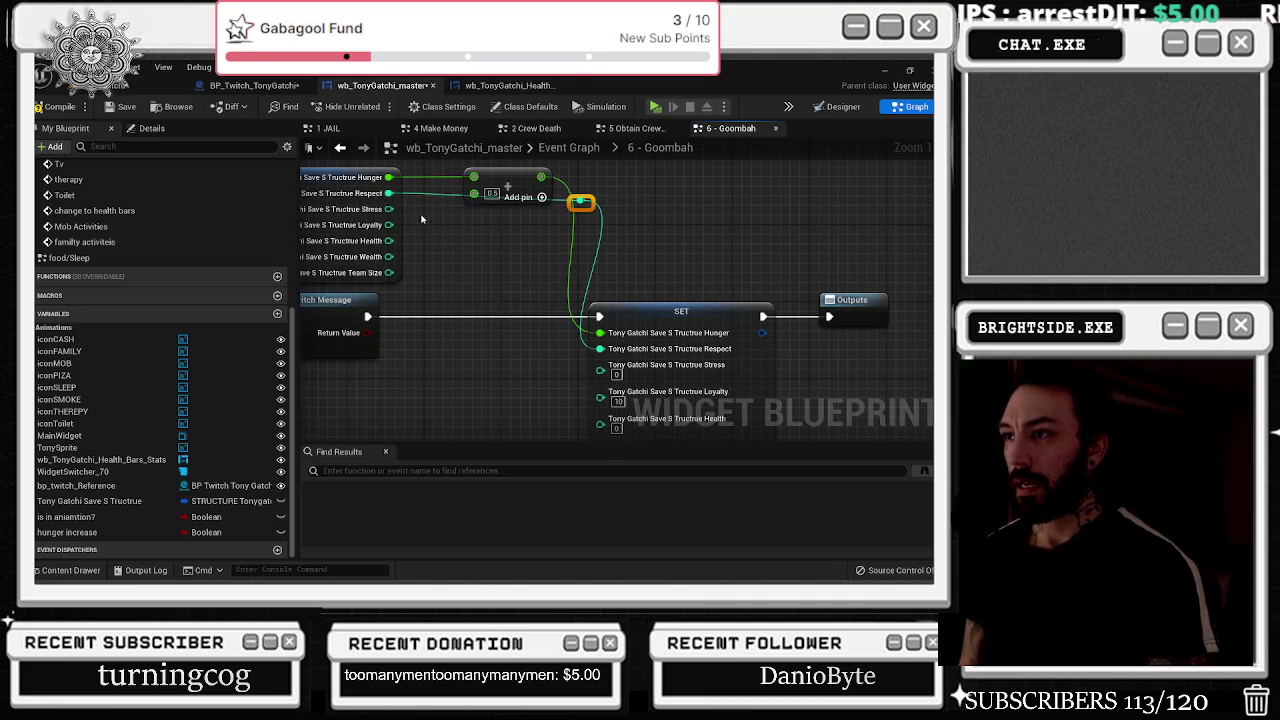
- Subtract 1 from Stress and wire the result into SET's Stress pin
{"action": "left_click_drag", "start_coordinate": [388, 209], "coordinate": [443, 241]}
{"action": "type", "text": "-"}
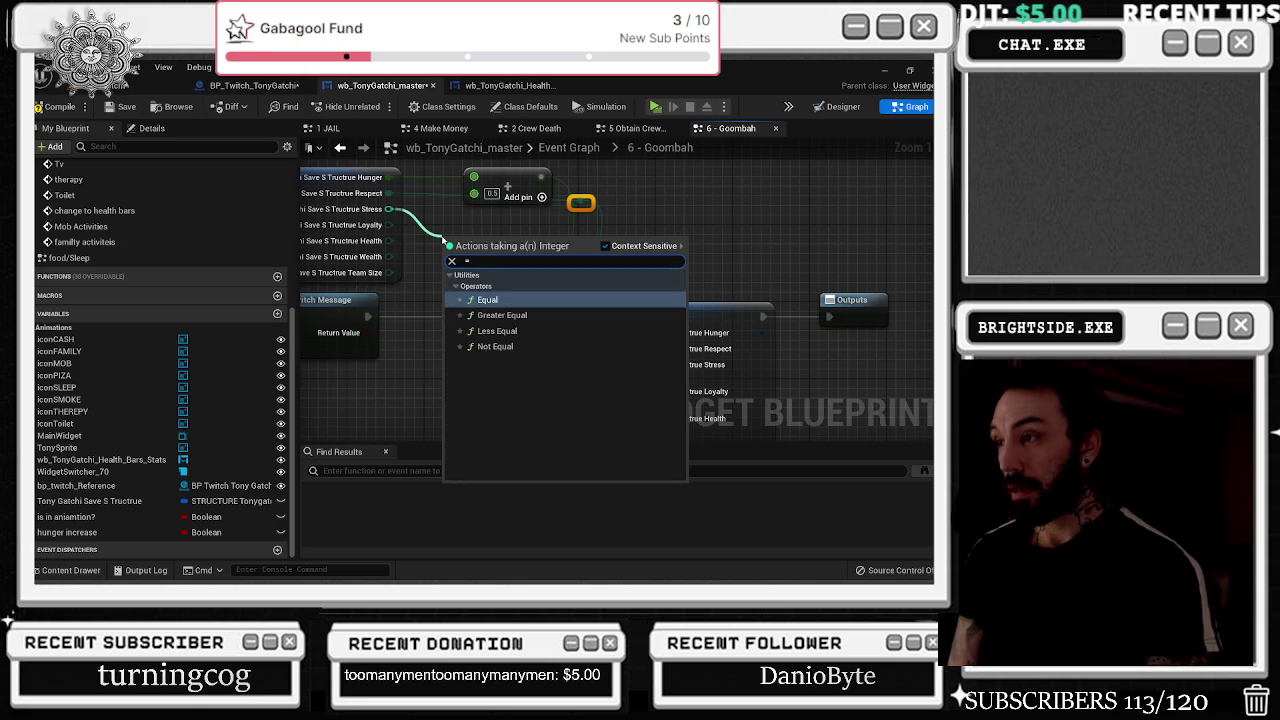
{"action": "key", "text": "Return"}
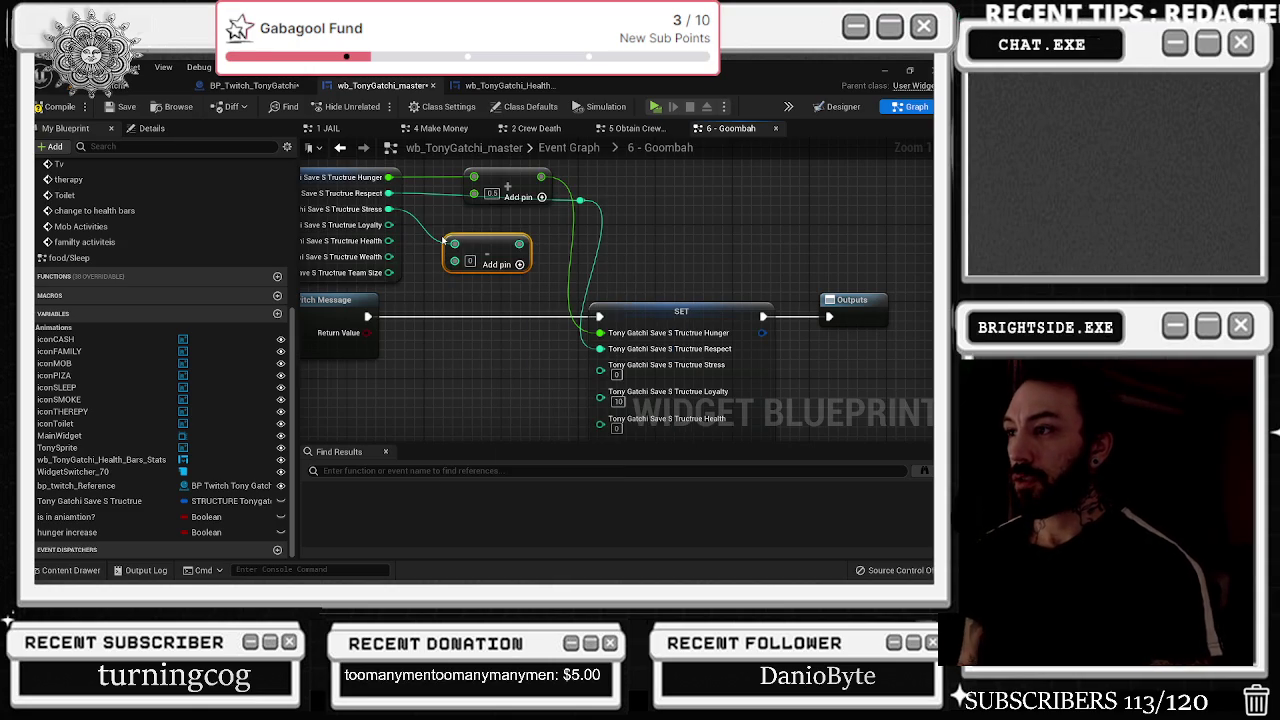
{"action": "type", "text": "1"}
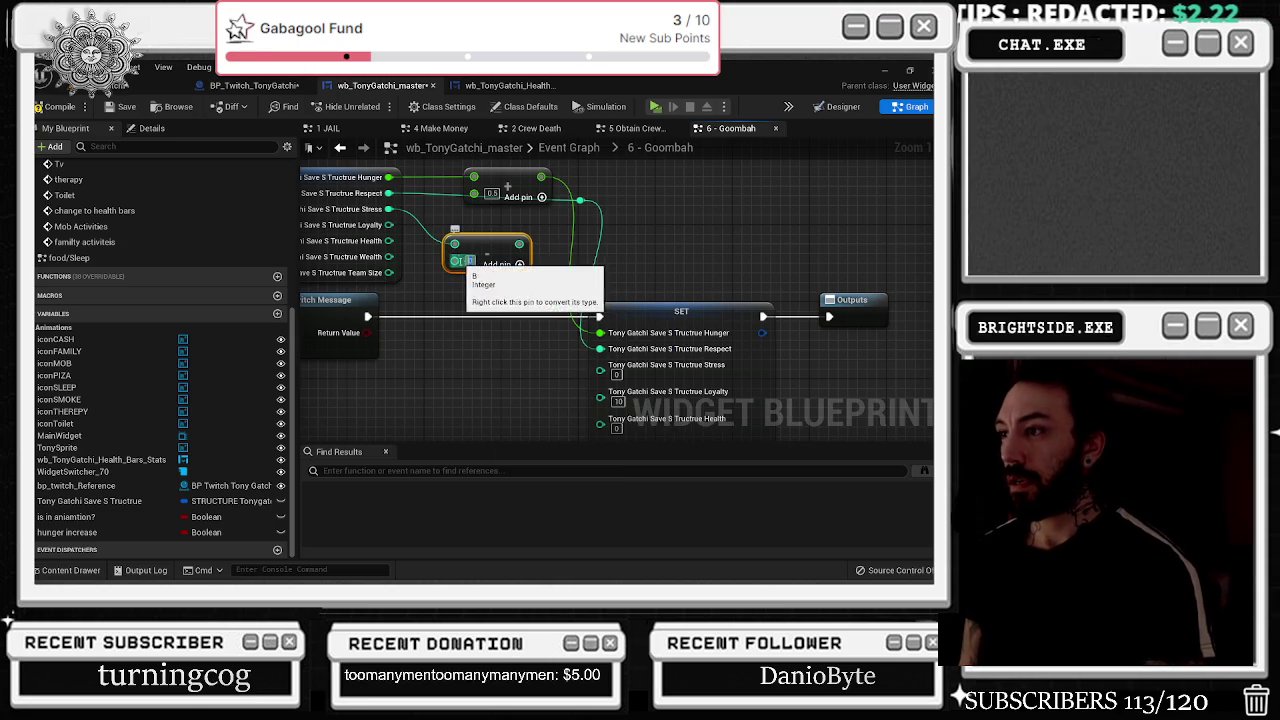
{"action": "left_click_drag", "start_coordinate": [519, 244], "coordinate": [602, 370]}
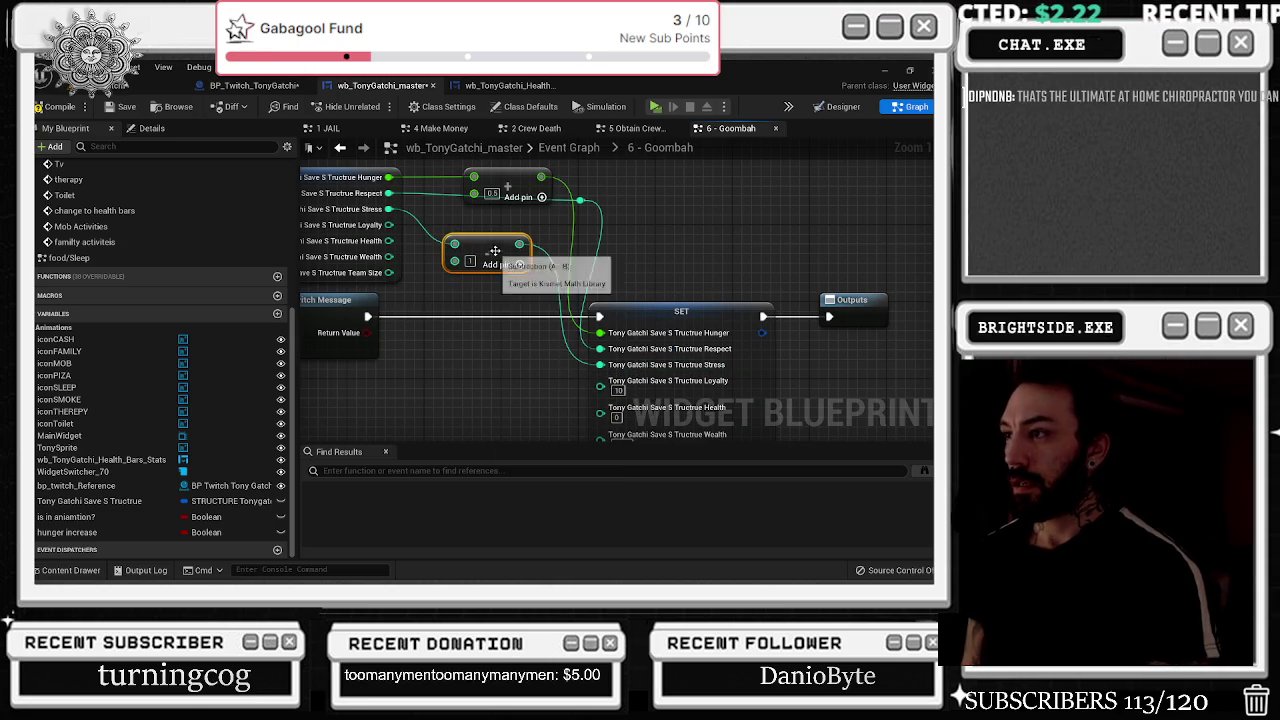
{"action": "left_click_drag", "start_coordinate": [493, 251], "coordinate": [512, 231]}
{"action": "left_click_drag", "start_coordinate": [422, 250], "coordinate": [498, 262]}
- Route Loyalty through a Subtract node into SET, then shift SET and Outputs right
{"action": "mouse_move", "coordinate": [436, 227]}
{"action": "left_mouse_down"}
{"action": "mouse_move", "coordinate": [658, 402]}
{"action": "mouse_move", "coordinate": [648, 384]}
{"action": "left_mouse_up"}
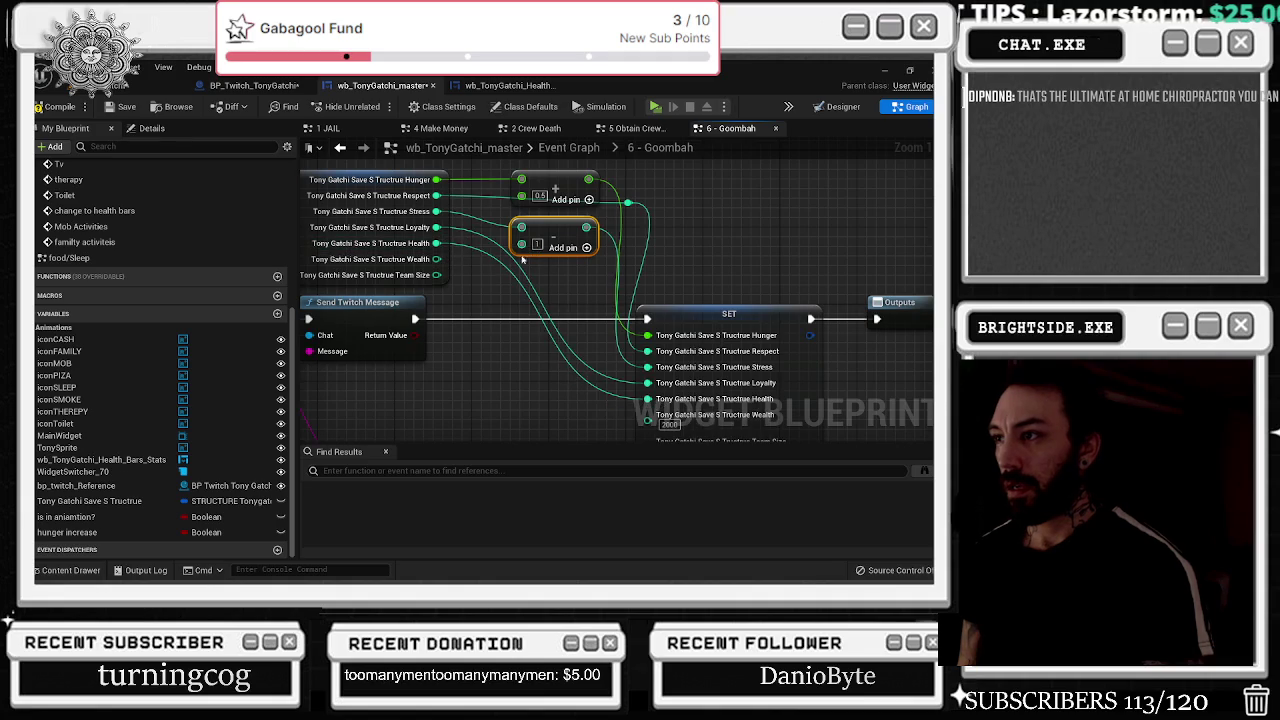
{"action": "left_click_drag", "start_coordinate": [557, 275], "coordinate": [510, 244]}
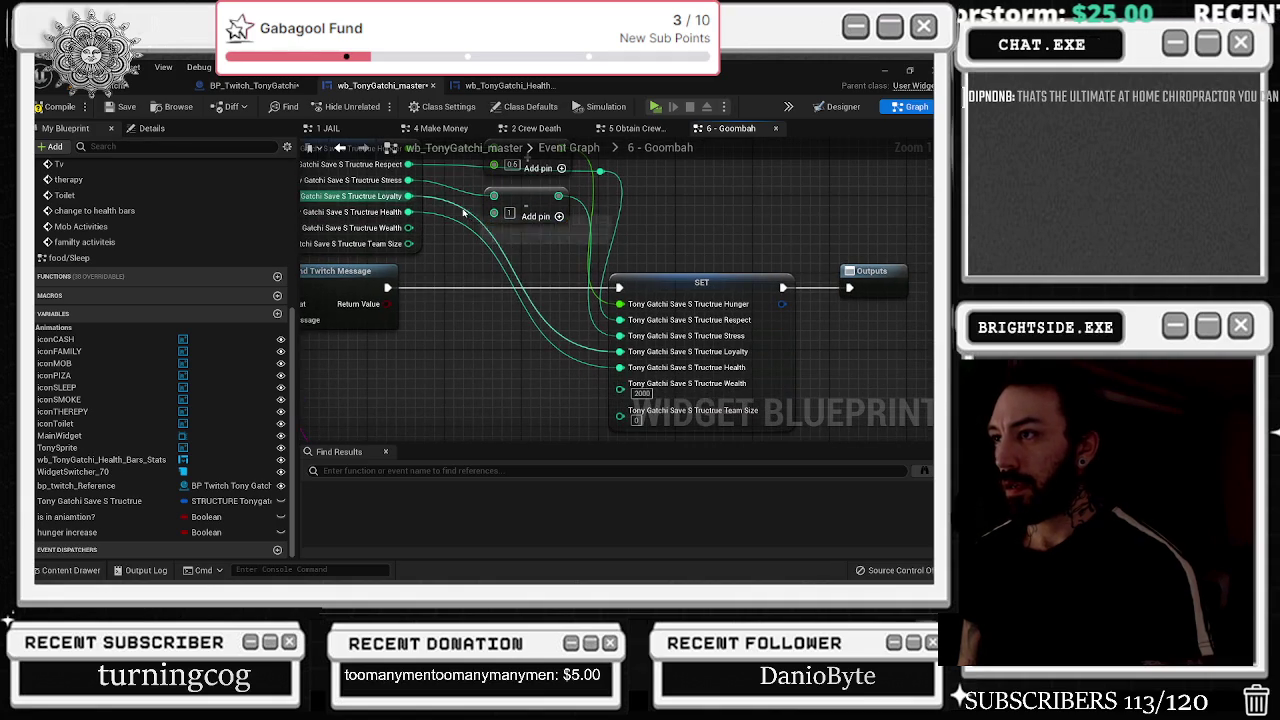
{"action": "mouse_move", "coordinate": [557, 197]}
{"action": "left_mouse_down"}
{"action": "mouse_move", "coordinate": [487, 185]}
{"action": "mouse_move", "coordinate": [505, 198]}
{"action": "left_mouse_up"}
{"action": "left_click_drag", "start_coordinate": [621, 213], "coordinate": [614, 269]}
{"action": "left_click_drag", "start_coordinate": [520, 206], "coordinate": [529, 206]}
{"action": "left_click_drag", "start_coordinate": [672, 230], "coordinate": [605, 181]}
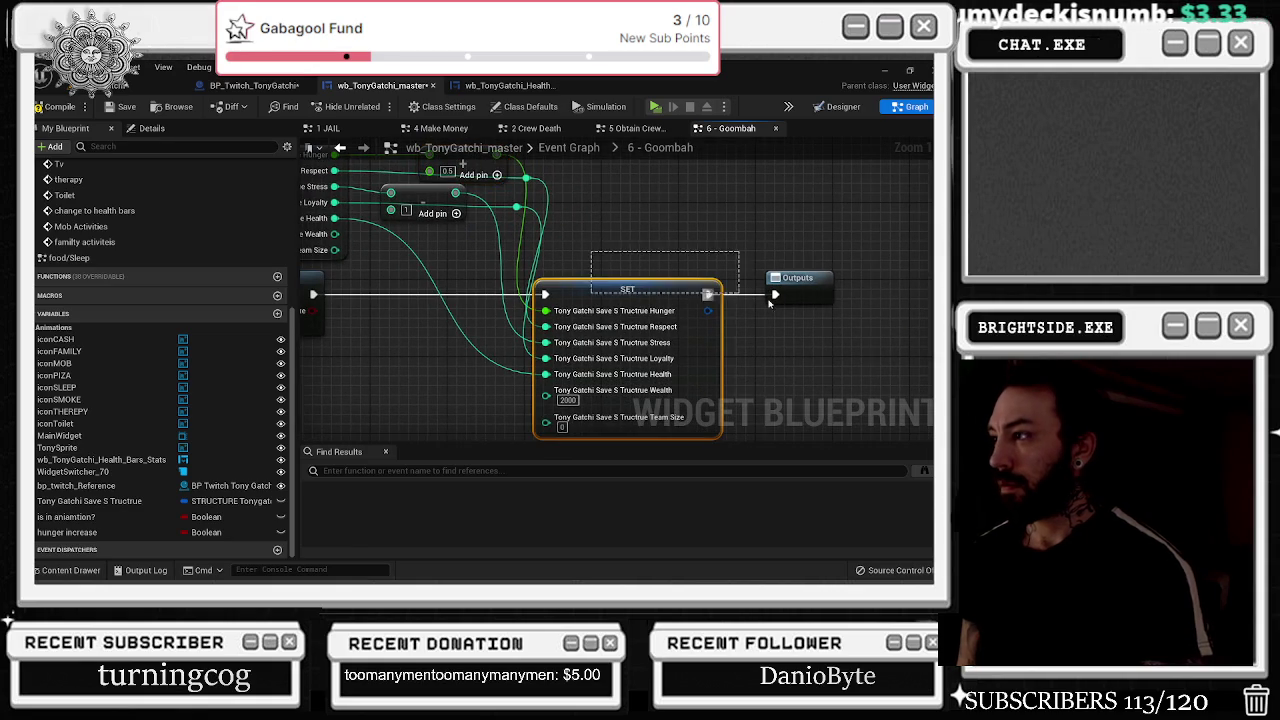
{"action": "left_click_drag", "start_coordinate": [684, 290], "coordinate": [763, 300]}
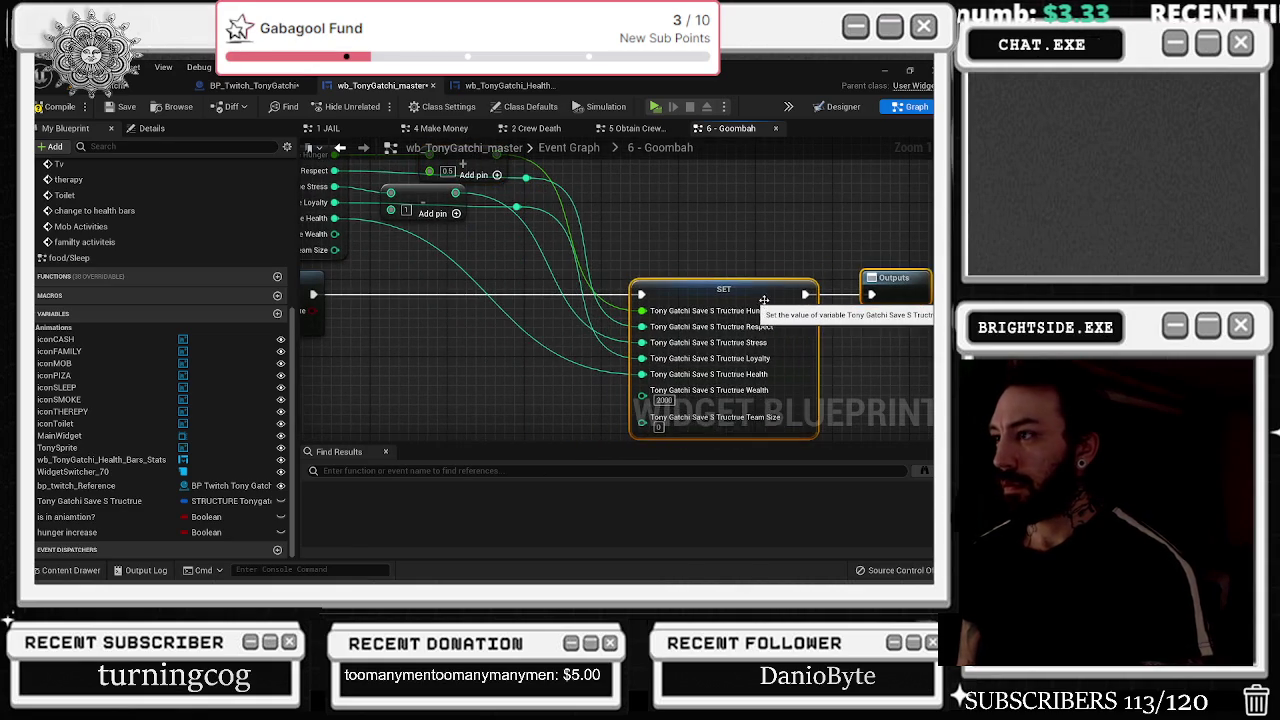
{"action": "left_click_drag", "start_coordinate": [690, 246], "coordinate": [786, 288]}
- Subtract 50 from Wealth and feed the result into SET's Wealth input
{"action": "mouse_move", "coordinate": [500, 288]}
{"action": "left_mouse_down"}
{"action": "mouse_move", "coordinate": [474, 238]}
{"action": "mouse_move", "coordinate": [445, 242]}
{"action": "mouse_move", "coordinate": [665, 398]}
{"action": "mouse_move", "coordinate": [714, 393]}
{"action": "mouse_move", "coordinate": [591, 383]}
{"action": "left_mouse_up"}
{"action": "type", "text": "0e"}
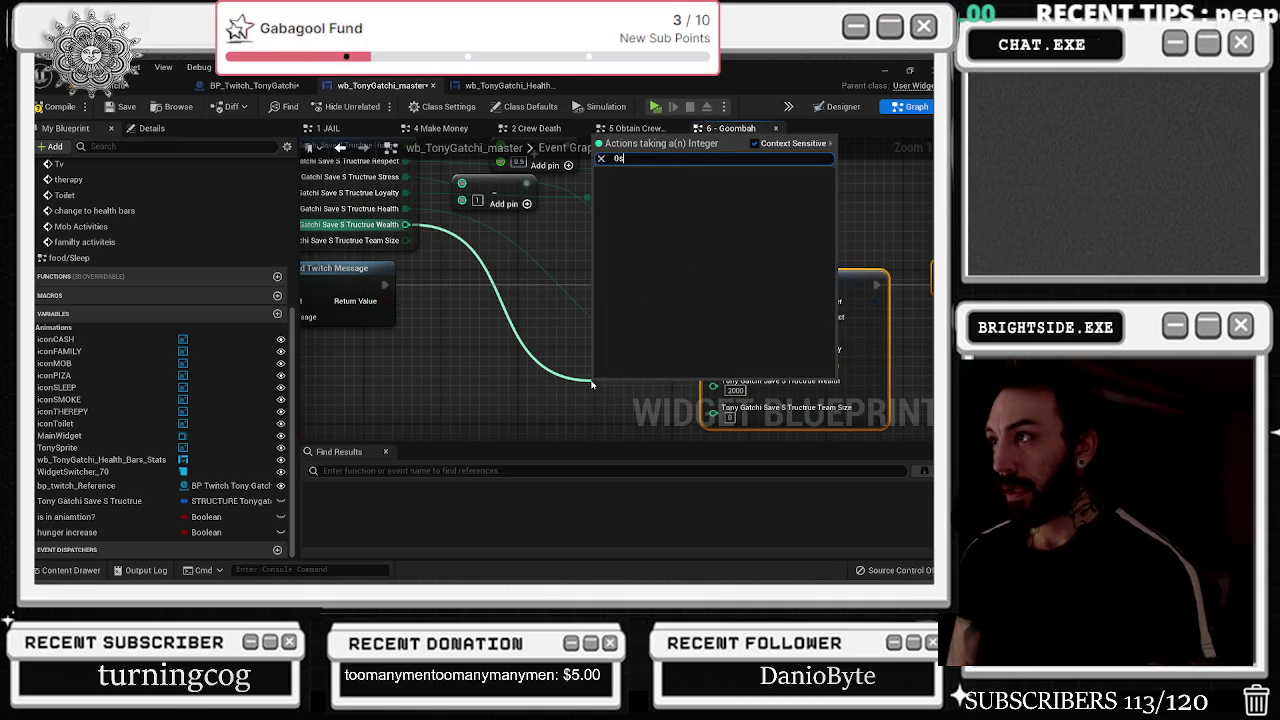
{"action": "key", "text": "BackSpace"}
{"action": "key", "text": "Return"}
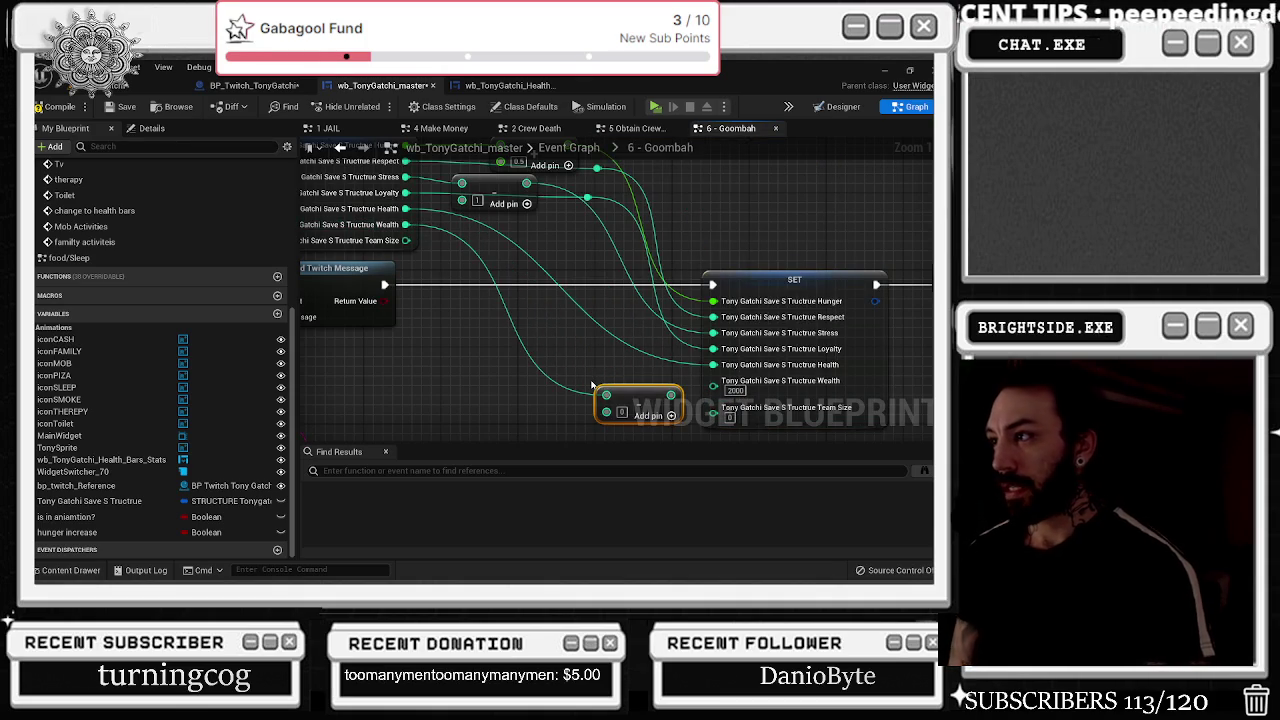
{"action": "left_click", "coordinate": [620, 411]}
{"action": "type", "text": "30"}
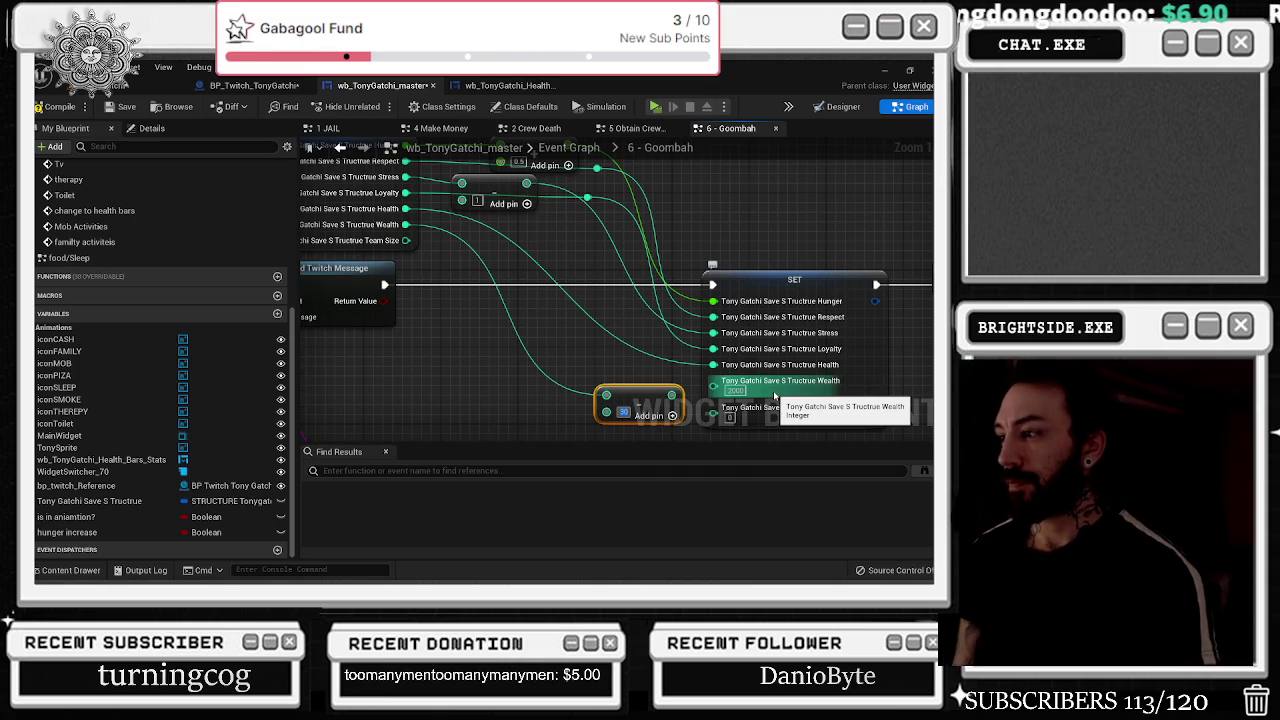
{"action": "left_click_drag", "start_coordinate": [628, 419], "coordinate": [589, 410]}
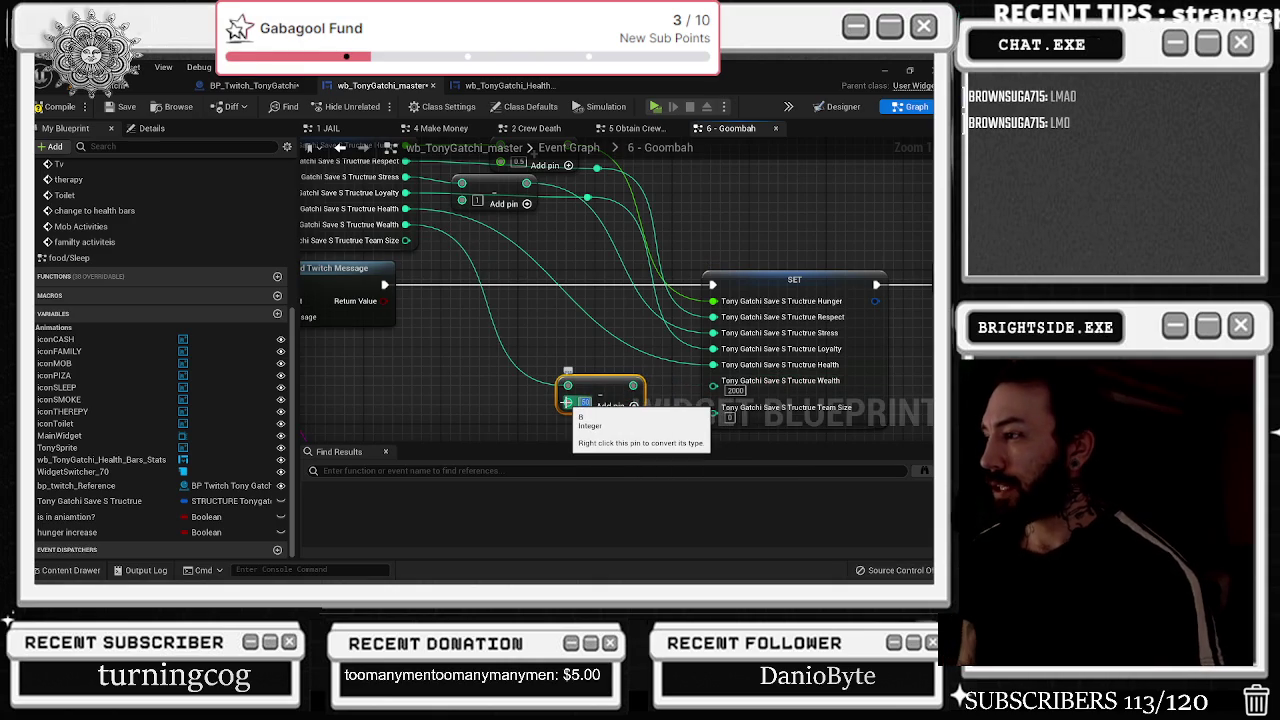
{"action": "mouse_move", "coordinate": [600, 388]}
{"action": "left_mouse_down"}
{"action": "mouse_move", "coordinate": [561, 388]}
{"action": "mouse_move", "coordinate": [713, 381]}
{"action": "left_mouse_up"}
{"action": "left_click_drag", "start_coordinate": [566, 394], "coordinate": [526, 394]}
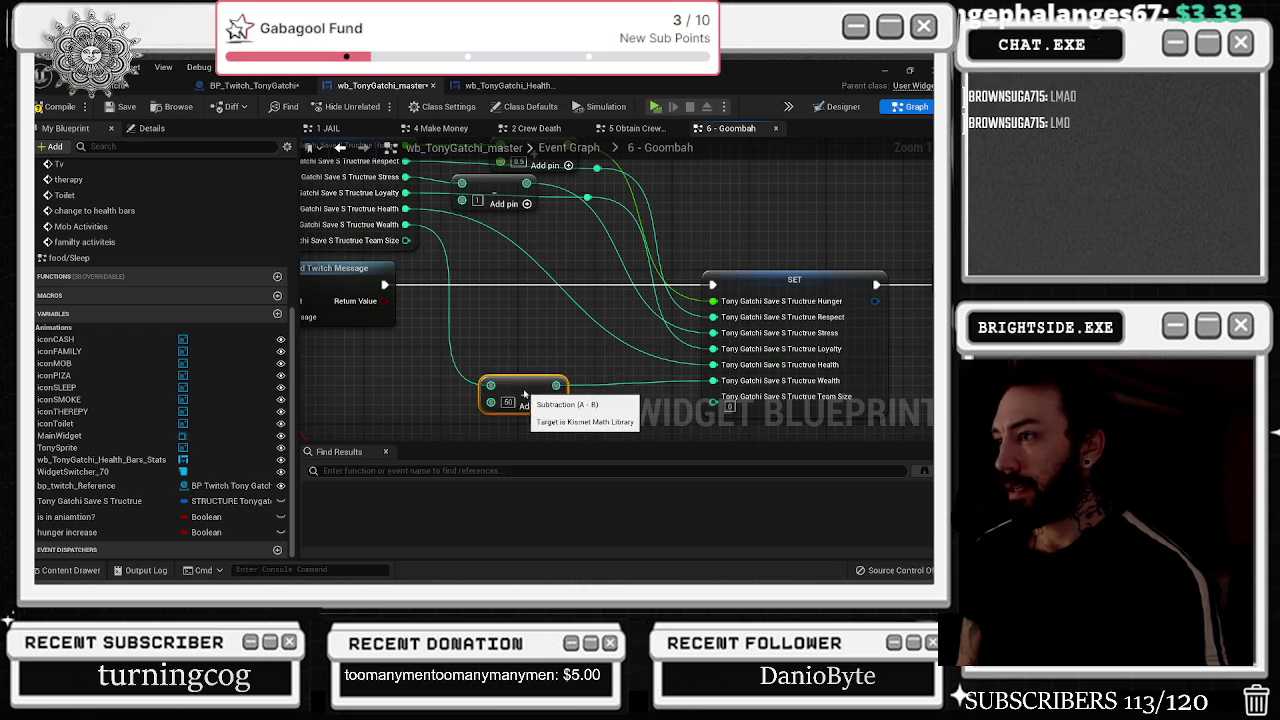
- Wire Health and Team Size into SET, each with a reroute point
{"action": "double_click", "coordinate": [507, 236]}
{"action": "left_click_drag", "start_coordinate": [507, 236], "coordinate": [645, 221]}
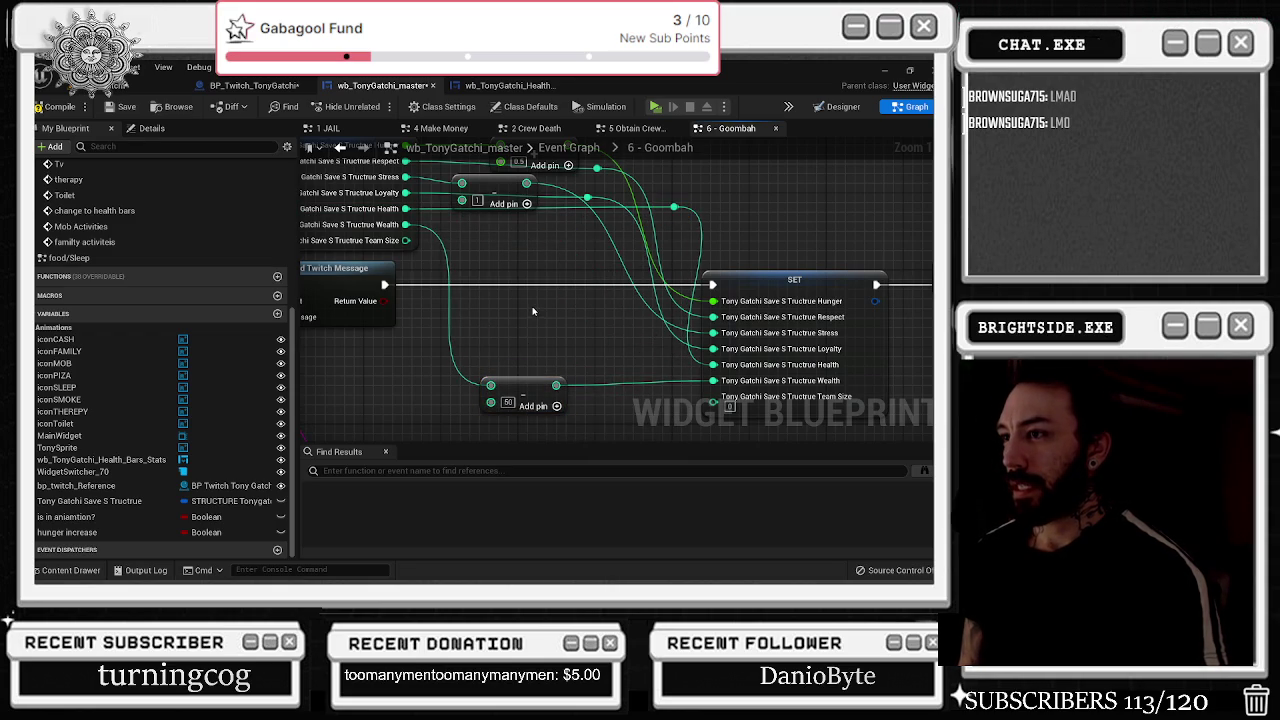
{"action": "left_click_drag", "start_coordinate": [406, 240], "coordinate": [712, 396]}
{"action": "double_click", "coordinate": [490, 262]}
{"action": "left_click_drag", "start_coordinate": [490, 262], "coordinate": [617, 240]}
- Place Send Twitch Message beside SET, reposition the Select node, and select the three Append nodes
{"action": "scroll", "coordinate": [617, 243], "scroll_direction": "down", "scroll_amount": 3}
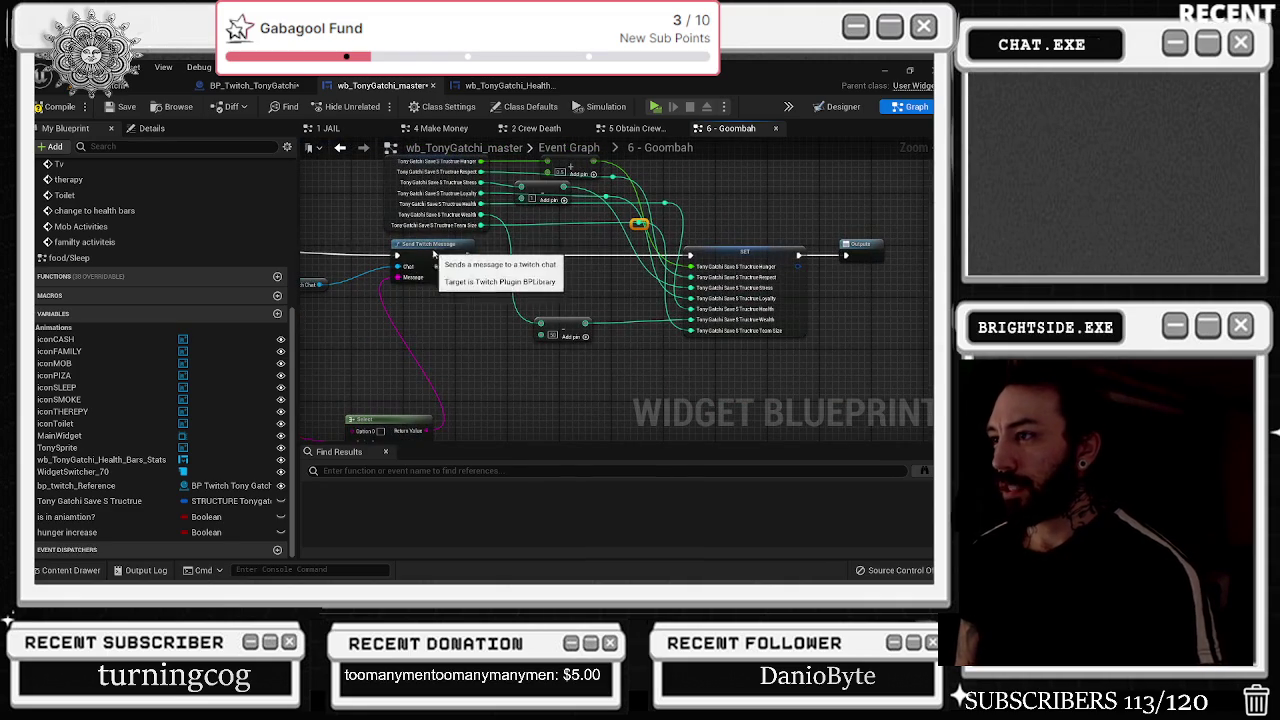
{"action": "left_click_drag", "start_coordinate": [432, 252], "coordinate": [517, 255]}
{"action": "left_click", "coordinate": [560, 330]}
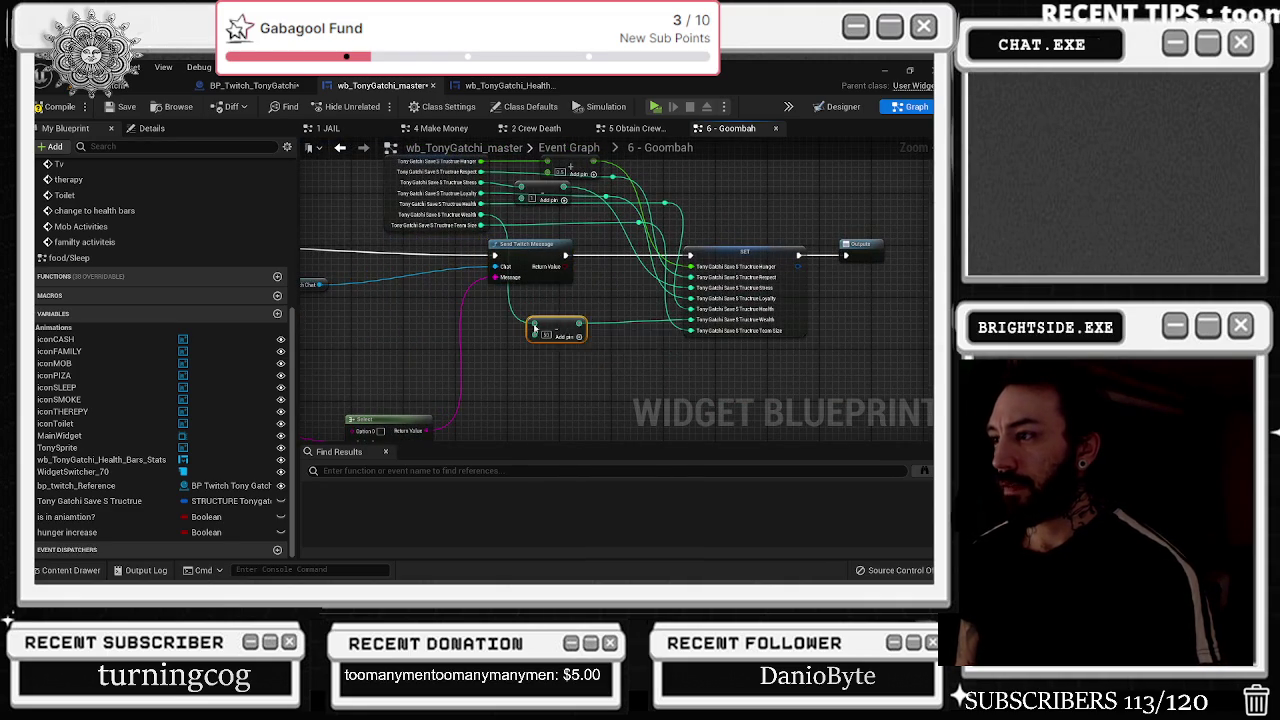
{"action": "left_click_drag", "start_coordinate": [545, 330], "coordinate": [729, 193]}
{"action": "mouse_move", "coordinate": [625, 284]}
{"action": "left_mouse_down"}
{"action": "mouse_move", "coordinate": [684, 207]}
{"action": "mouse_move", "coordinate": [650, 198]}
{"action": "mouse_move", "coordinate": [653, 215]}
{"action": "left_mouse_up"}
{"action": "left_click_drag", "start_coordinate": [476, 297], "coordinate": [615, 320]}
{"action": "mouse_move", "coordinate": [524, 224]}
{"action": "left_mouse_down"}
{"action": "mouse_move", "coordinate": [645, 385]}
{"action": "mouse_move", "coordinate": [657, 435]}
{"action": "left_mouse_up"}
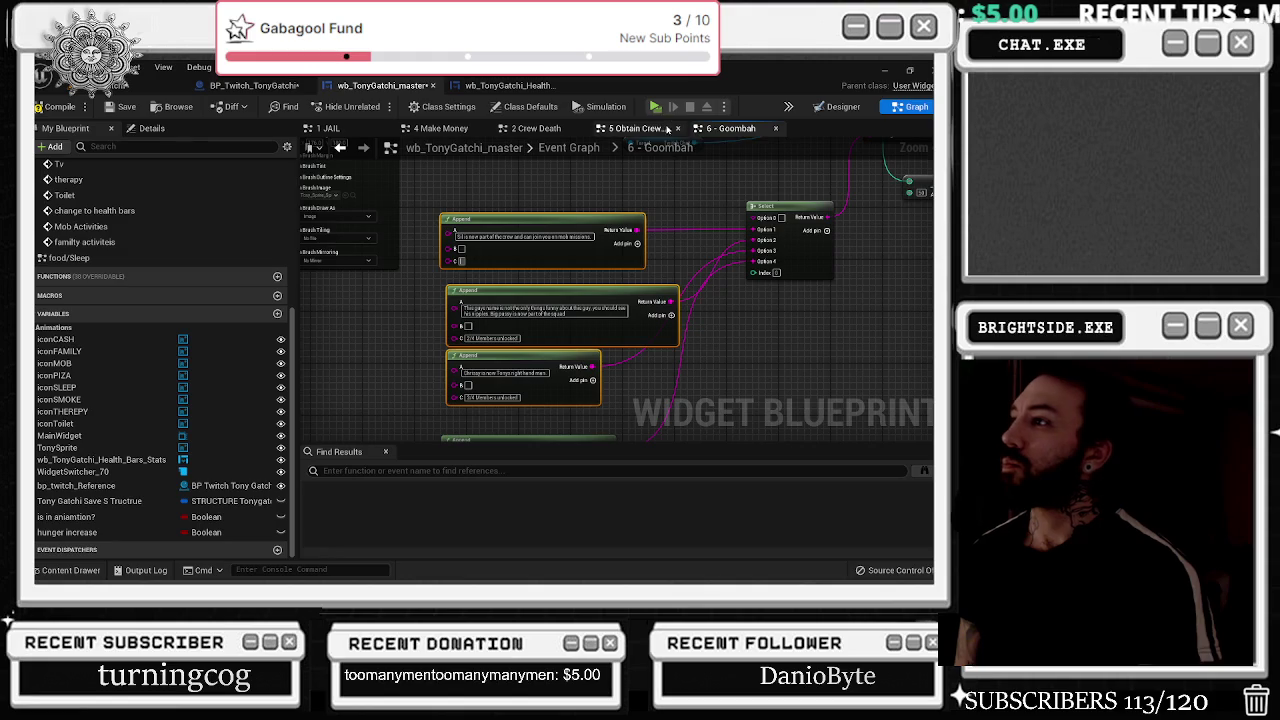
- In the 5 Obtain Crew Members graph, add a reroute point on the Select Index wire
{"action": "left_click", "coordinate": [656, 130]}
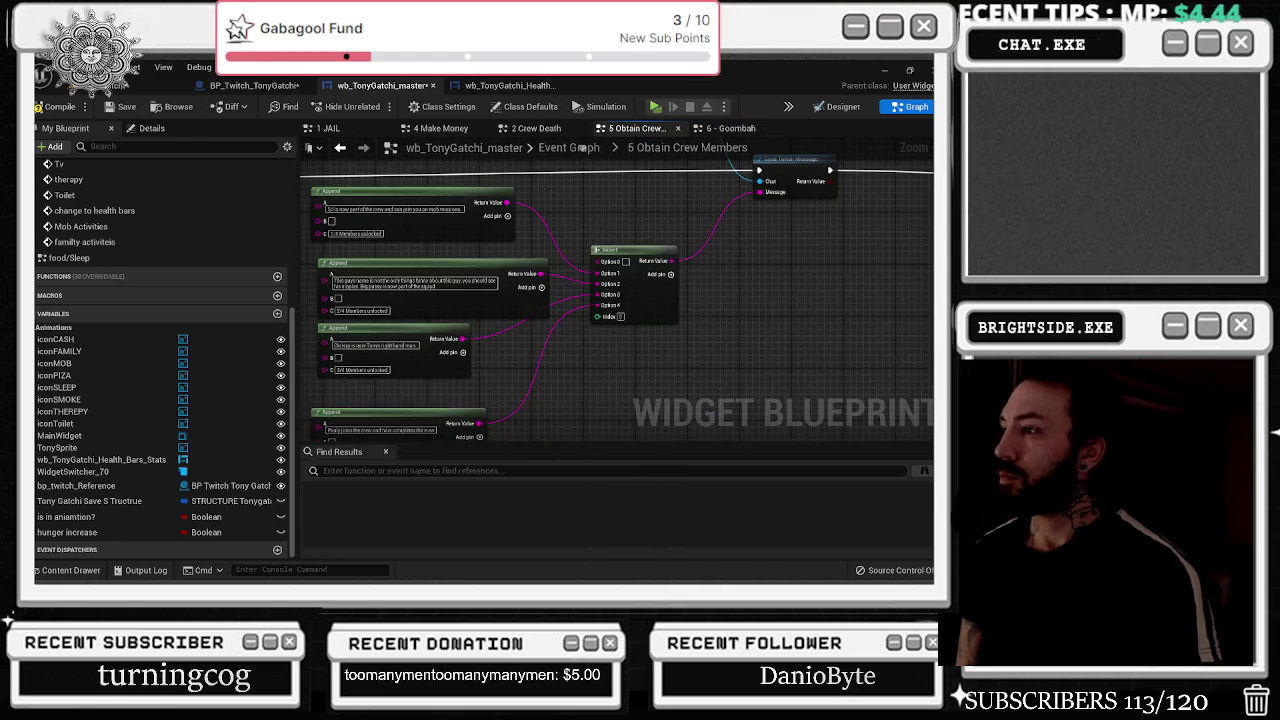
{"action": "mouse_move", "coordinate": [605, 320]}
{"action": "left_mouse_down"}
{"action": "mouse_move", "coordinate": [305, 440]}
{"action": "mouse_move", "coordinate": [471, 223]}
{"action": "mouse_move", "coordinate": [452, 224]}
{"action": "mouse_move", "coordinate": [439, 162]}
{"action": "mouse_move", "coordinate": [445, 240]}
{"action": "mouse_move", "coordinate": [448, 206]}
{"action": "mouse_move", "coordinate": [506, 220]}
{"action": "mouse_move", "coordinate": [438, 193]}
{"action": "mouse_move", "coordinate": [486, 228]}
{"action": "mouse_move", "coordinate": [586, 262]}
{"action": "mouse_move", "coordinate": [587, 248]}
{"action": "left_mouse_up"}
{"action": "scroll", "coordinate": [506, 222], "scroll_direction": "up", "scroll_amount": 2}
{"action": "mouse_move", "coordinate": [679, 248]}
{"action": "left_mouse_down"}
{"action": "mouse_move", "coordinate": [331, 309]}
{"action": "mouse_move", "coordinate": [505, 363]}
{"action": "left_mouse_up"}
{"action": "double_click", "coordinate": [610, 236]}
{"action": "left_click_drag", "start_coordinate": [610, 236], "coordinate": [598, 432]}
{"action": "scroll", "coordinate": [586, 343], "scroll_direction": "down", "scroll_amount": 2}
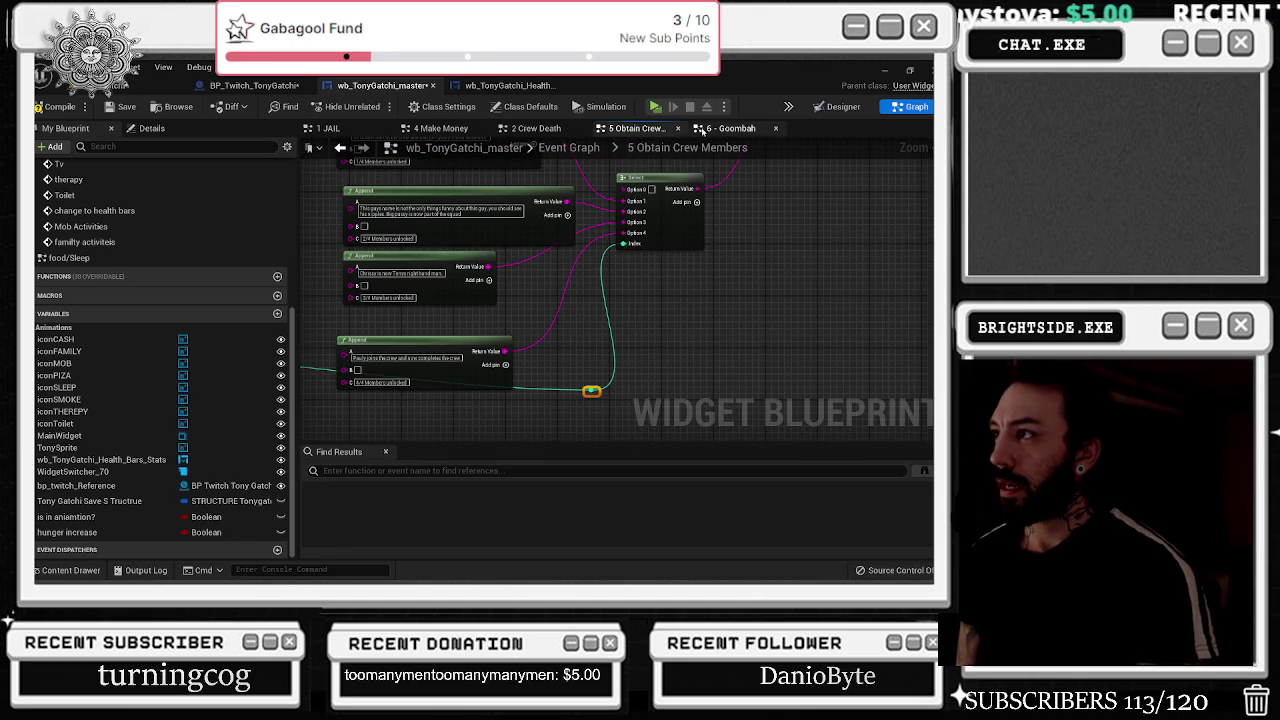
- Back in 6 - Goombah, shift the Append nodes up-left and close Visual Studio
{"action": "left_click", "coordinate": [730, 128]}
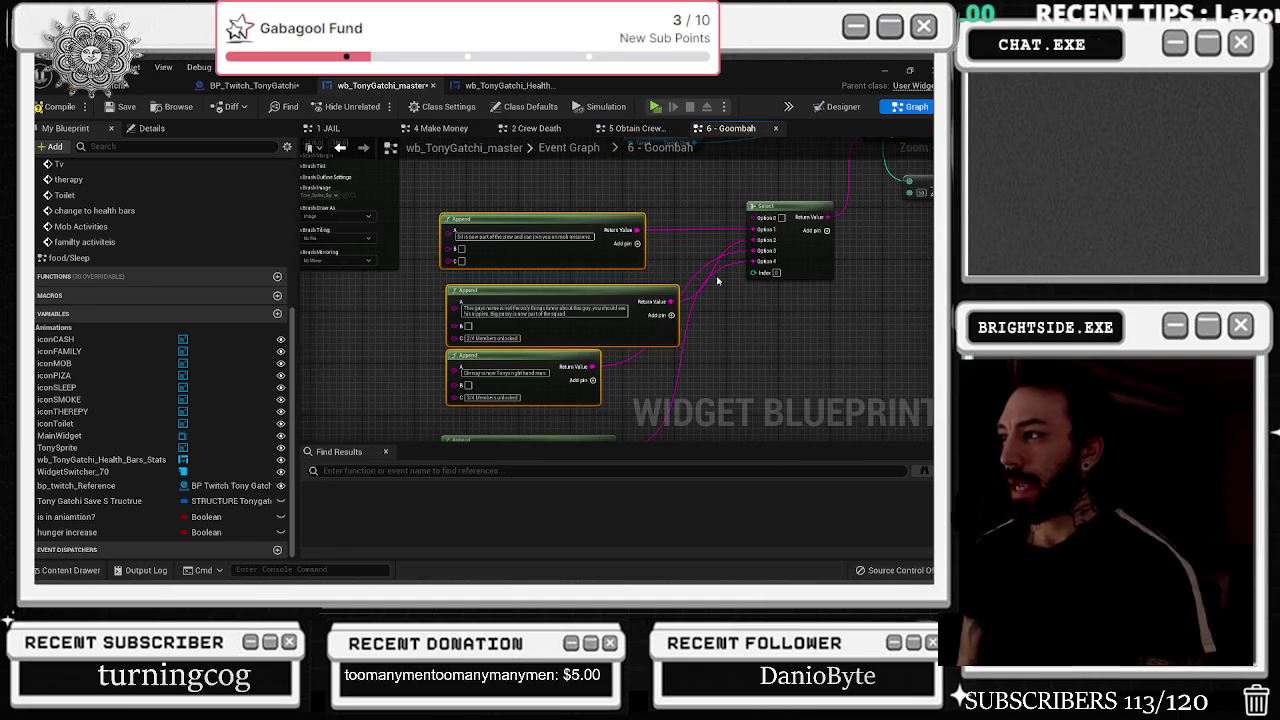
{"action": "left_click_drag", "start_coordinate": [656, 306], "coordinate": [643, 300]}
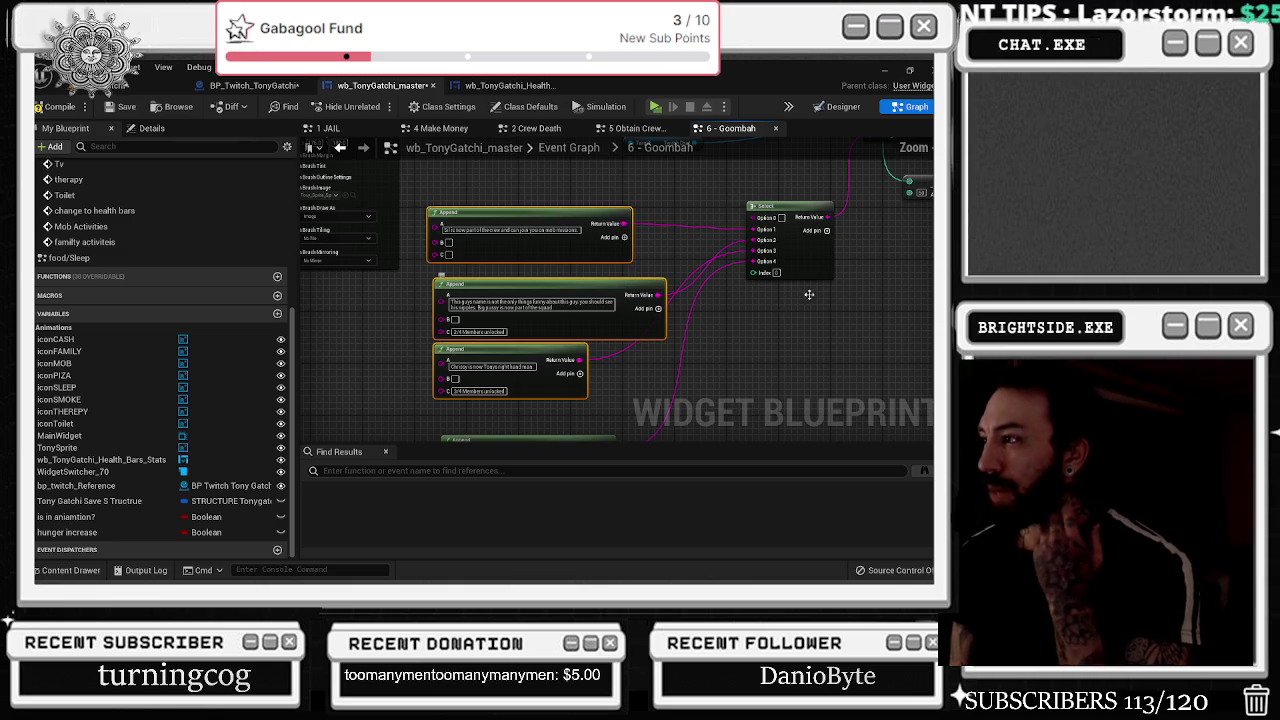
{"action": "double_click", "coordinate": [790, 268]}
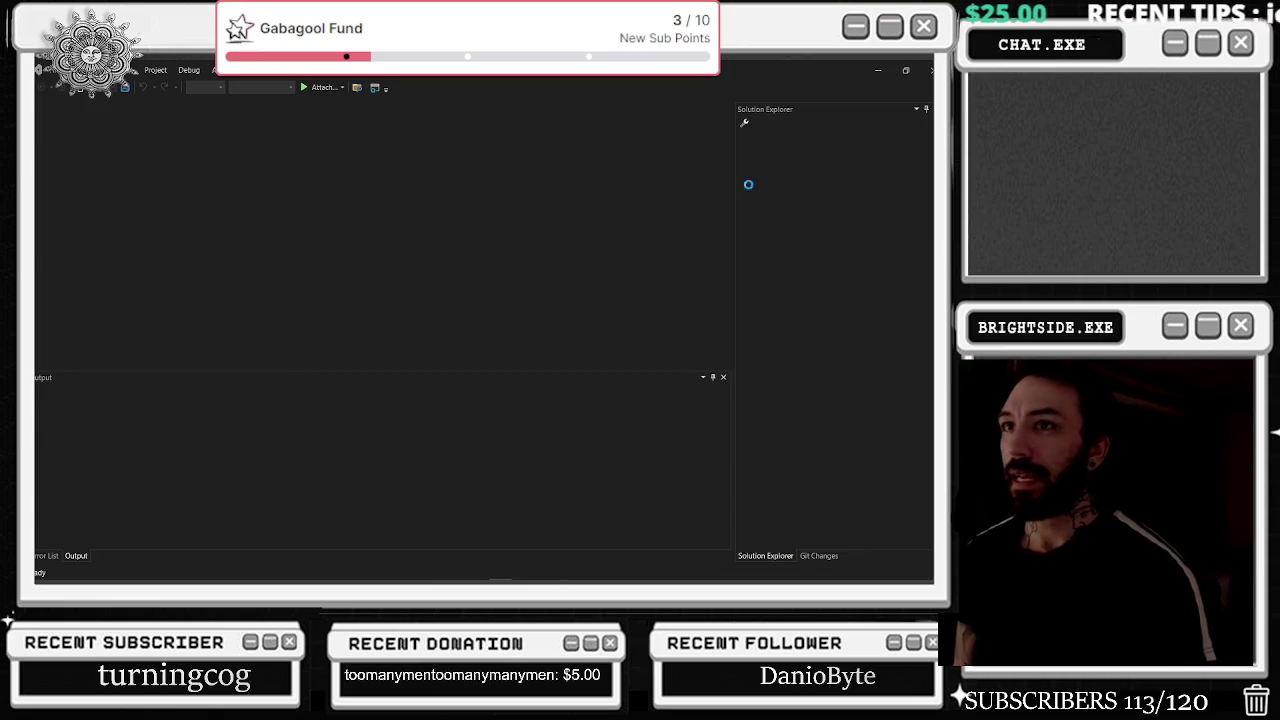
{"action": "key", "text": "alt+Tab"}
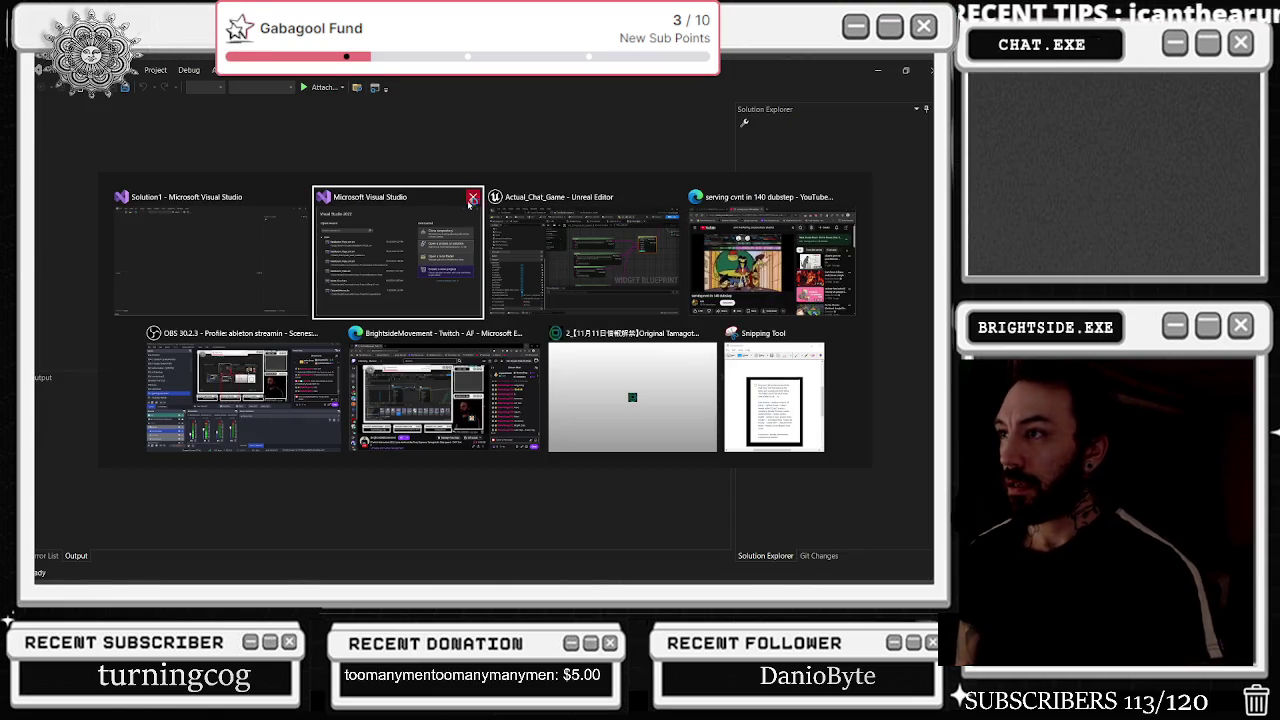
{"action": "left_click", "coordinate": [470, 197]}
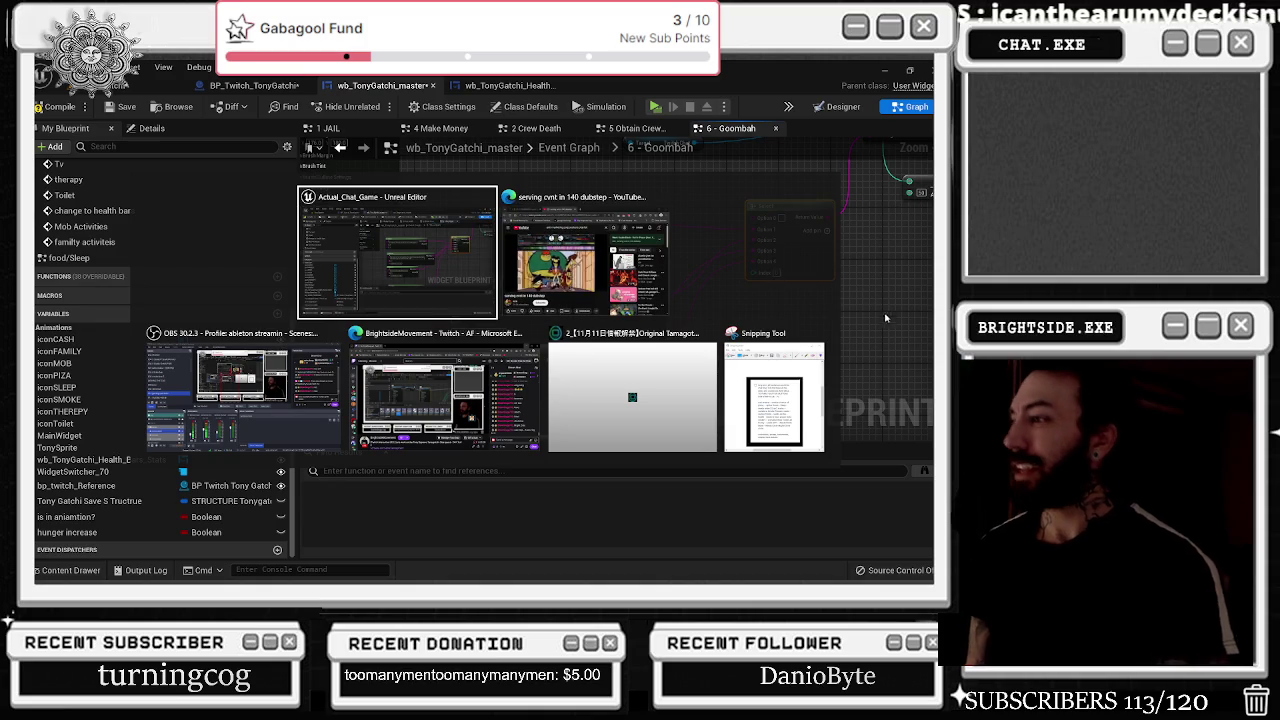
- Drive the message Select's Index from a Random Integer in Range with Max 4
{"action": "mouse_move", "coordinate": [851, 270]}
{"action": "left_mouse_down"}
{"action": "mouse_move", "coordinate": [537, 293]}
{"action": "mouse_move", "coordinate": [587, 273]}
{"action": "mouse_move", "coordinate": [577, 347]}
{"action": "left_mouse_up"}
{"action": "type", "text": "random"}
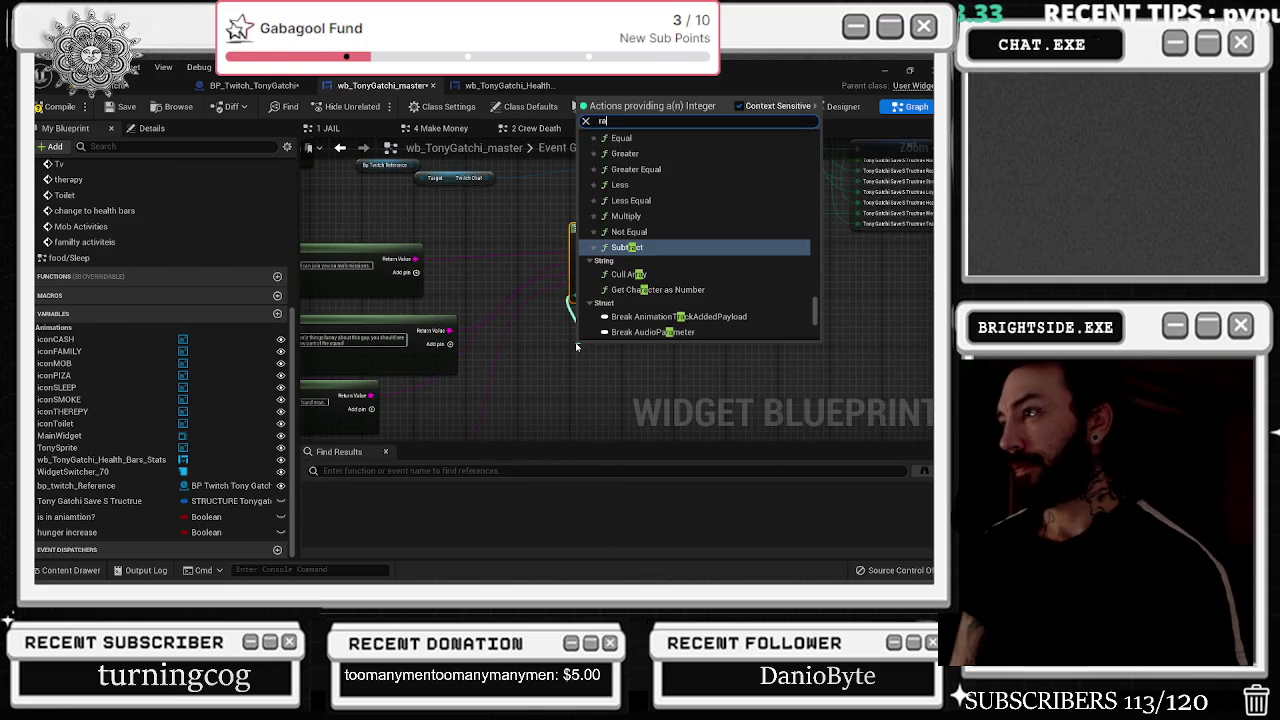
{"action": "key", "text": "Down"}
{"action": "key", "text": "Down"}
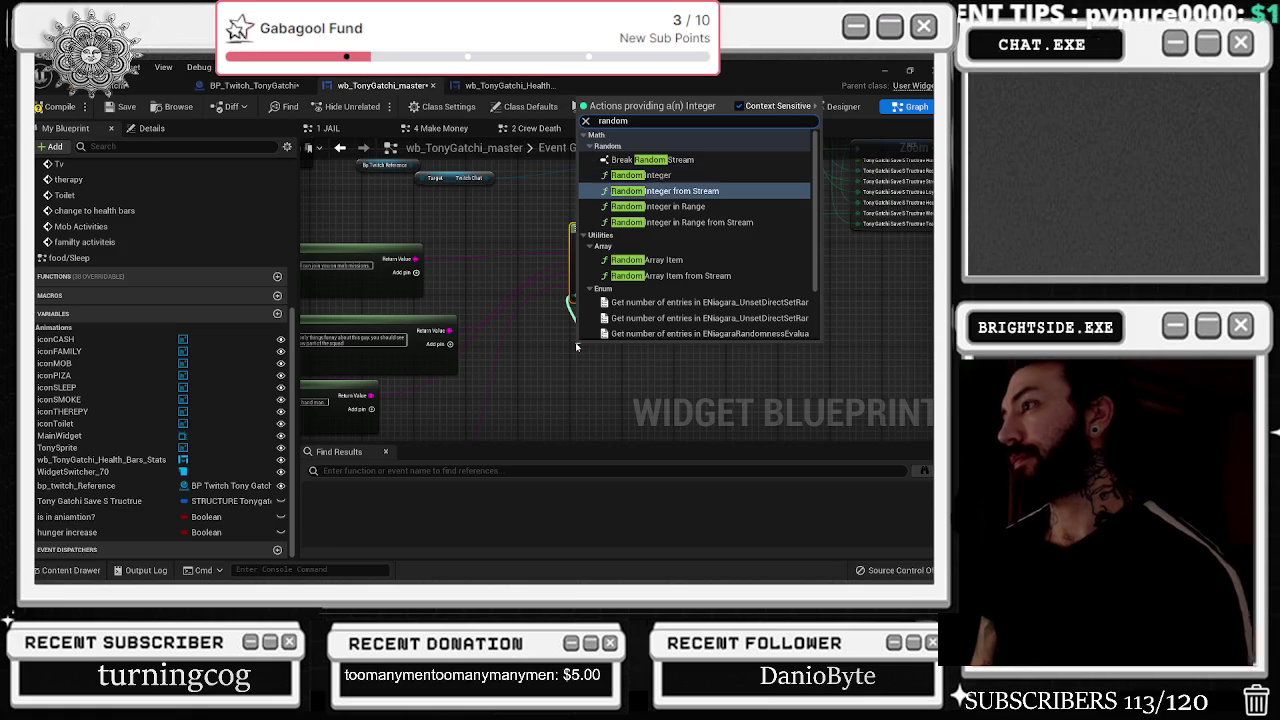
{"action": "key", "text": "Return"}
{"action": "mouse_move", "coordinate": [575, 345]}
{"action": "left_mouse_down"}
{"action": "mouse_move", "coordinate": [536, 268]}
{"action": "mouse_move", "coordinate": [519, 383]}
{"action": "left_mouse_up"}
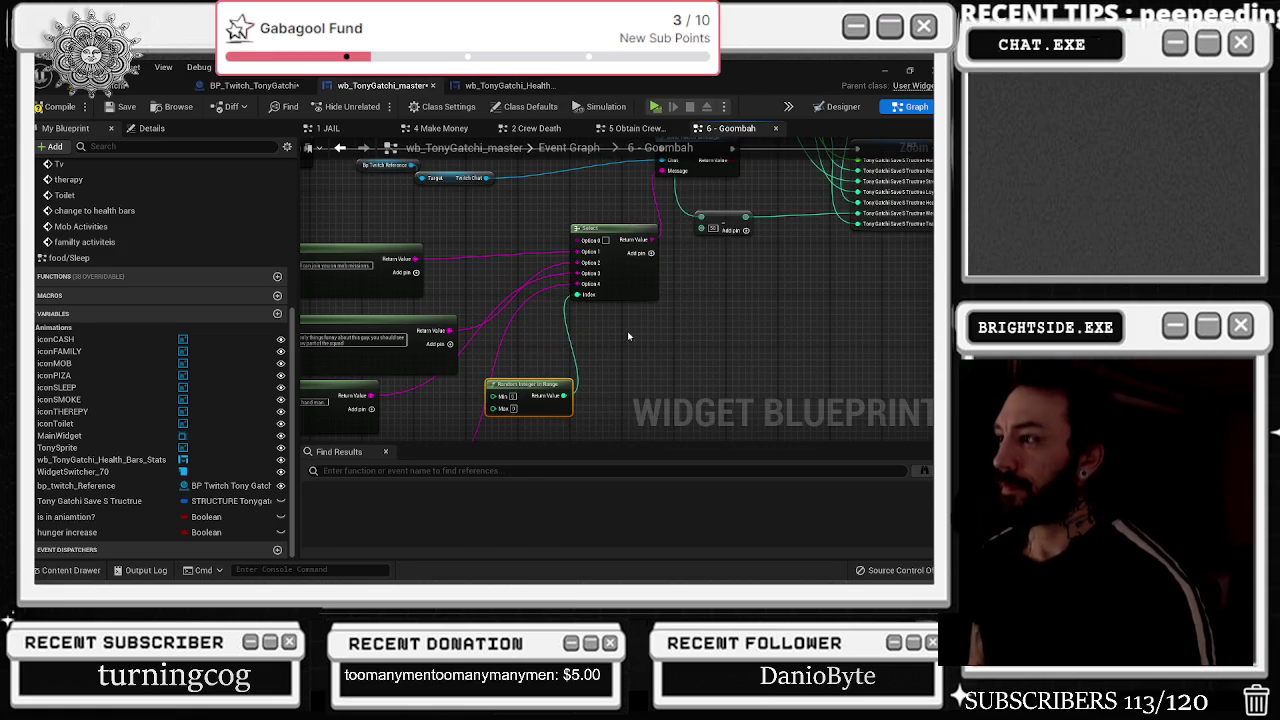
{"action": "left_click_drag", "start_coordinate": [625, 337], "coordinate": [673, 310]}
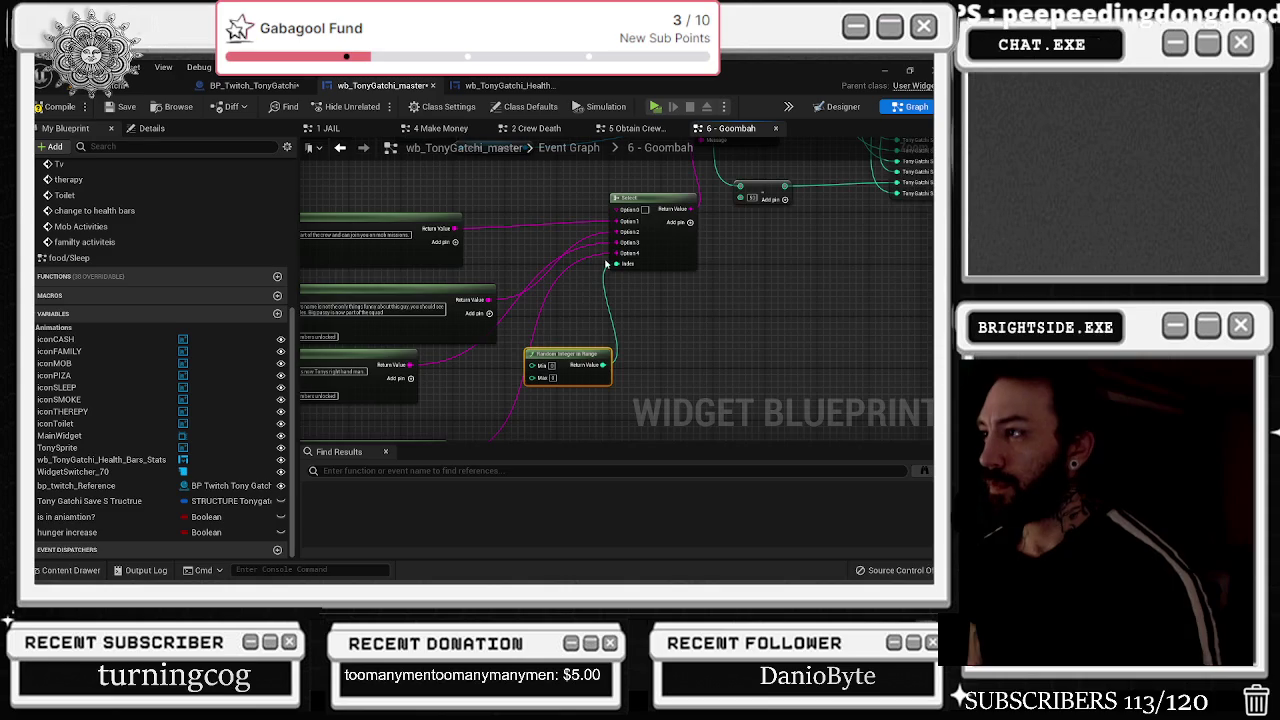
{"action": "scroll", "coordinate": [606, 264], "scroll_direction": "up", "scroll_amount": 2}
{"action": "right_click", "coordinate": [510, 412]}
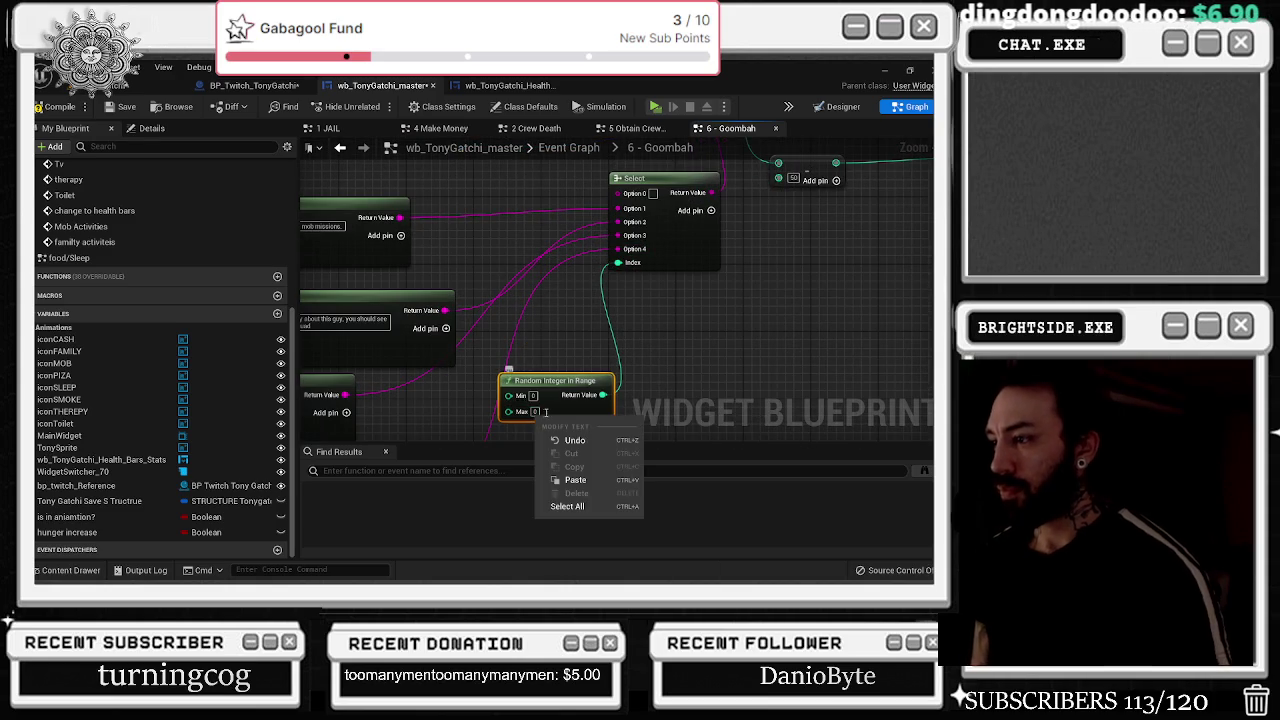
{"action": "left_click", "coordinate": [541, 414]}
{"action": "type", "text": "4"}
{"action": "key", "text": "Return"}
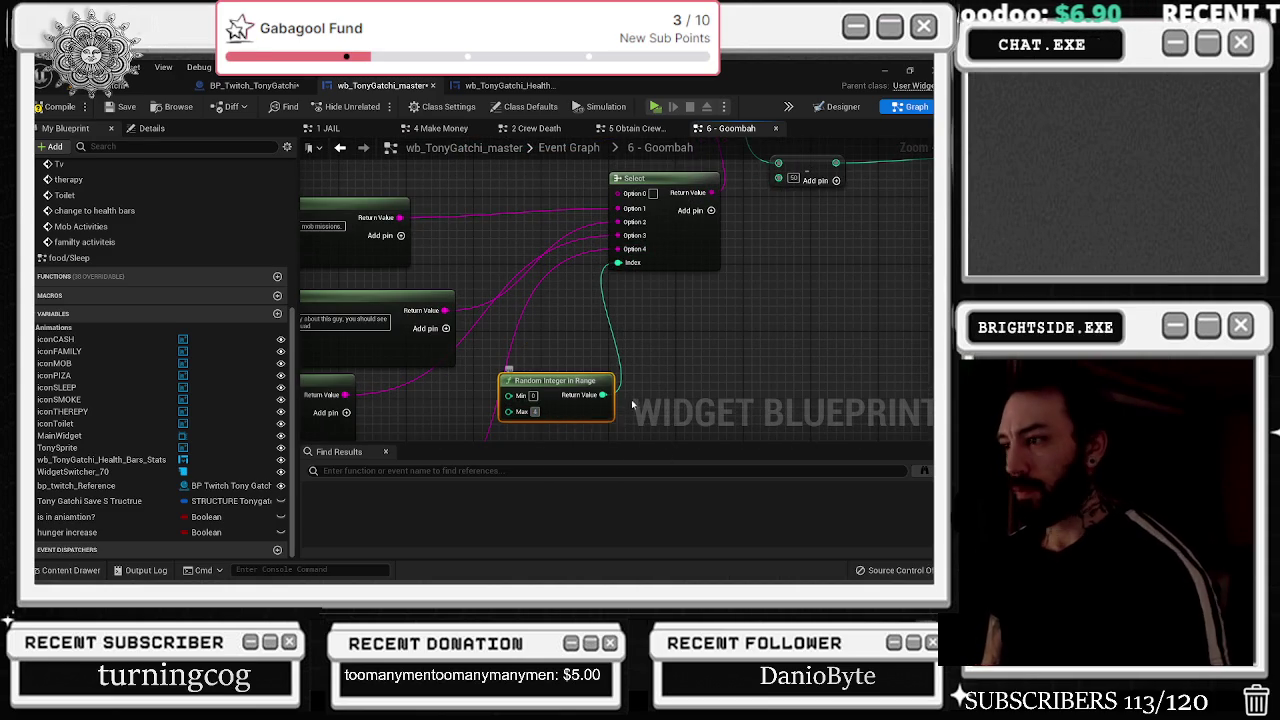
- Add an integer Select node wired from the stat subtraction
{"action": "mouse_move", "coordinate": [610, 381]}
{"action": "left_mouse_down"}
{"action": "mouse_move", "coordinate": [612, 398]}
{"action": "mouse_move", "coordinate": [668, 390]}
{"action": "left_mouse_up"}
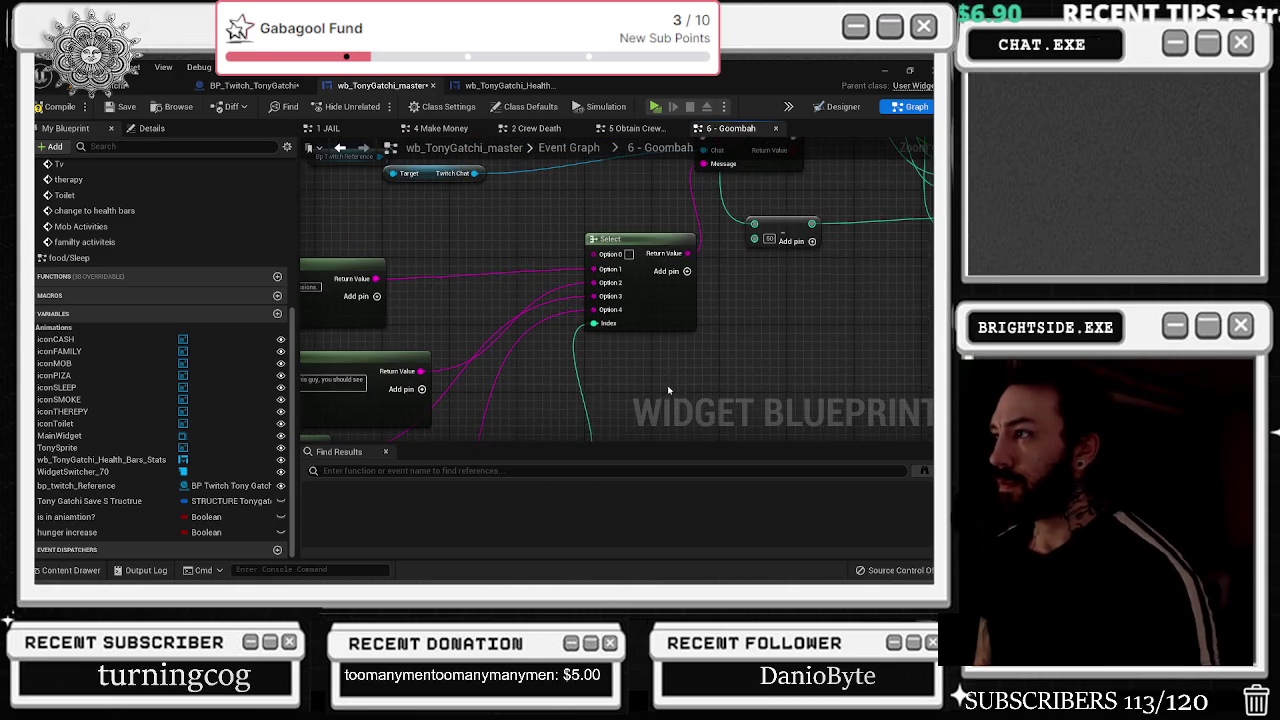
{"action": "left_click", "coordinate": [672, 252]}
{"action": "left_click_drag", "start_coordinate": [730, 318], "coordinate": [840, 298]}
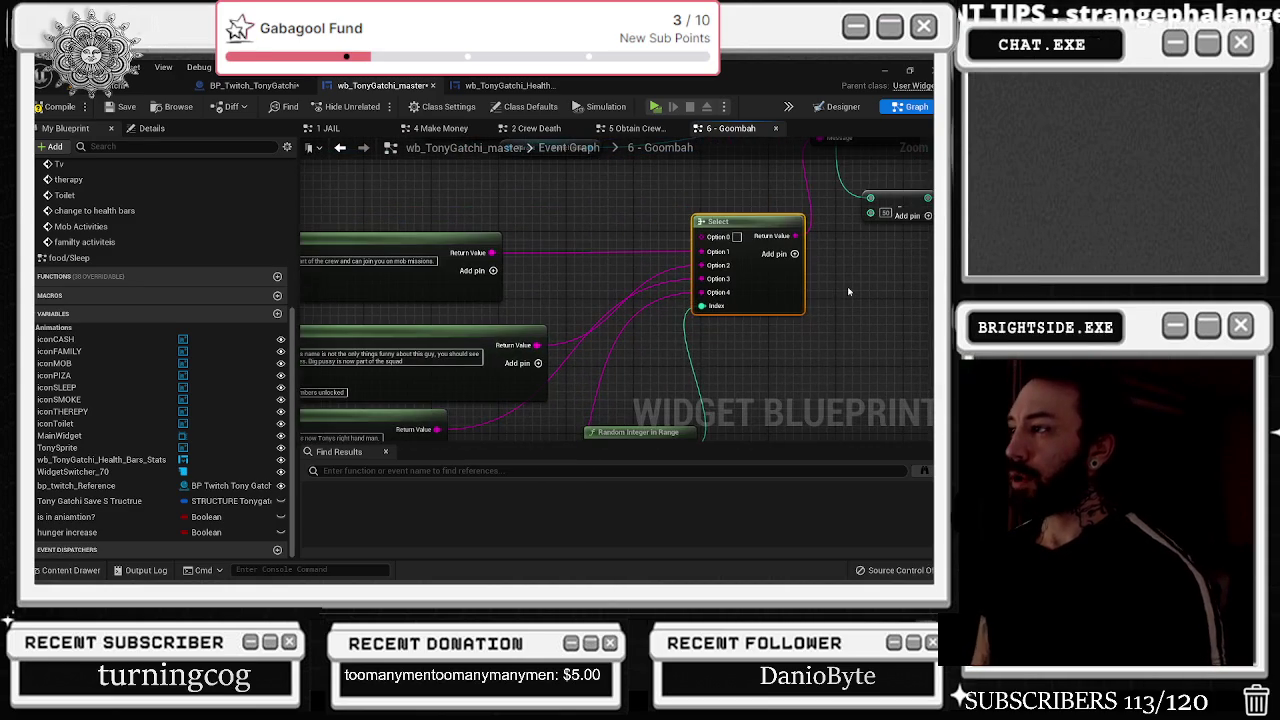
{"action": "scroll", "coordinate": [755, 334], "scroll_direction": "down", "scroll_amount": 1}
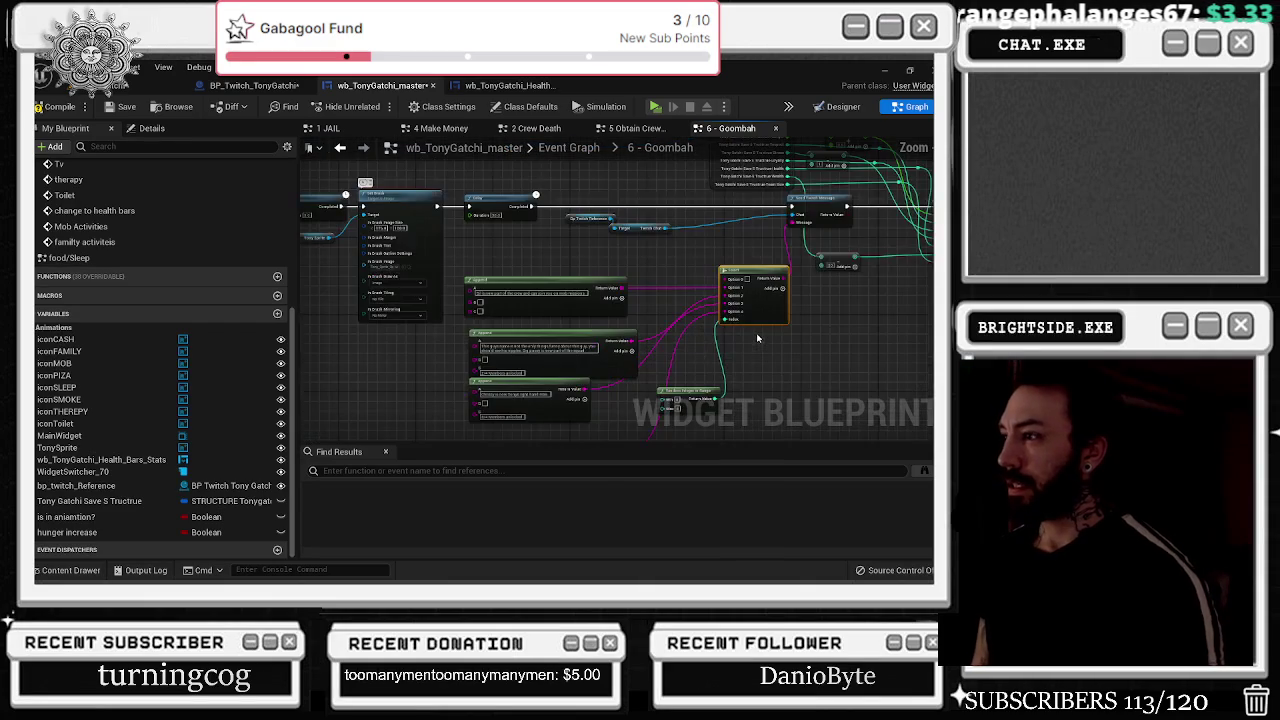
{"action": "left_click_drag", "start_coordinate": [775, 345], "coordinate": [726, 317]}
{"action": "scroll", "coordinate": [725, 317], "scroll_direction": "down", "scroll_amount": 2}
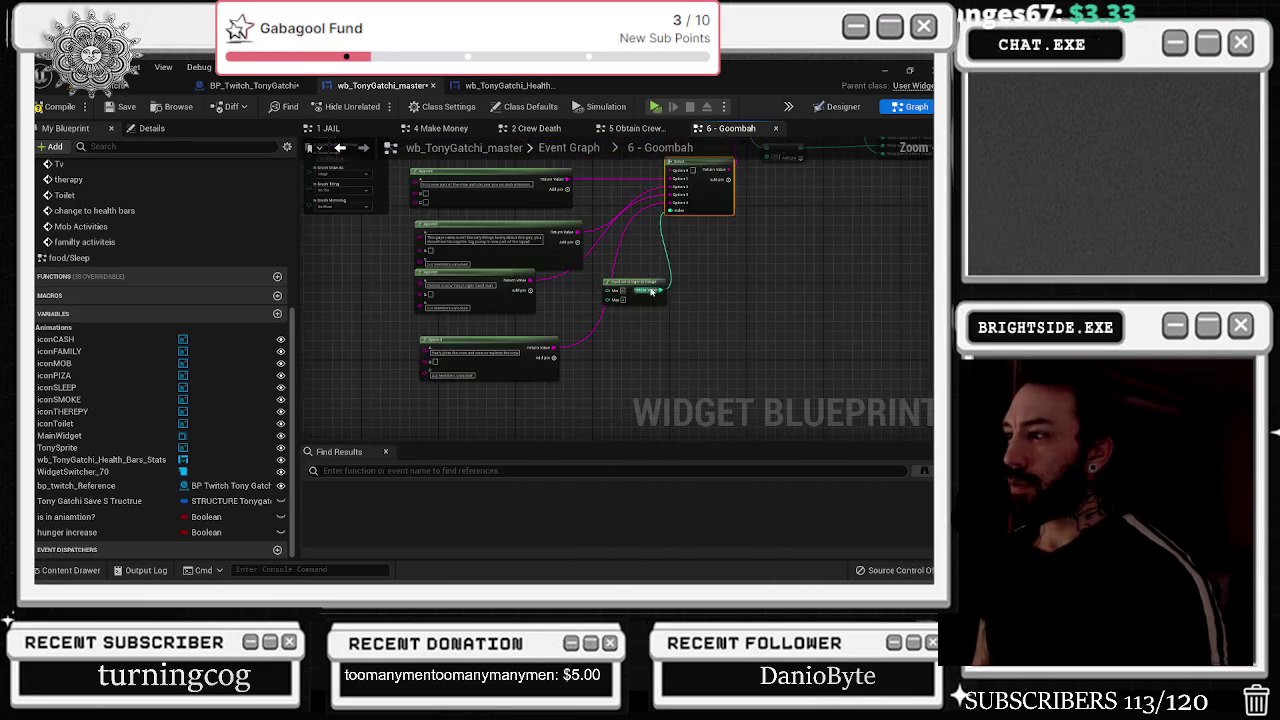
{"action": "left_click_drag", "start_coordinate": [636, 281], "coordinate": [637, 288]}
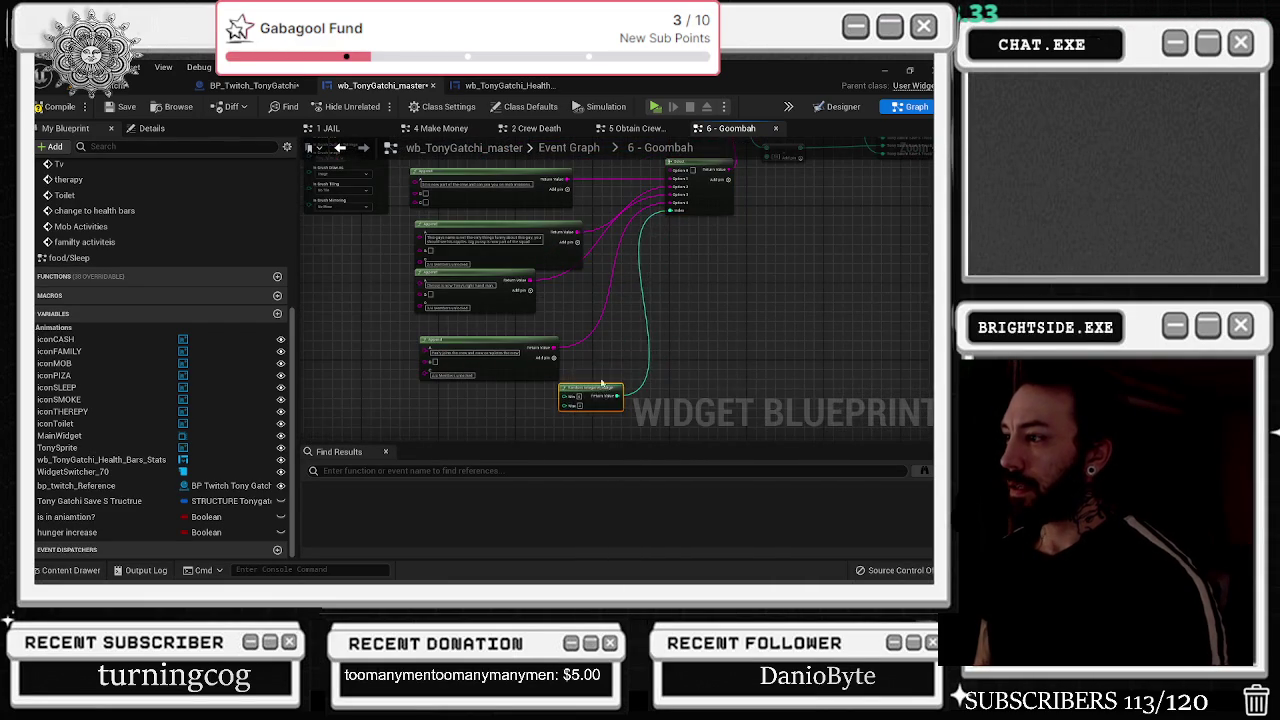
{"action": "left_click_drag", "start_coordinate": [629, 347], "coordinate": [529, 432]}
{"action": "left_click_drag", "start_coordinate": [672, 242], "coordinate": [662, 305]}
{"action": "type", "text": "select"}
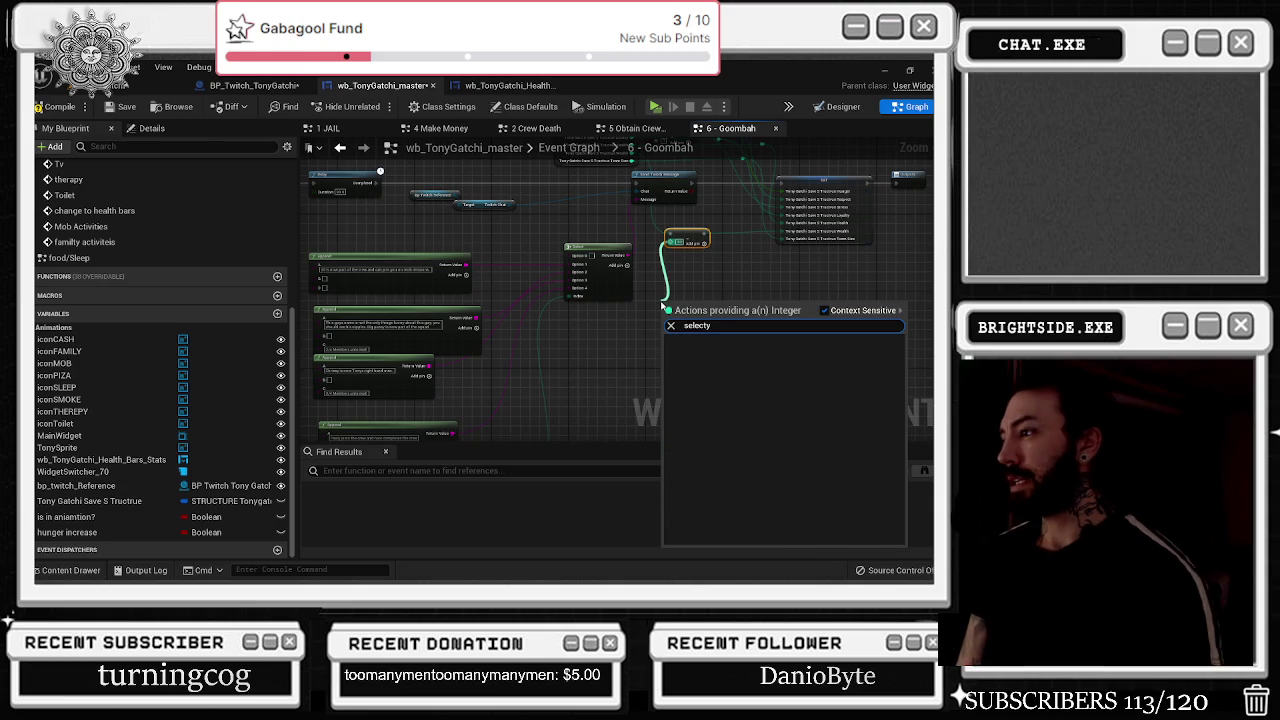
{"action": "key", "text": "Return"}
- Feed the random integer into the new Select's Index and expand it to five options
{"action": "mouse_move", "coordinate": [661, 302]}
{"action": "left_mouse_down"}
{"action": "mouse_move", "coordinate": [639, 355]}
{"action": "mouse_move", "coordinate": [594, 332]}
{"action": "left_mouse_up"}
{"action": "left_click_drag", "start_coordinate": [688, 230], "coordinate": [678, 230]}
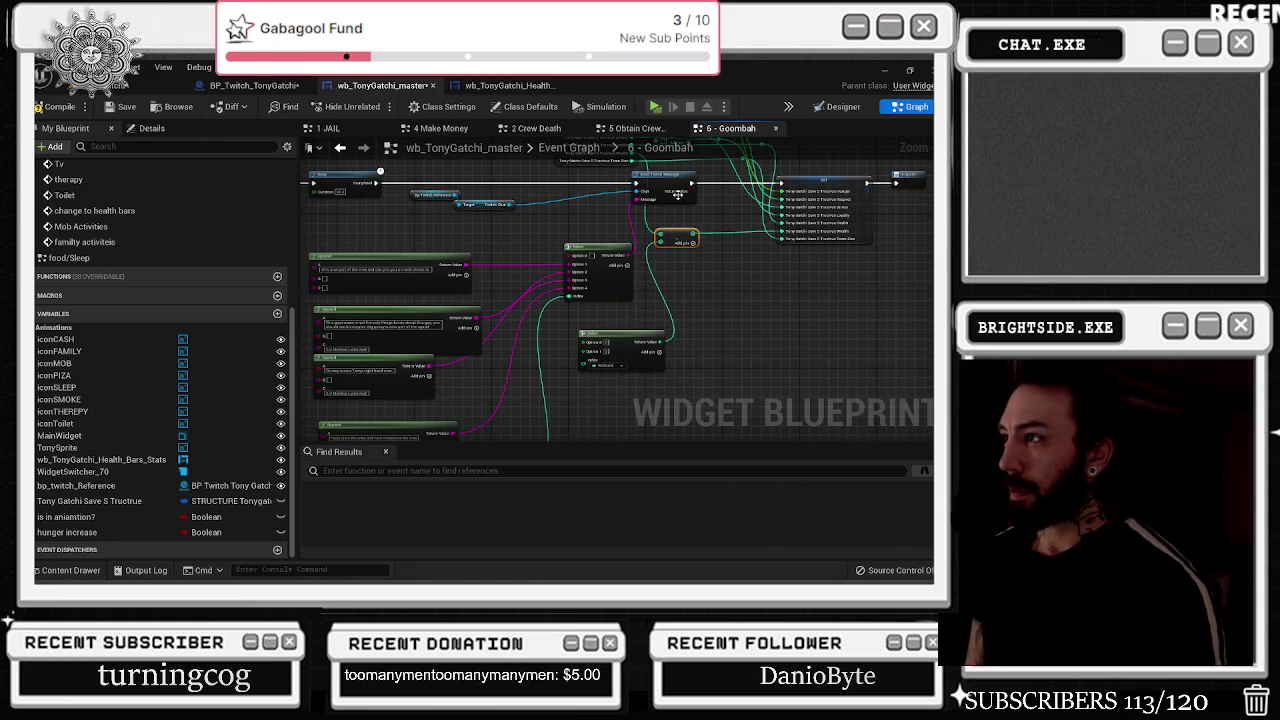
{"action": "scroll", "coordinate": [564, 390], "scroll_direction": "down", "scroll_amount": 2}
{"action": "mouse_move", "coordinate": [524, 428]}
{"action": "left_mouse_down"}
{"action": "mouse_move", "coordinate": [540, 424]}
{"action": "mouse_move", "coordinate": [612, 300]}
{"action": "mouse_move", "coordinate": [596, 287]}
{"action": "left_mouse_up"}
{"action": "left_click", "coordinate": [654, 278]}
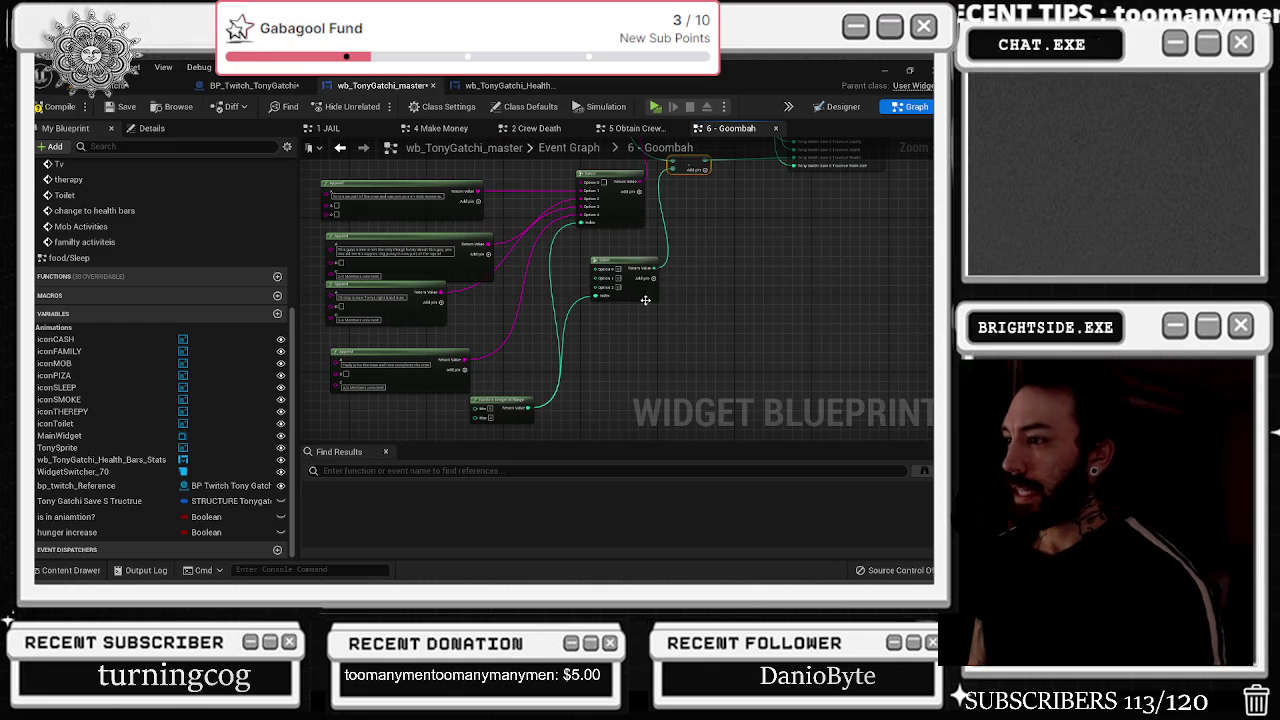
{"action": "left_click", "coordinate": [645, 276]}
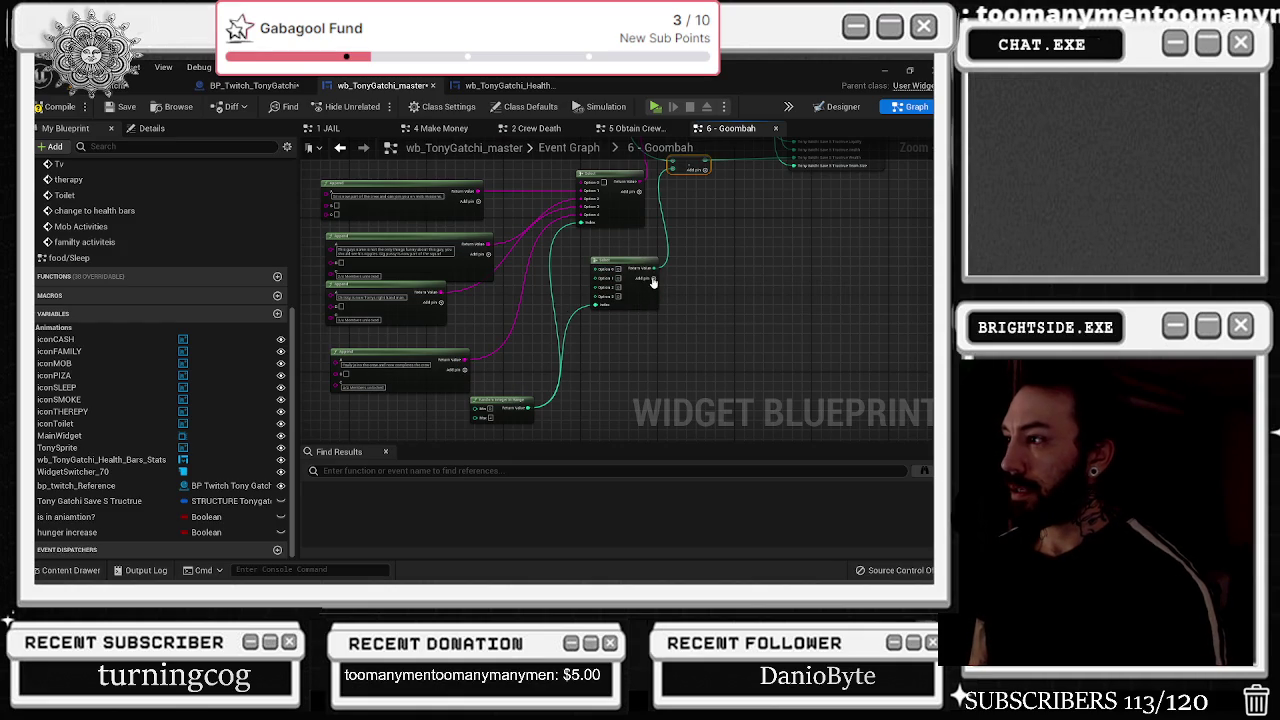
{"action": "left_click", "coordinate": [645, 276]}
{"action": "left_click_drag", "start_coordinate": [629, 267], "coordinate": [611, 246]}
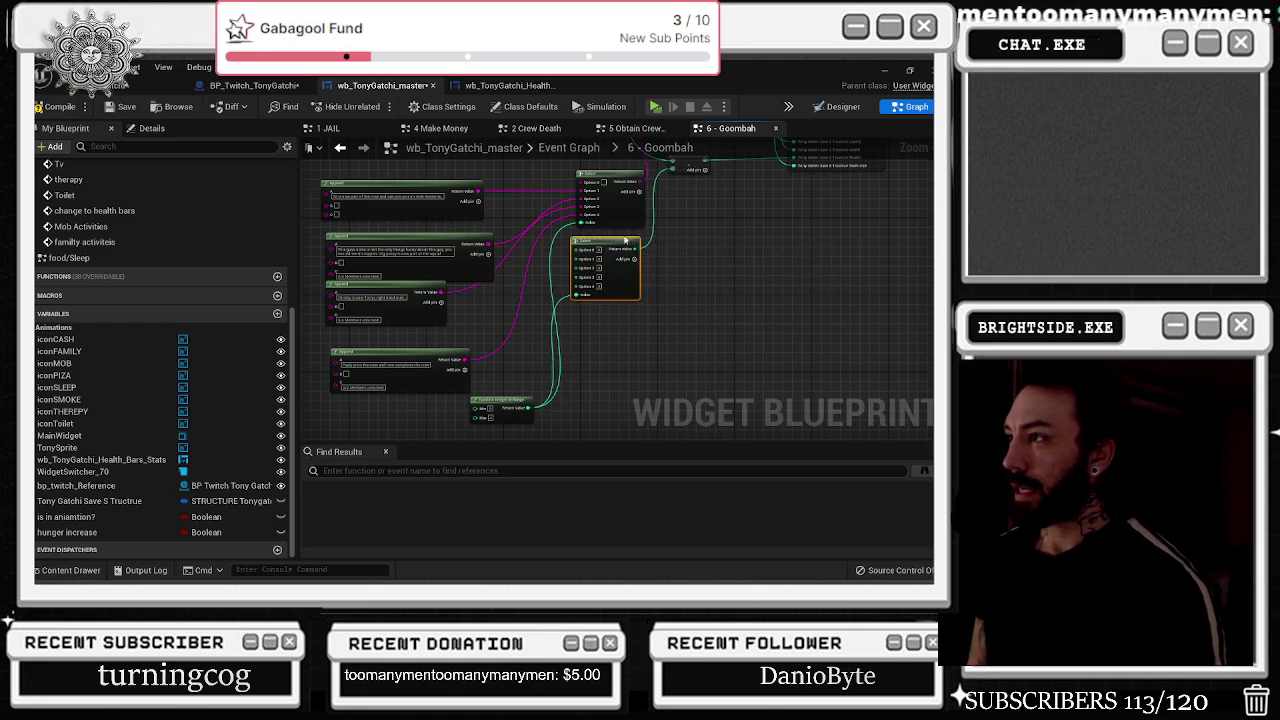
{"action": "scroll", "coordinate": [608, 250], "scroll_direction": "up", "scroll_amount": 3}
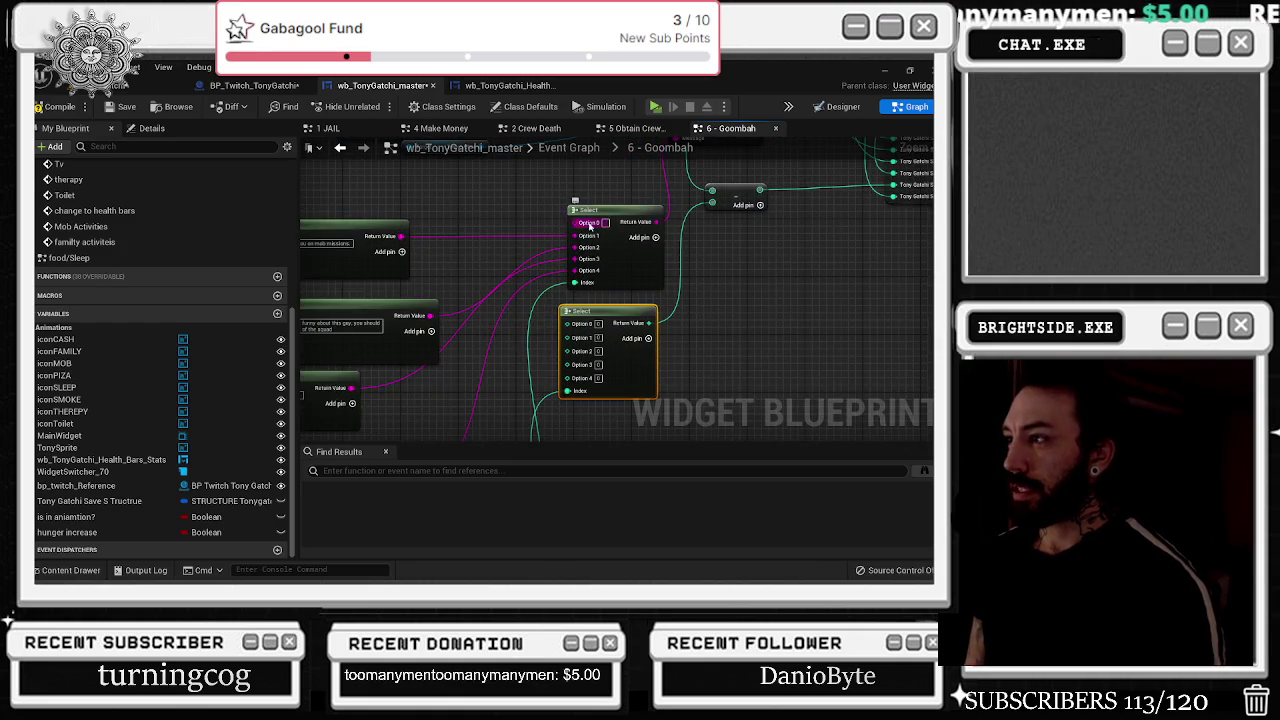
- Duplicate the crew-joining Append node and wire the copy into Select Option 0
{"action": "left_click_drag", "start_coordinate": [340, 231], "coordinate": [540, 250]}
{"action": "left_click", "coordinate": [540, 250]}
{"action": "key", "text": "ctrl+d"}
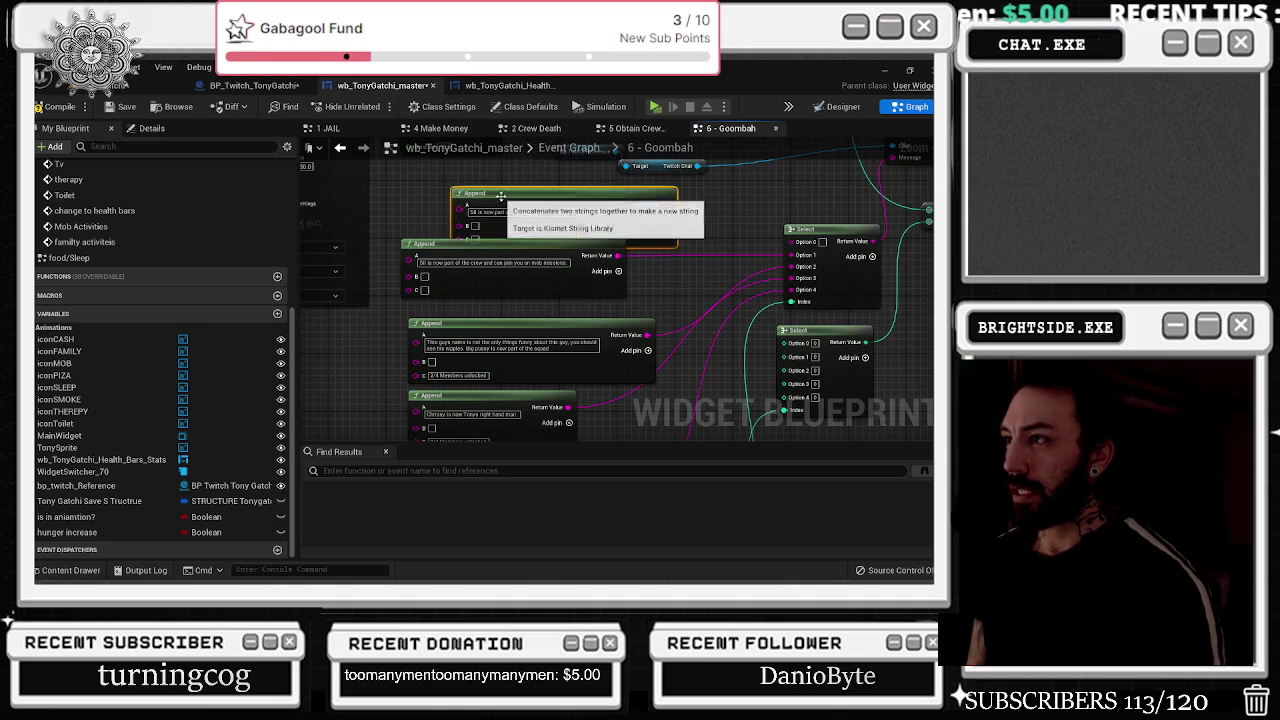
{"action": "left_click_drag", "start_coordinate": [624, 189], "coordinate": [791, 241]}
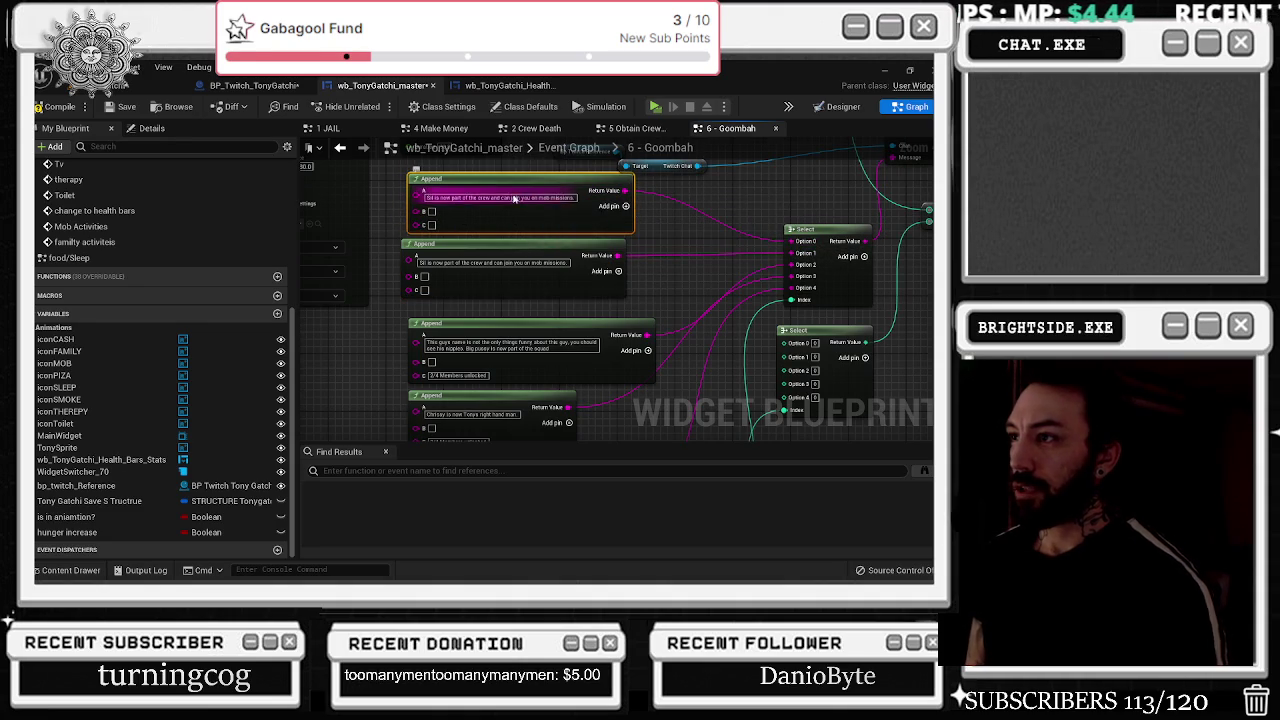
- Clear the message texts, including '2/4 Members unlocked', right-hand-man and '3/4 Members unlocked'
{"action": "left_click", "coordinate": [510, 263]}
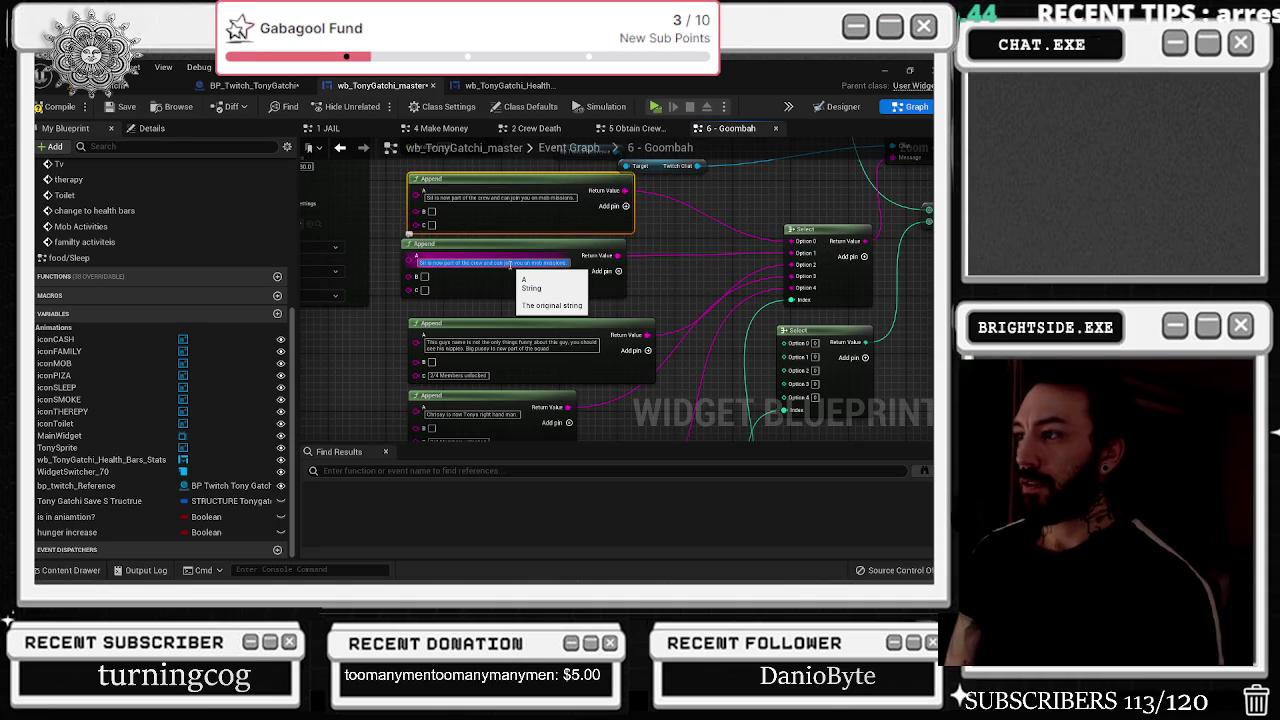
{"action": "key", "text": "BackSpace"}
{"action": "left_click", "coordinate": [492, 341]}
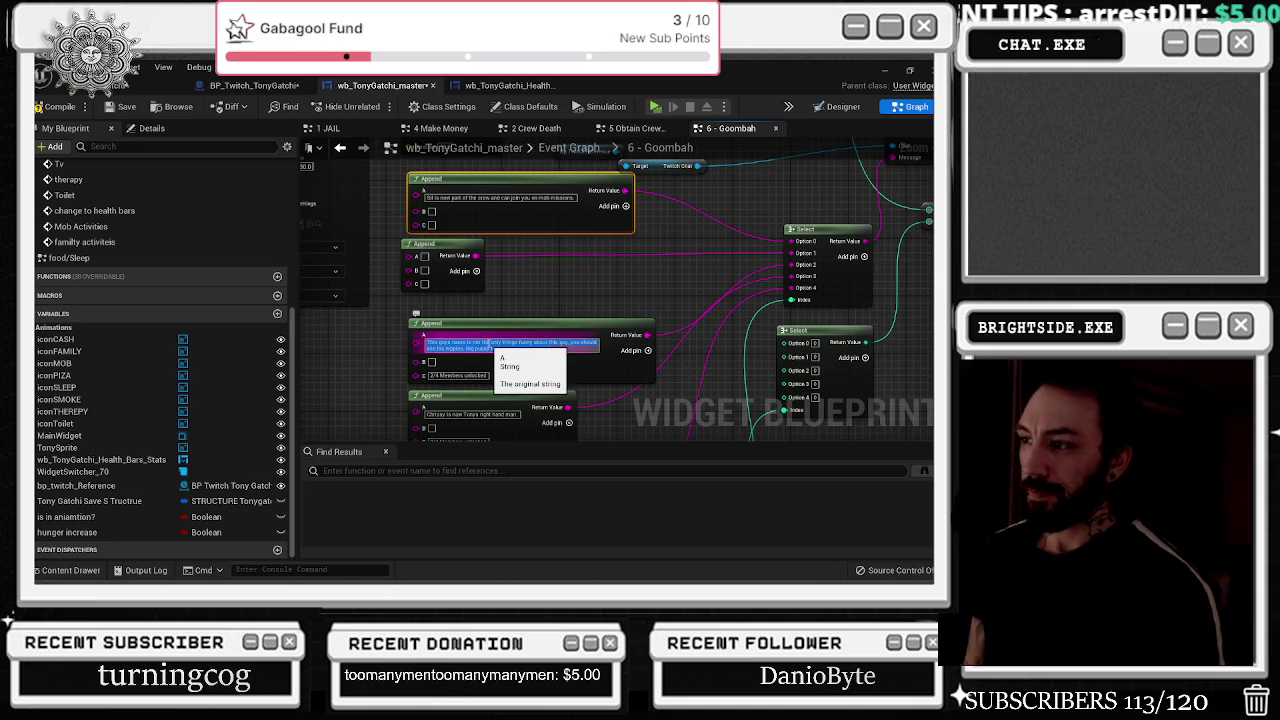
{"action": "key", "text": "BackSpace"}
{"action": "left_click", "coordinate": [458, 363]}
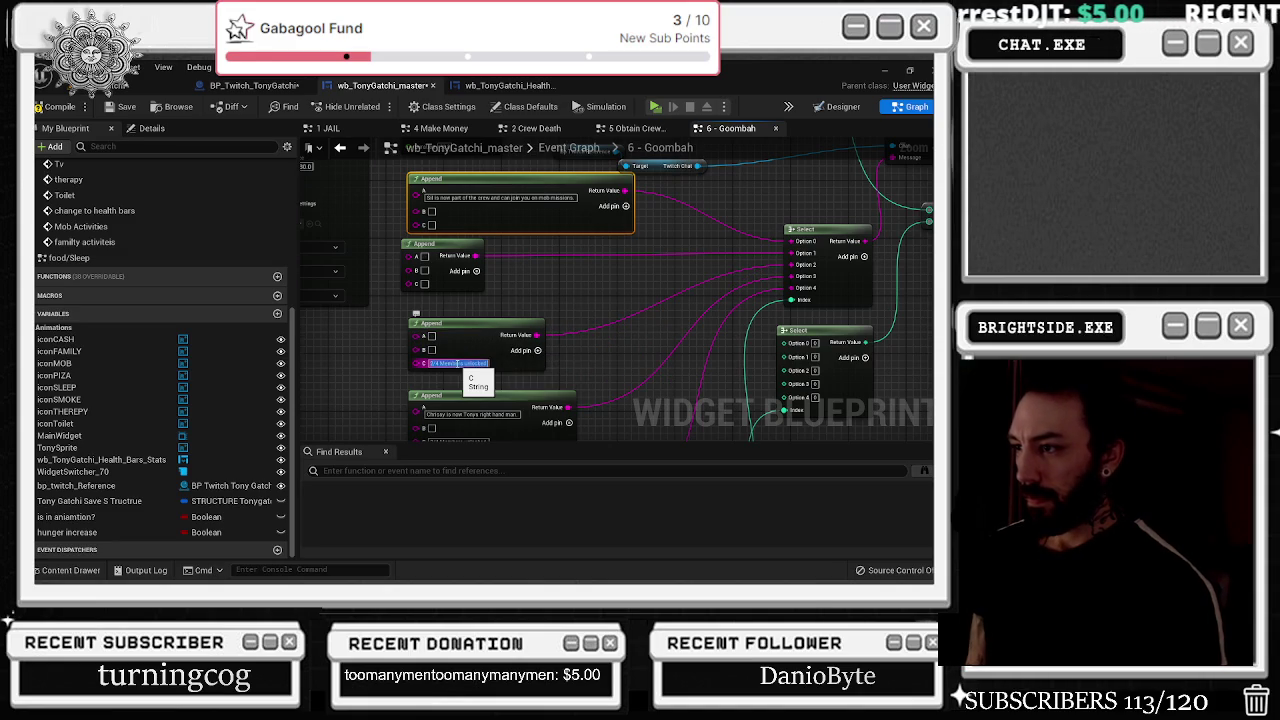
{"action": "key", "text": "BackSpace"}
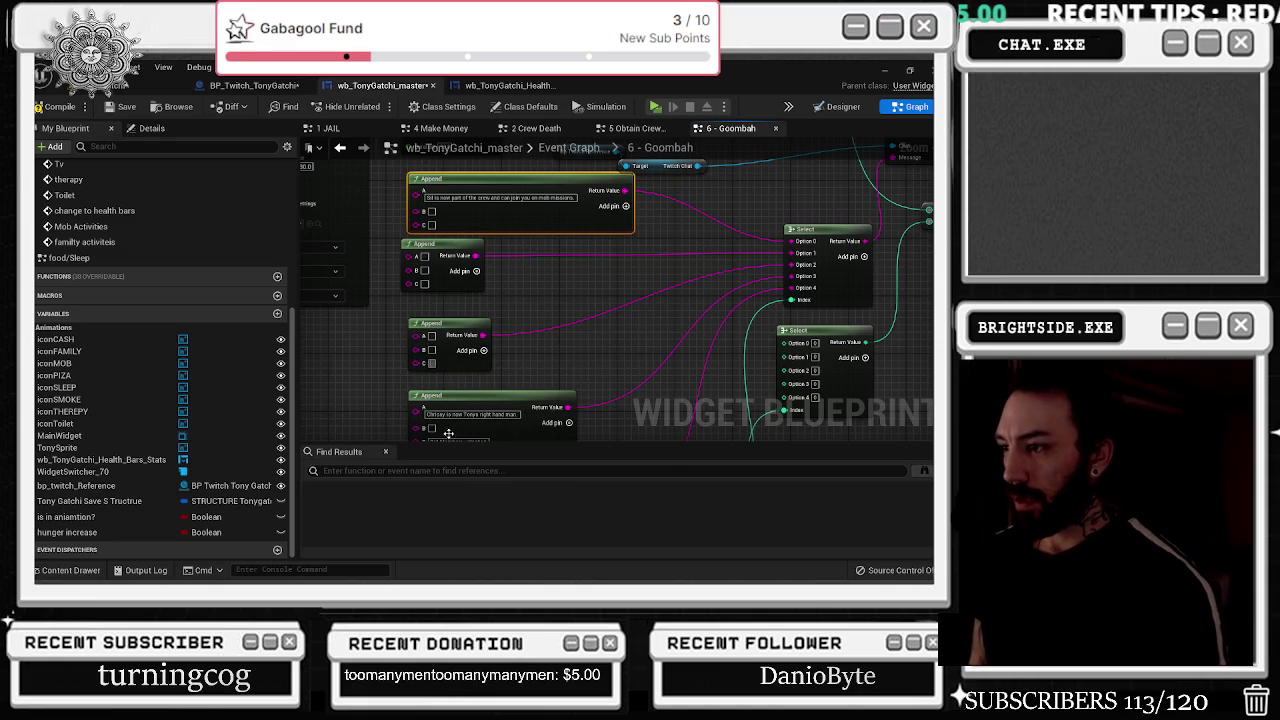
{"action": "left_click", "coordinate": [450, 413]}
{"action": "key", "text": "BackSpace"}
{"action": "left_click", "coordinate": [470, 435]}
{"action": "key", "text": "BackSpace"}
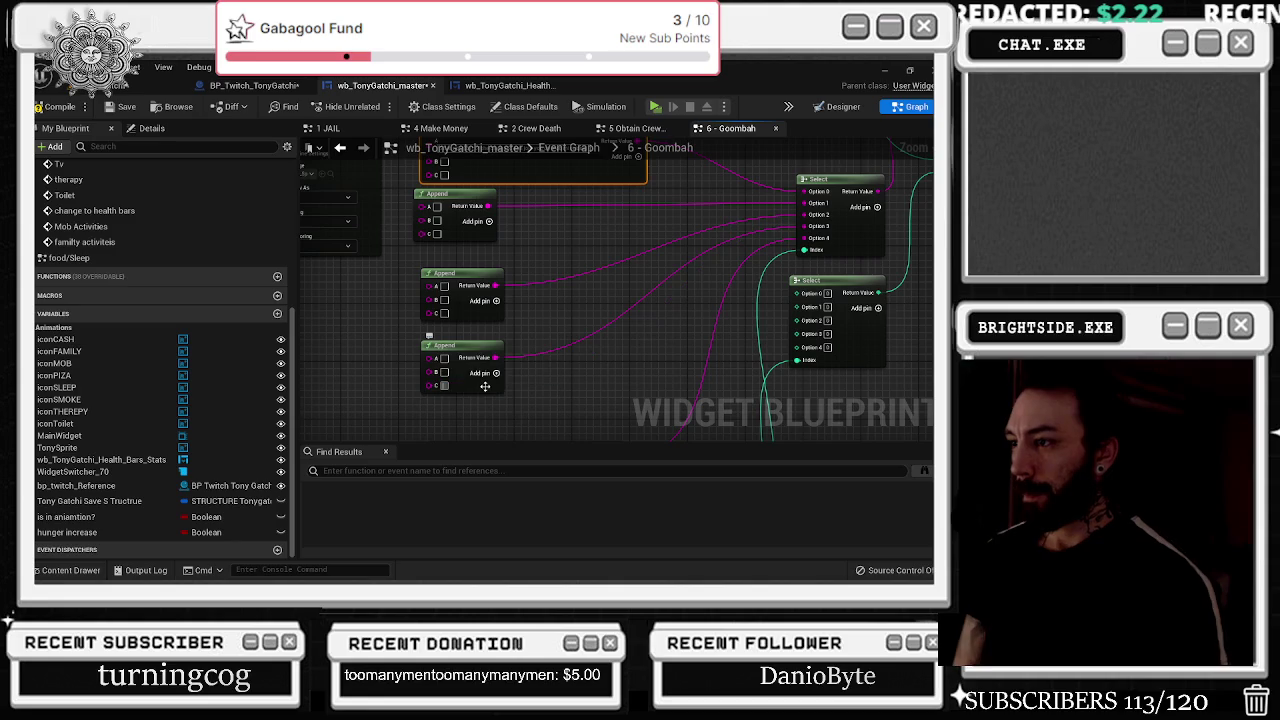
- Clear the long message text in the bottom Append node
{"action": "left_click_drag", "start_coordinate": [571, 271], "coordinate": [487, 371]}
{"action": "scroll", "coordinate": [534, 283], "scroll_direction": "down", "scroll_amount": 1}
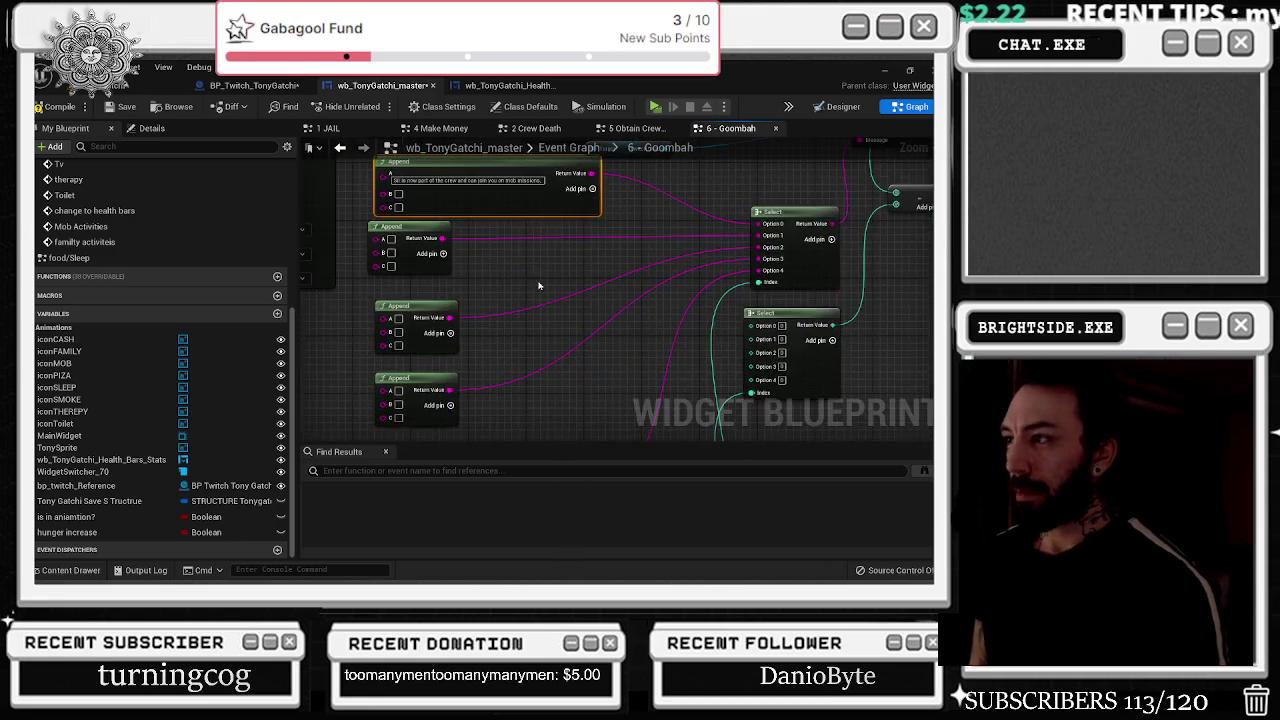
{"action": "scroll", "coordinate": [508, 334], "scroll_direction": "down", "scroll_amount": 1}
{"action": "mouse_move", "coordinate": [408, 232]}
{"action": "left_mouse_down"}
{"action": "mouse_move", "coordinate": [470, 340]}
{"action": "mouse_move", "coordinate": [448, 364]}
{"action": "mouse_move", "coordinate": [454, 384]}
{"action": "left_mouse_up"}
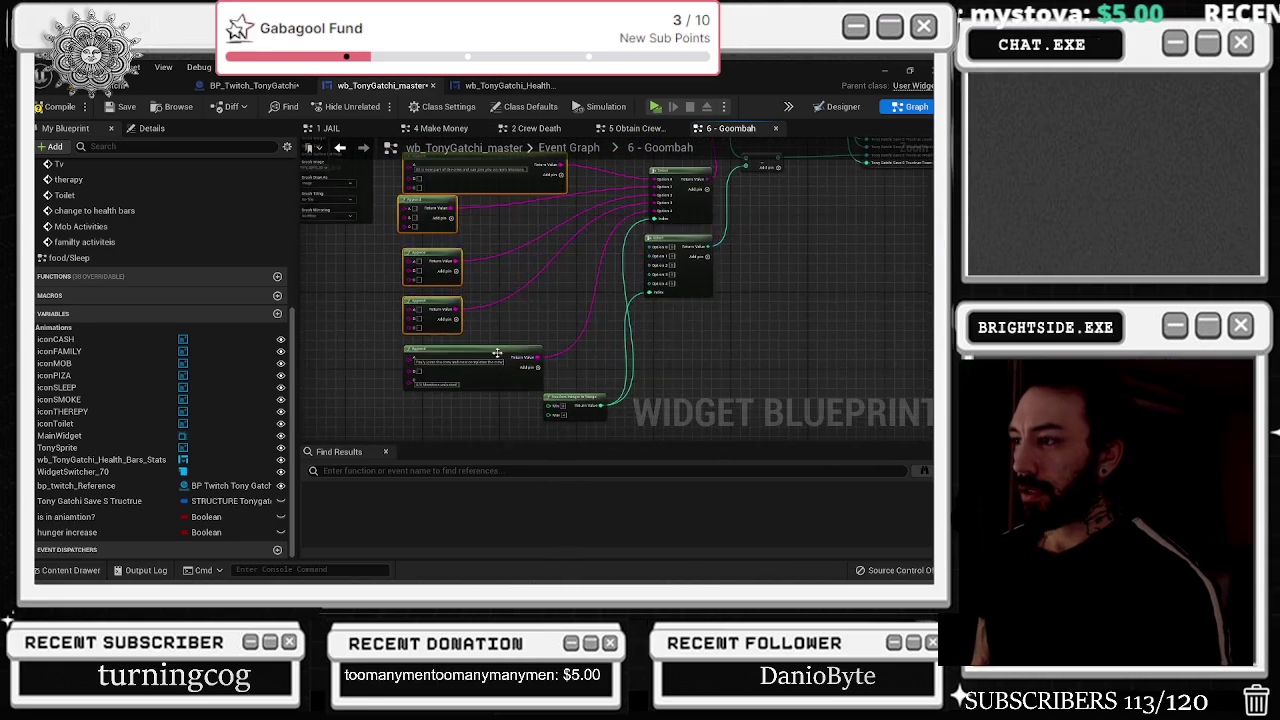
{"action": "left_click", "coordinate": [485, 367]}
{"action": "double_click", "coordinate": [485, 362]}
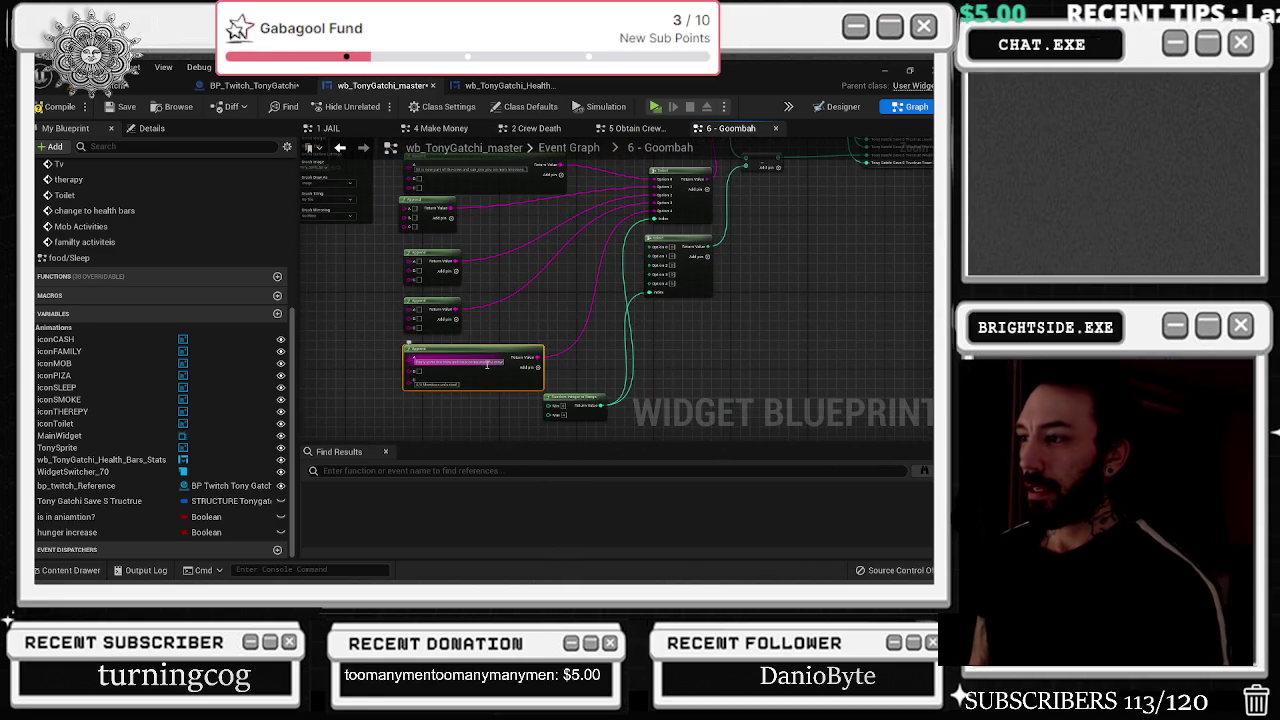
{"action": "key", "text": "BackSpace"}
{"action": "double_click", "coordinate": [436, 380]}
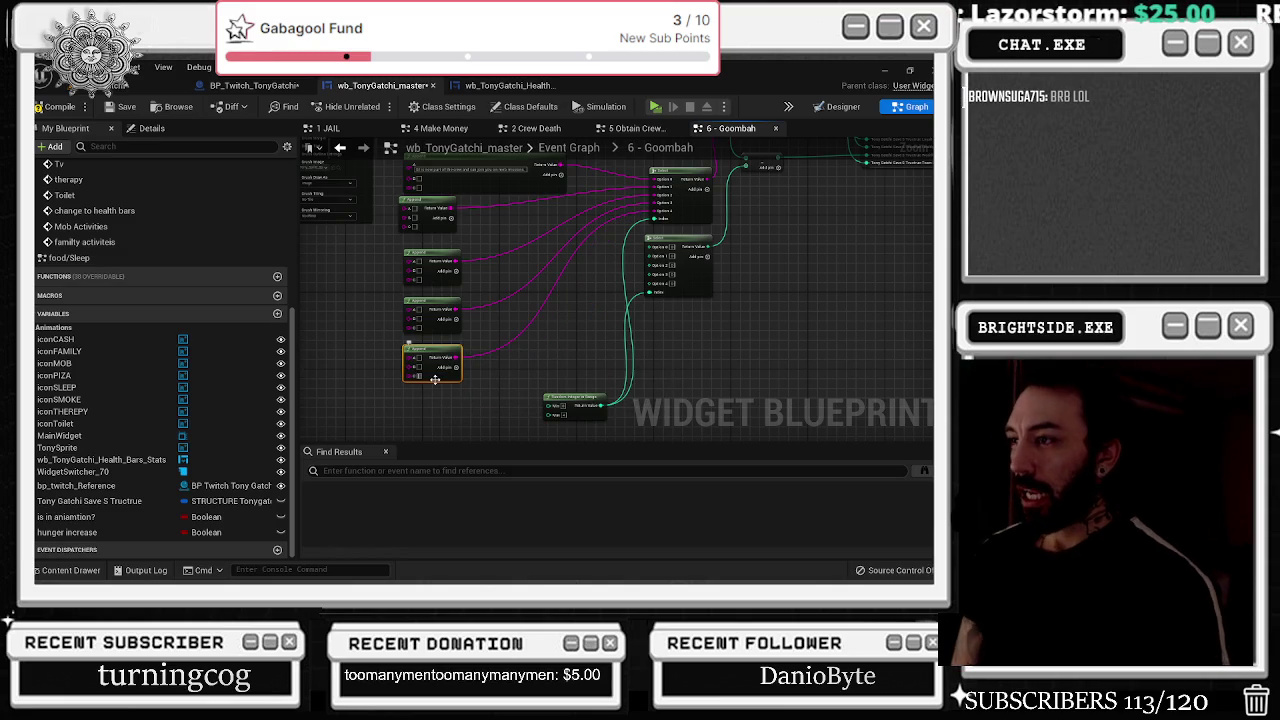
- Begin editing the crew-joining Append message text
{"action": "scroll", "coordinate": [442, 295], "scroll_direction": "up", "scroll_amount": 3}
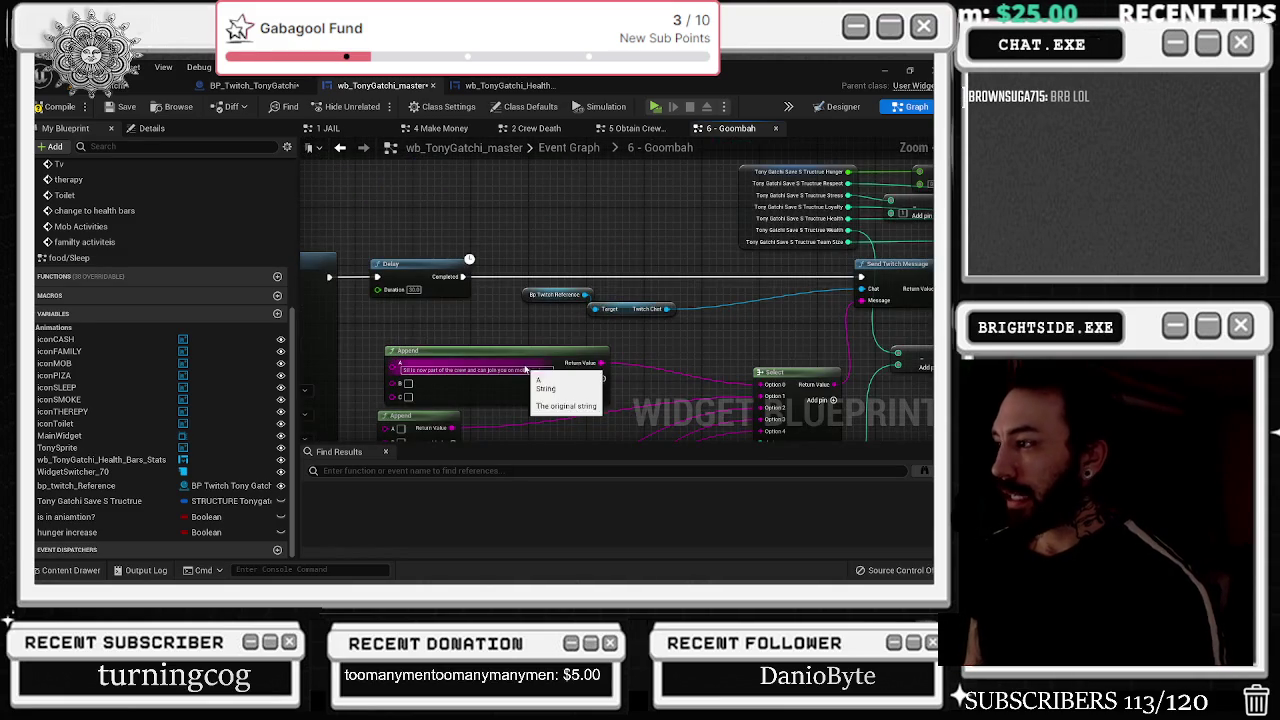
{"action": "mouse_move", "coordinate": [441, 422]}
{"action": "left_mouse_down"}
{"action": "mouse_move", "coordinate": [450, 348]}
{"action": "mouse_move", "coordinate": [600, 353]}
{"action": "left_mouse_up"}
{"action": "scroll", "coordinate": [487, 303], "scroll_direction": "up", "scroll_amount": 2}
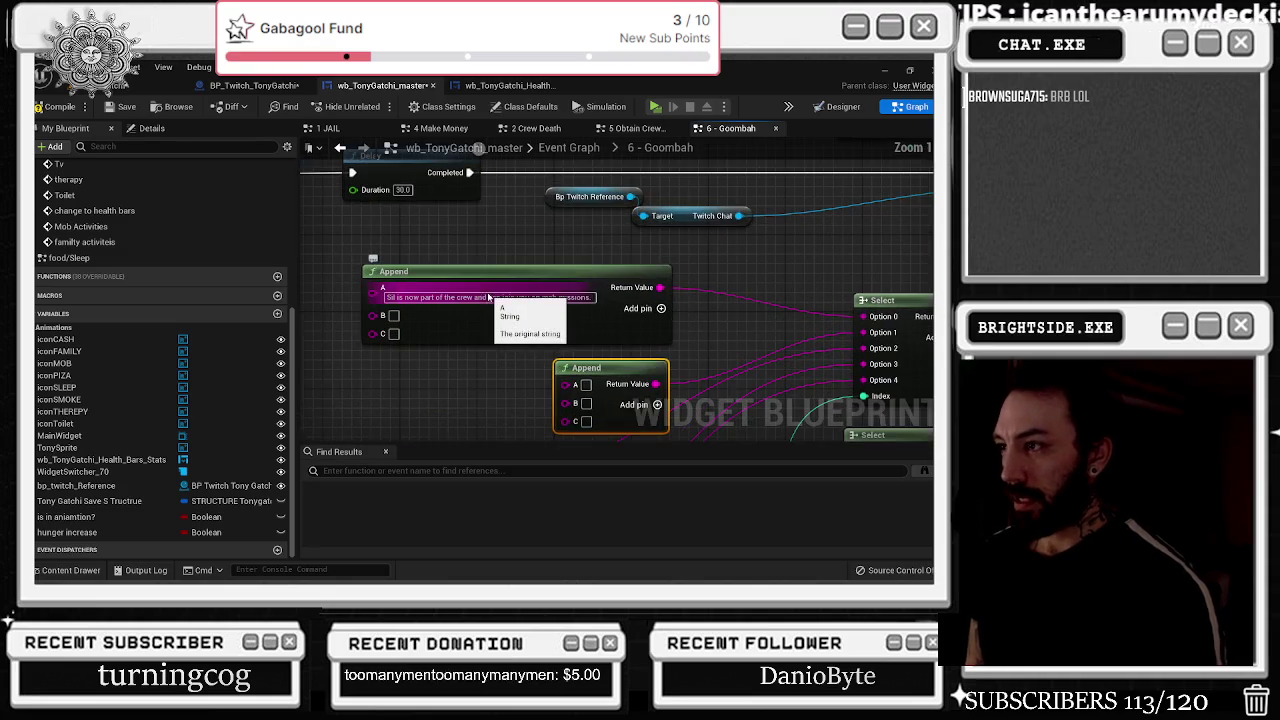
{"action": "left_click", "coordinate": [488, 297]}
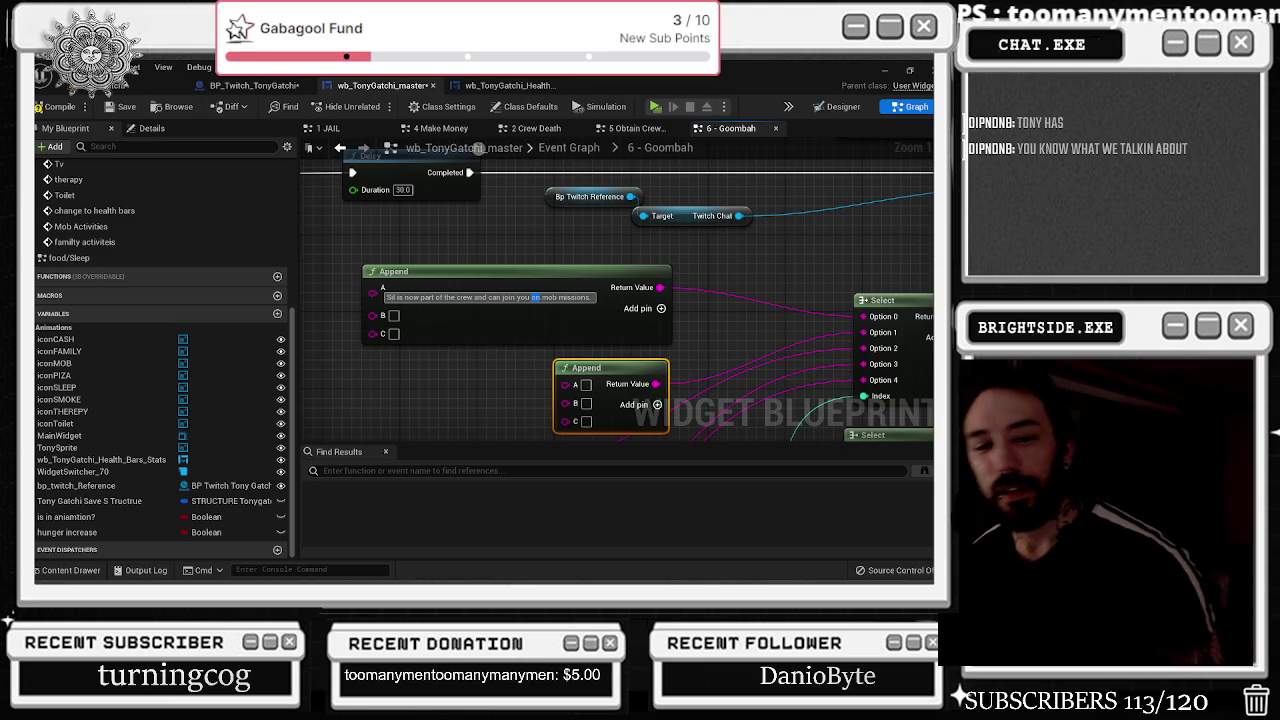
{"action": "key", "text": "alt+Tab"}
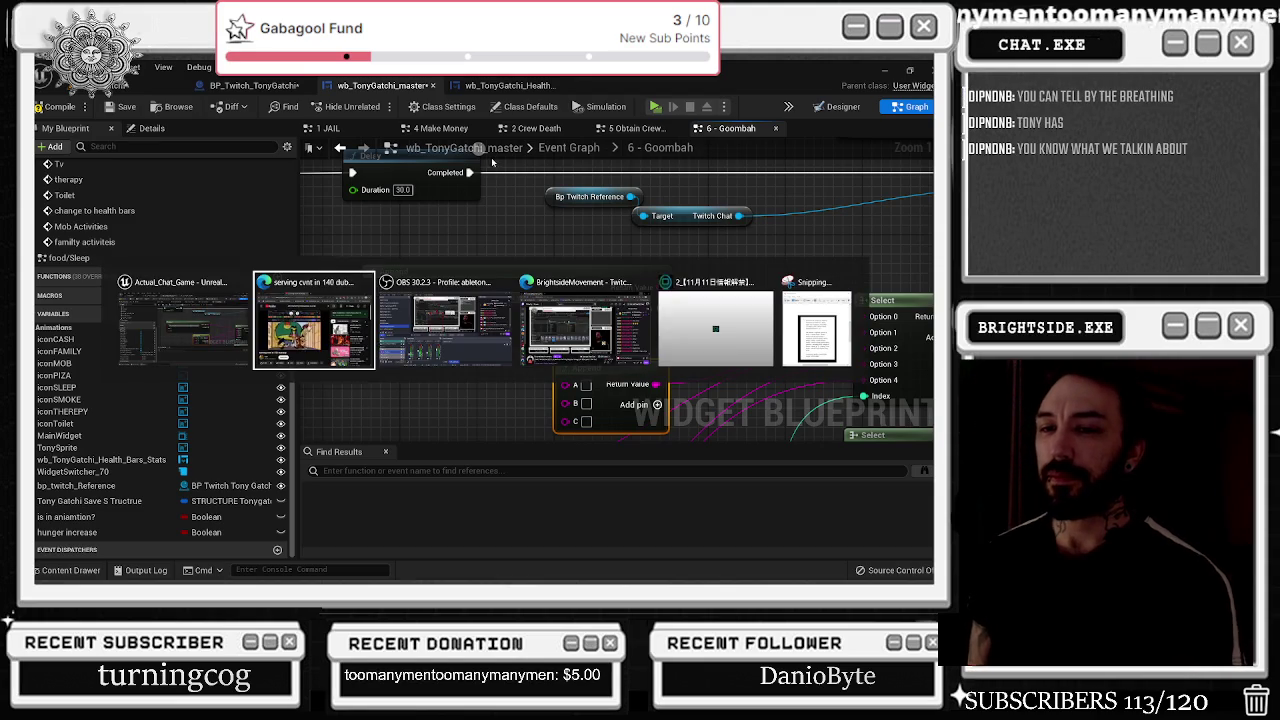
{"action": "key", "text": "Escape"}
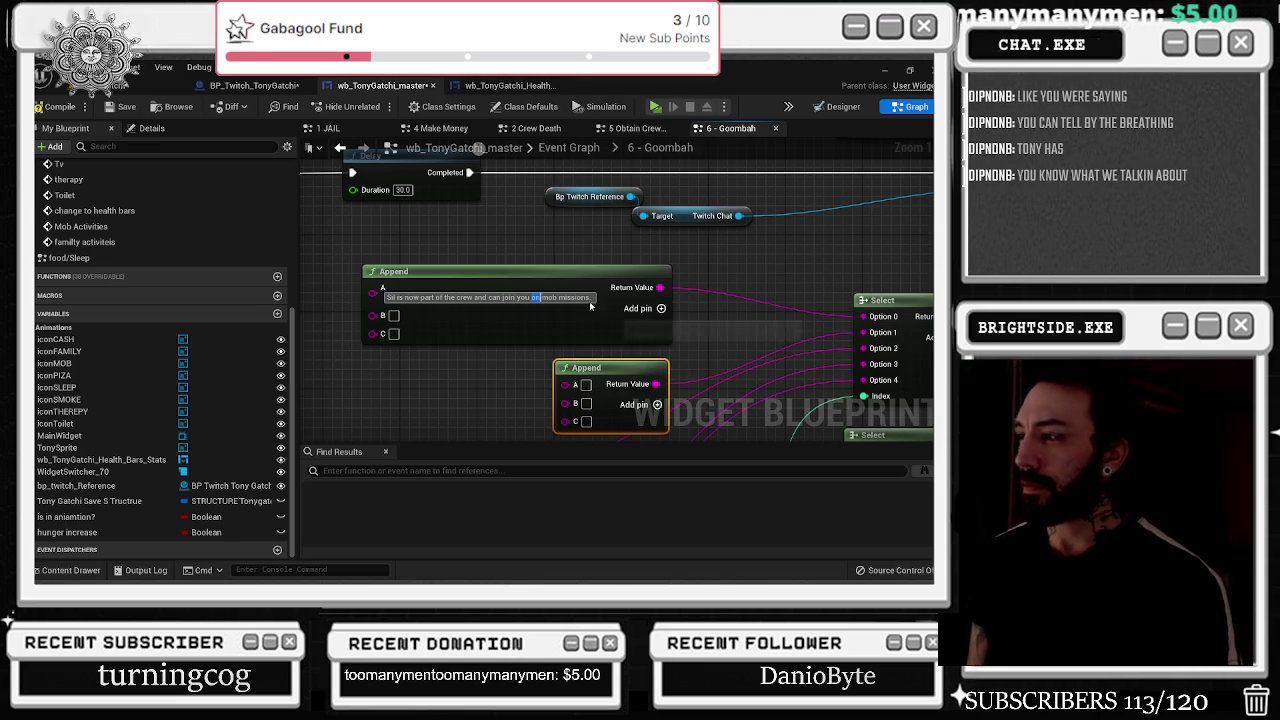
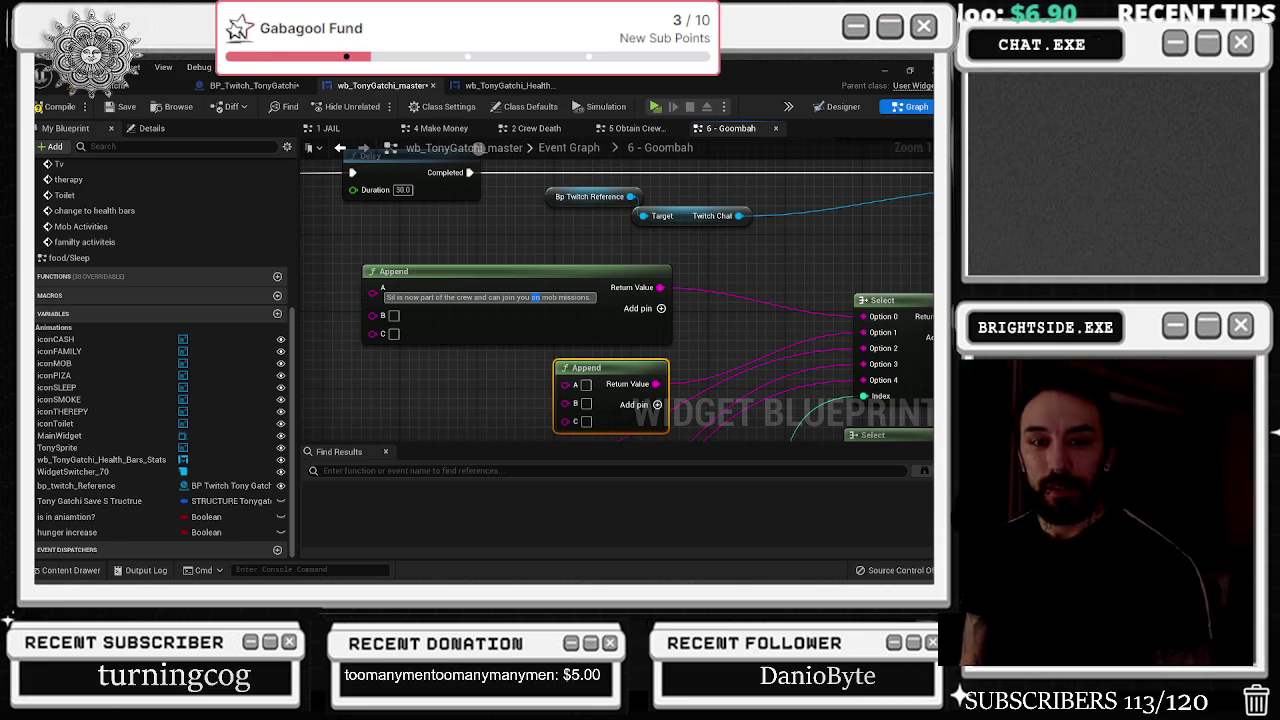
- In ChatGPT, select and copy event 1's 'Tony spent $1,200…' restaurant outing sentence
{"action": "key", "text": "alt+Tab"}
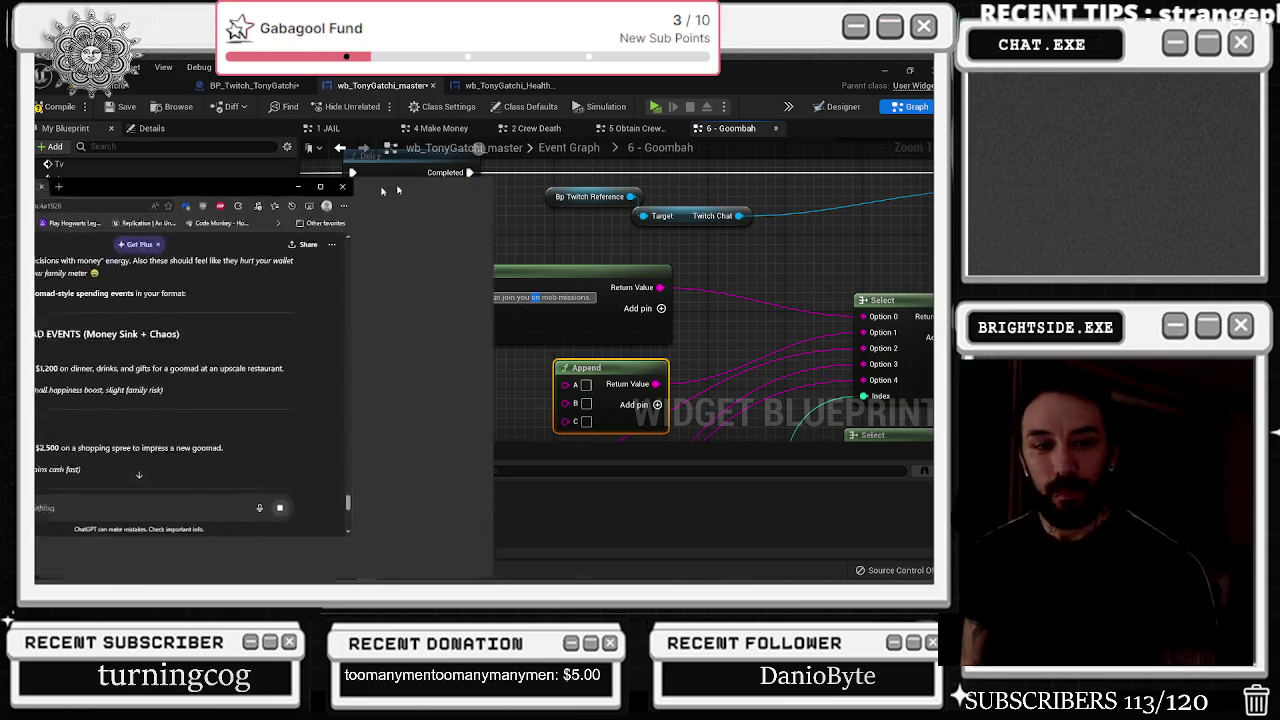
{"action": "left_click_drag", "start_coordinate": [366, 357], "coordinate": [655, 360]}
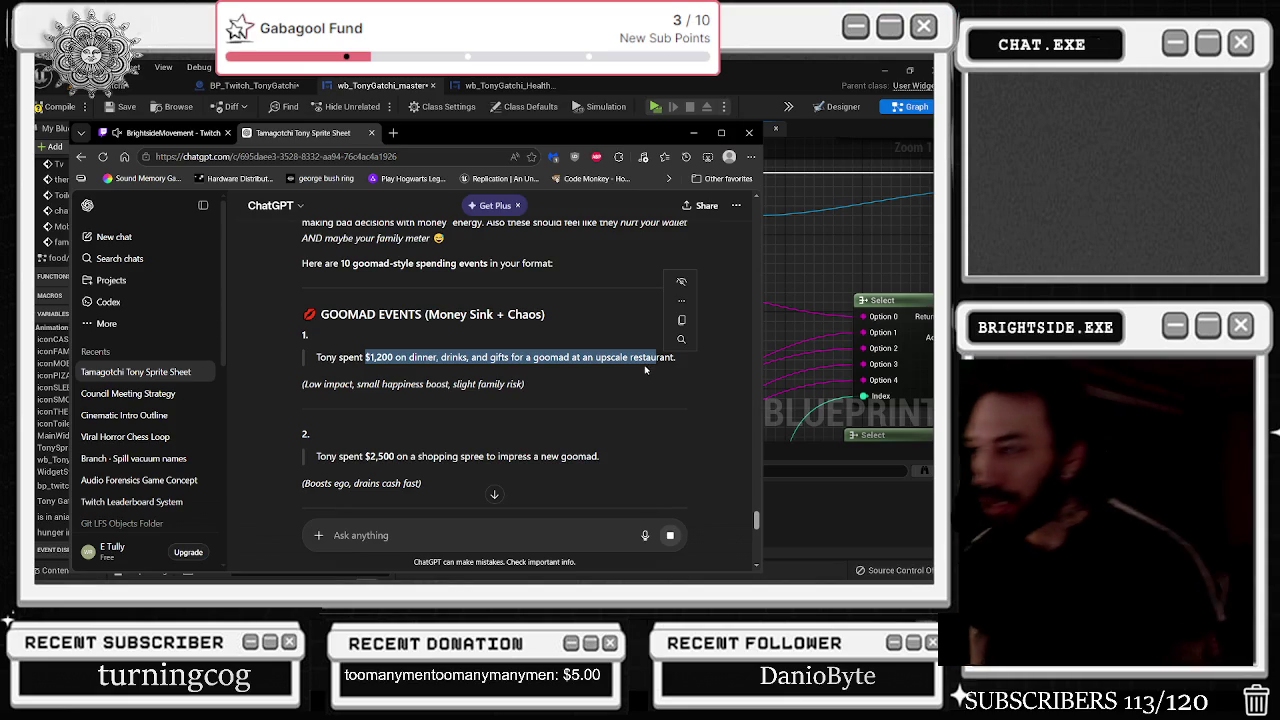
{"action": "left_click", "coordinate": [524, 384]}
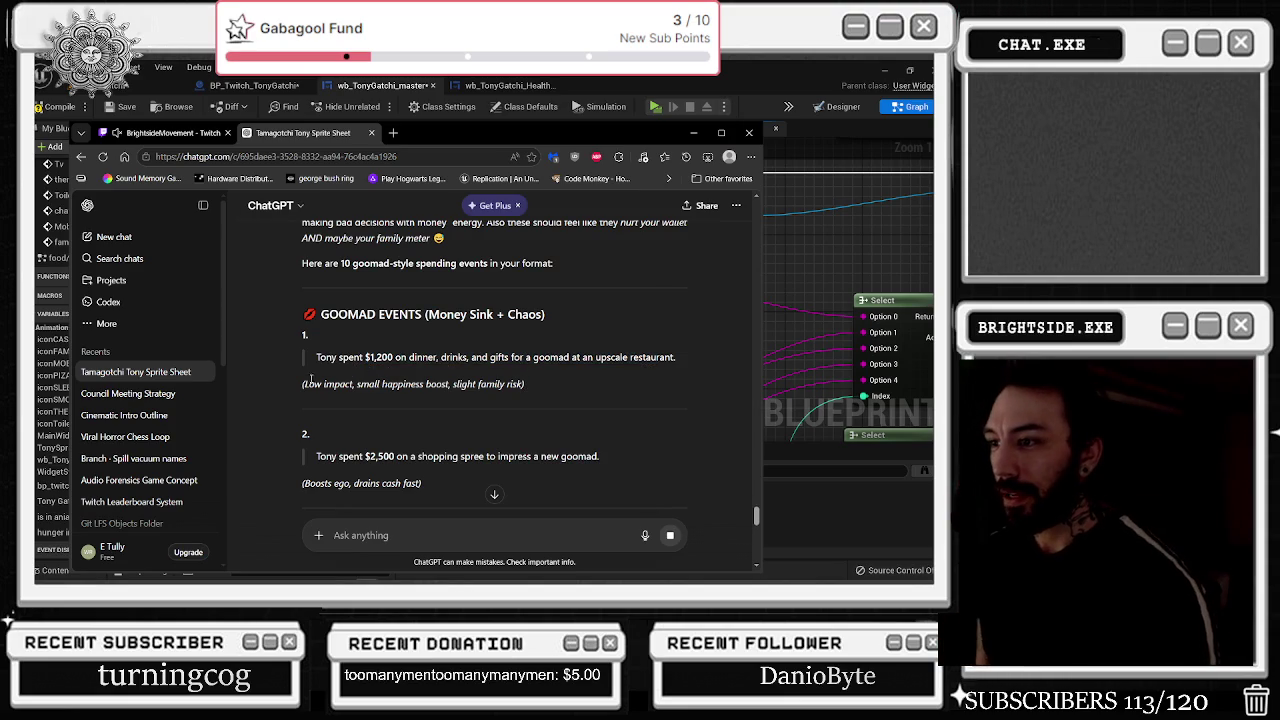
{"action": "left_click_drag", "start_coordinate": [317, 357], "coordinate": [684, 362]}
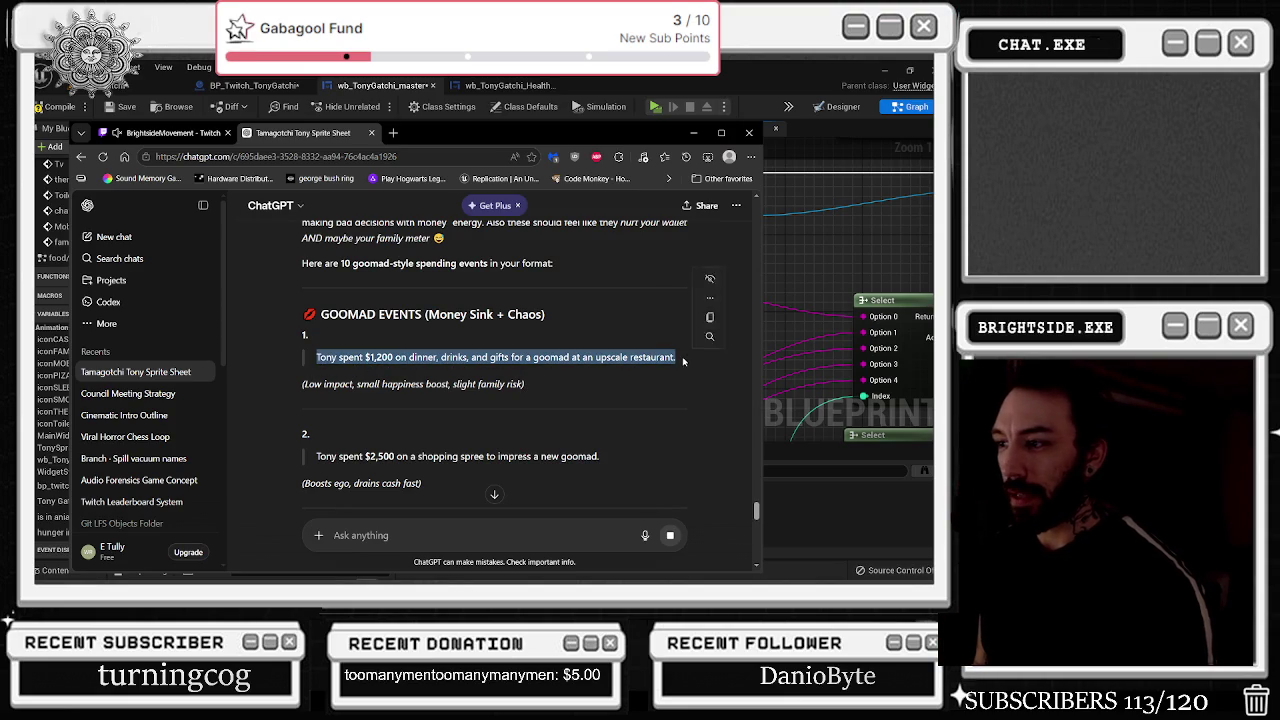
- Scroll through the rest of the ten spending events and their stat effects
{"action": "scroll", "coordinate": [500, 394], "scroll_direction": "down", "scroll_amount": 1}
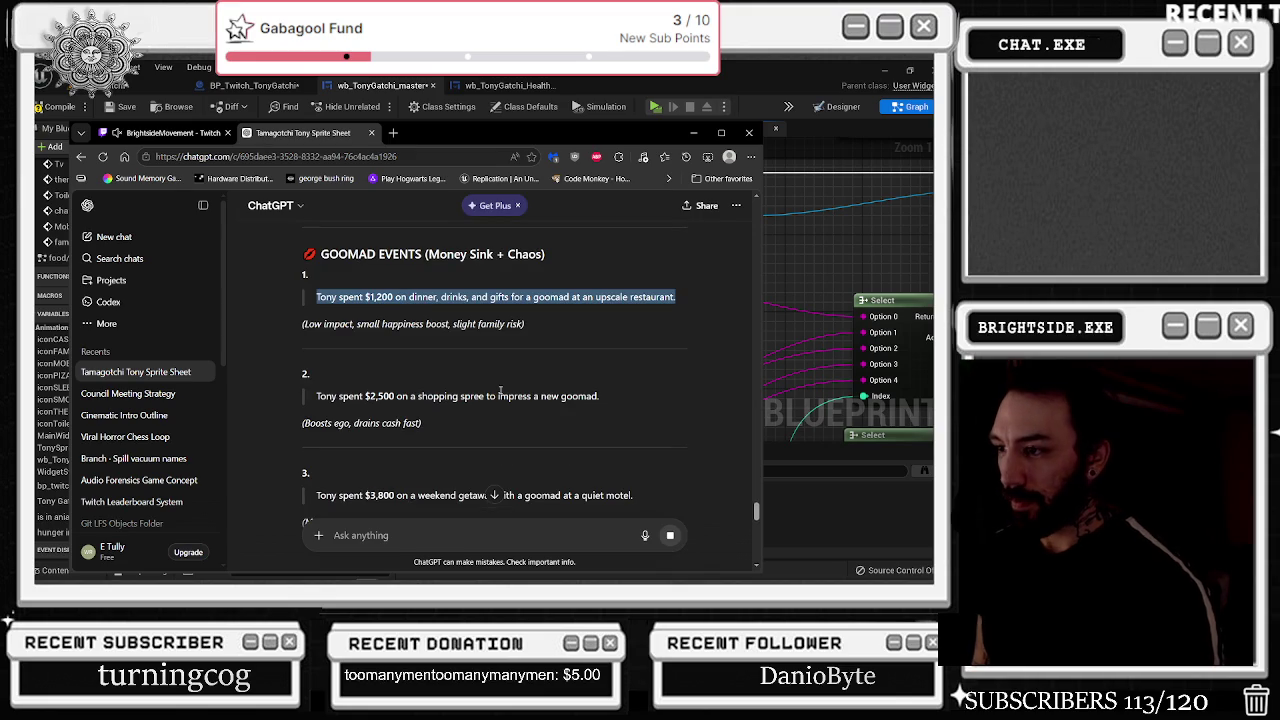
{"action": "scroll", "coordinate": [503, 387], "scroll_direction": "down", "scroll_amount": 2}
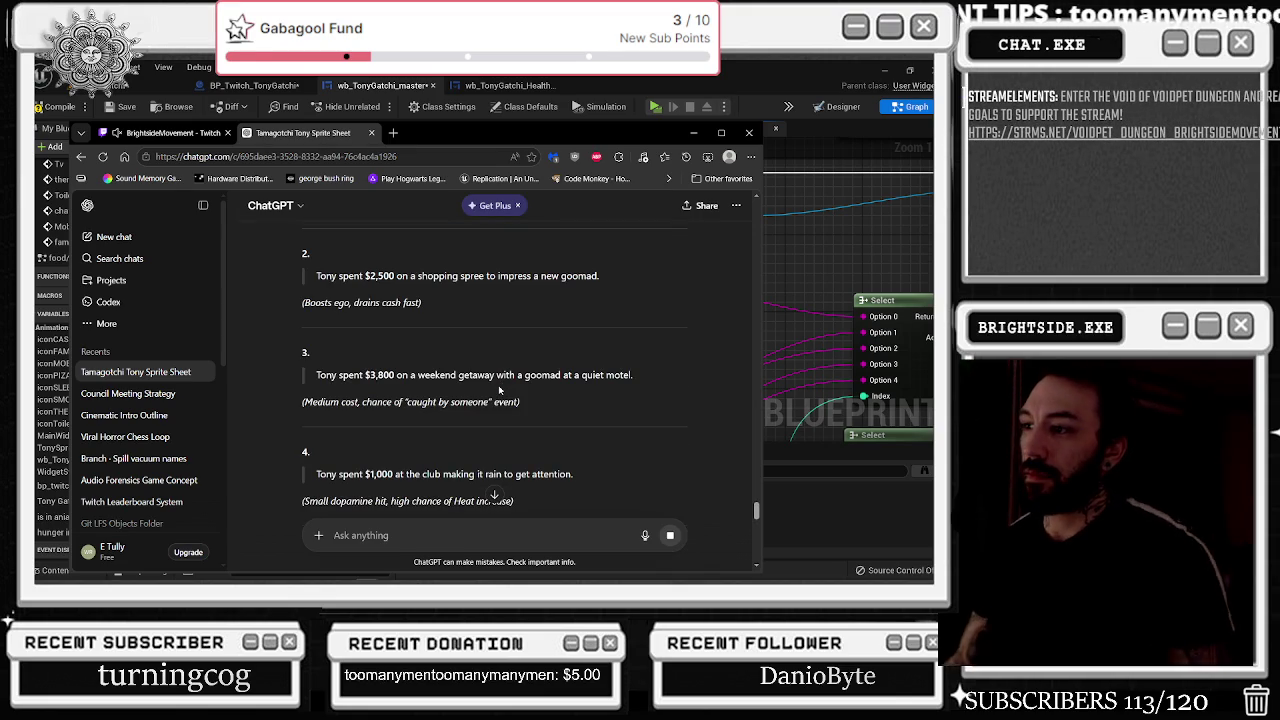
{"action": "scroll", "coordinate": [497, 386], "scroll_direction": "down", "scroll_amount": 2}
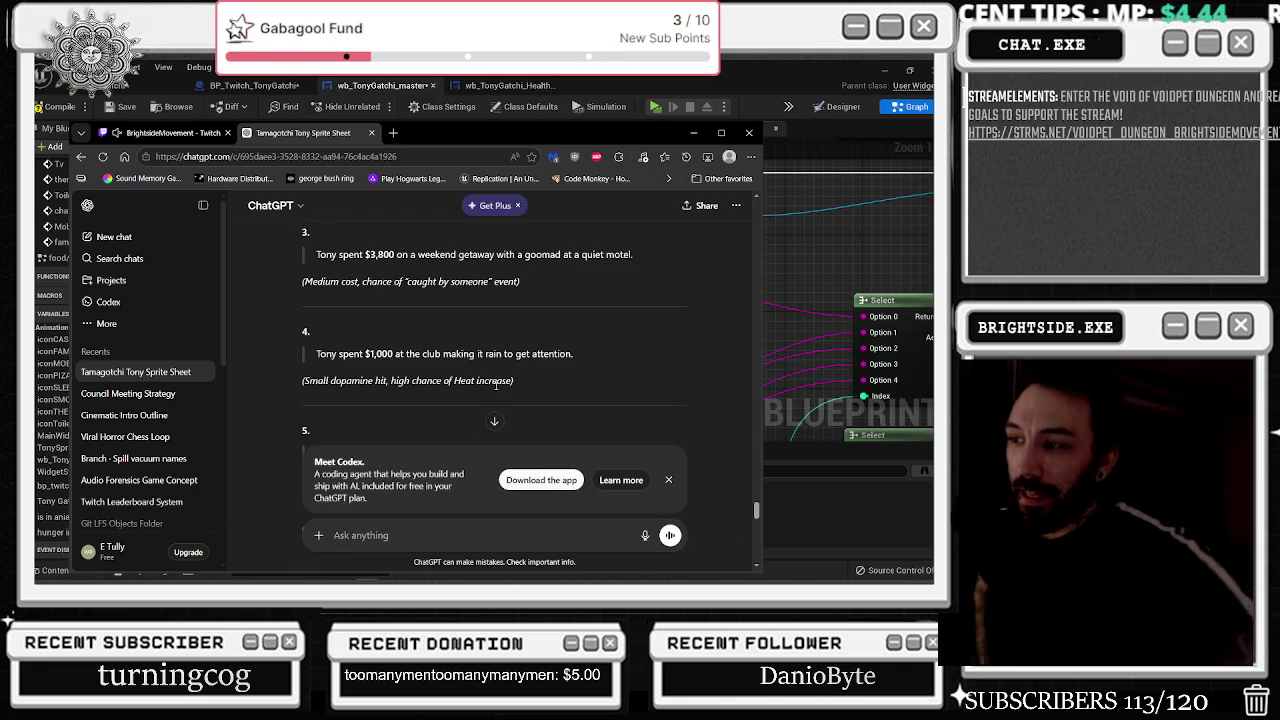
{"action": "scroll", "coordinate": [494, 390], "scroll_direction": "down", "scroll_amount": 2}
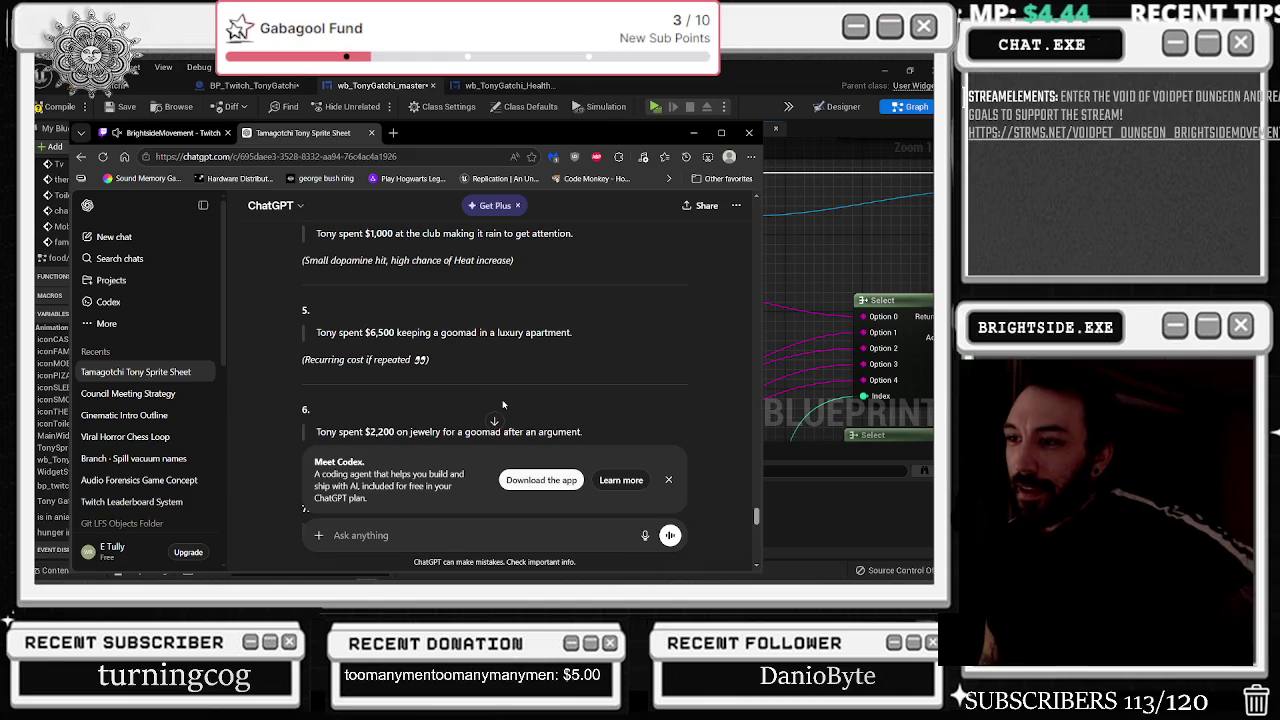
{"action": "scroll", "coordinate": [503, 345], "scroll_direction": "down", "scroll_amount": 1}
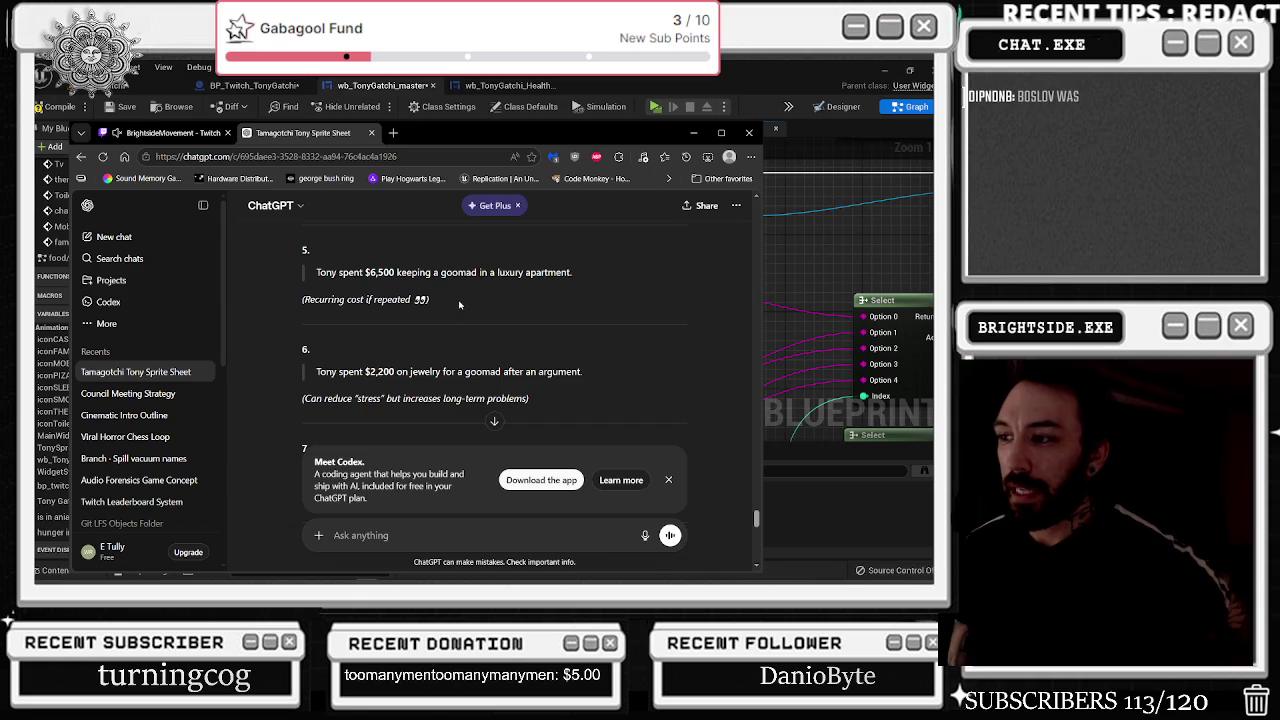
{"action": "scroll", "coordinate": [459, 304], "scroll_direction": "down", "scroll_amount": 2}
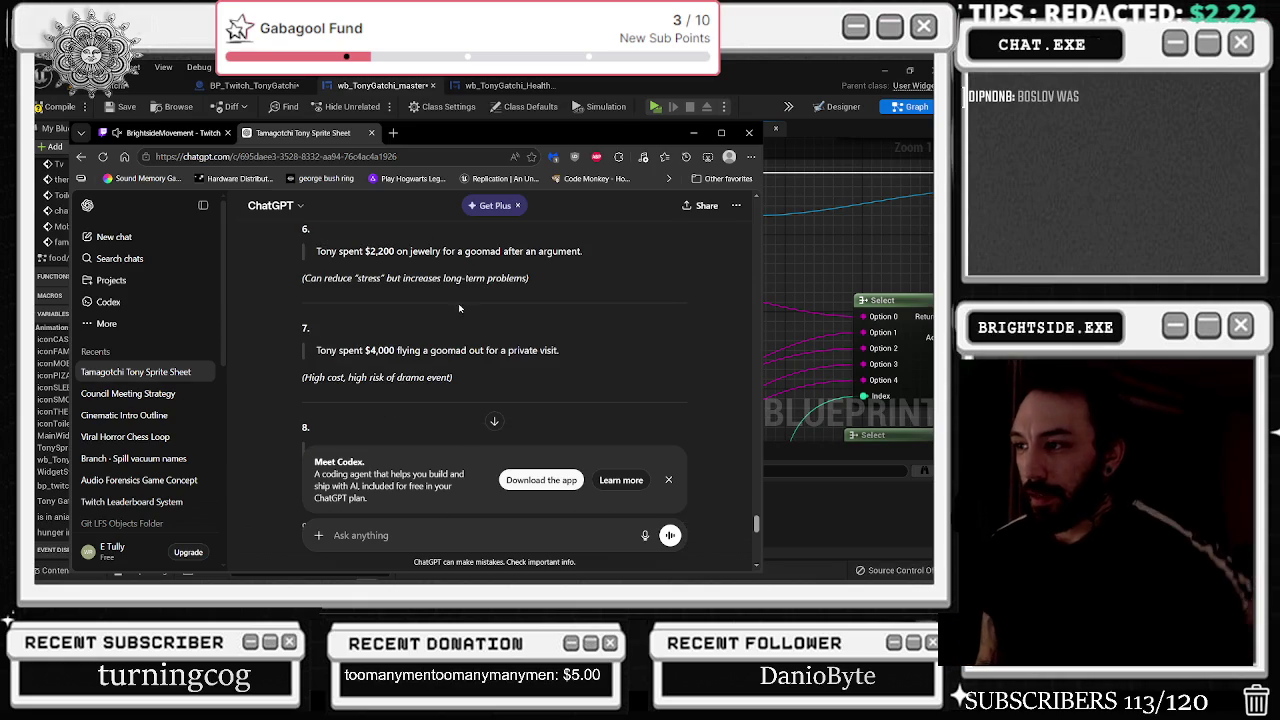
{"action": "scroll", "coordinate": [486, 334], "scroll_direction": "down", "scroll_amount": 2}
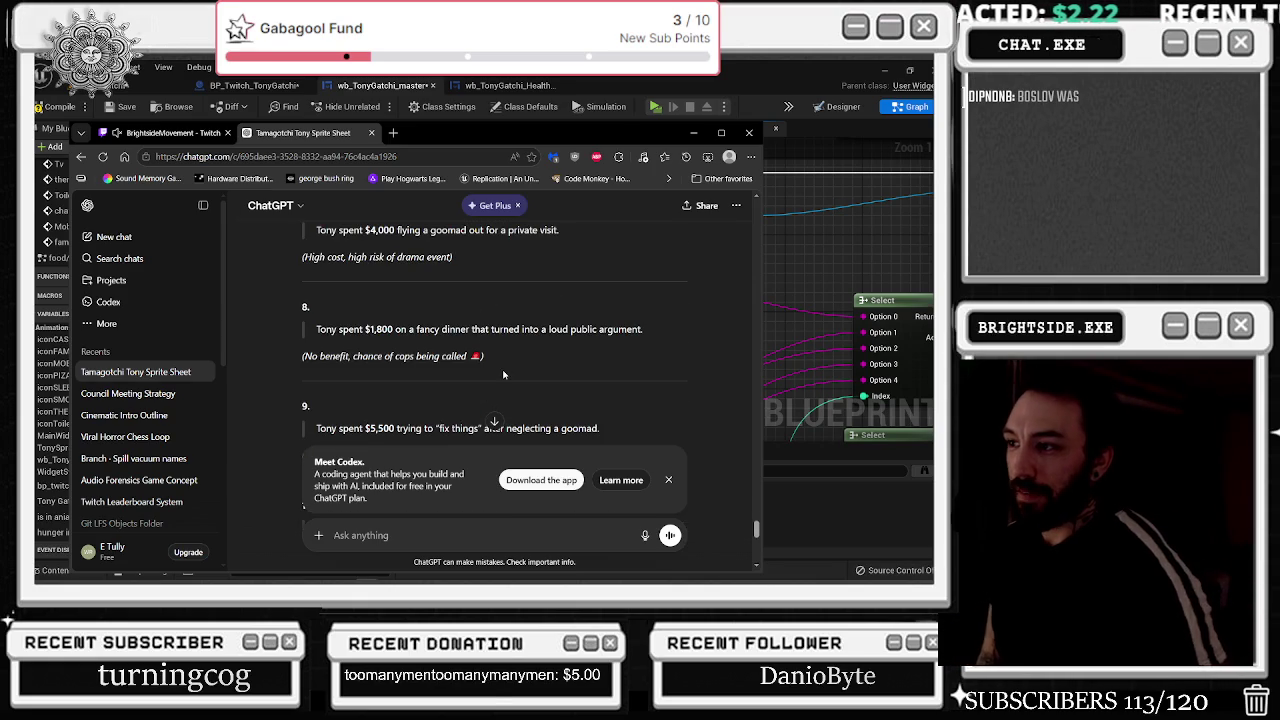
{"action": "scroll", "coordinate": [502, 357], "scroll_direction": "down", "scroll_amount": 1}
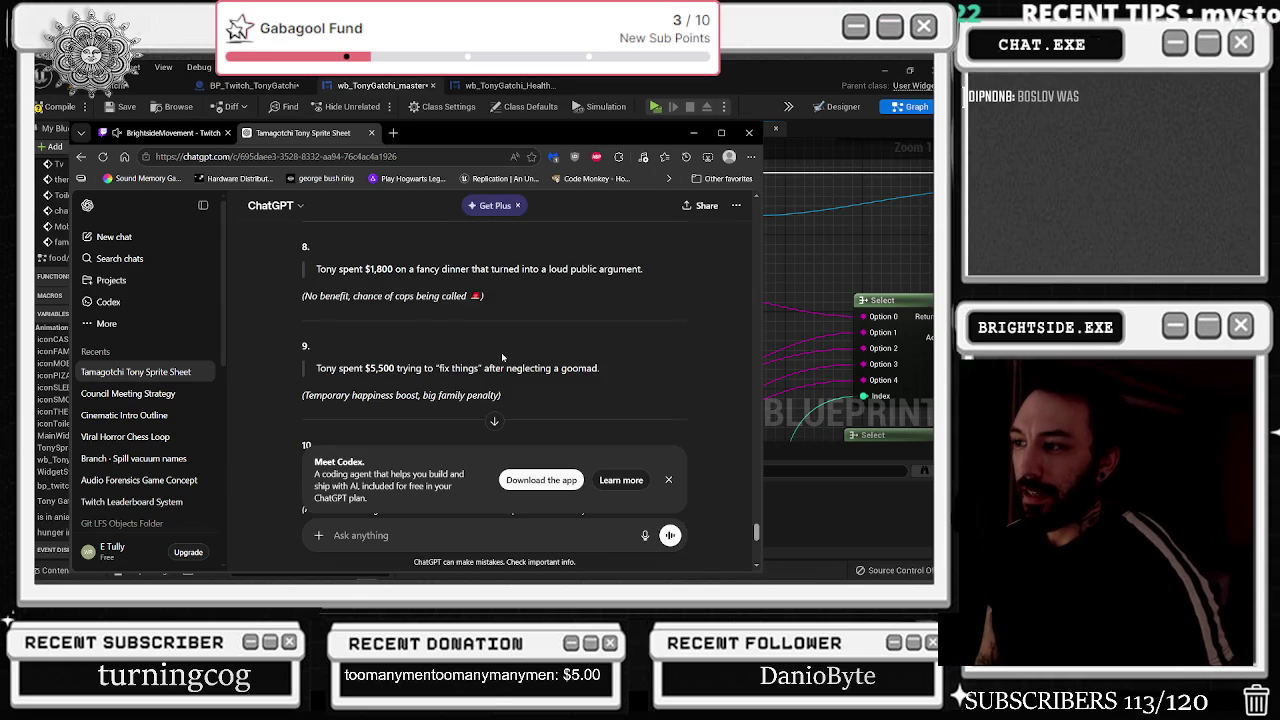
{"action": "scroll", "coordinate": [502, 357], "scroll_direction": "down", "scroll_amount": 3}
{"action": "scroll", "coordinate": [501, 352], "scroll_direction": "down", "scroll_amount": 2}
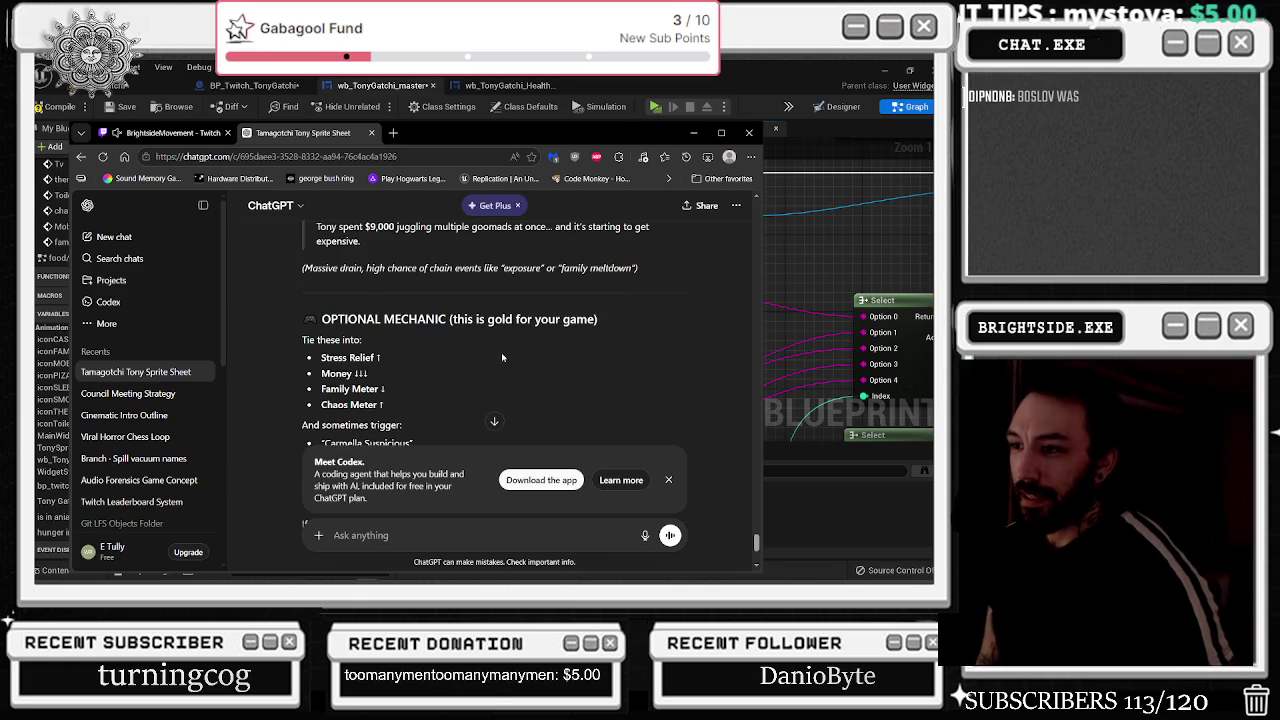
{"action": "scroll", "coordinate": [501, 352], "scroll_direction": "down", "scroll_amount": 3}
{"action": "scroll", "coordinate": [530, 330], "scroll_direction": "up", "scroll_amount": 15}
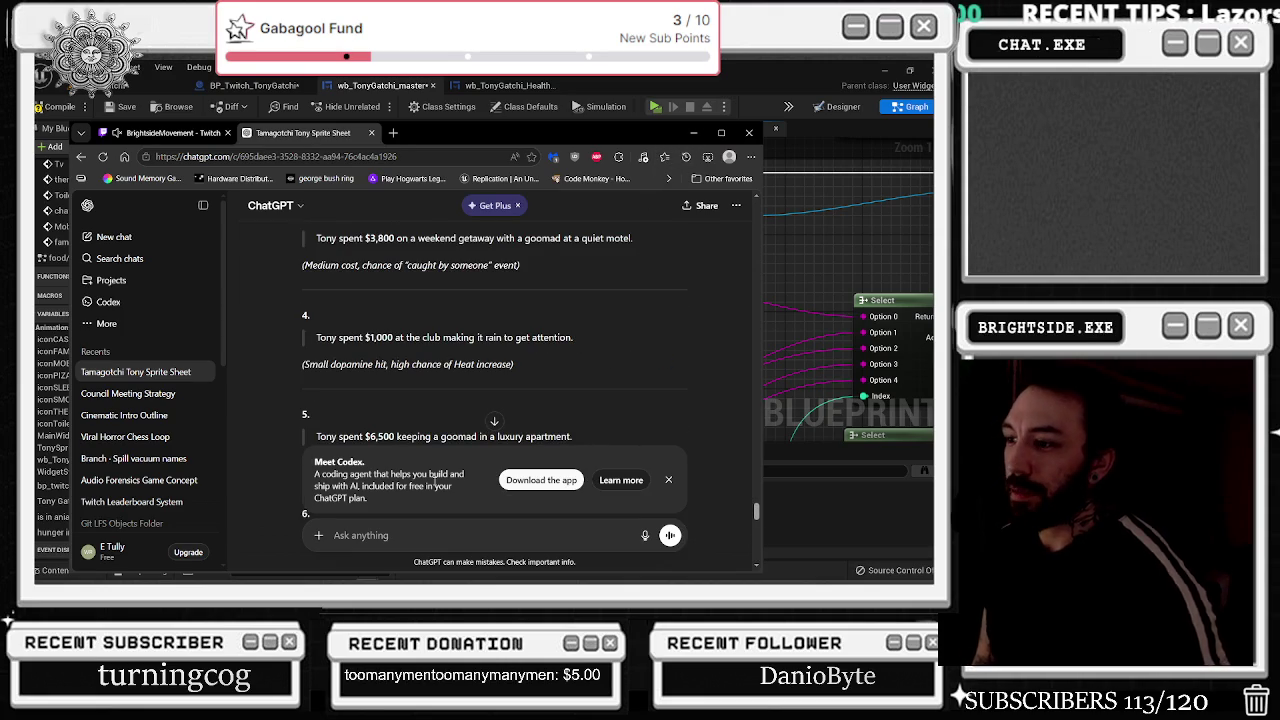
- Ask ChatGPT for 5 positive scenarios with the same money but fewer arguments
{"action": "type", "text": "can you"}
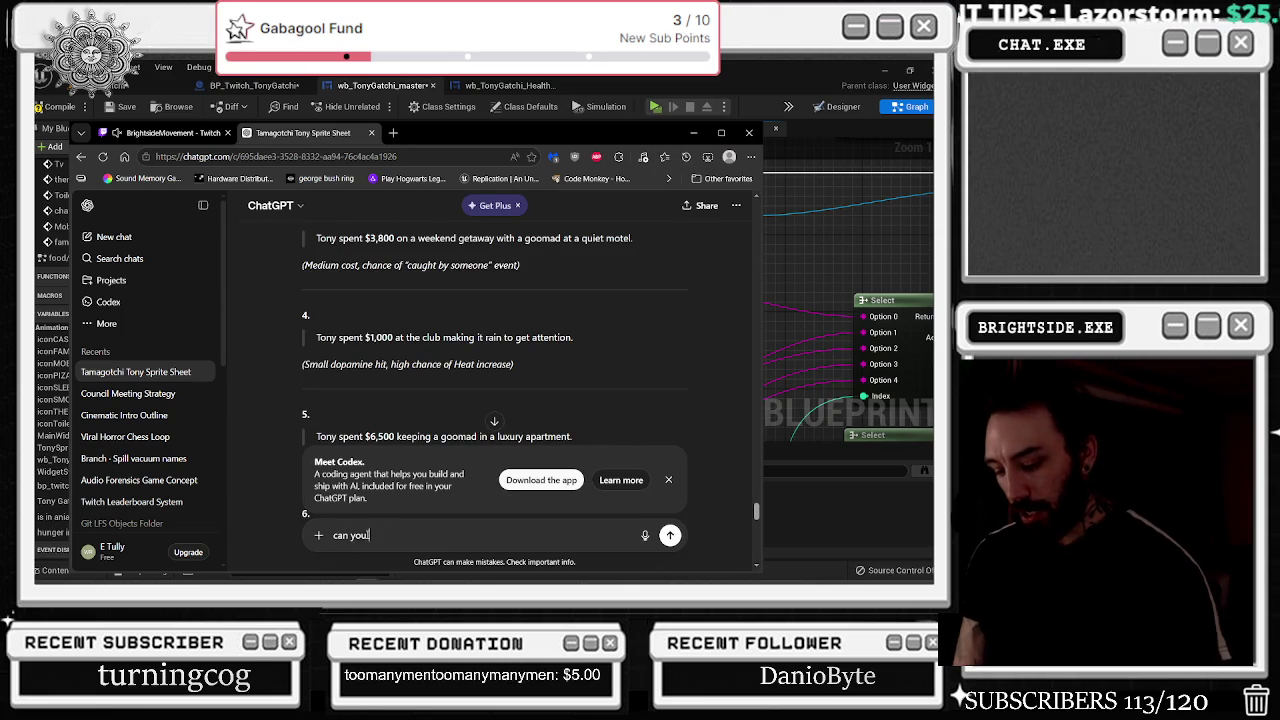
{"action": "type", "text": " give me positiv"}
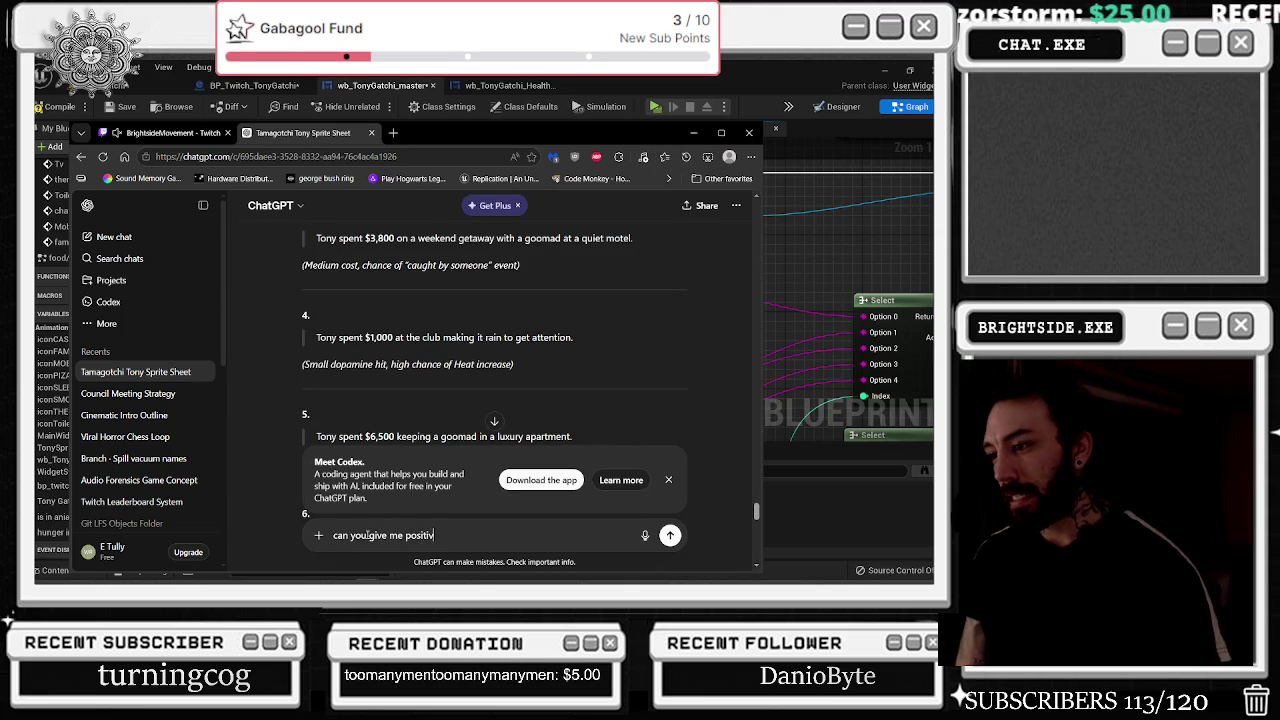
{"action": "key", "text": "BackSpace"}
{"action": "key", "text": "BackSpace"}
{"action": "key", "text": "BackSpace"}
{"action": "key", "text": "BackSpace"}
{"action": "key", "text": "BackSpace"}
{"action": "key", "text": "BackSpace"}
{"action": "key", "text": "BackSpace"}
{"action": "type", "text": "5 positive scenarios"}
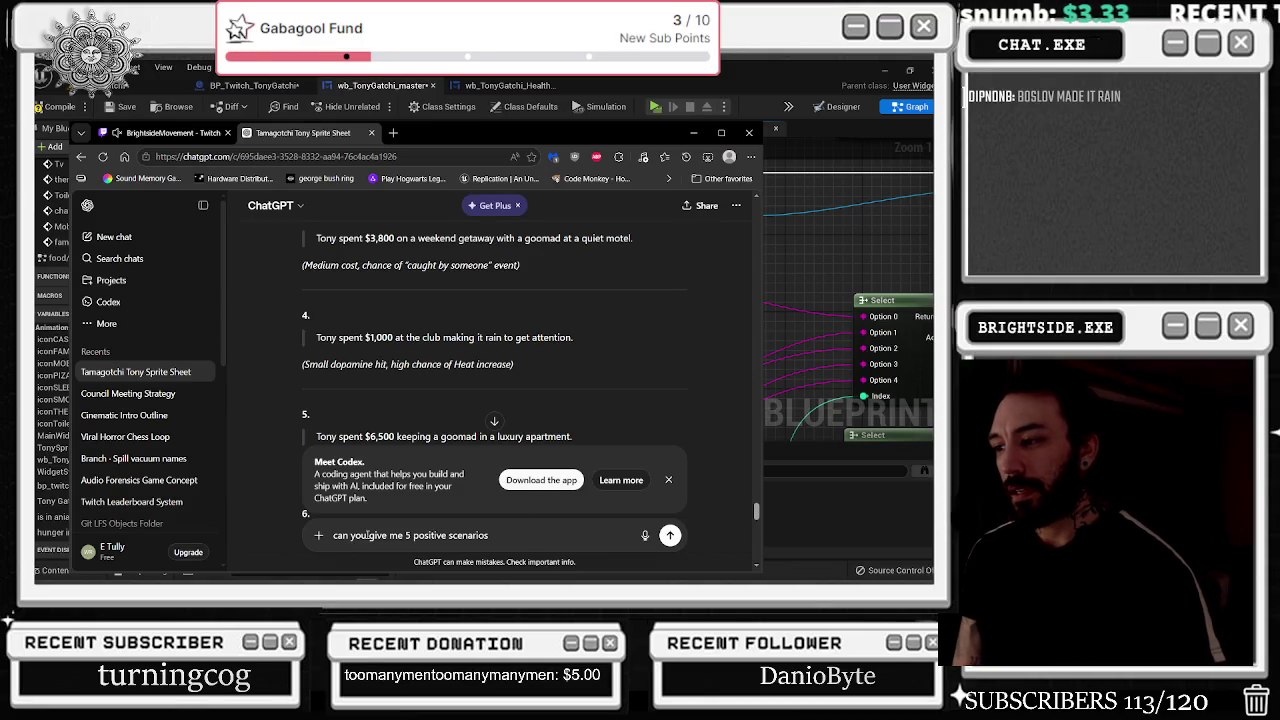
{"action": "type", "text": " that w of that same "}
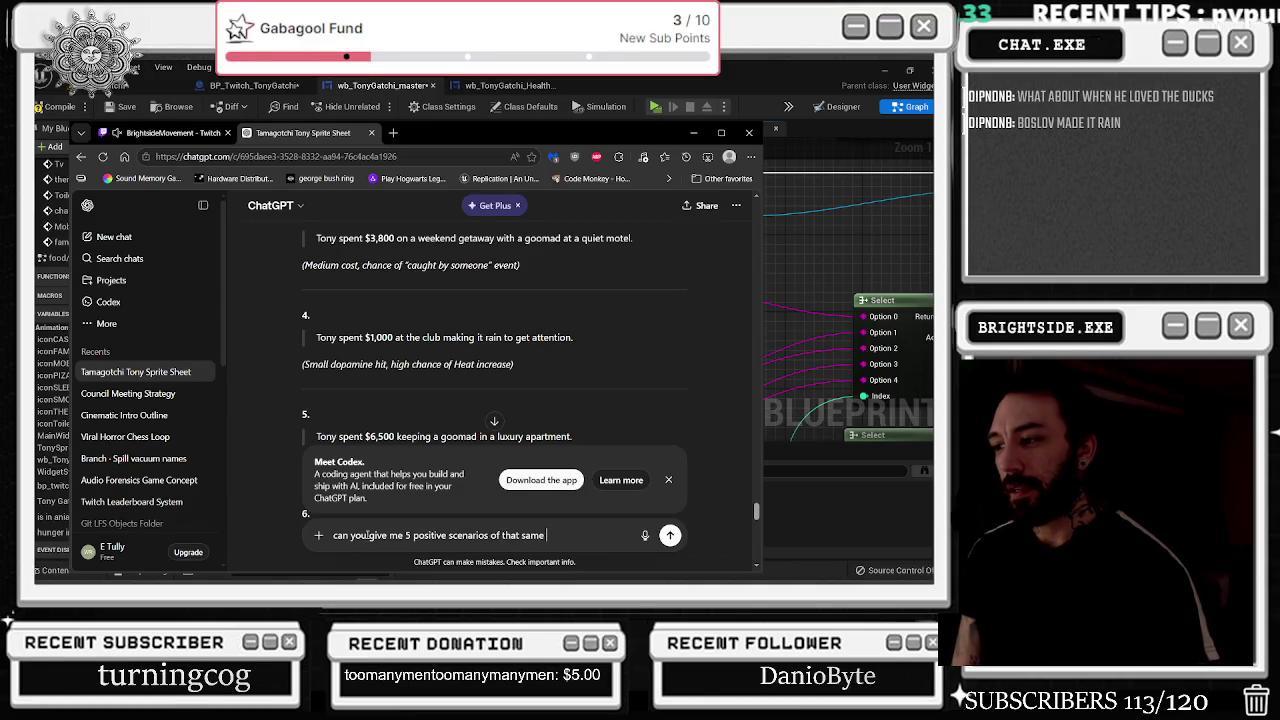
{"action": "type", "text": "hing "}
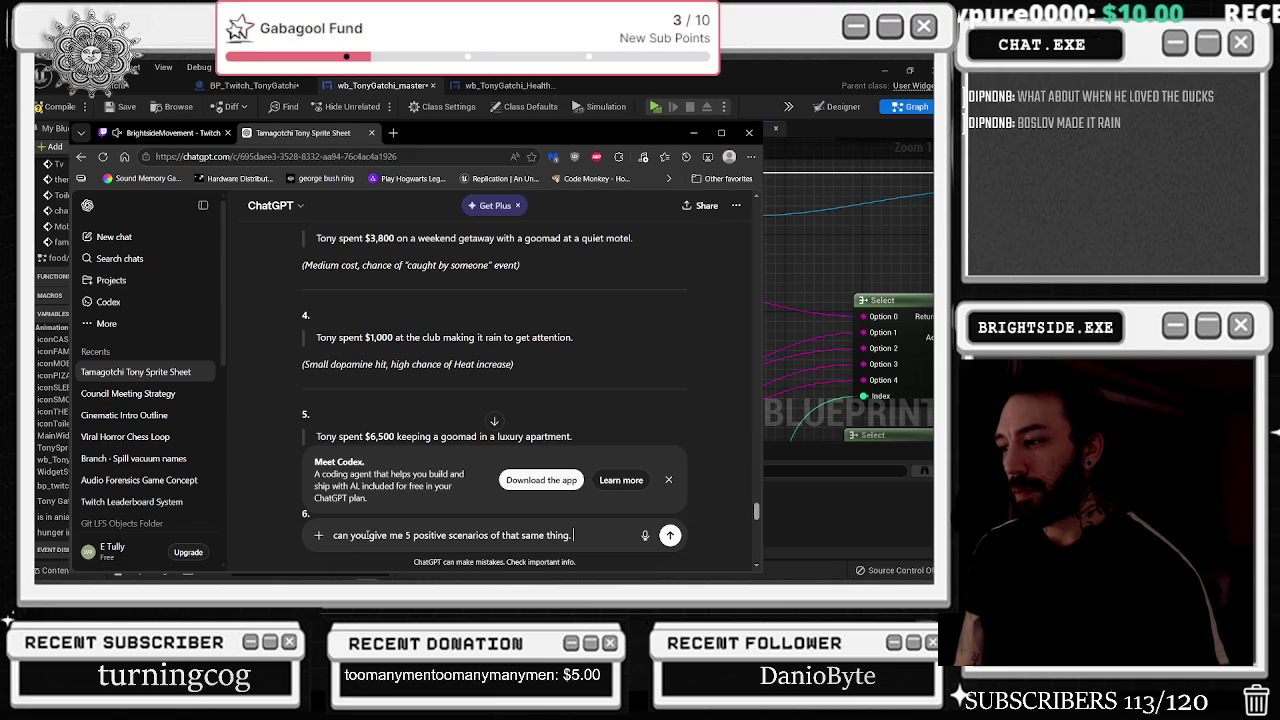
{"action": "type", "text": " the money can"}
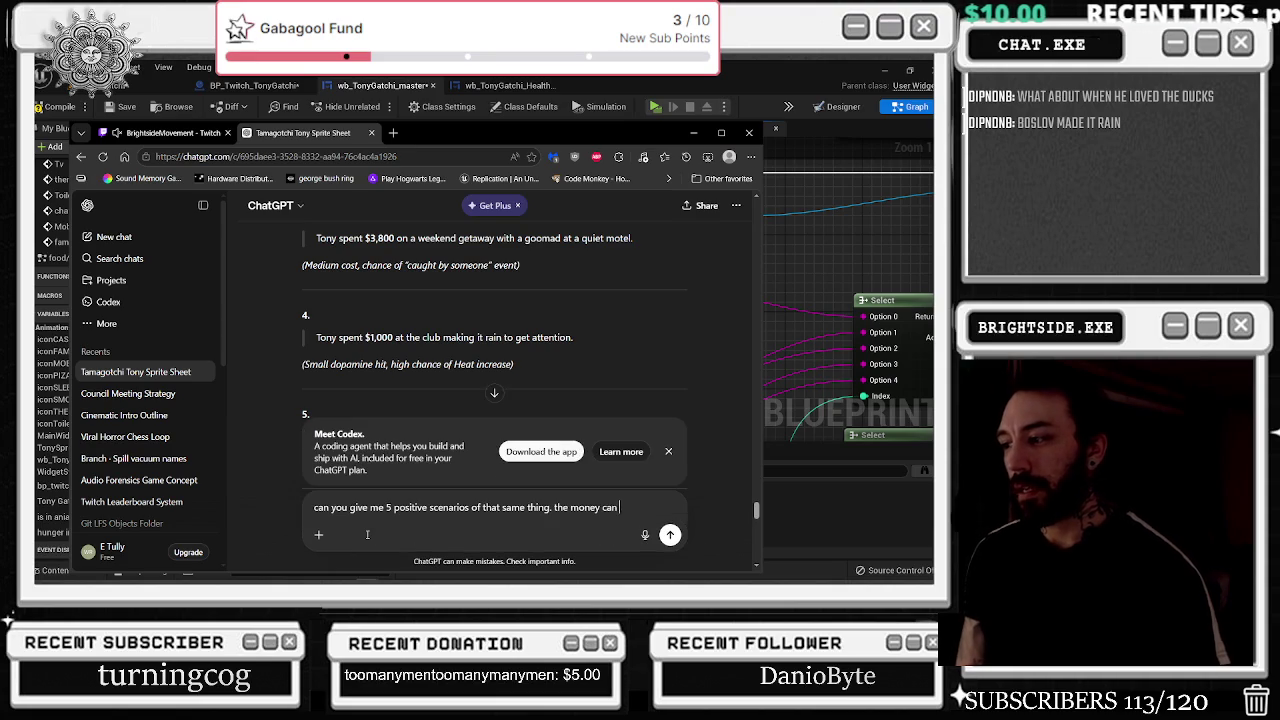
{"action": "type", "text": " be the same "}
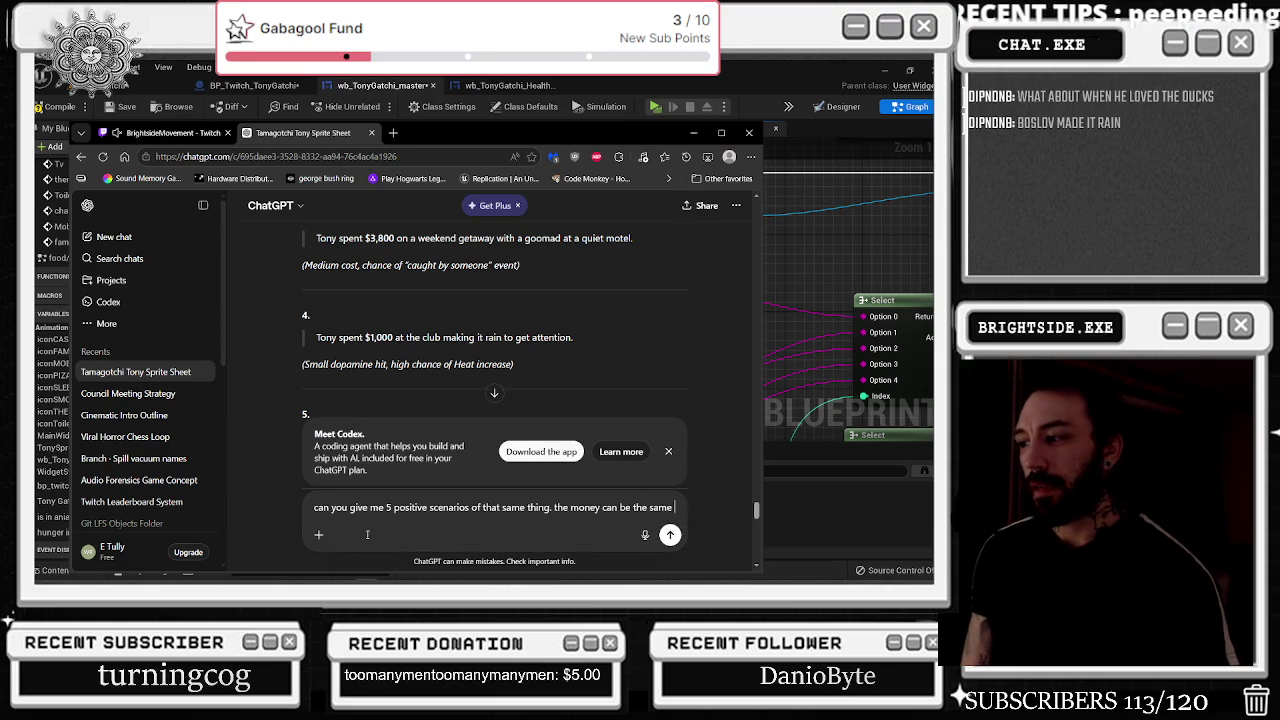
{"action": "type", "text": "but less"}
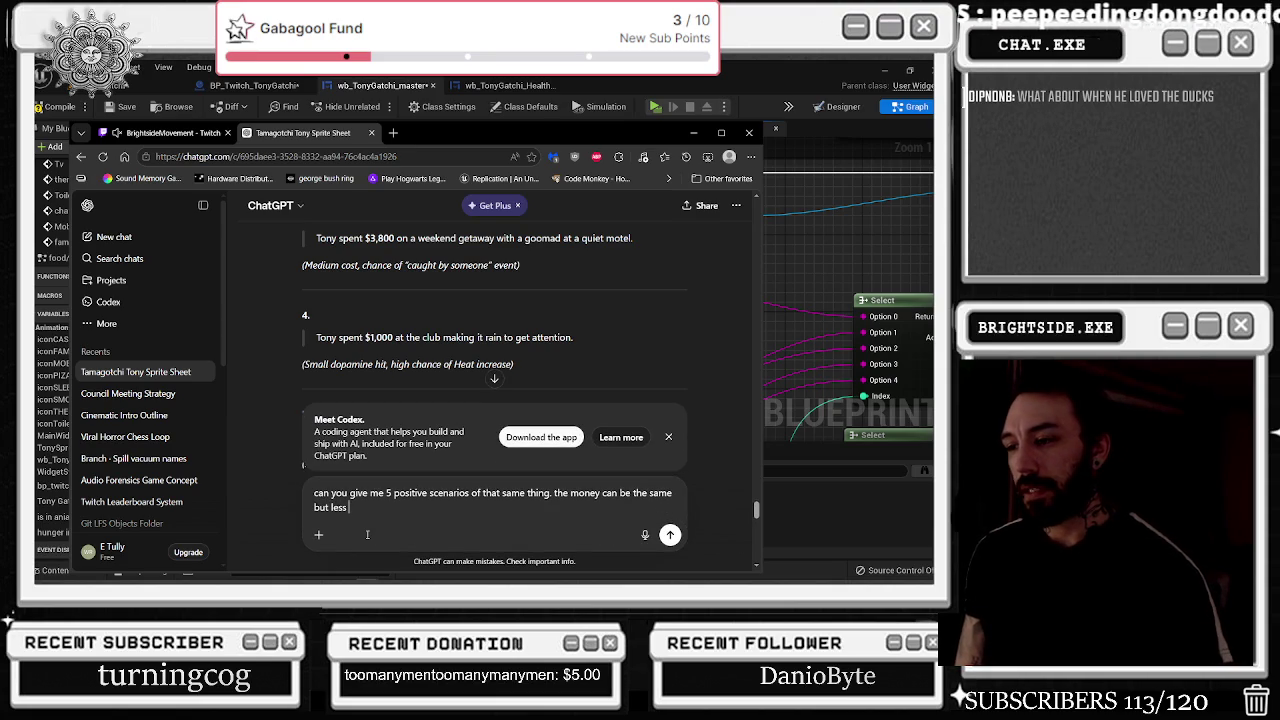
{"action": "type", "text": "a"}
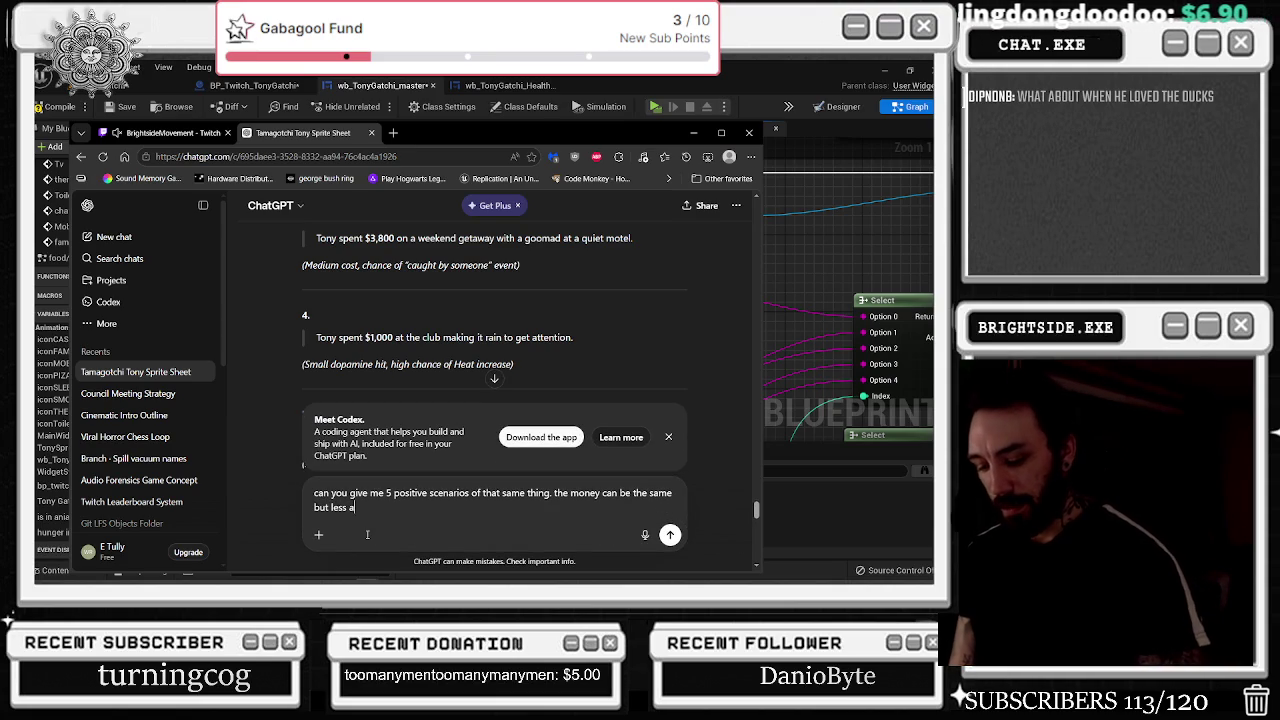
{"action": "type", "text": "rgumentsand b"}
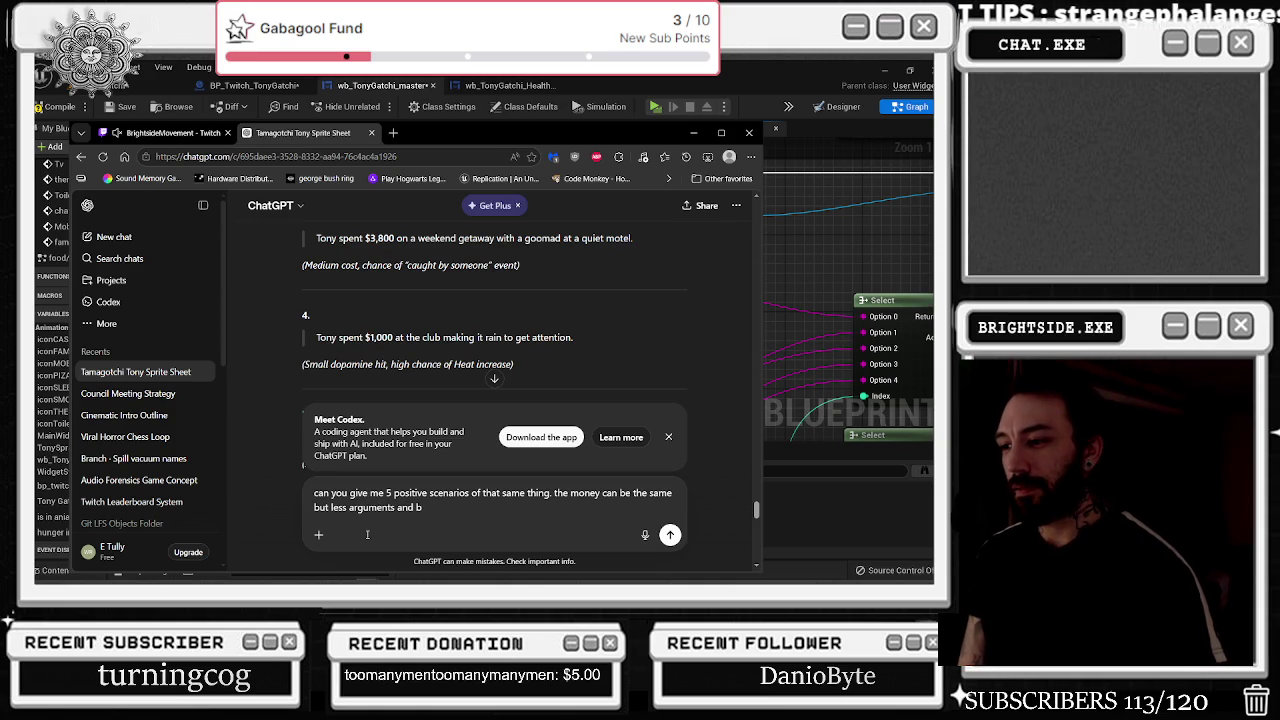
{"action": "key", "text": "BackSpace"}
{"action": "key", "text": "BackSpace"}
{"action": "key", "text": "BackSpace"}
{"action": "type", "text": "negative thing"}
{"action": "key", "text": "Return"}
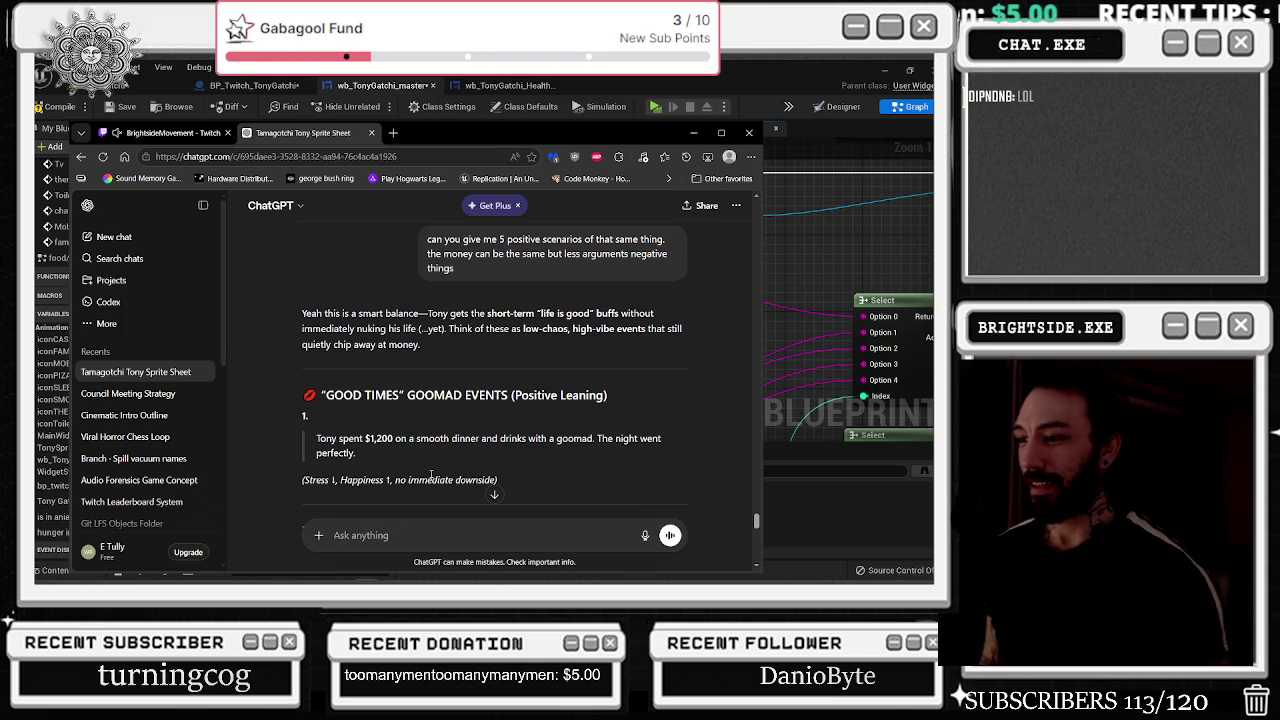
- Read the five good-times scenarios, ending at the $2,200 gift, then return to the Goombah graph
{"action": "scroll", "coordinate": [431, 474], "scroll_direction": "down", "scroll_amount": 3}
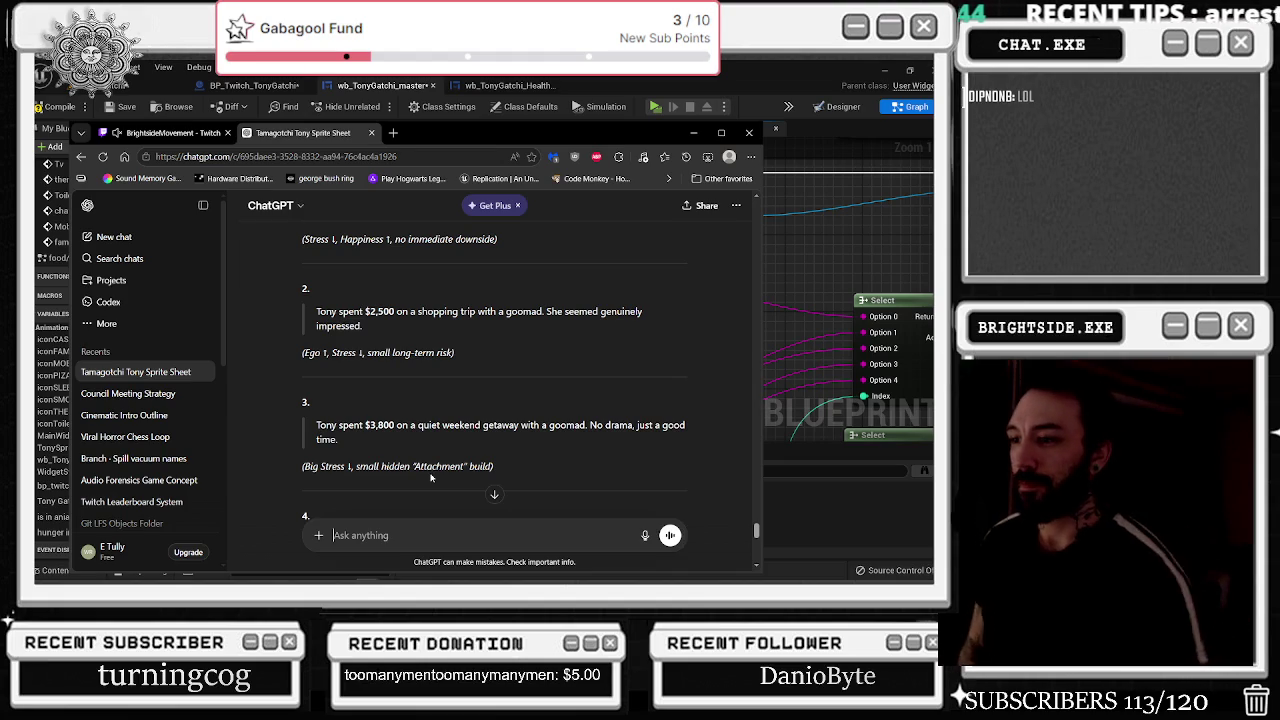
{"action": "scroll", "coordinate": [428, 471], "scroll_direction": "down", "scroll_amount": 2}
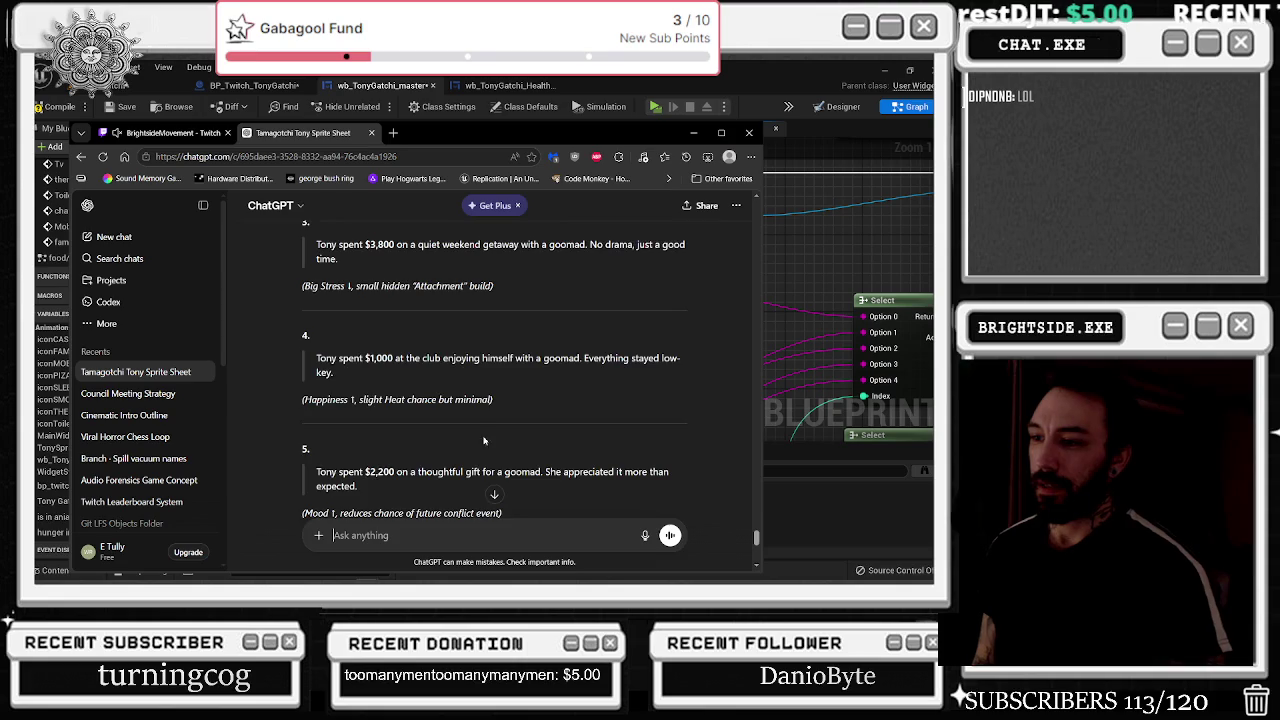
{"action": "scroll", "coordinate": [490, 437], "scroll_direction": "down", "scroll_amount": 1}
{"action": "scroll", "coordinate": [470, 400], "scroll_direction": "up", "scroll_amount": 3}
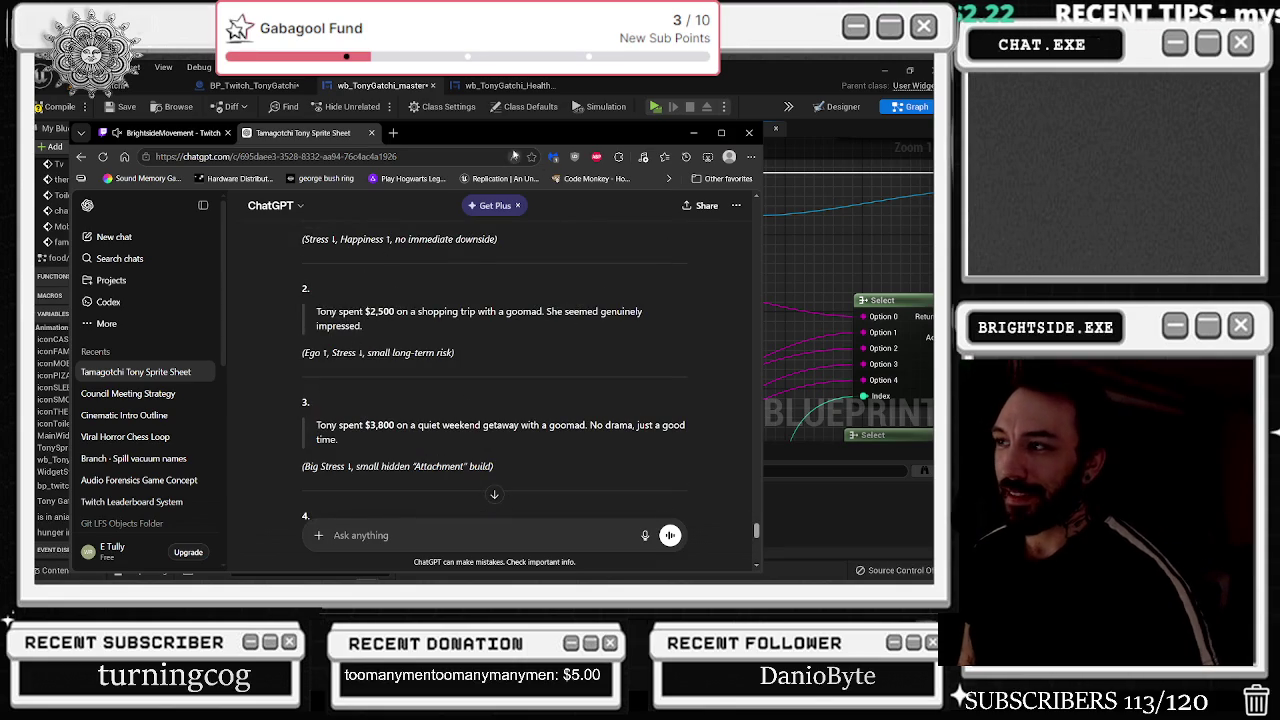
{"action": "key", "text": "alt+Tab"}
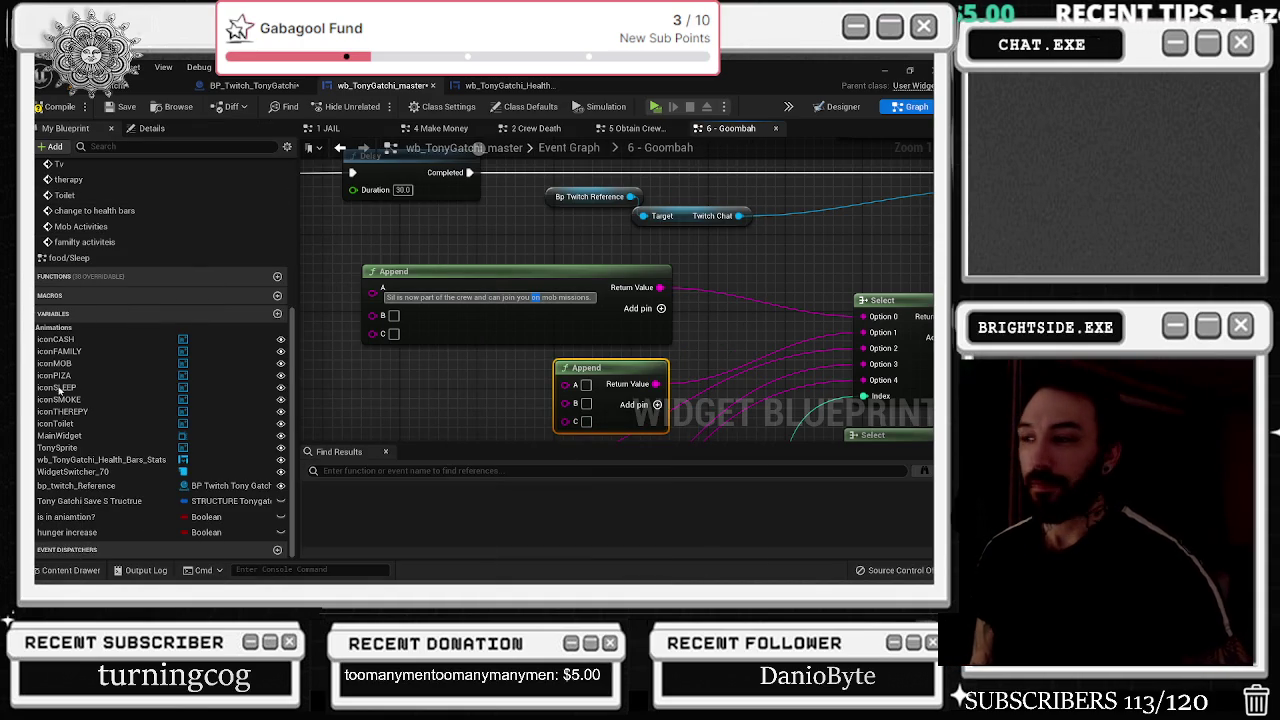
- Paste the $1,200 restaurant dinner sentence into the Append node's A field and move it left
{"action": "right_click", "coordinate": [468, 306]}
{"action": "left_click", "coordinate": [505, 339]}
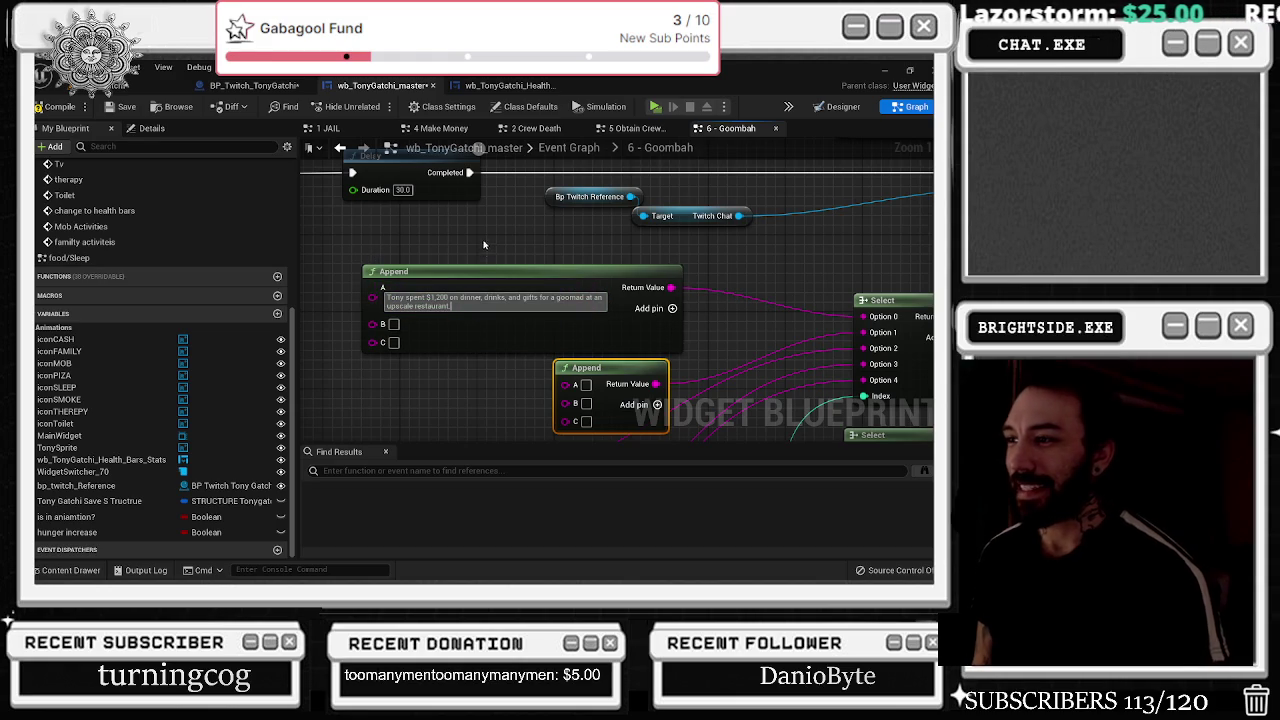
{"action": "mouse_move", "coordinate": [466, 264]}
{"action": "left_mouse_down"}
{"action": "mouse_move", "coordinate": [530, 268]}
{"action": "mouse_move", "coordinate": [534, 308]}
{"action": "mouse_move", "coordinate": [349, 305]}
{"action": "left_mouse_up"}
- Pull a new wire from the Select node's Return Value toward the message nodes
{"action": "scroll", "coordinate": [530, 268], "scroll_direction": "down", "scroll_amount": 2}
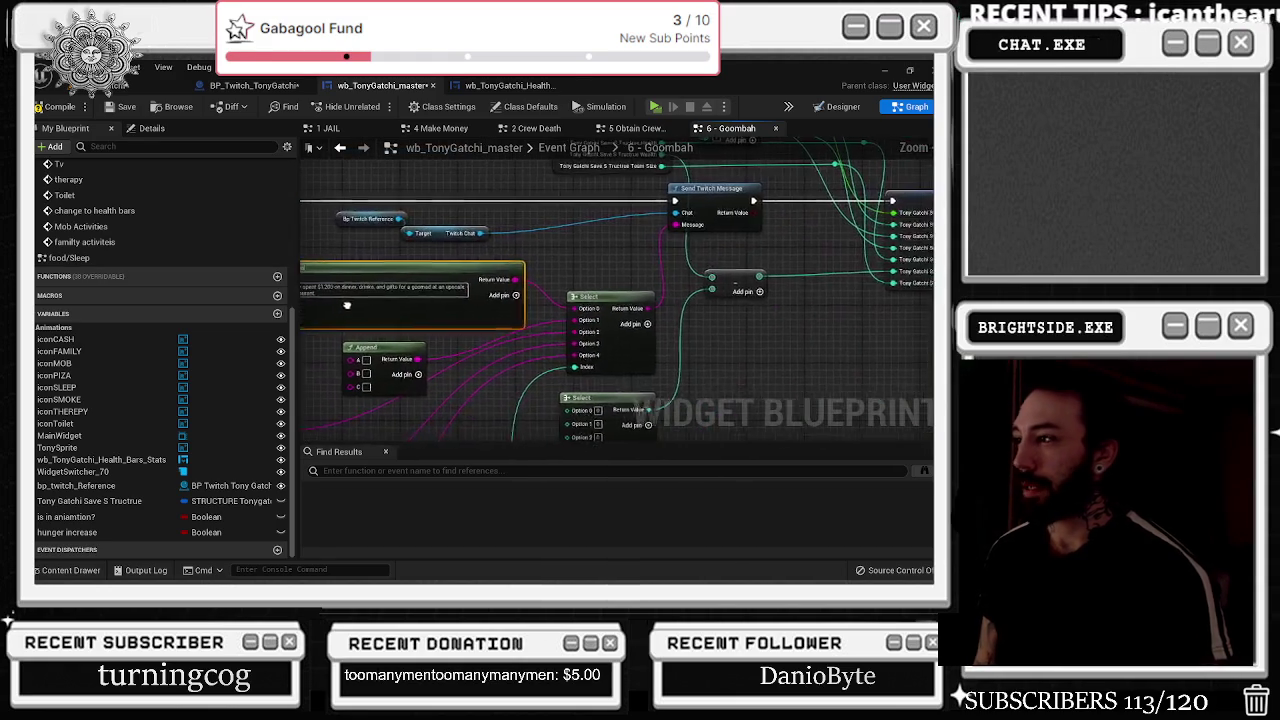
{"action": "scroll", "coordinate": [405, 300], "scroll_direction": "down", "scroll_amount": 2}
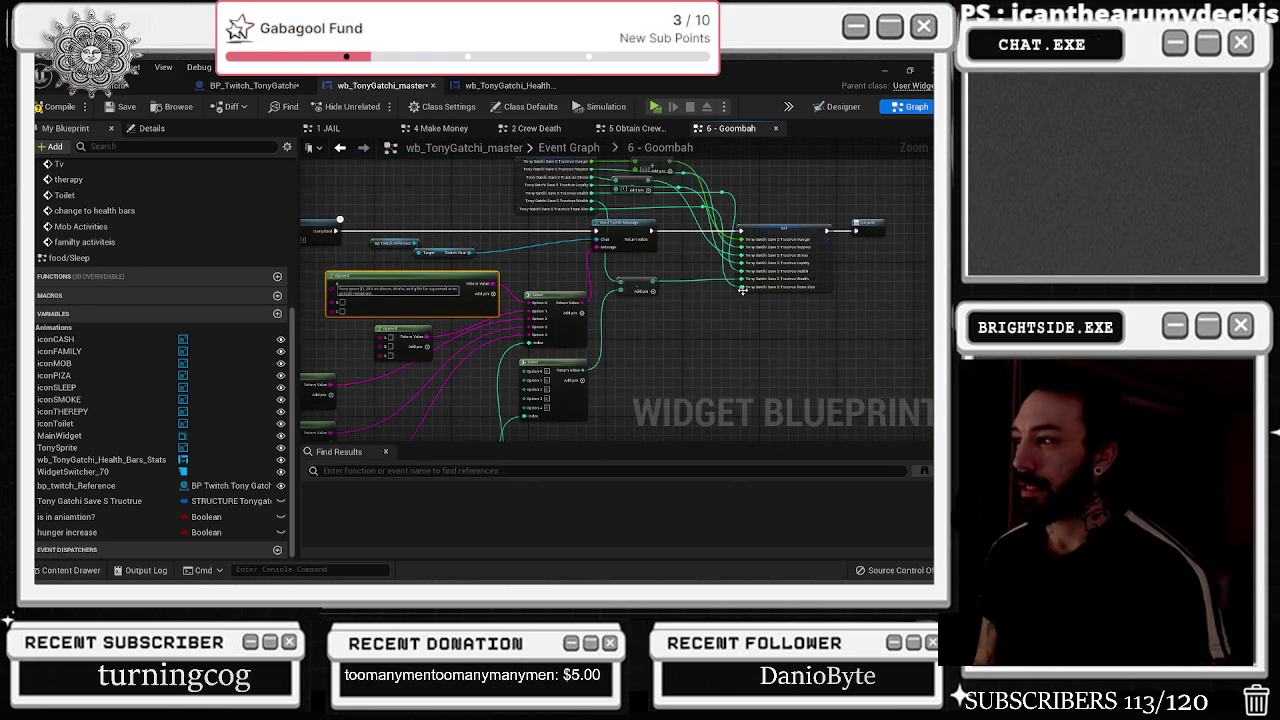
{"action": "left_click", "coordinate": [640, 288]}
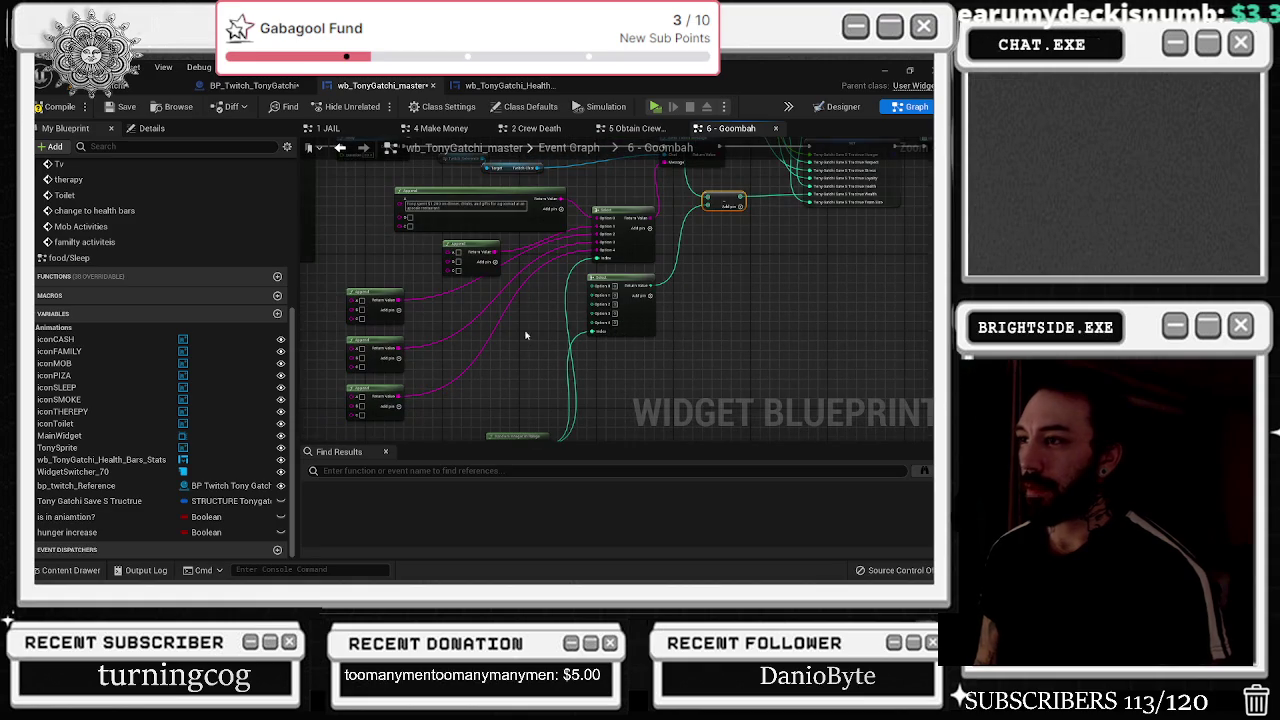
{"action": "mouse_move", "coordinate": [650, 287]}
{"action": "left_mouse_down"}
{"action": "mouse_move", "coordinate": [414, 208]}
{"action": "mouse_move", "coordinate": [406, 221]}
{"action": "left_mouse_up"}
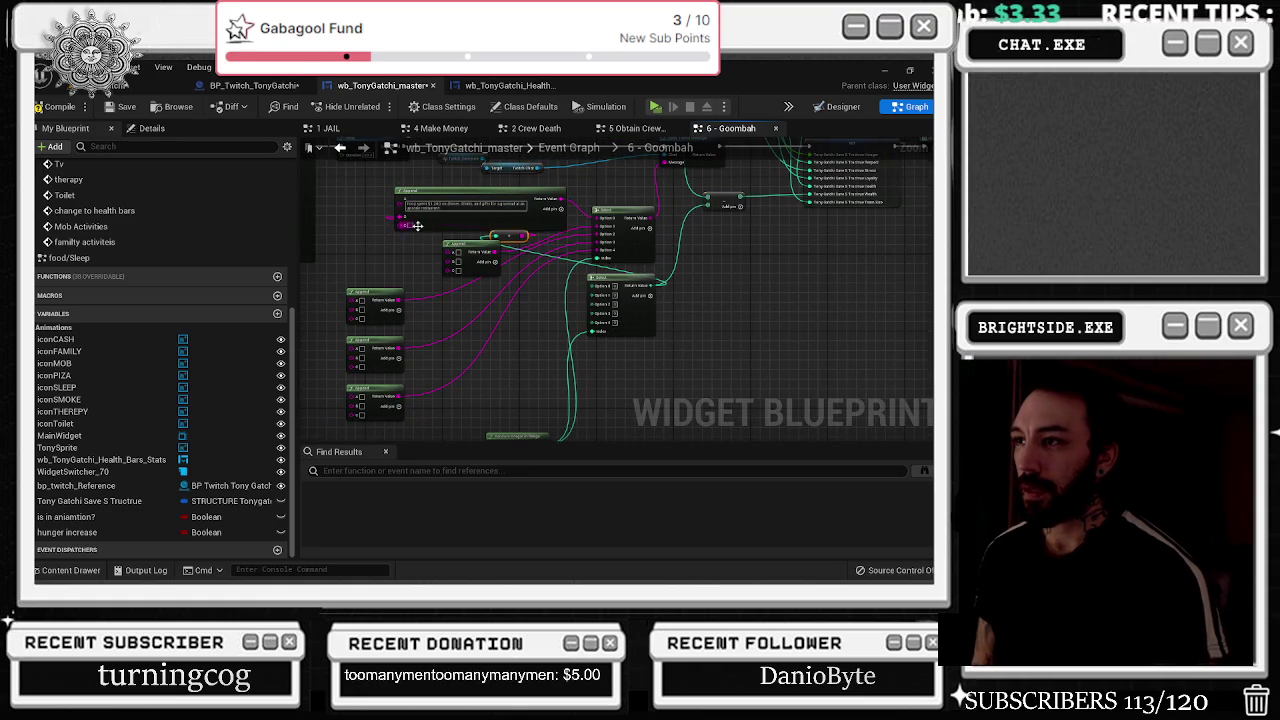
- Spread out the Select nodes, Append node and reroute knot to untangle the wires
{"action": "left_click_drag", "start_coordinate": [537, 408], "coordinate": [402, 413]}
{"action": "left_click_drag", "start_coordinate": [666, 243], "coordinate": [574, 368]}
{"action": "left_click_drag", "start_coordinate": [611, 241], "coordinate": [656, 365]}
{"action": "left_click_drag", "start_coordinate": [645, 386], "coordinate": [645, 396]}
{"action": "left_click_drag", "start_coordinate": [455, 272], "coordinate": [580, 309]}
{"action": "mouse_move", "coordinate": [495, 271]}
{"action": "left_mouse_down"}
{"action": "mouse_move", "coordinate": [499, 354]}
{"action": "mouse_move", "coordinate": [605, 387]}
{"action": "left_mouse_up"}
{"action": "mouse_move", "coordinate": [385, 228]}
{"action": "left_mouse_down"}
{"action": "mouse_move", "coordinate": [490, 215]}
{"action": "mouse_move", "coordinate": [724, 278]}
{"action": "mouse_move", "coordinate": [775, 312]}
{"action": "mouse_move", "coordinate": [808, 358]}
{"action": "mouse_move", "coordinate": [645, 288]}
{"action": "mouse_move", "coordinate": [486, 300]}
{"action": "mouse_move", "coordinate": [524, 265]}
{"action": "left_mouse_up"}
- Reposition the second Select, right Append and integer-to-string nodes into a tidy layout
{"action": "left_click", "coordinate": [540, 323]}
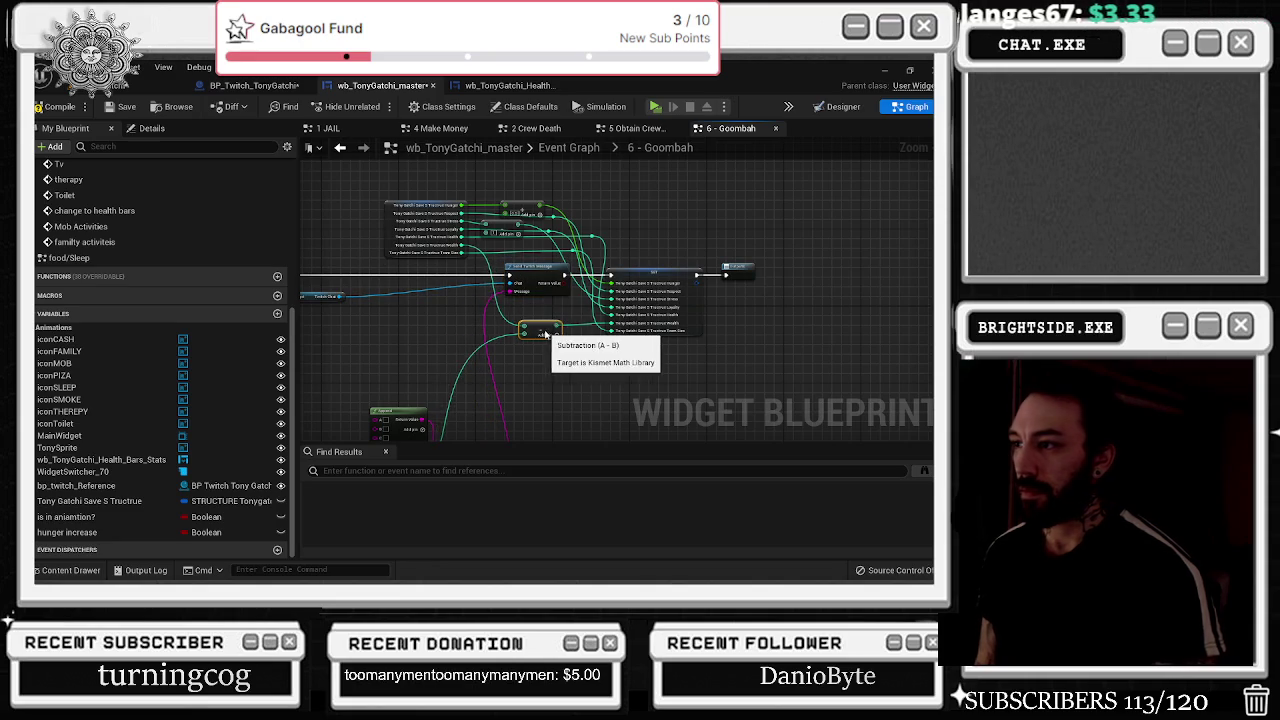
{"action": "mouse_move", "coordinate": [551, 329]}
{"action": "left_mouse_down"}
{"action": "mouse_move", "coordinate": [646, 251]}
{"action": "mouse_move", "coordinate": [535, 375]}
{"action": "left_mouse_up"}
{"action": "left_click", "coordinate": [478, 297]}
{"action": "left_click_drag", "start_coordinate": [417, 378], "coordinate": [574, 373]}
{"action": "left_click_drag", "start_coordinate": [662, 343], "coordinate": [680, 345]}
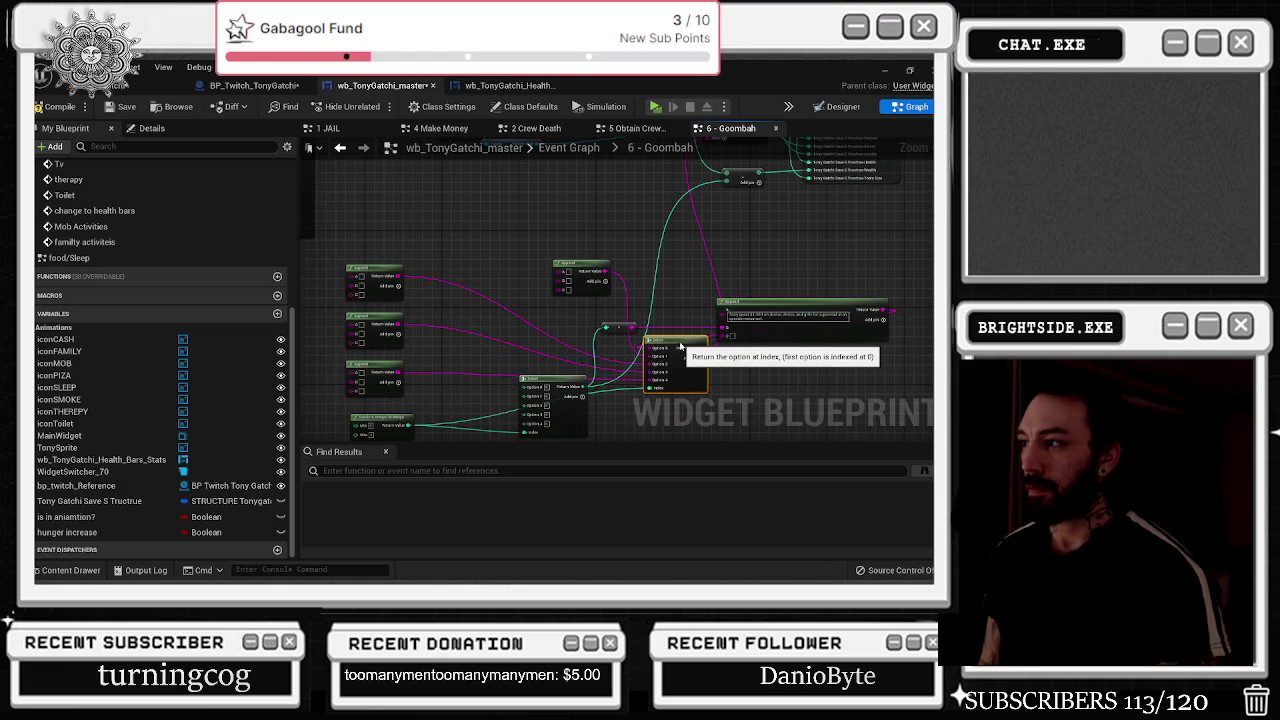
{"action": "left_click_drag", "start_coordinate": [688, 264], "coordinate": [581, 228]}
{"action": "mouse_move", "coordinate": [765, 300]}
{"action": "left_mouse_down"}
{"action": "mouse_move", "coordinate": [460, 225]}
{"action": "mouse_move", "coordinate": [784, 272]}
{"action": "mouse_move", "coordinate": [783, 310]}
{"action": "mouse_move", "coordinate": [620, 240]}
{"action": "mouse_move", "coordinate": [524, 244]}
{"action": "mouse_move", "coordinate": [633, 226]}
{"action": "mouse_move", "coordinate": [716, 263]}
{"action": "mouse_move", "coordinate": [702, 288]}
{"action": "mouse_move", "coordinate": [686, 272]}
{"action": "left_mouse_up"}
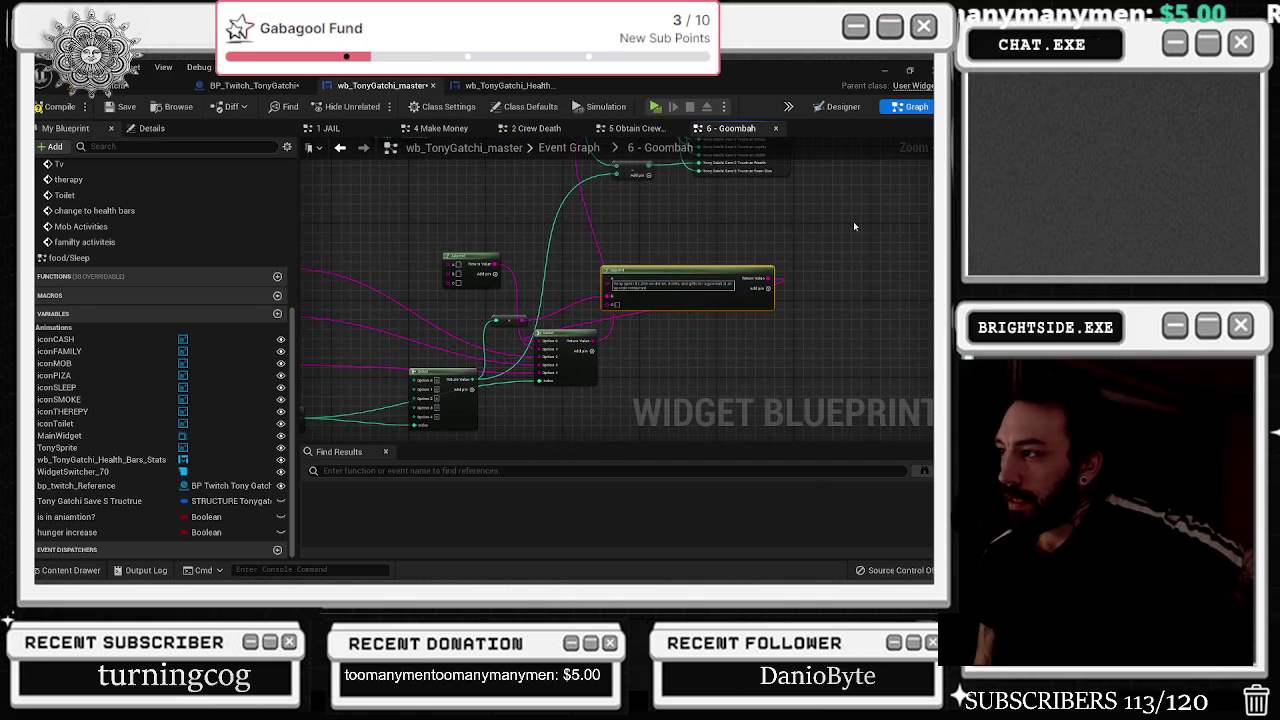
{"action": "mouse_move", "coordinate": [503, 322]}
{"action": "left_mouse_down"}
{"action": "mouse_move", "coordinate": [490, 300]}
{"action": "mouse_move", "coordinate": [628, 263]}
{"action": "mouse_move", "coordinate": [495, 286]}
{"action": "mouse_move", "coordinate": [540, 293]}
{"action": "left_mouse_up"}
- Regroup the Select, conversion, pink Append and reroute nodes to clear the wiring
{"action": "scroll", "coordinate": [490, 302], "scroll_direction": "down", "scroll_amount": 2}
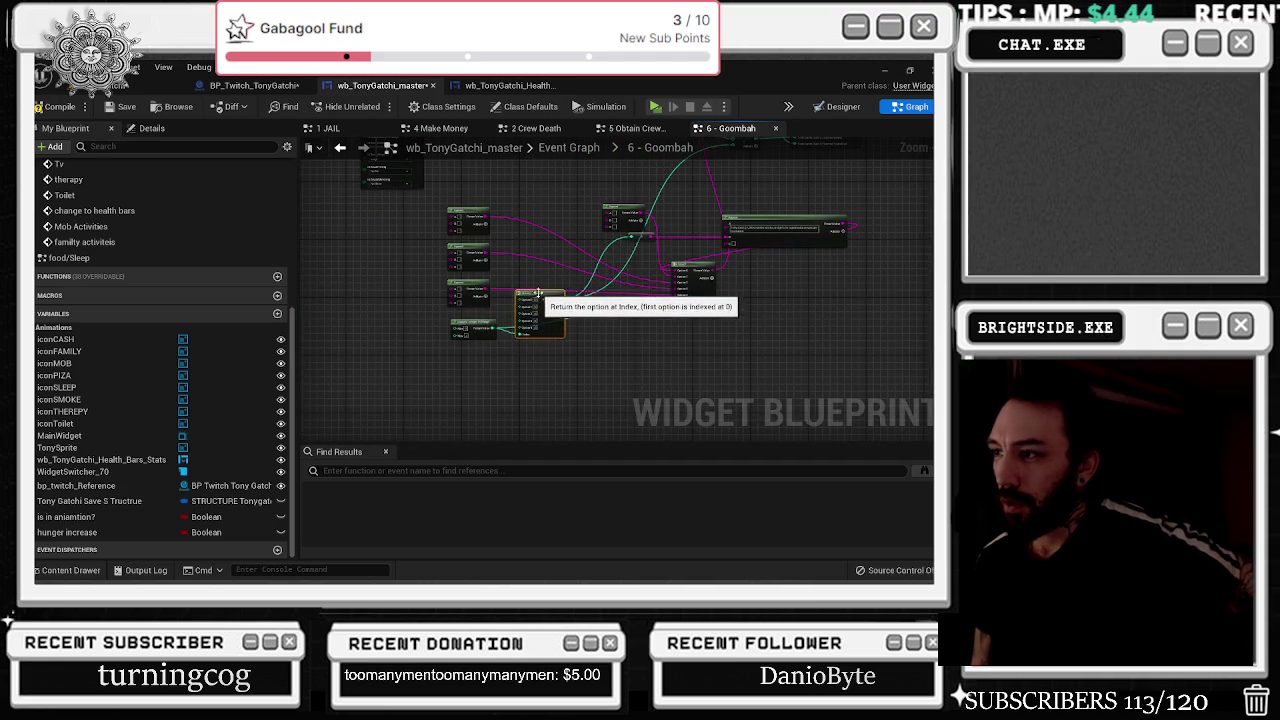
{"action": "mouse_move", "coordinate": [551, 341]}
{"action": "left_mouse_down"}
{"action": "mouse_move", "coordinate": [416, 344]}
{"action": "mouse_move", "coordinate": [375, 305]}
{"action": "mouse_move", "coordinate": [432, 301]}
{"action": "mouse_move", "coordinate": [436, 316]}
{"action": "left_mouse_up"}
{"action": "left_click_drag", "start_coordinate": [636, 236], "coordinate": [483, 197]}
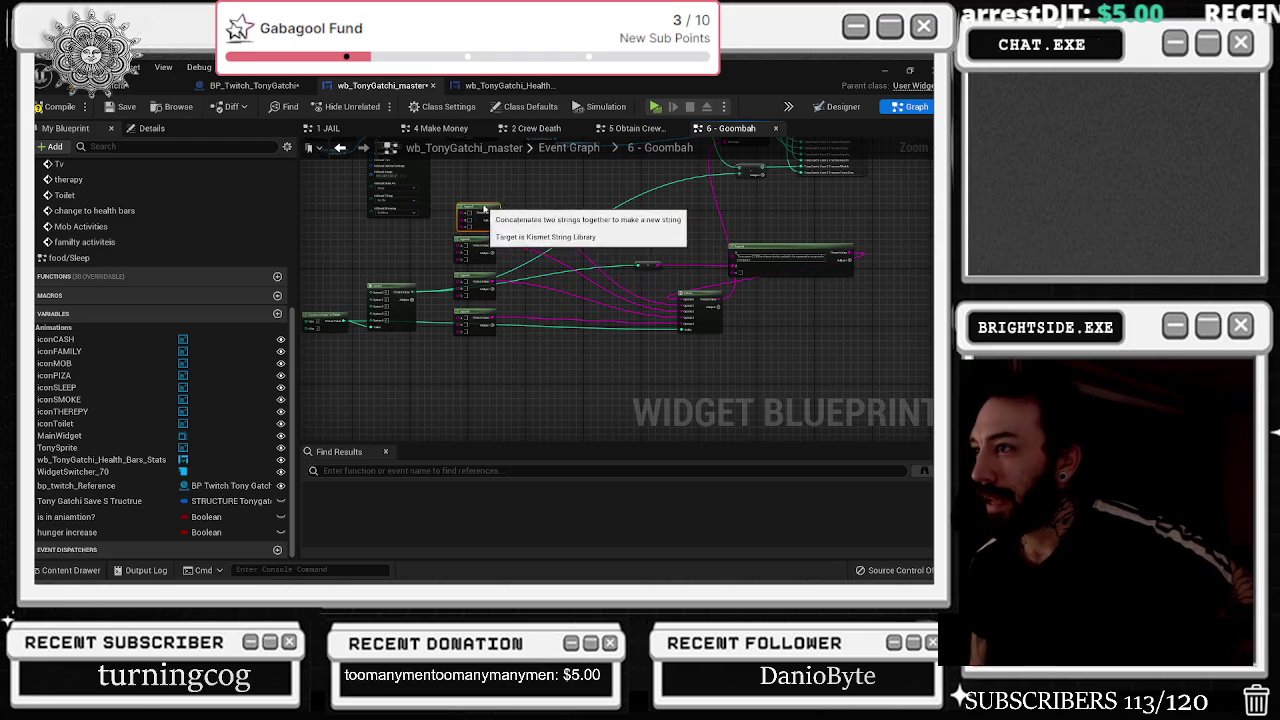
{"action": "mouse_move", "coordinate": [768, 245]}
{"action": "left_mouse_down"}
{"action": "mouse_move", "coordinate": [571, 219]}
{"action": "mouse_move", "coordinate": [735, 414]}
{"action": "mouse_move", "coordinate": [811, 417]}
{"action": "mouse_move", "coordinate": [552, 417]}
{"action": "left_mouse_up"}
{"action": "left_click_drag", "start_coordinate": [640, 336], "coordinate": [628, 332]}
{"action": "mouse_move", "coordinate": [599, 381]}
{"action": "left_mouse_down"}
{"action": "mouse_move", "coordinate": [500, 345]}
{"action": "mouse_move", "coordinate": [422, 292]}
{"action": "left_mouse_up"}
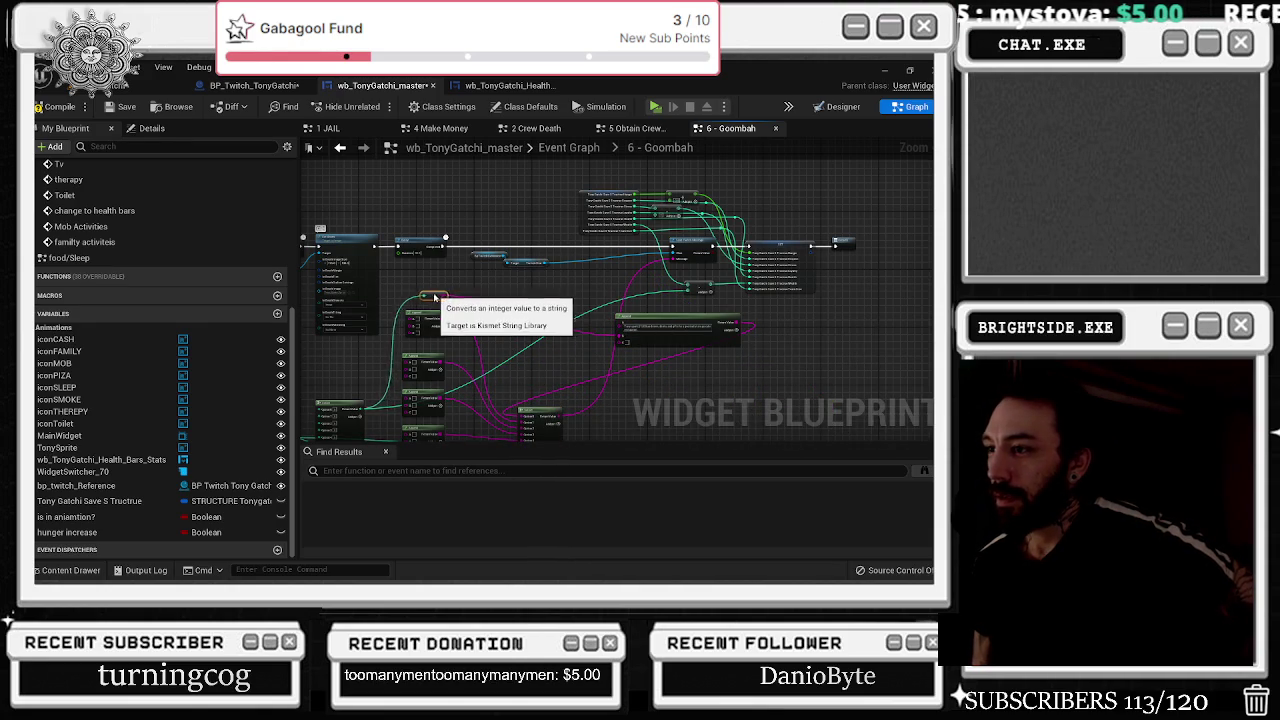
{"action": "mouse_move", "coordinate": [648, 326]}
{"action": "left_mouse_down"}
{"action": "mouse_move", "coordinate": [596, 322]}
{"action": "mouse_move", "coordinate": [504, 283]}
{"action": "left_mouse_up"}
{"action": "left_click_drag", "start_coordinate": [538, 410], "coordinate": [620, 411]}
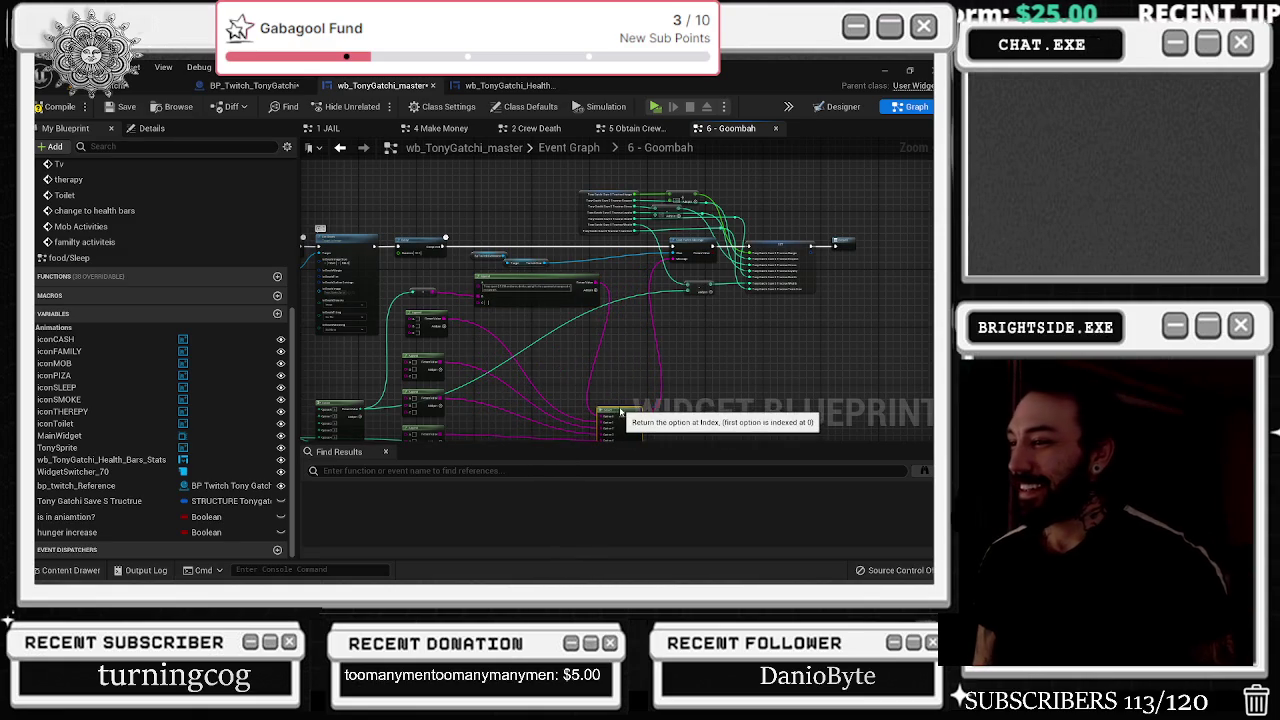
{"action": "scroll", "coordinate": [553, 344], "scroll_direction": "up", "scroll_amount": 3}
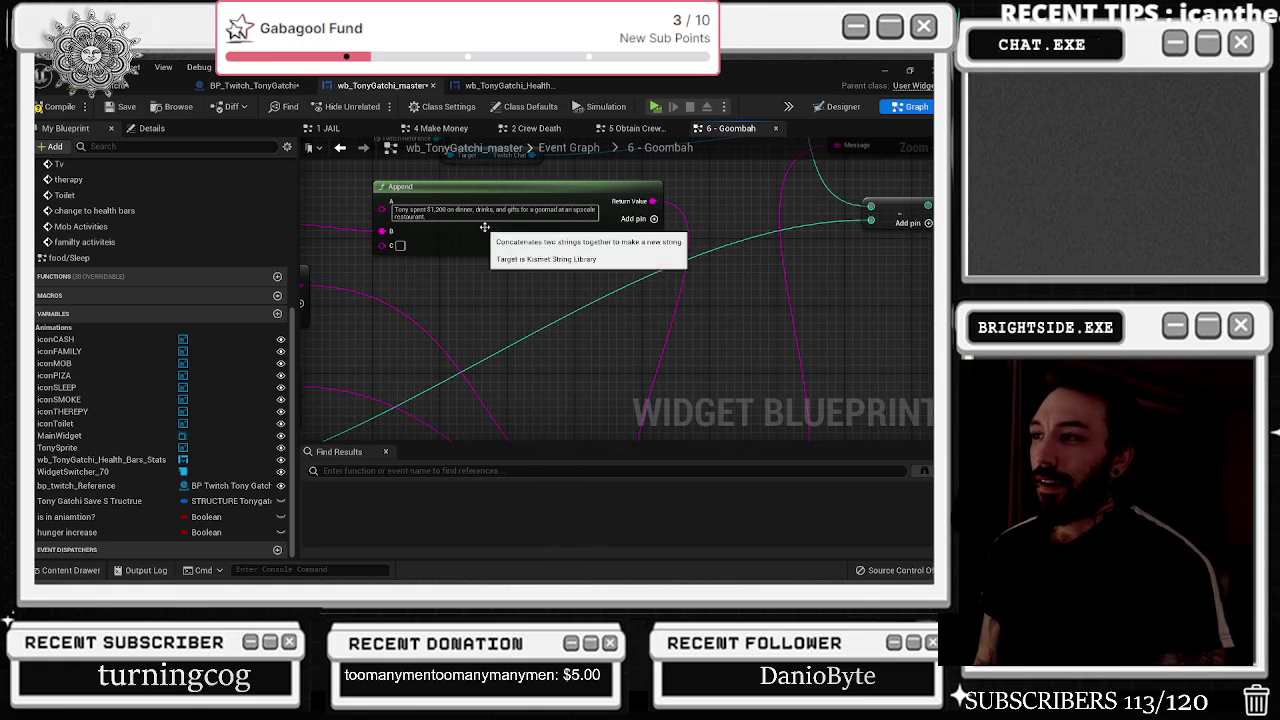
{"action": "left_click_drag", "start_coordinate": [511, 334], "coordinate": [673, 376]}
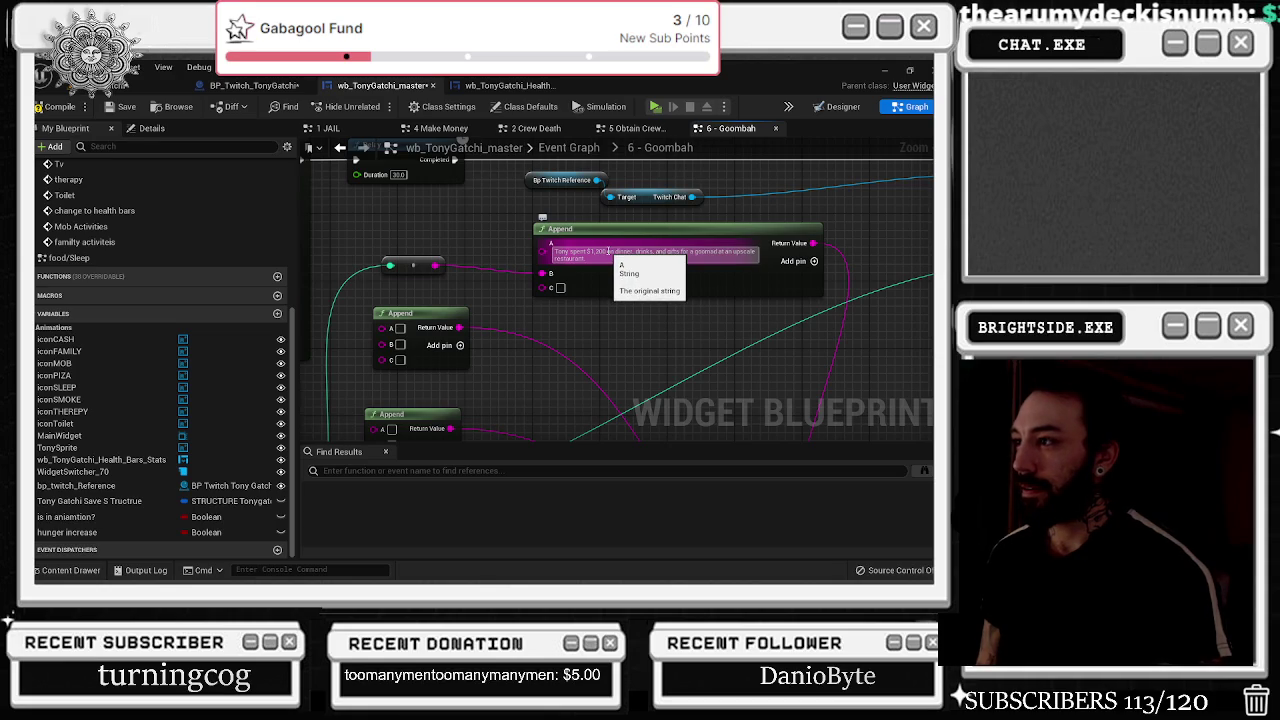
- Move the dinner sentence into C so the Append's A reads 'Tony spent $'
{"action": "left_click_drag", "start_coordinate": [607, 251], "coordinate": [757, 259]}
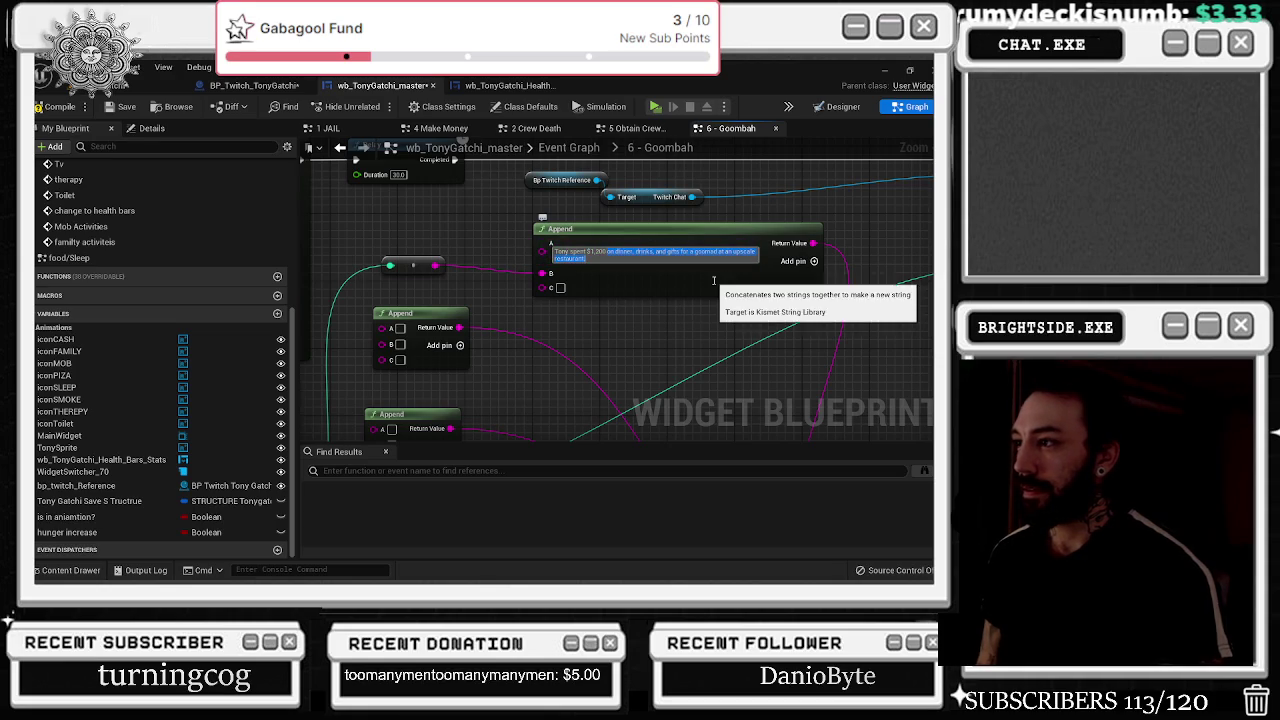
{"action": "left_click", "coordinate": [560, 288]}
{"action": "key", "text": "ctrl+v"}
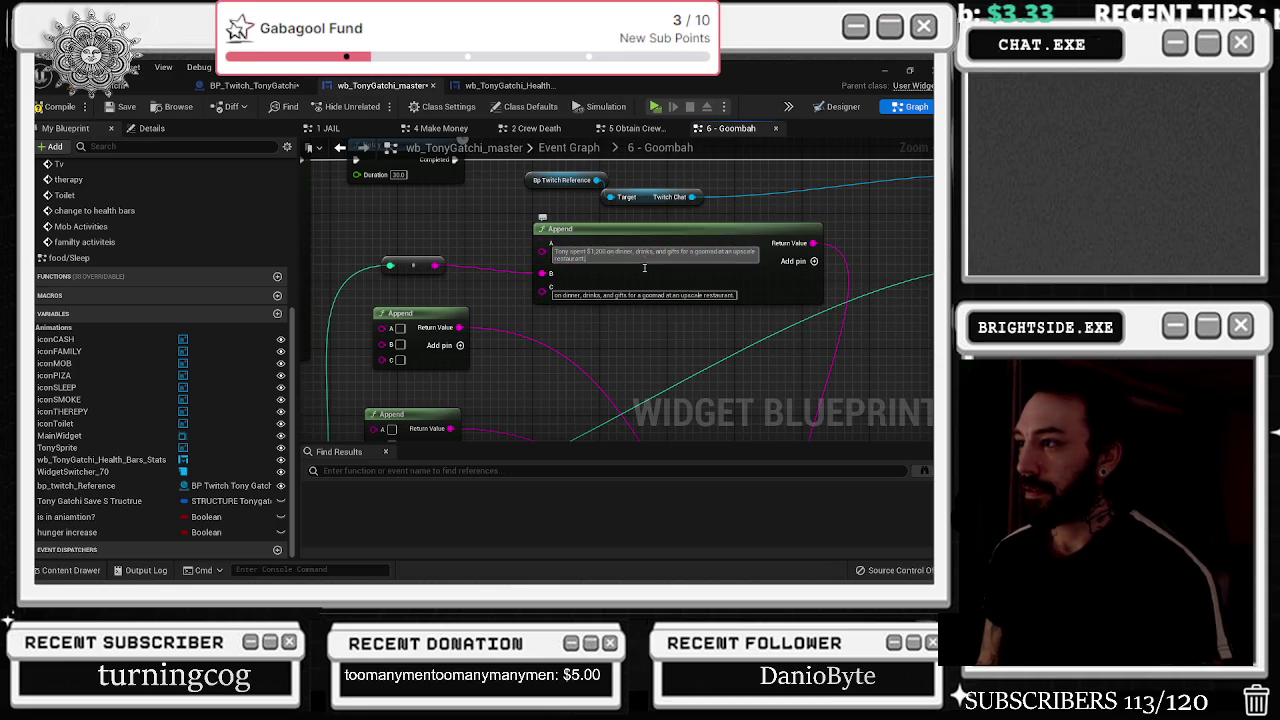
{"action": "left_click_drag", "start_coordinate": [590, 259], "coordinate": [624, 256]}
{"action": "key", "text": "BackSpace"}
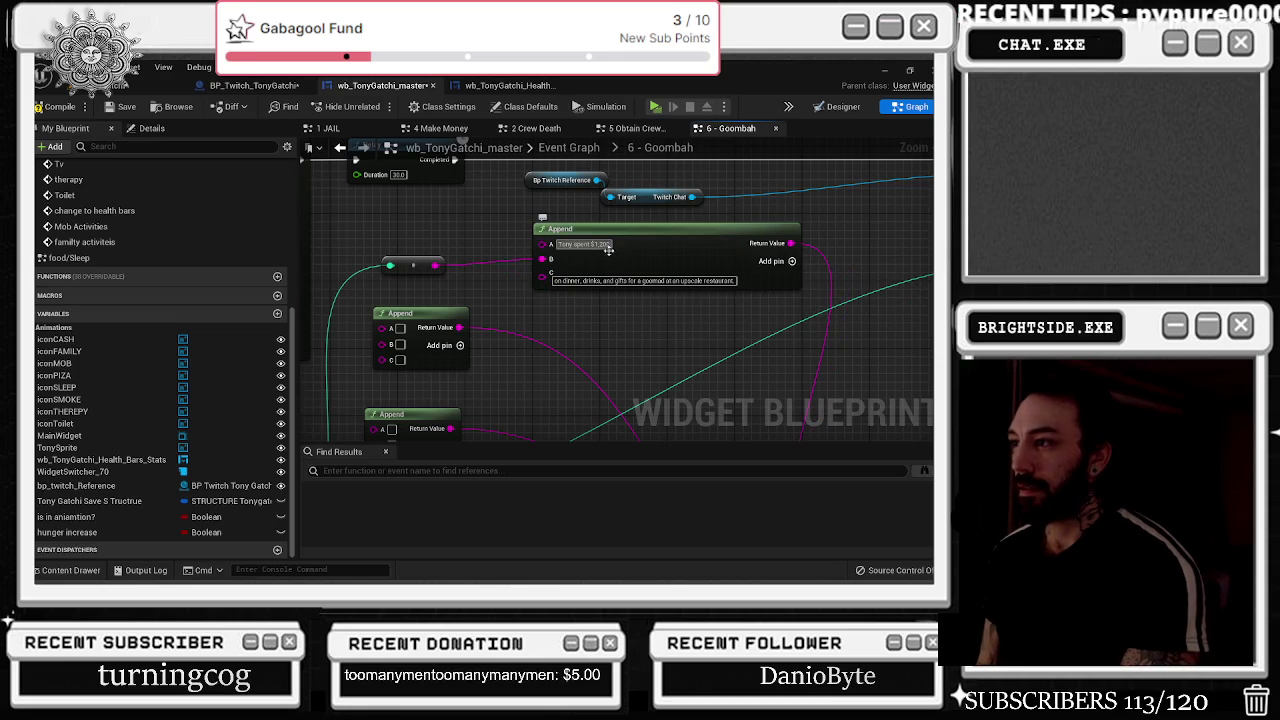
{"action": "key", "text": "BackSpace"}
{"action": "key", "text": "BackSpace"}
{"action": "key", "text": "BackSpace"}
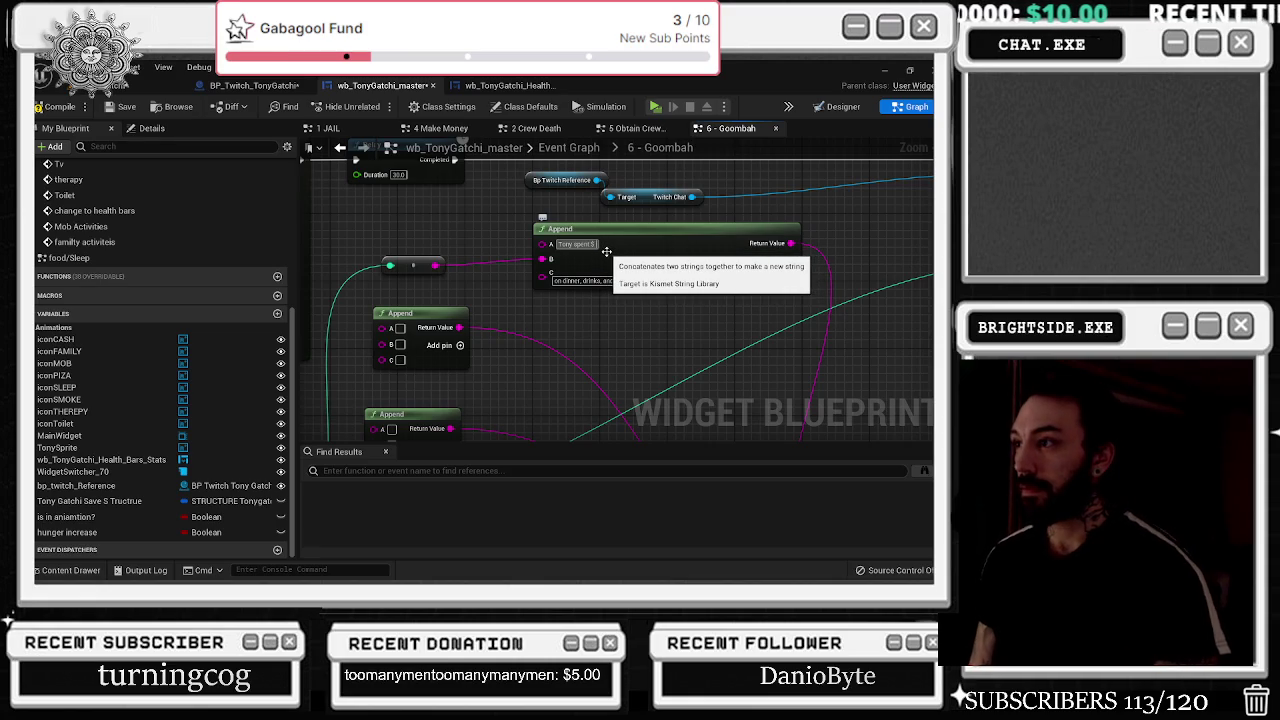
{"action": "left_click_drag", "start_coordinate": [606, 252], "coordinate": [604, 260]}
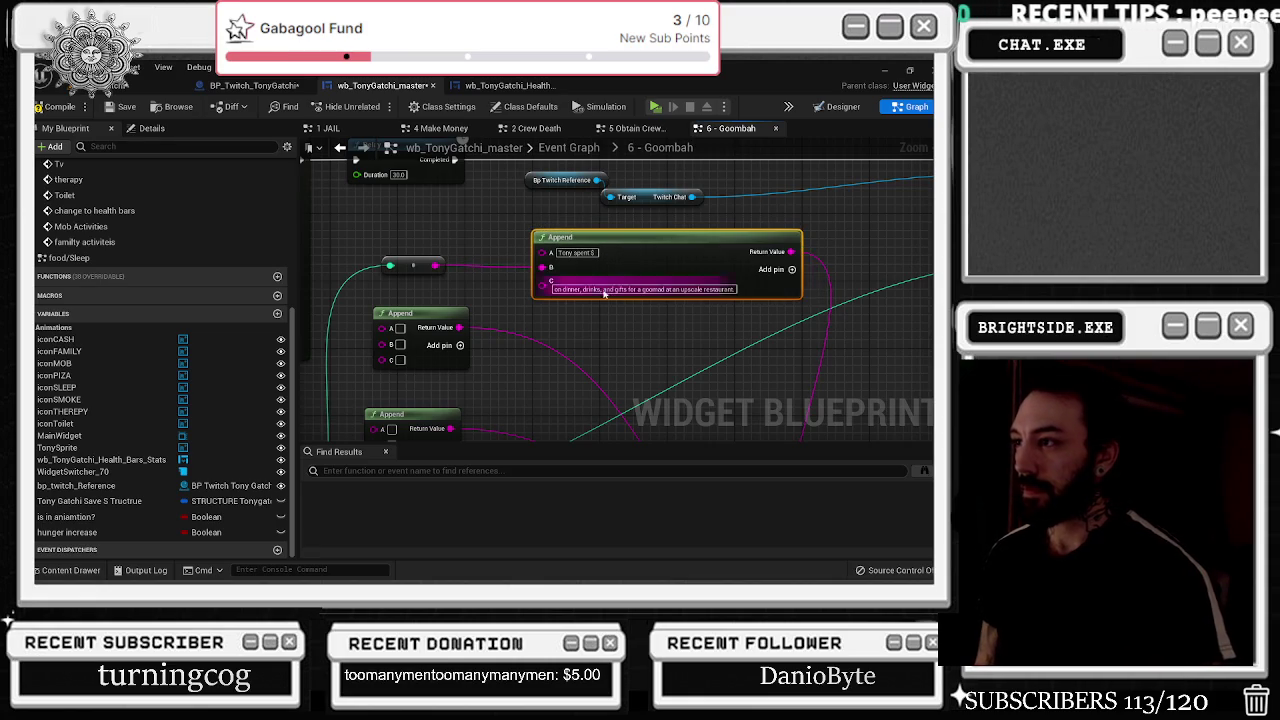
{"action": "mouse_move", "coordinate": [478, 288]}
{"action": "left_mouse_down"}
{"action": "mouse_move", "coordinate": [780, 288]}
{"action": "mouse_move", "coordinate": [753, 285]}
{"action": "left_mouse_up"}
{"action": "left_click", "coordinate": [612, 225]}
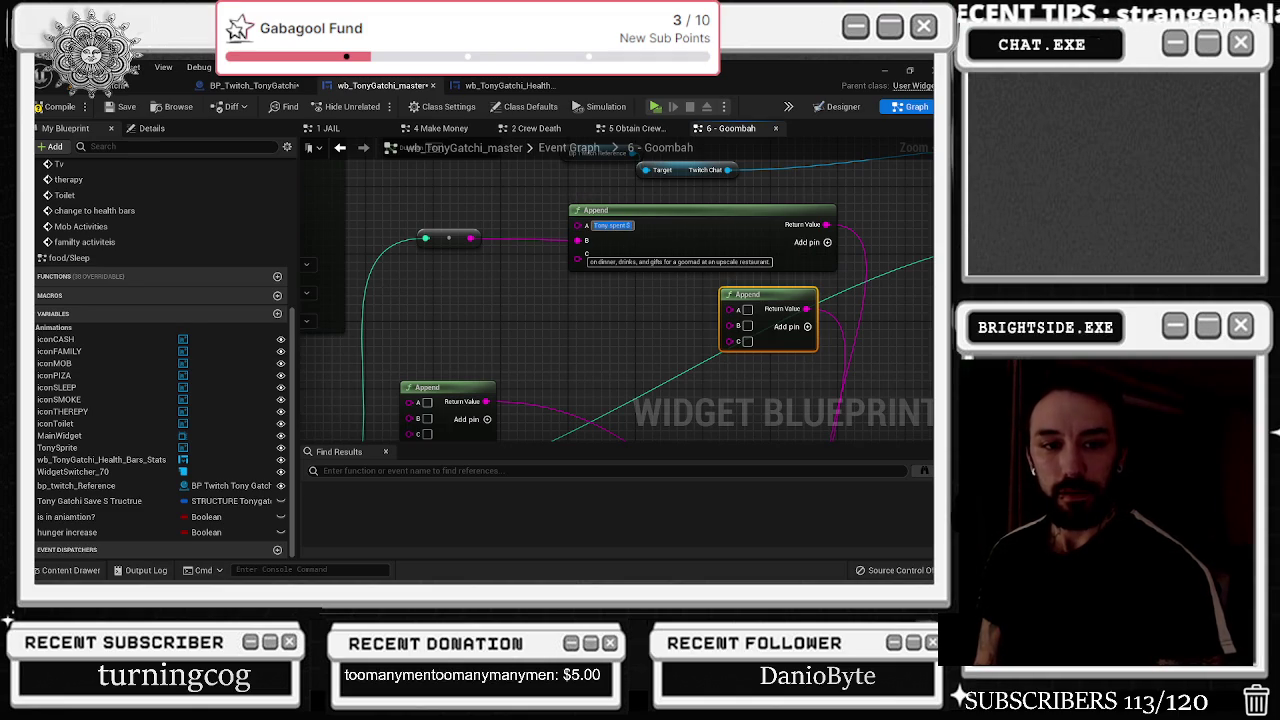
- Write 'Tony met a dancer at the Bada Bing and tipped her' in the second Append's A field
{"action": "left_click", "coordinate": [758, 315]}
{"action": "type", "text": "Tony met"}
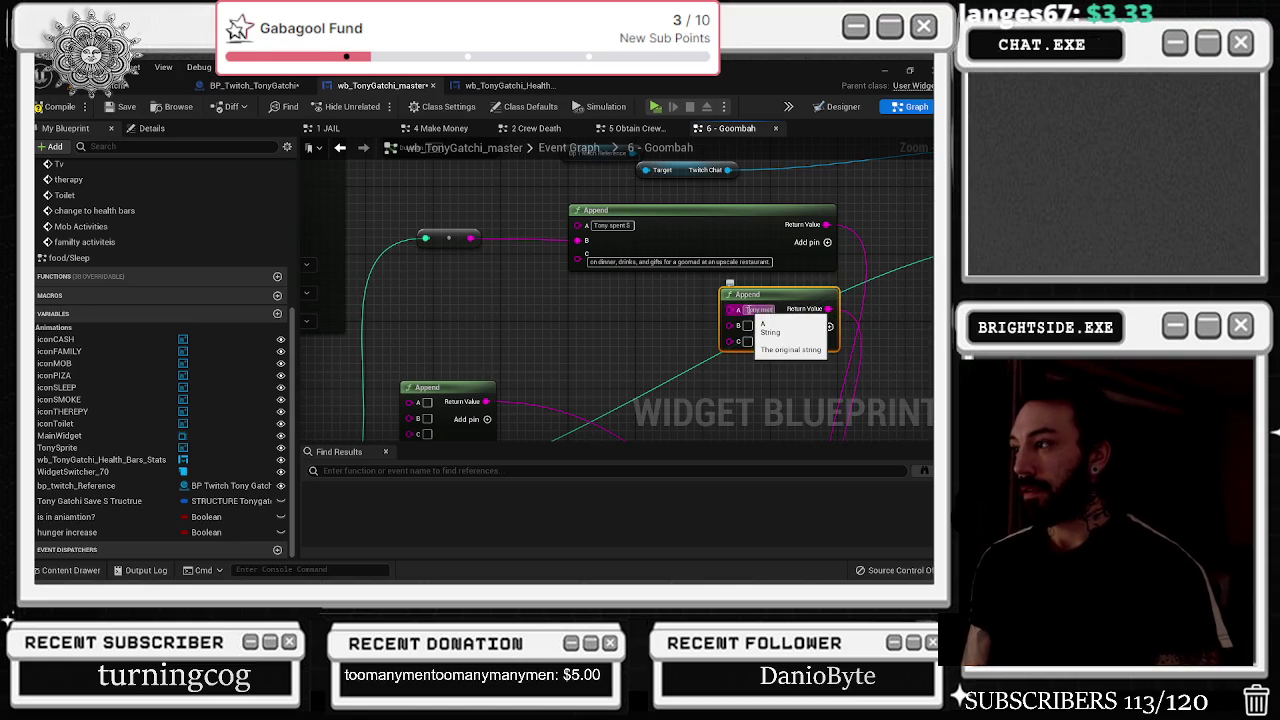
{"action": "type", "text": "a"}
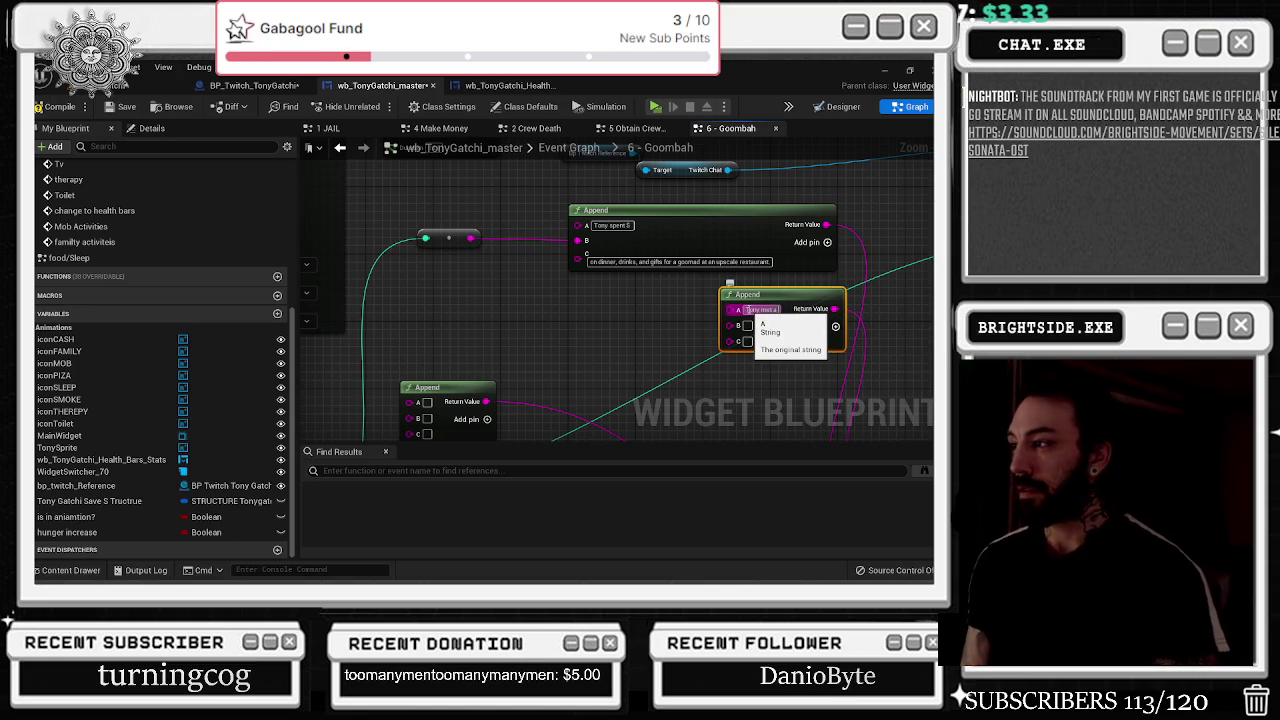
{"action": "type", "text": " girl at the"}
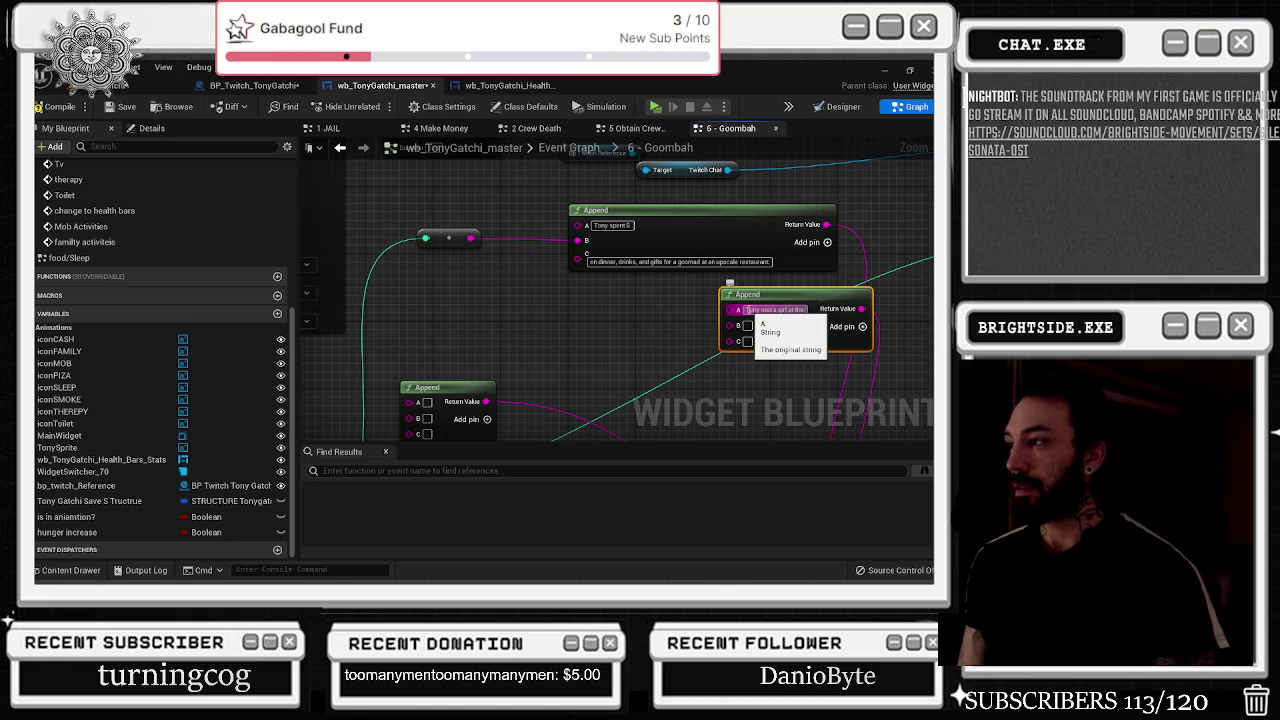
{"action": "type", "text": " bar"}
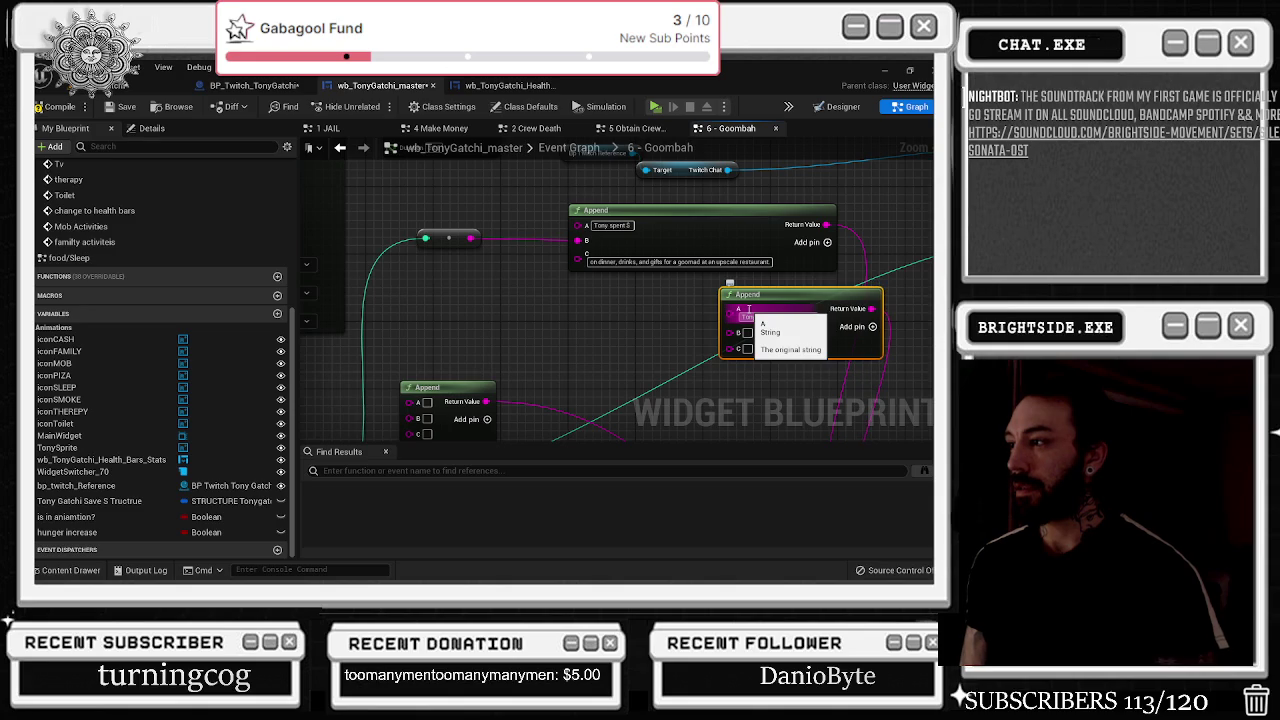
{"action": "type", "text": "bing"}
{"action": "scroll", "coordinate": [760, 318], "scroll_direction": "down", "scroll_amount": 1}
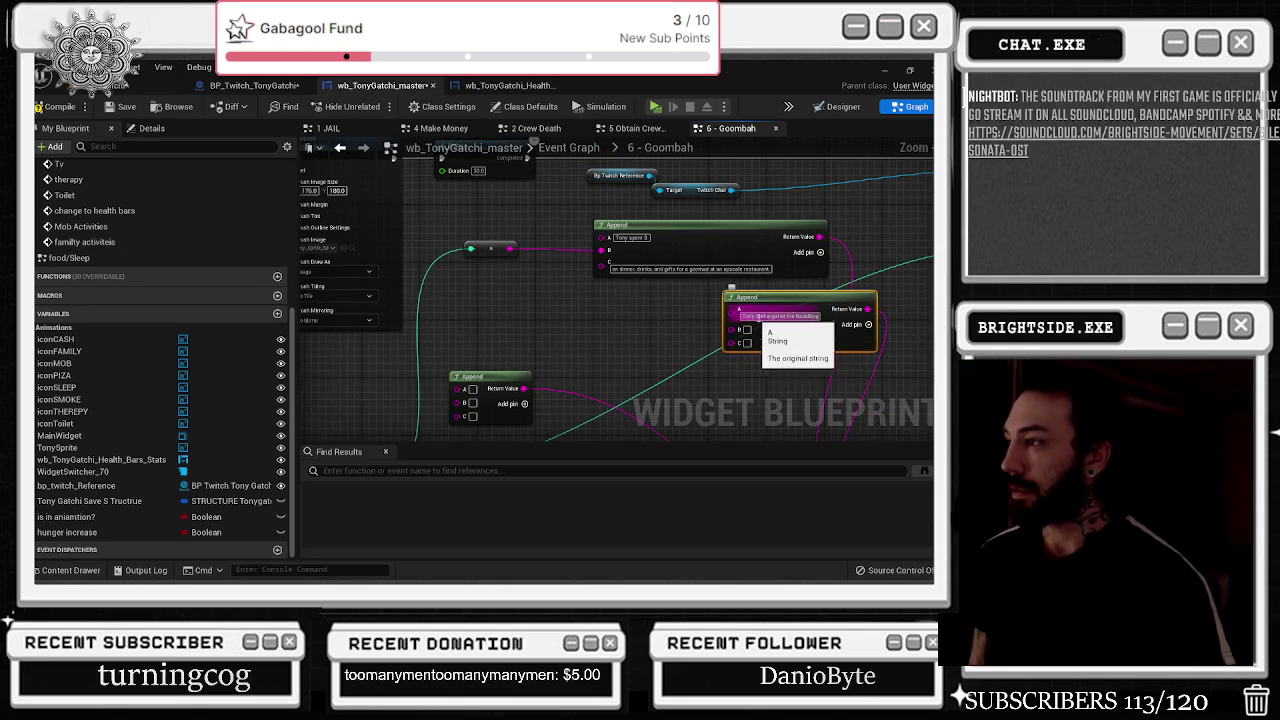
{"action": "double_click", "coordinate": [776, 316]}
{"action": "type", "text": "dance"}
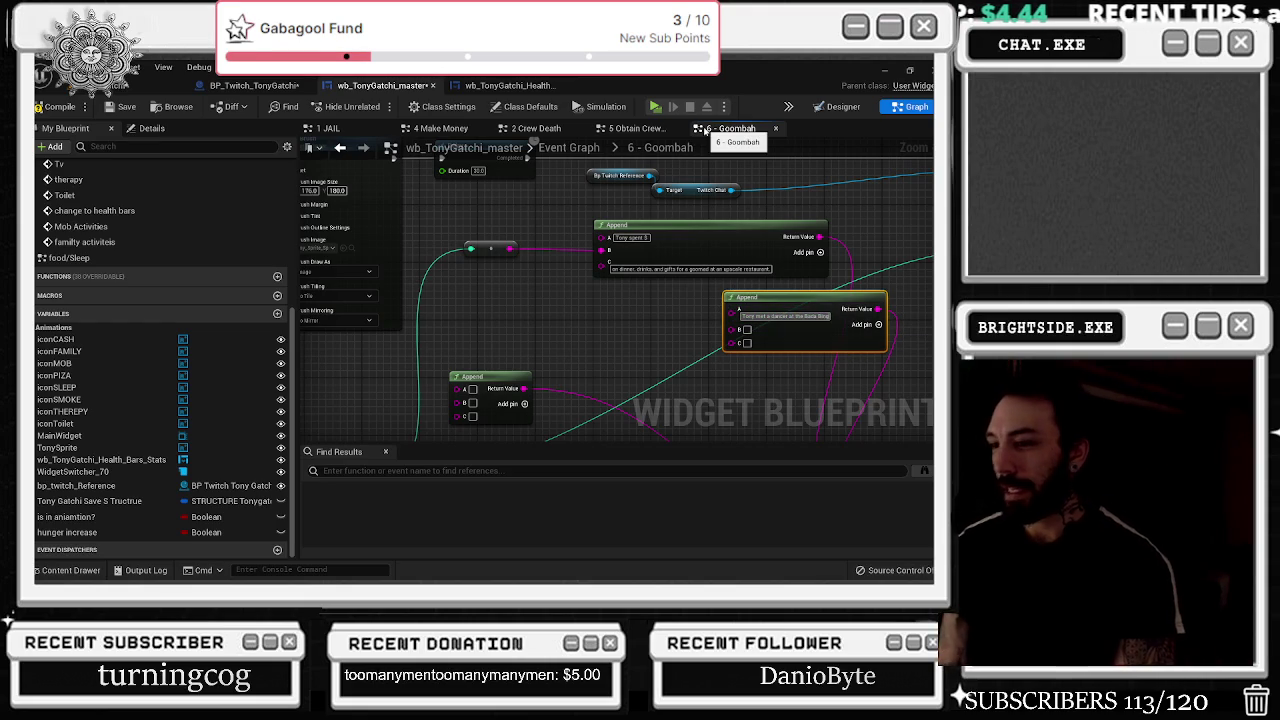
{"action": "left_click", "coordinate": [68, 570]}
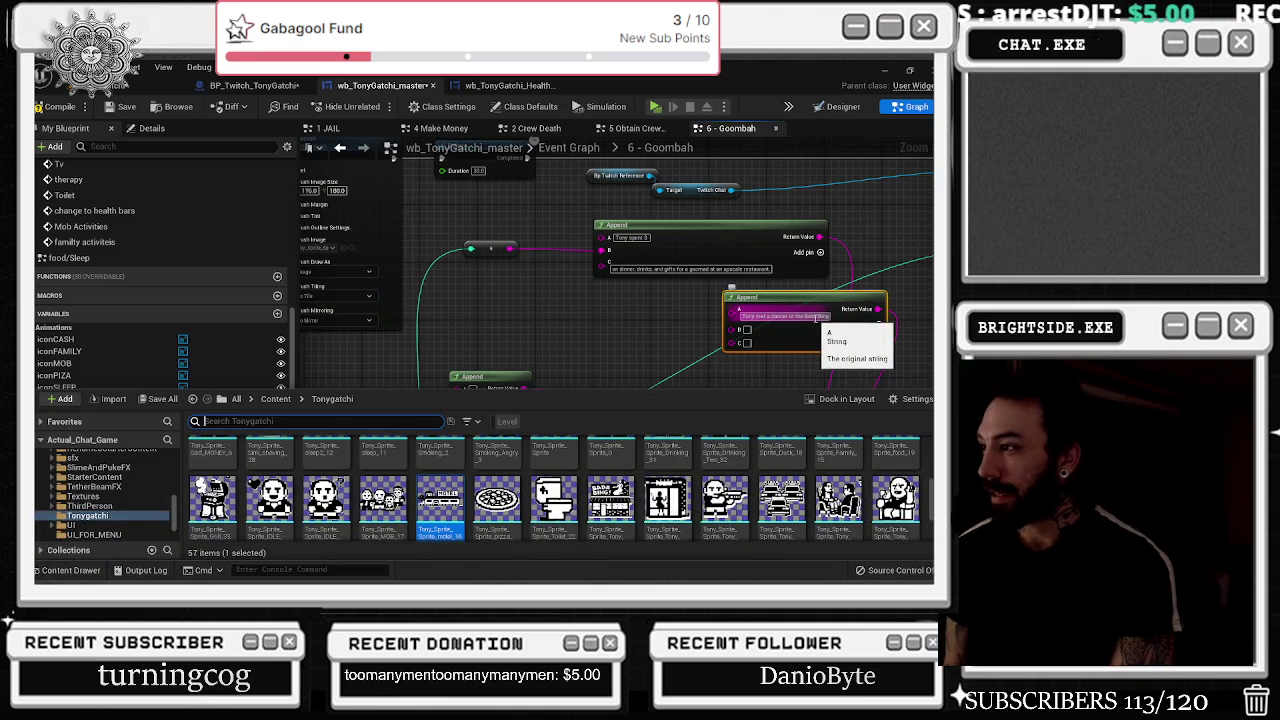
{"action": "left_click", "coordinate": [850, 318]}
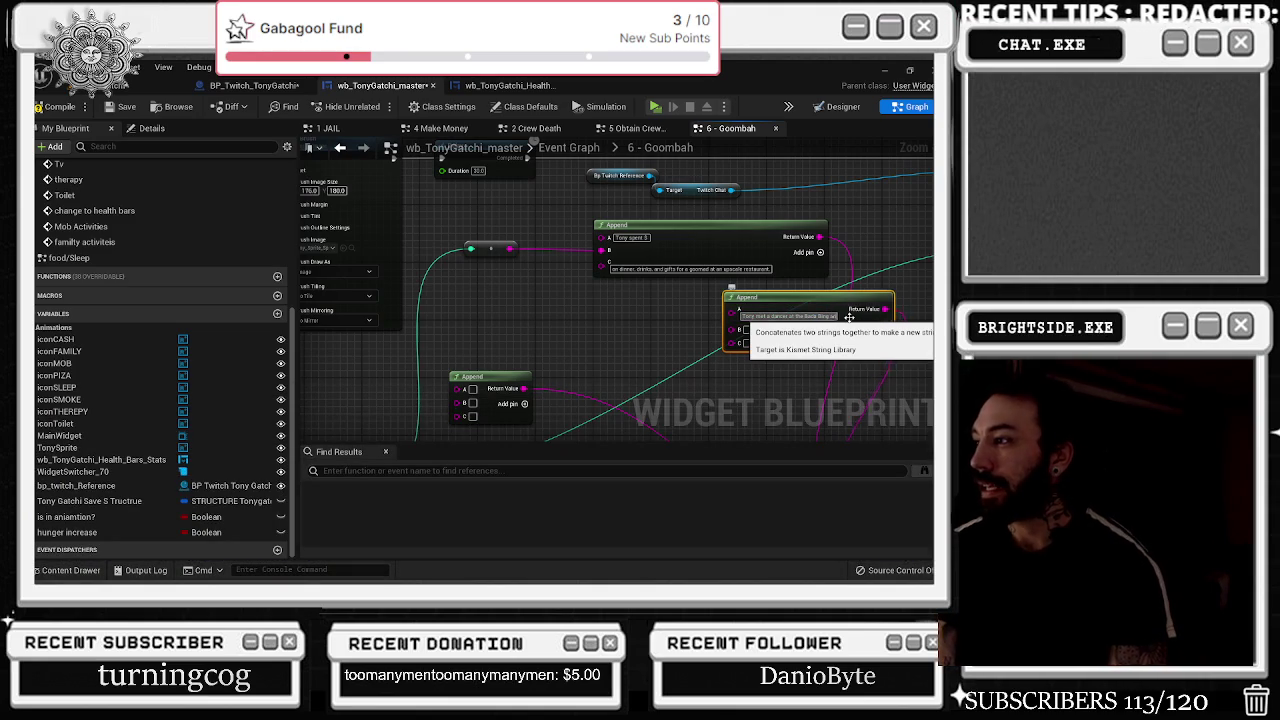
{"action": "left_click", "coordinate": [850, 318]}
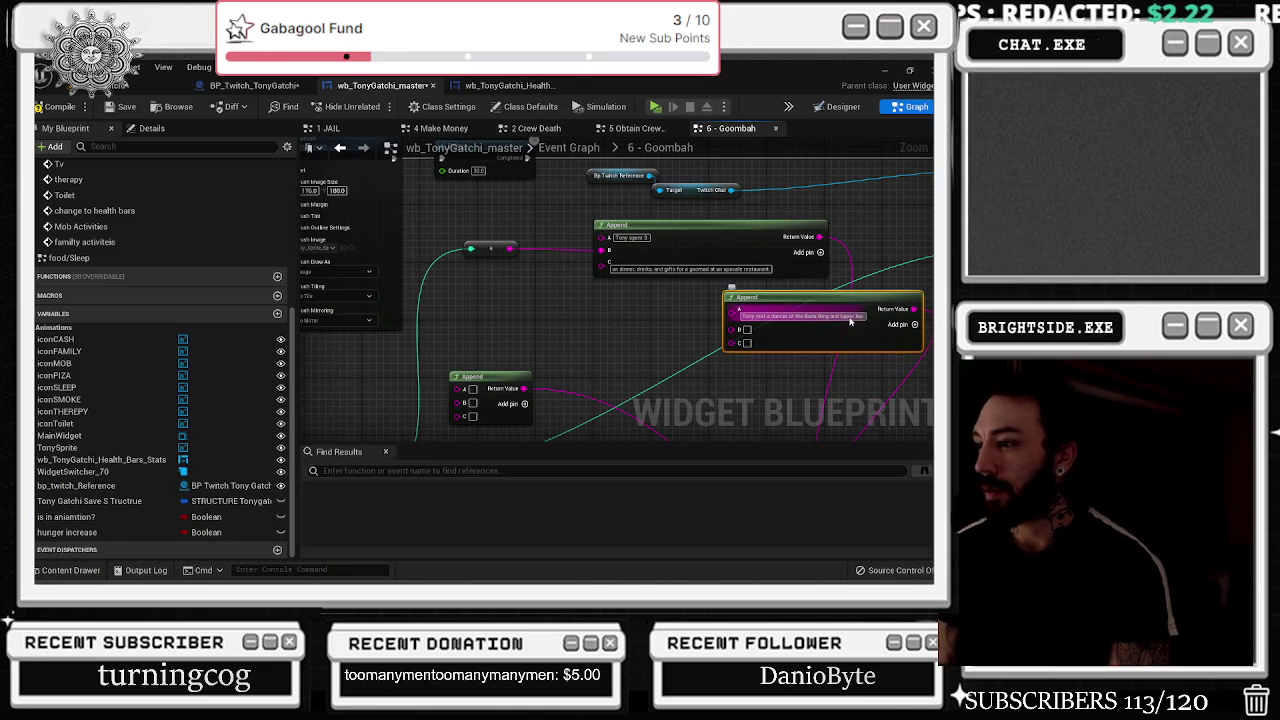
{"action": "left_click", "coordinate": [496, 252]}
- Add a reroute on the teal wire and feed it through a To String node into B
{"action": "double_click", "coordinate": [451, 251]}
{"action": "mouse_move", "coordinate": [452, 251]}
{"action": "left_mouse_down"}
{"action": "mouse_move", "coordinate": [728, 316]}
{"action": "mouse_move", "coordinate": [734, 332]}
{"action": "left_mouse_up"}
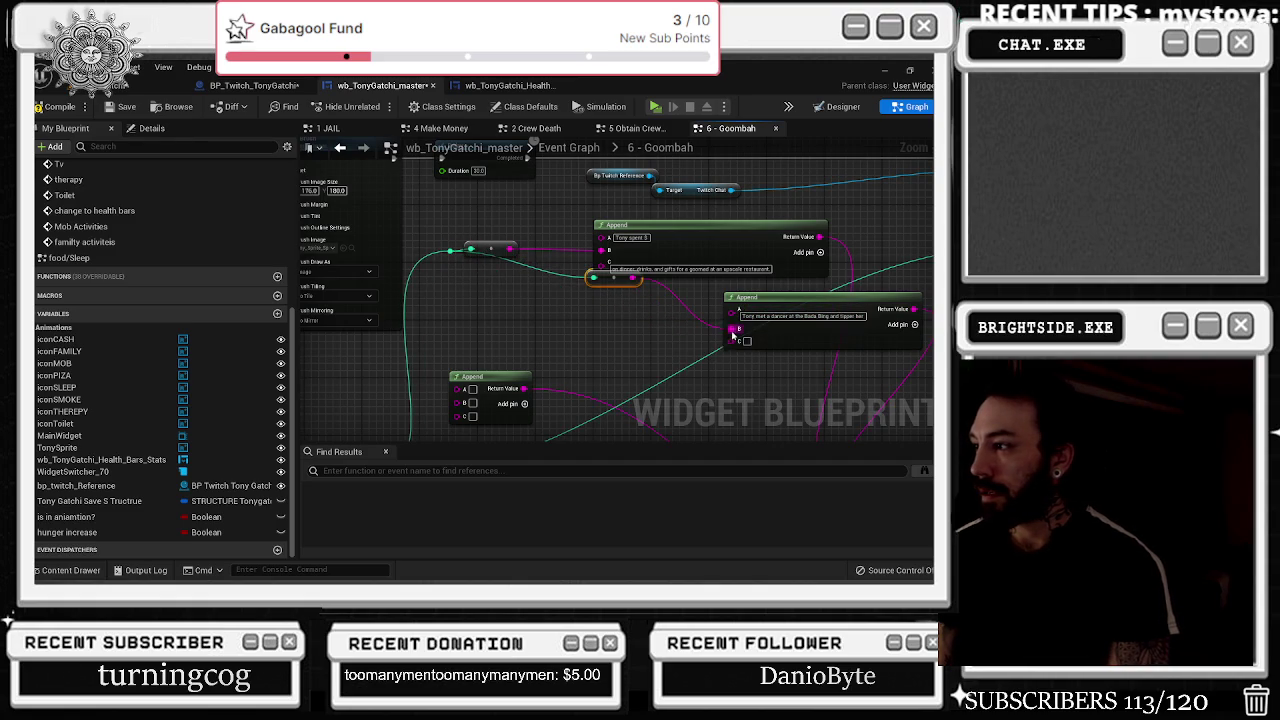
{"action": "left_click_drag", "start_coordinate": [612, 277], "coordinate": [490, 277]}
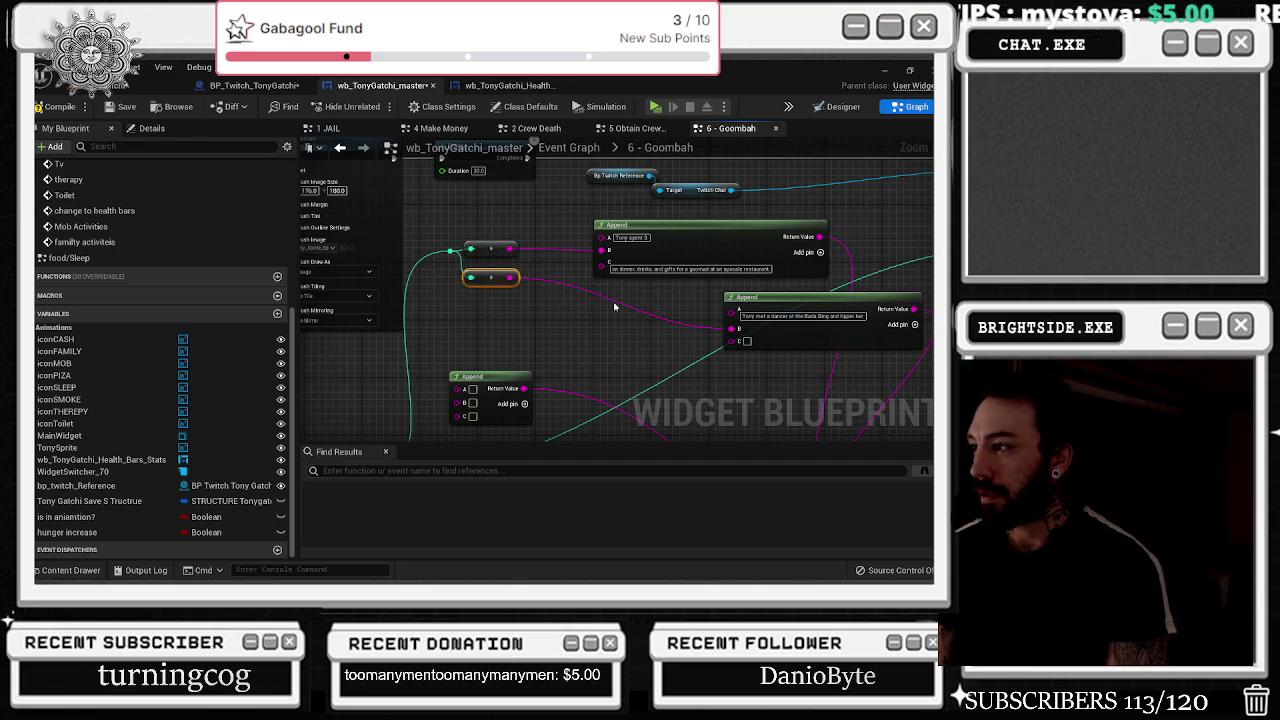
{"action": "left_click_drag", "start_coordinate": [609, 304], "coordinate": [531, 262]}
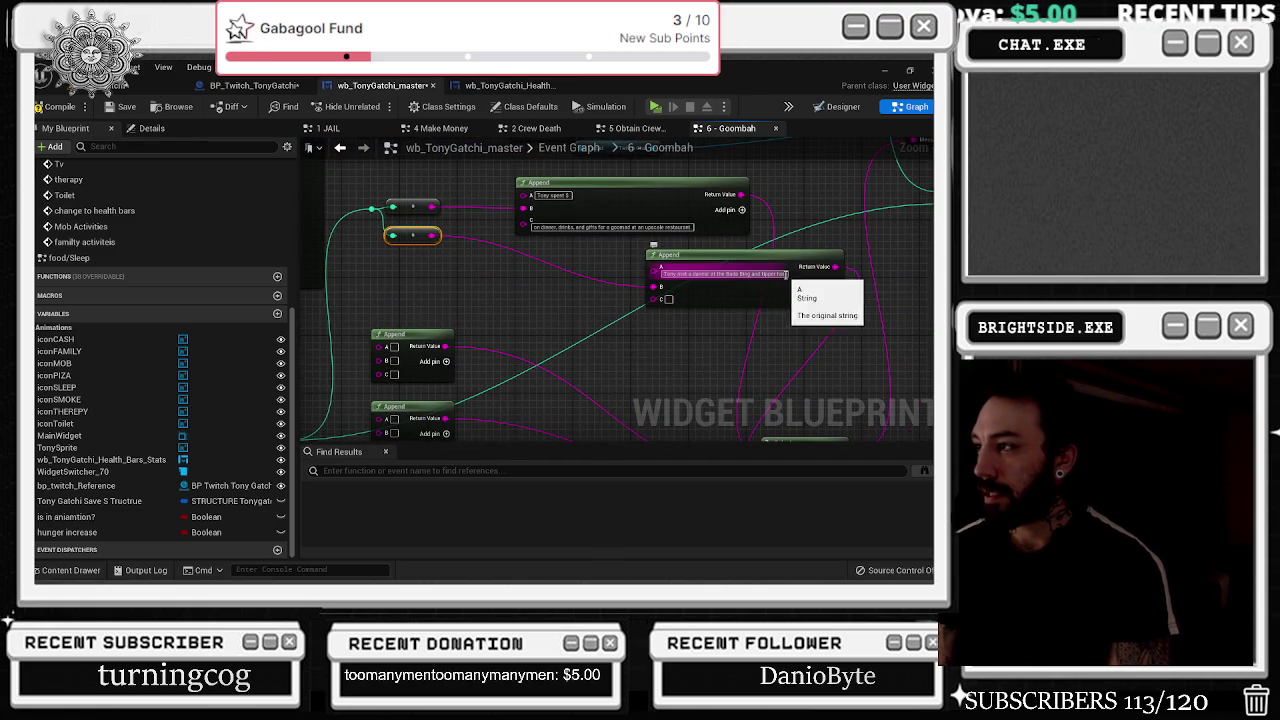
- Finish the second Append's text and place a new Append node beside the top one
{"action": "left_click", "coordinate": [790, 274]}
{"action": "key", "text": "Return"}
{"action": "type", "text": "to get a quick sm"}
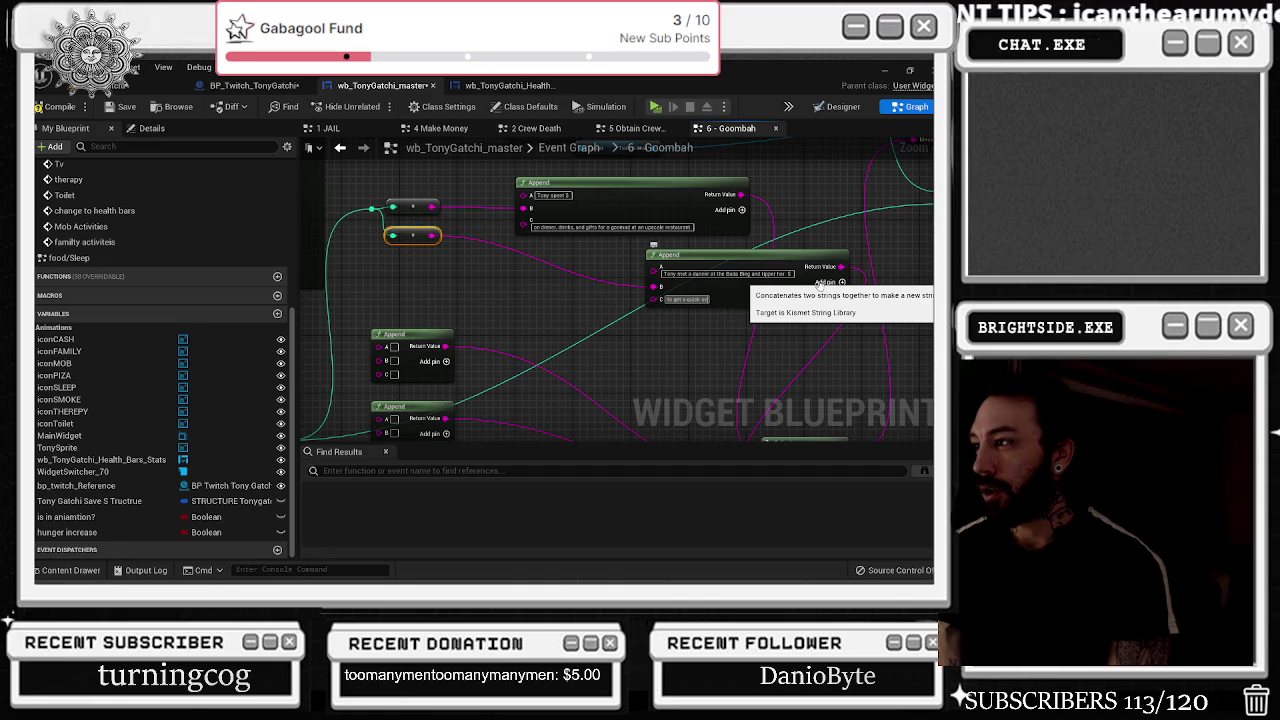
{"action": "type", "text": "over the pl"}
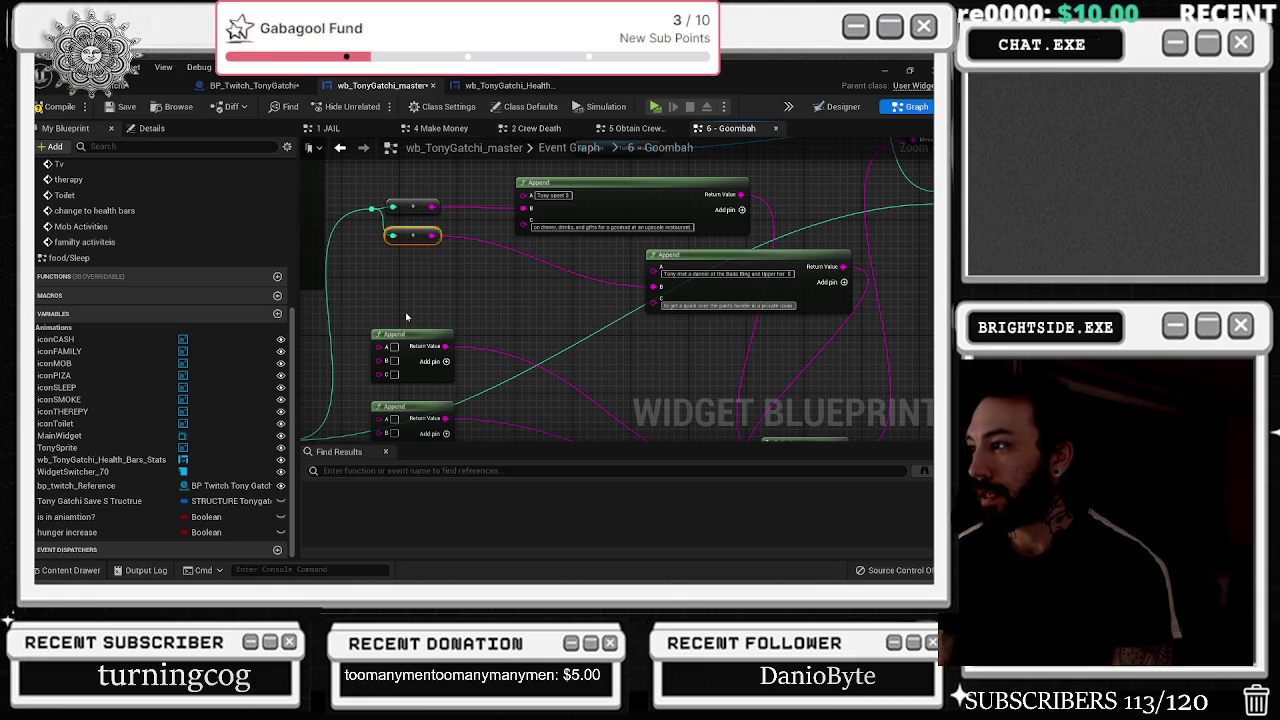
{"action": "left_click_drag", "start_coordinate": [665, 256], "coordinate": [533, 248]}
{"action": "left_click_drag", "start_coordinate": [530, 332], "coordinate": [465, 237]}
{"action": "left_click", "coordinate": [760, 355]}
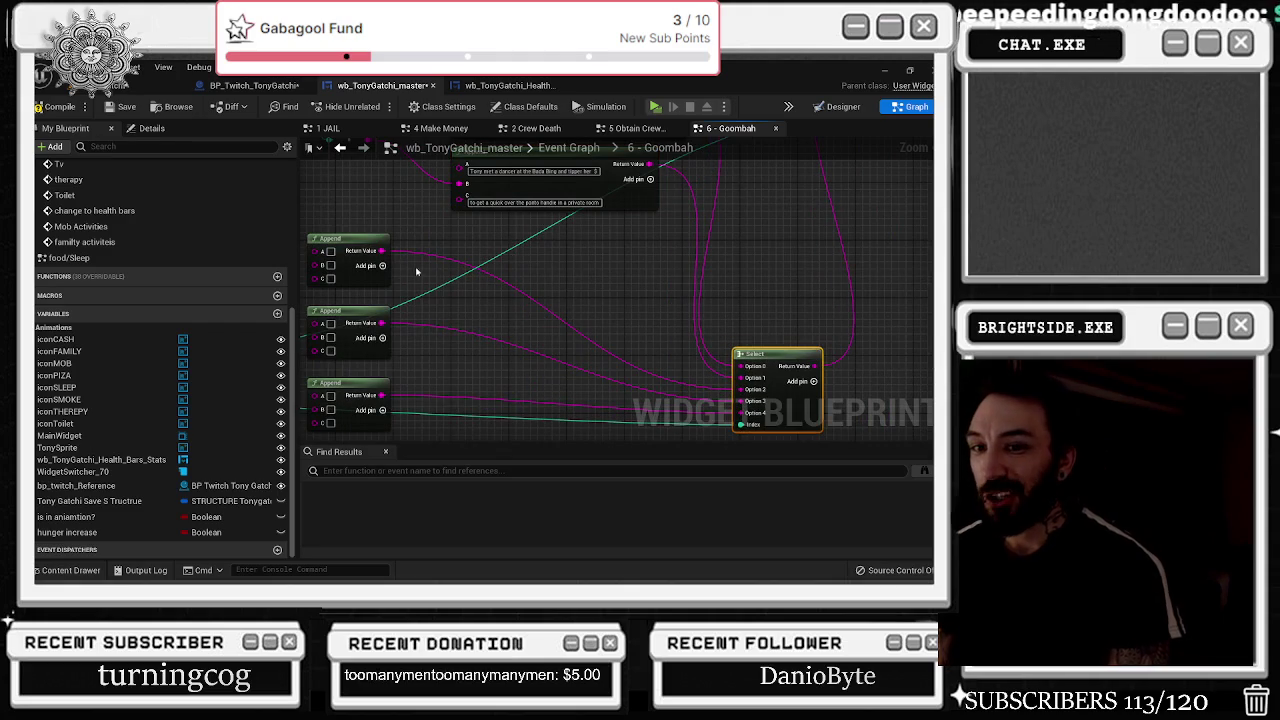
{"action": "left_click_drag", "start_coordinate": [411, 280], "coordinate": [473, 296]}
{"action": "mouse_move", "coordinate": [417, 258]}
{"action": "left_mouse_down"}
{"action": "mouse_move", "coordinate": [699, 261]}
{"action": "mouse_move", "coordinate": [684, 251]}
{"action": "left_mouse_up"}
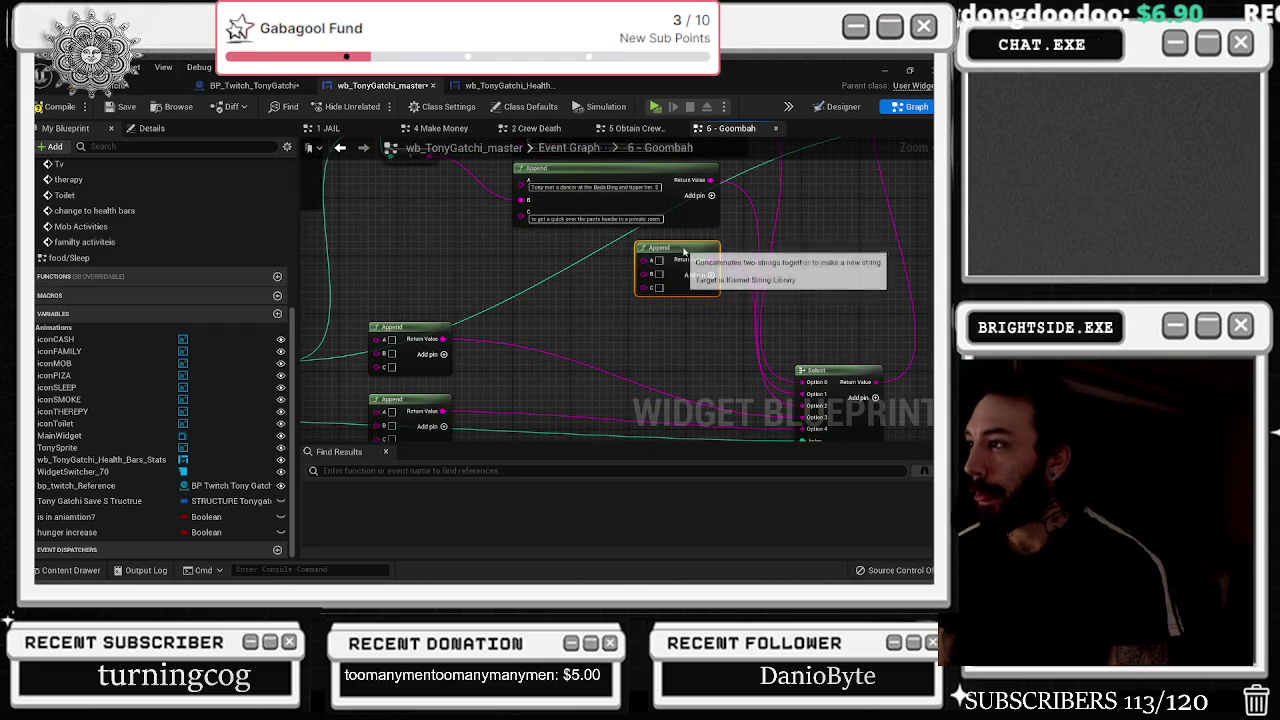
- Copy 'Tony spent $' into the new Append's A and wire the reroute amount into B
{"action": "right_click", "coordinate": [590, 187]}
{"action": "left_click", "coordinate": [605, 205]}
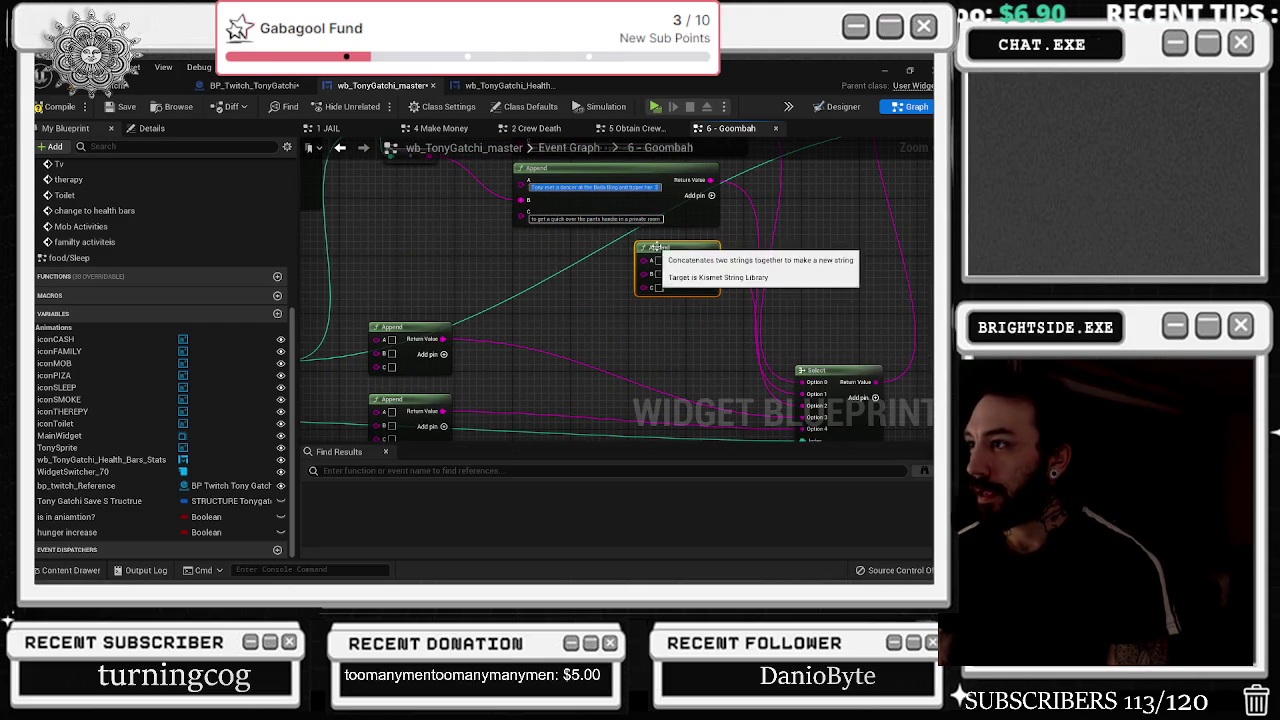
{"action": "right_click", "coordinate": [665, 262]}
{"action": "left_click", "coordinate": [688, 287]}
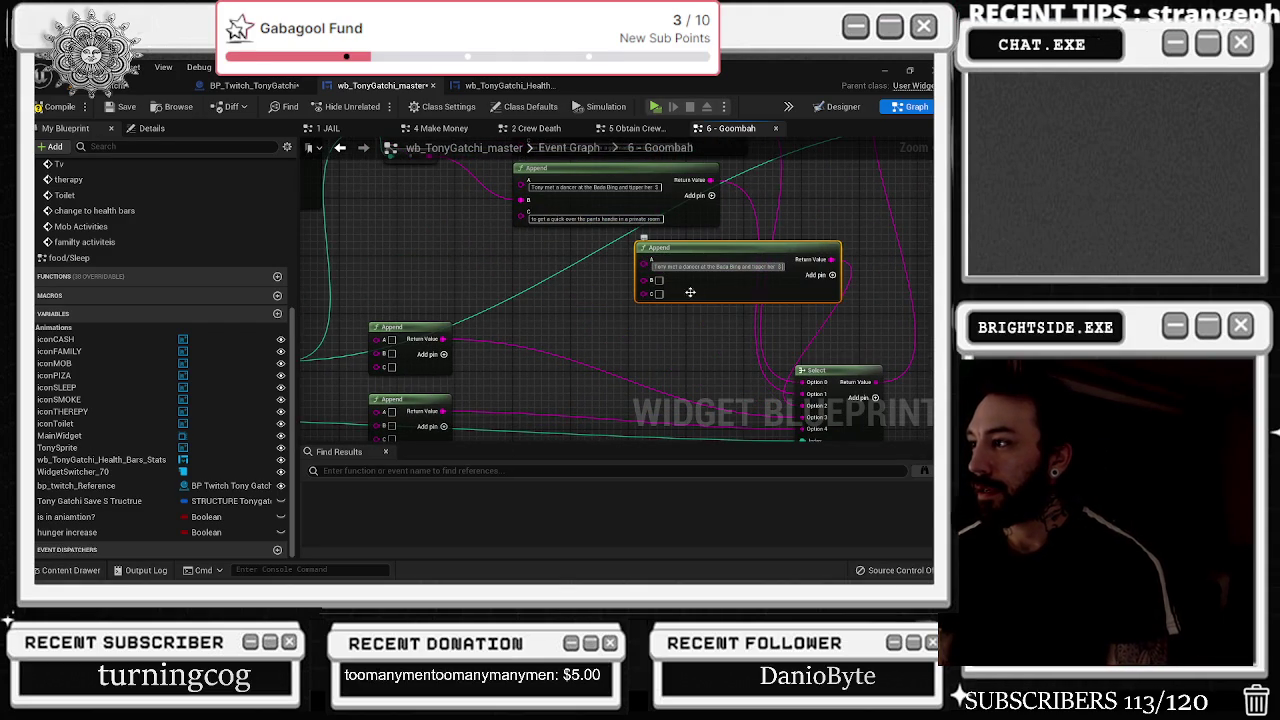
{"action": "left_click_drag", "start_coordinate": [586, 309], "coordinate": [640, 349]}
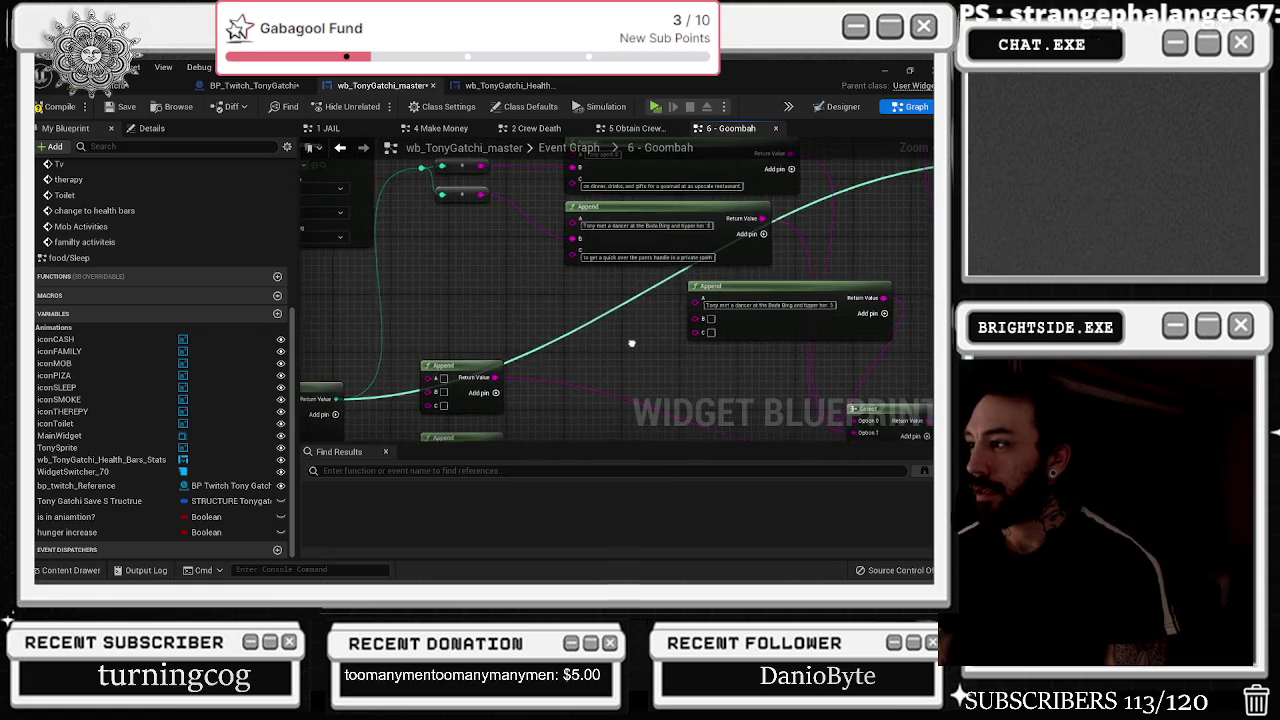
{"action": "mouse_move", "coordinate": [478, 192]}
{"action": "left_mouse_down"}
{"action": "mouse_move", "coordinate": [686, 366]}
{"action": "mouse_move", "coordinate": [692, 316]}
{"action": "left_mouse_up"}
{"action": "left_click_drag", "start_coordinate": [745, 281], "coordinate": [623, 273]}
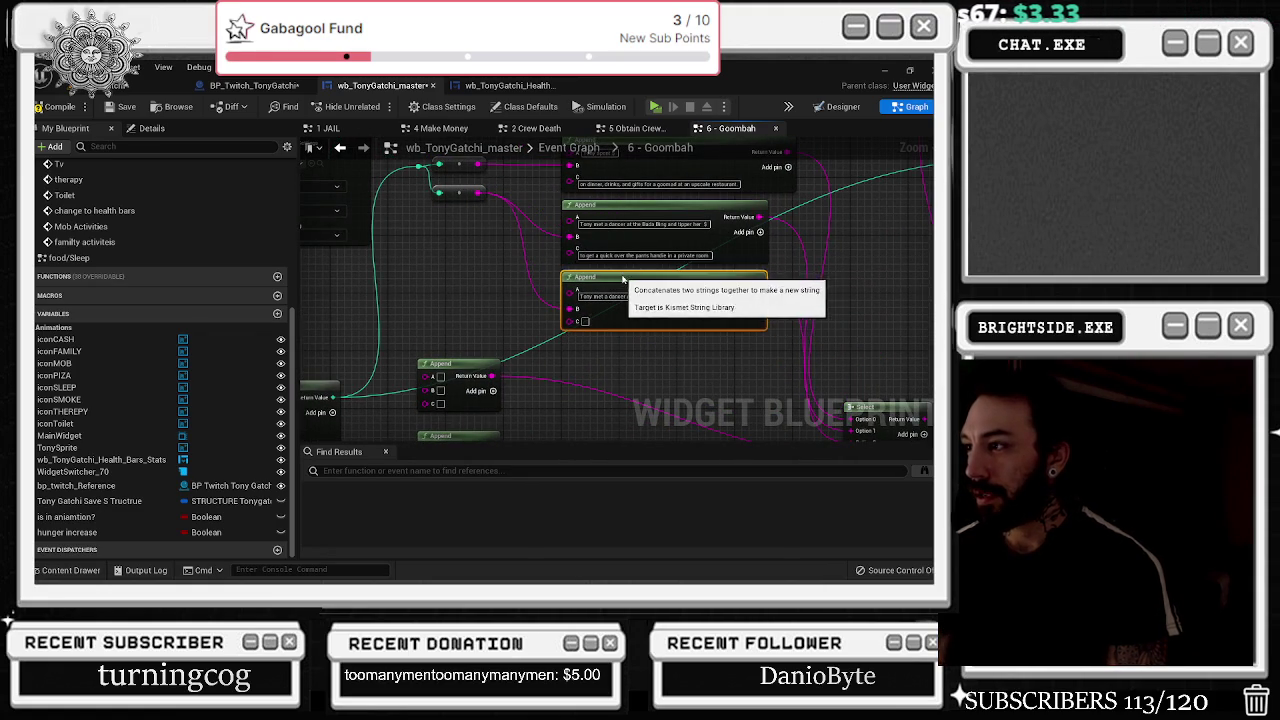
- Paste the goombah sentence into A and move its 'juggling multiple goombahs at once…' ending into C
{"action": "left_click", "coordinate": [614, 297]}
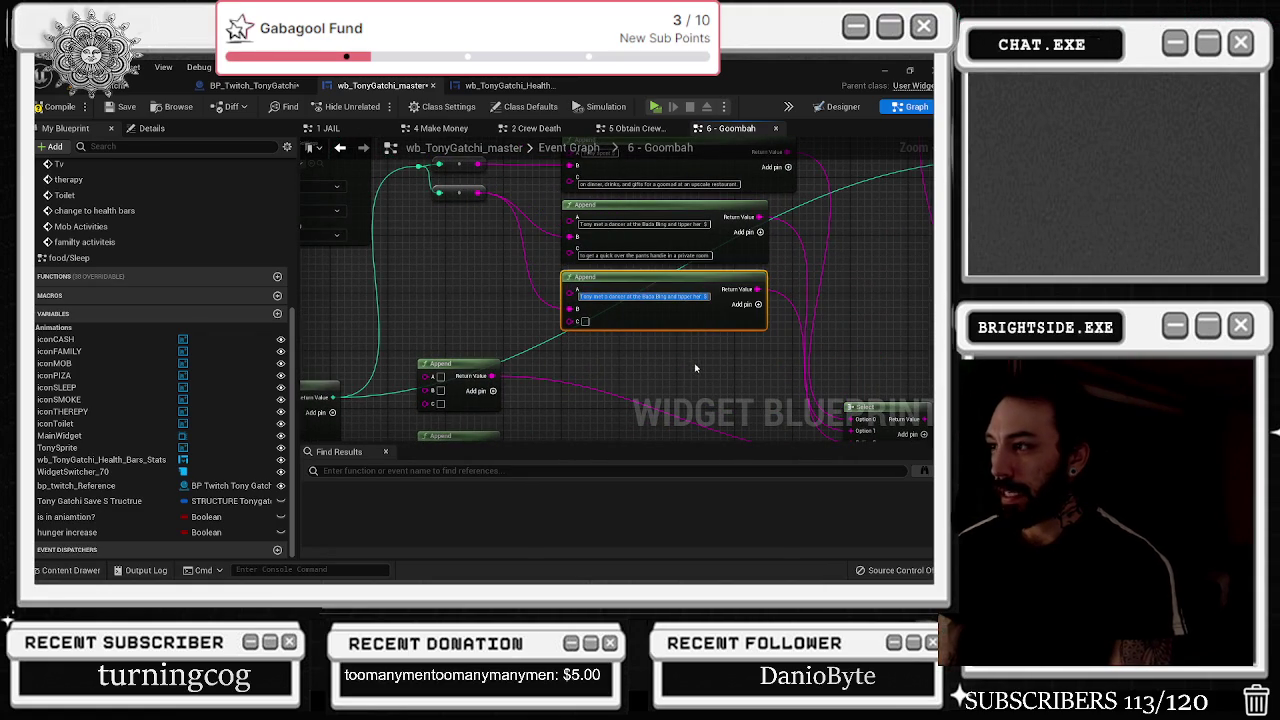
{"action": "key", "text": "BackSpace"}
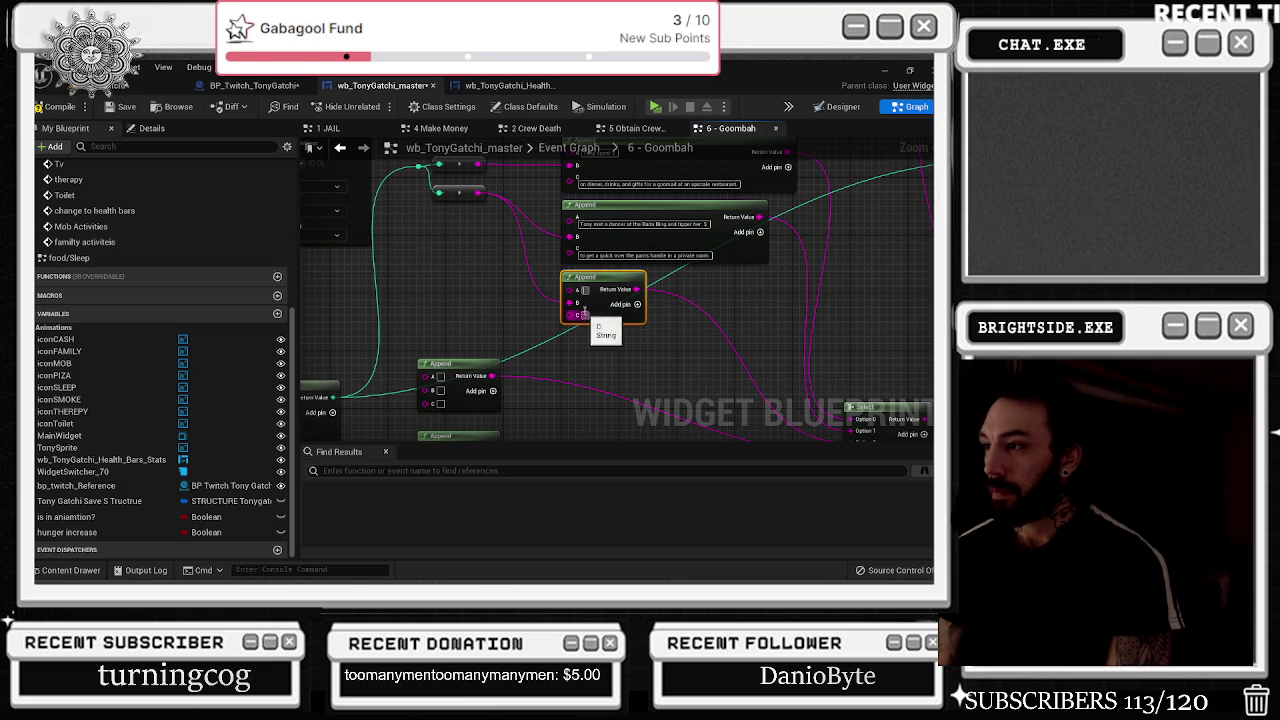
{"action": "key", "text": "ctrl+v"}
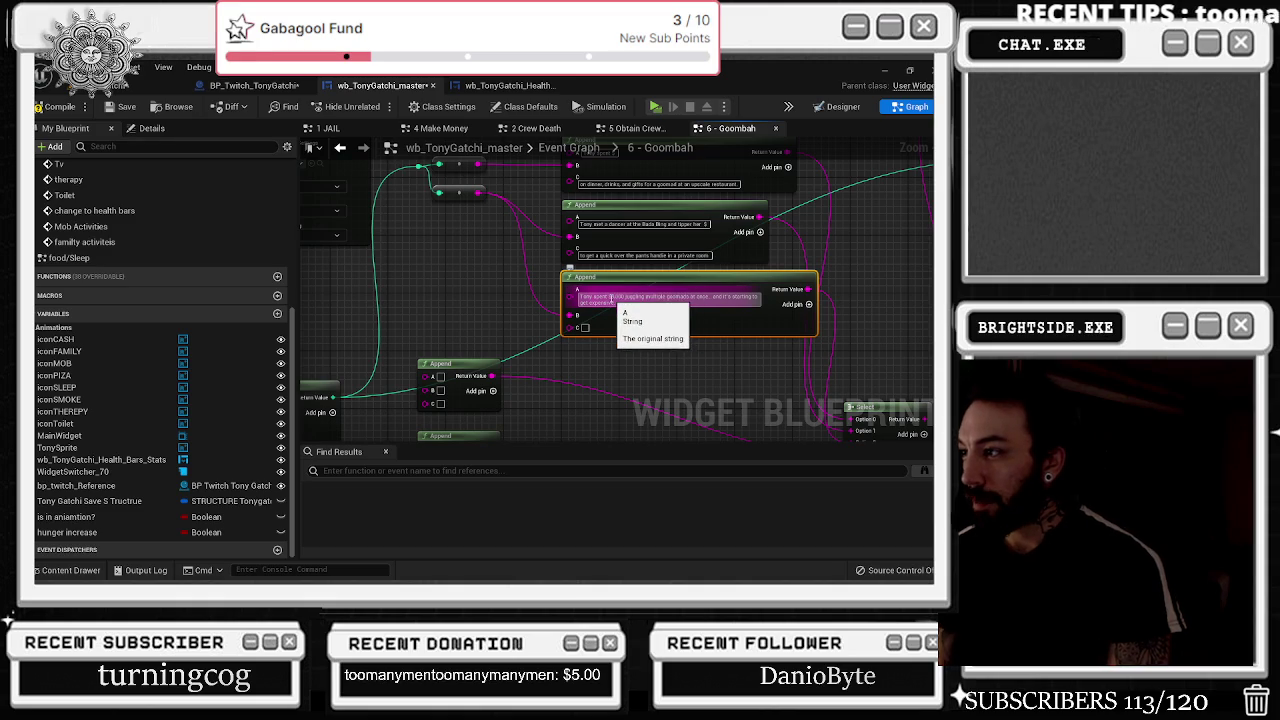
{"action": "left_click", "coordinate": [614, 297]}
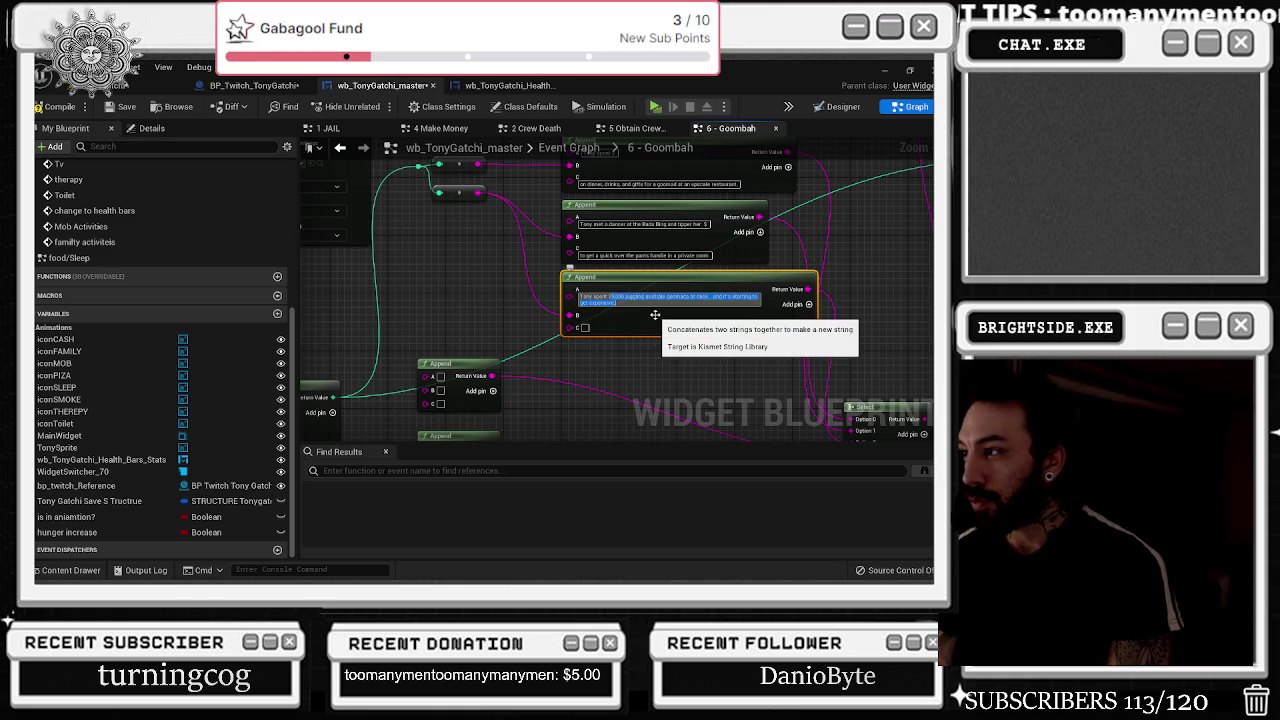
{"action": "key", "text": "Return"}
{"action": "left_click", "coordinate": [585, 315]}
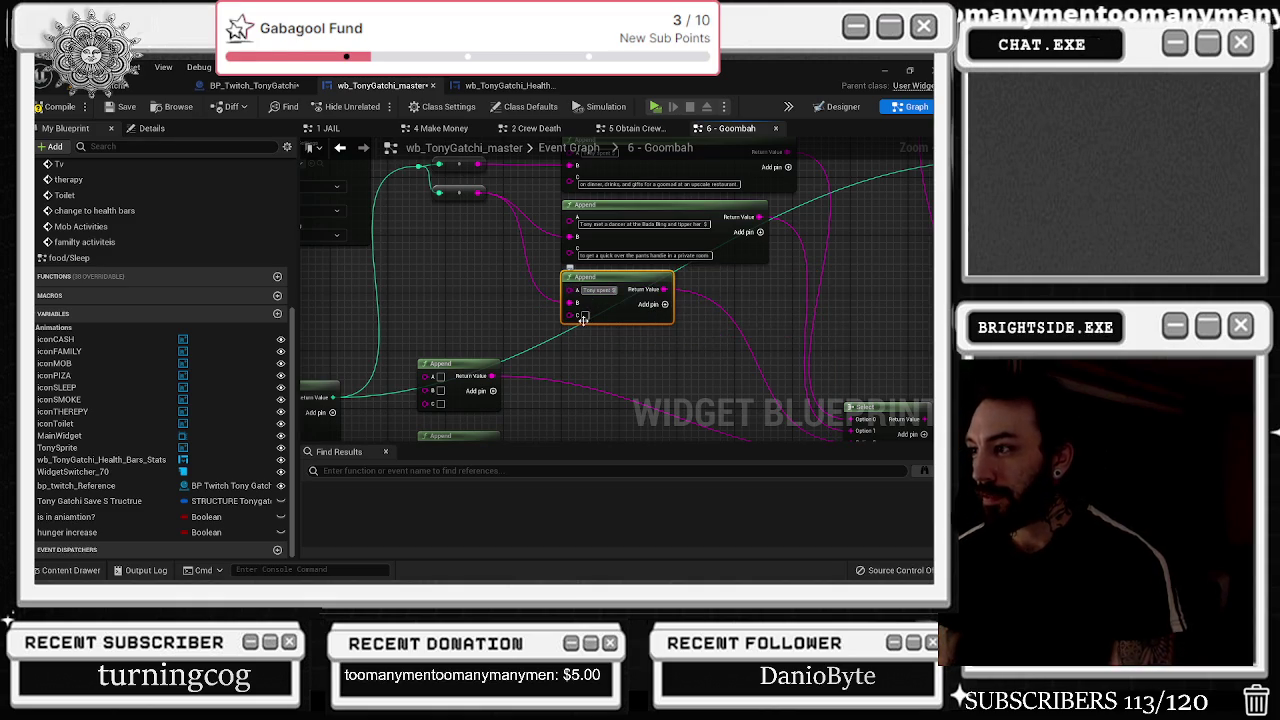
{"action": "key", "text": "ctrl+v"}
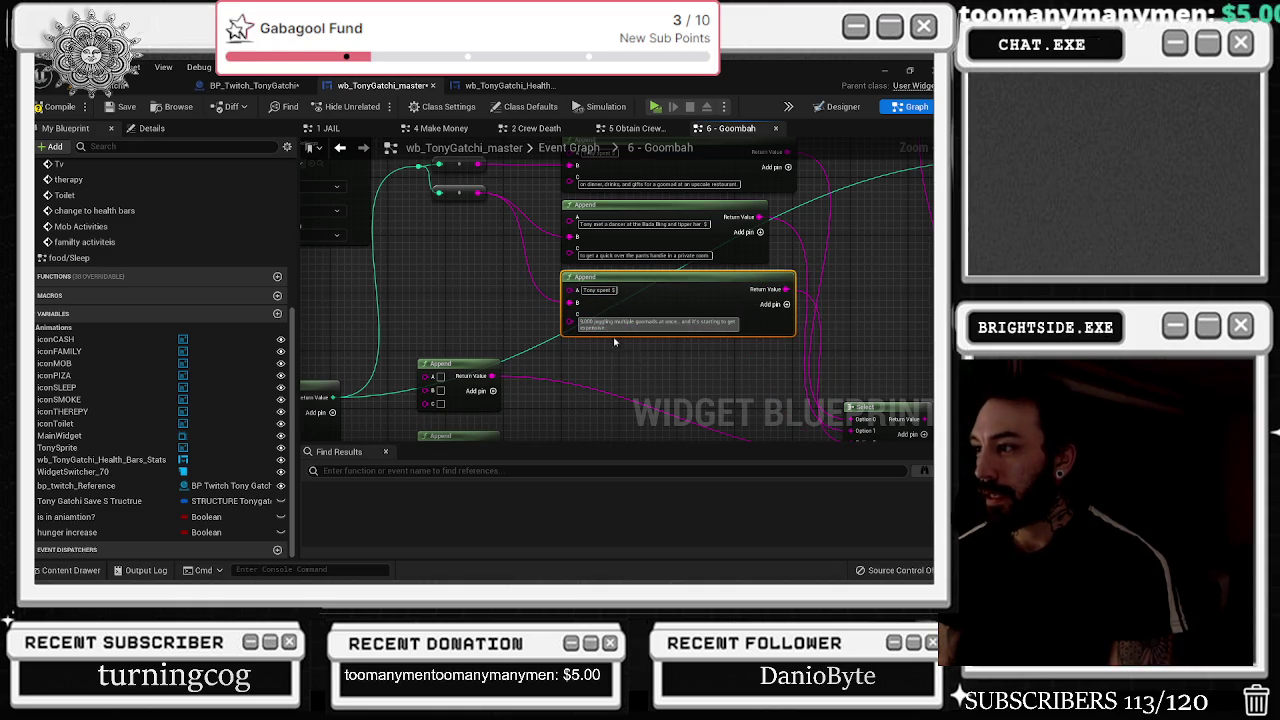
- Correct the text to read '…starting to get expensive' and shift the spare Append right
{"action": "left_click", "coordinate": [600, 320]}
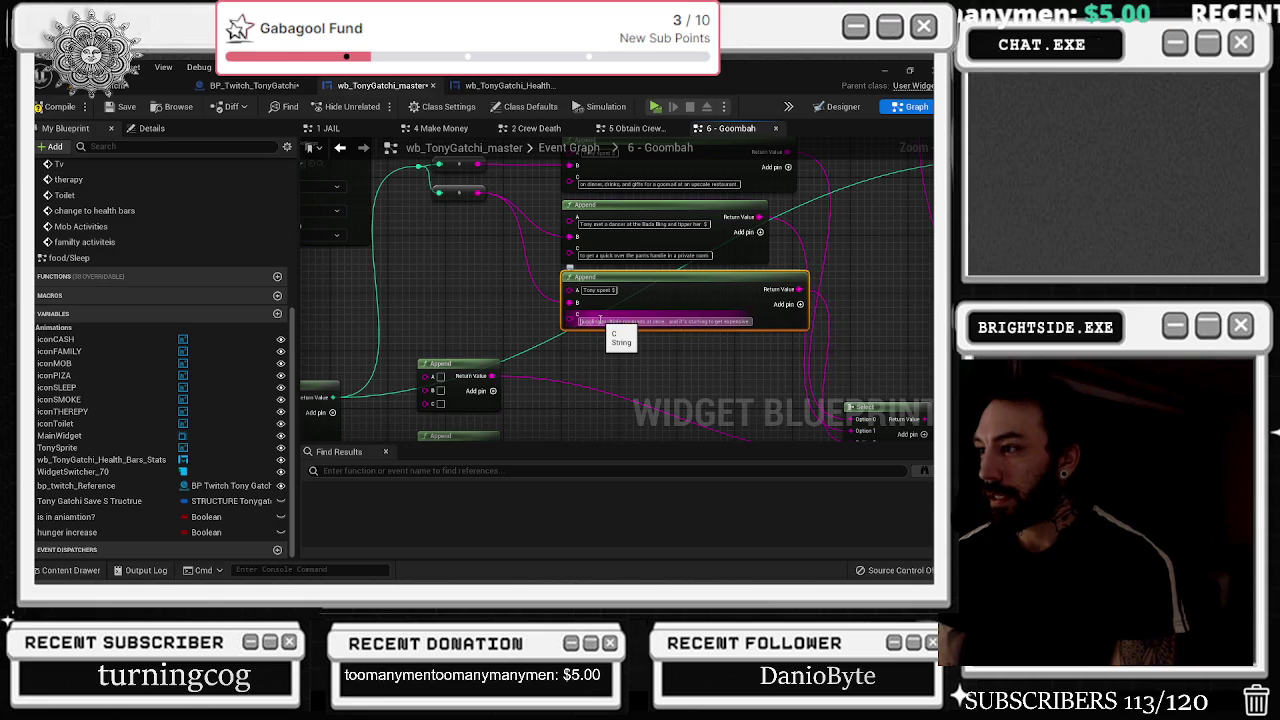
{"action": "left_click", "coordinate": [593, 255]}
{"action": "left_click_drag", "start_coordinate": [593, 255], "coordinate": [561, 257]}
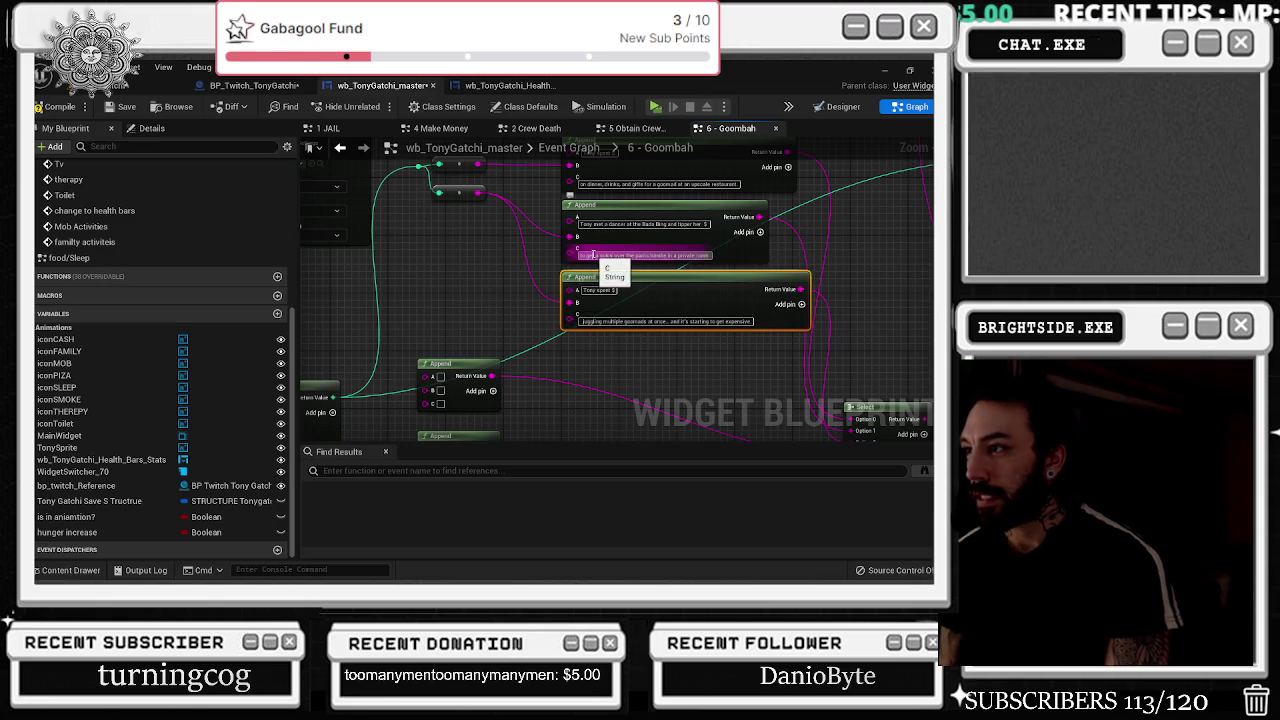
{"action": "type", "text": "to get"}
{"action": "key", "text": "Return"}
{"action": "scroll", "coordinate": [607, 187], "scroll_direction": "up", "scroll_amount": 1}
{"action": "left_click", "coordinate": [606, 182]}
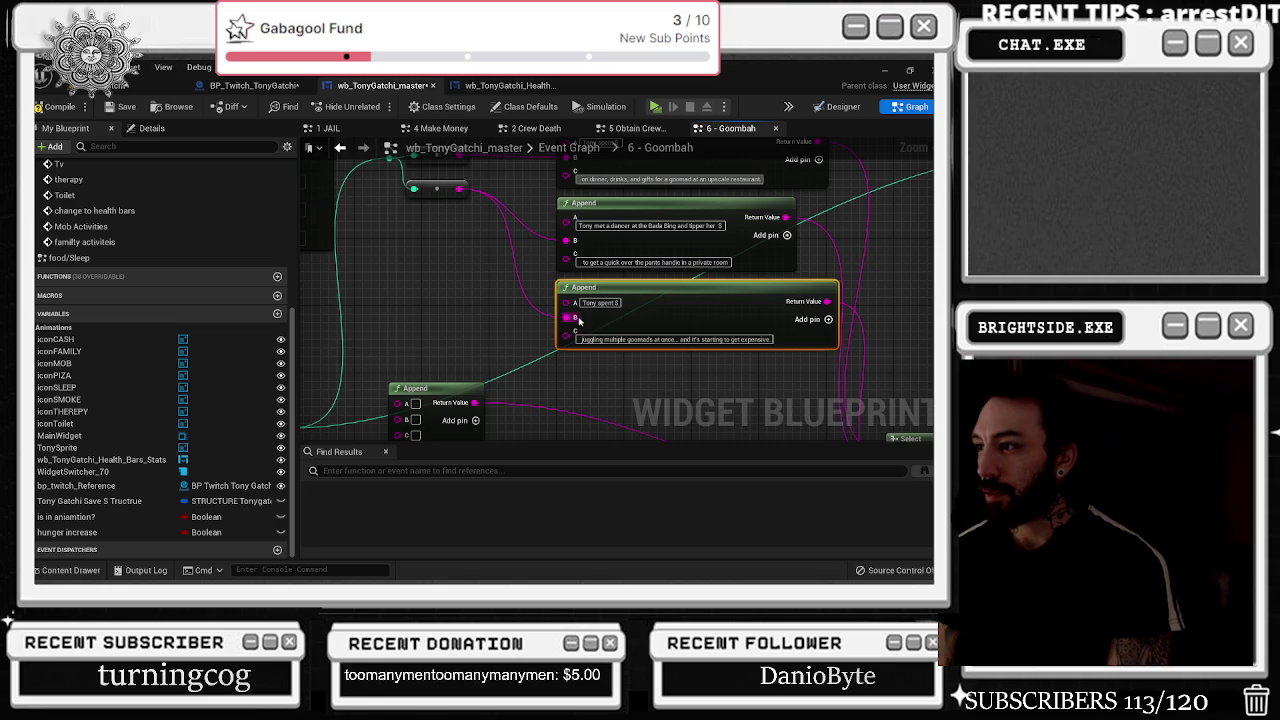
{"action": "scroll", "coordinate": [600, 330], "scroll_direction": "down", "scroll_amount": 1}
{"action": "left_click", "coordinate": [635, 337]}
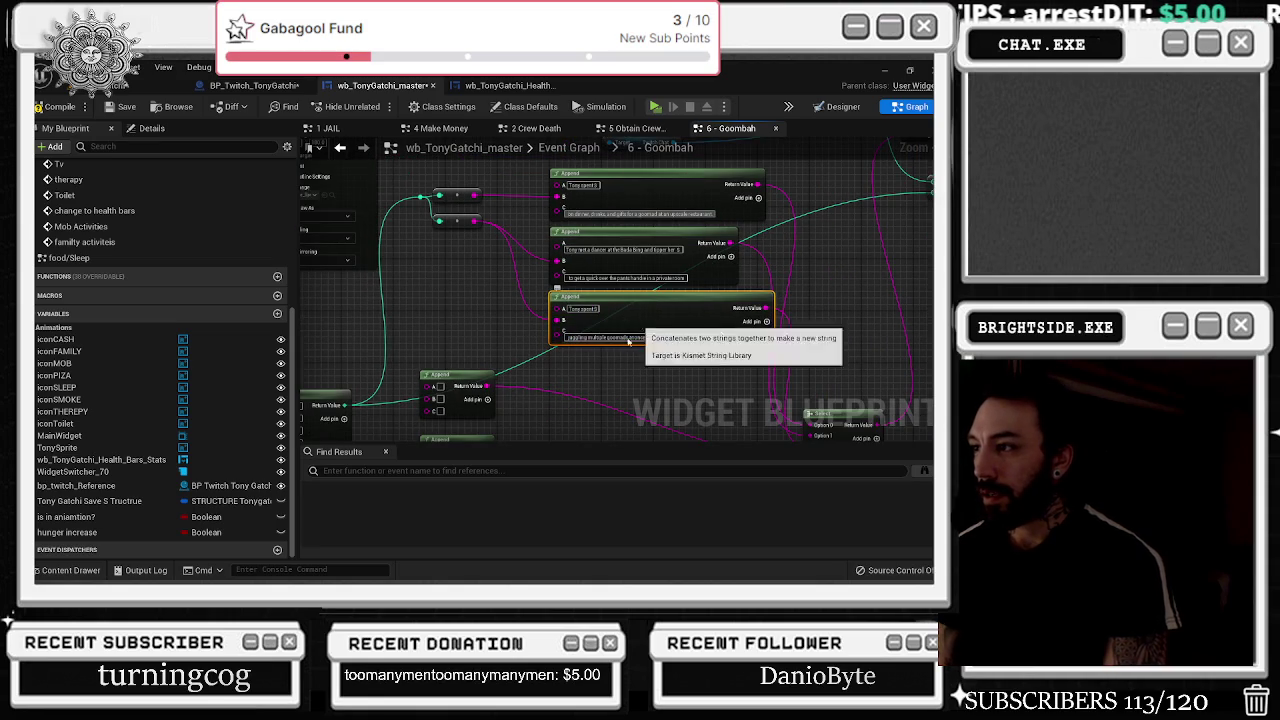
{"action": "key", "text": "Return"}
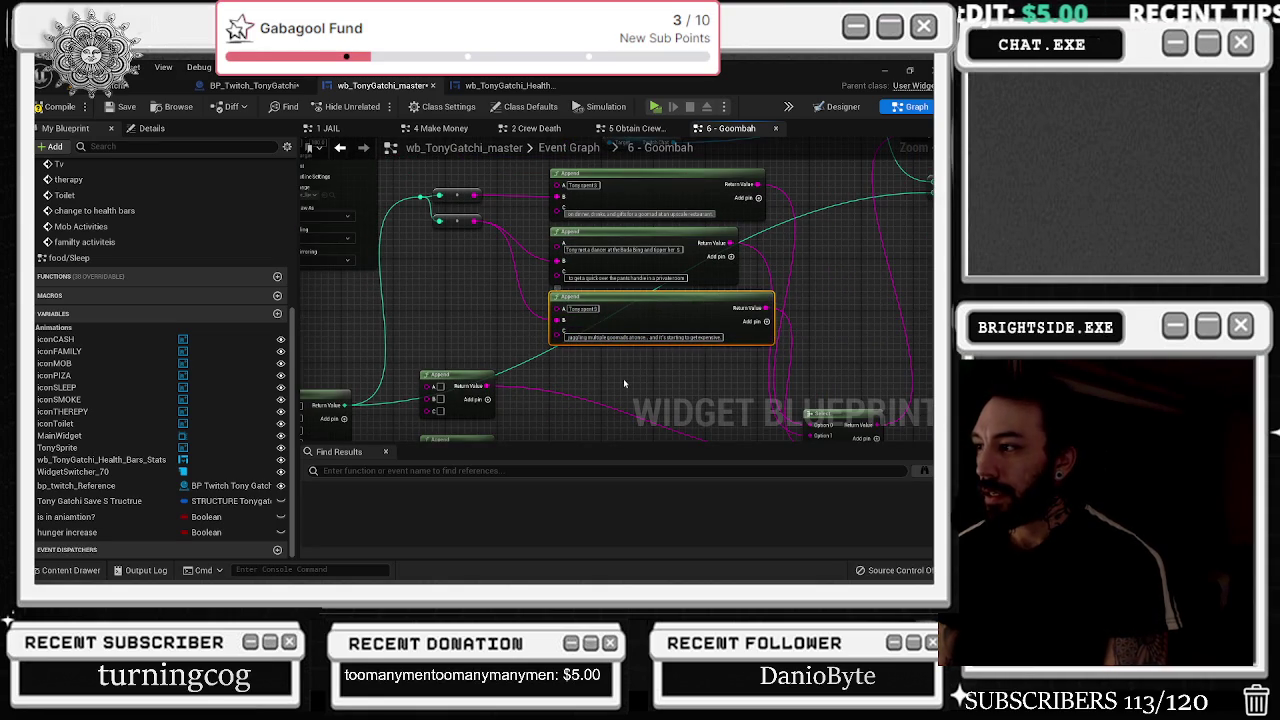
{"action": "left_click_drag", "start_coordinate": [441, 300], "coordinate": [692, 288]}
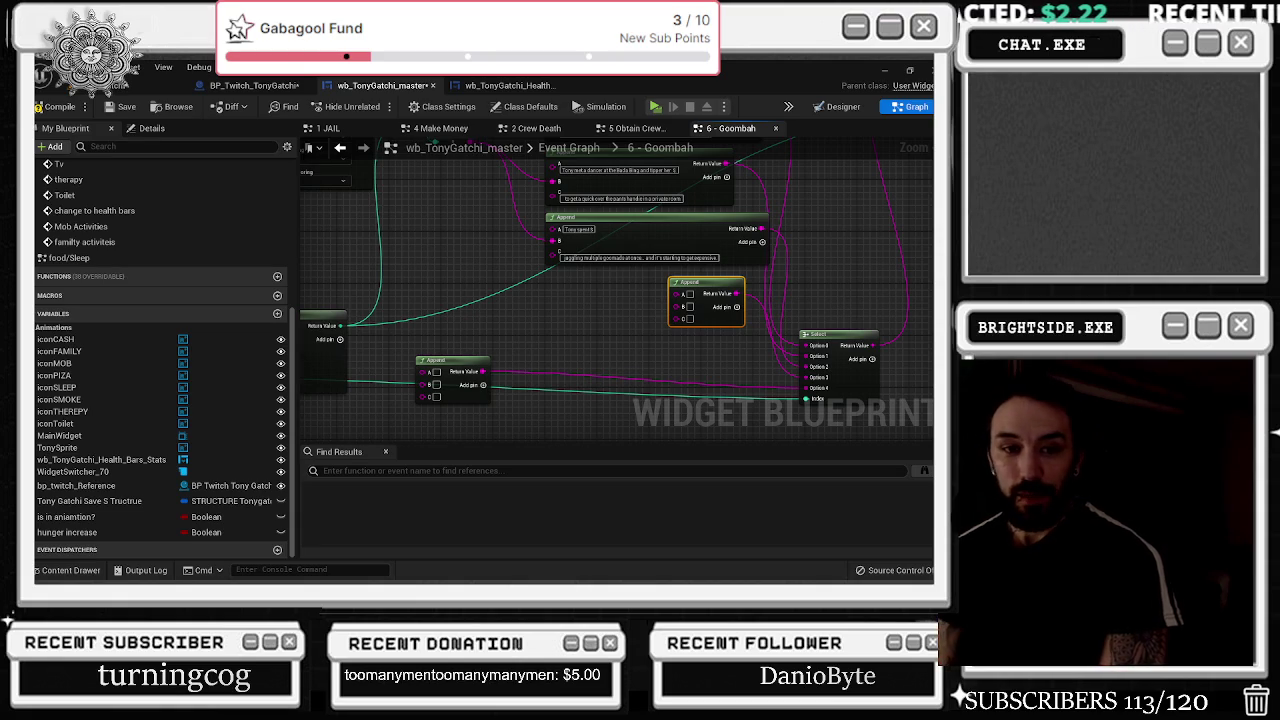
- Fill the spare Append with 'Tony spent $' in A and 'keeping a goomad in a luxury apartment' in C
{"action": "mouse_move", "coordinate": [328, 390]}
{"action": "left_mouse_down"}
{"action": "mouse_move", "coordinate": [369, 371]}
{"action": "mouse_move", "coordinate": [348, 437]}
{"action": "mouse_move", "coordinate": [350, 411]}
{"action": "left_mouse_up"}
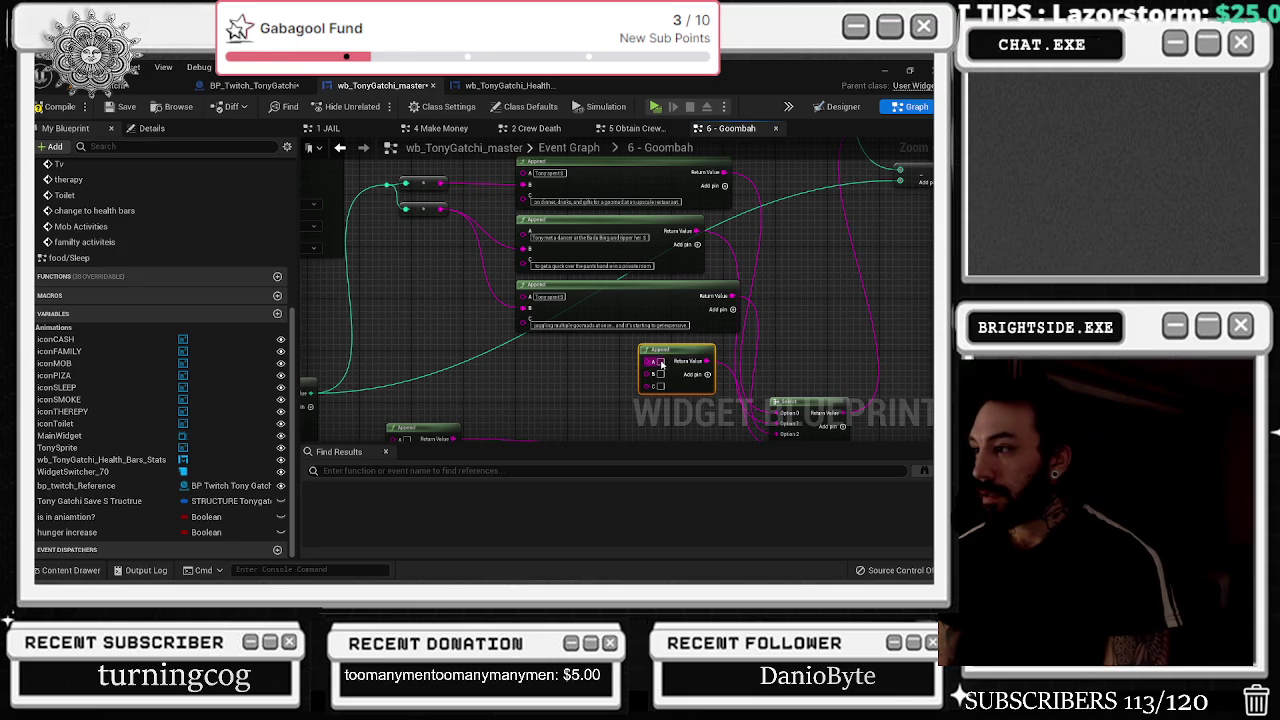
{"action": "left_click", "coordinate": [660, 361]}
{"action": "key", "text": "ctrl+v"}
{"action": "right_click", "coordinate": [686, 366]}
{"action": "left_click", "coordinate": [715, 408]}
{"action": "left_click", "coordinate": [670, 385]}
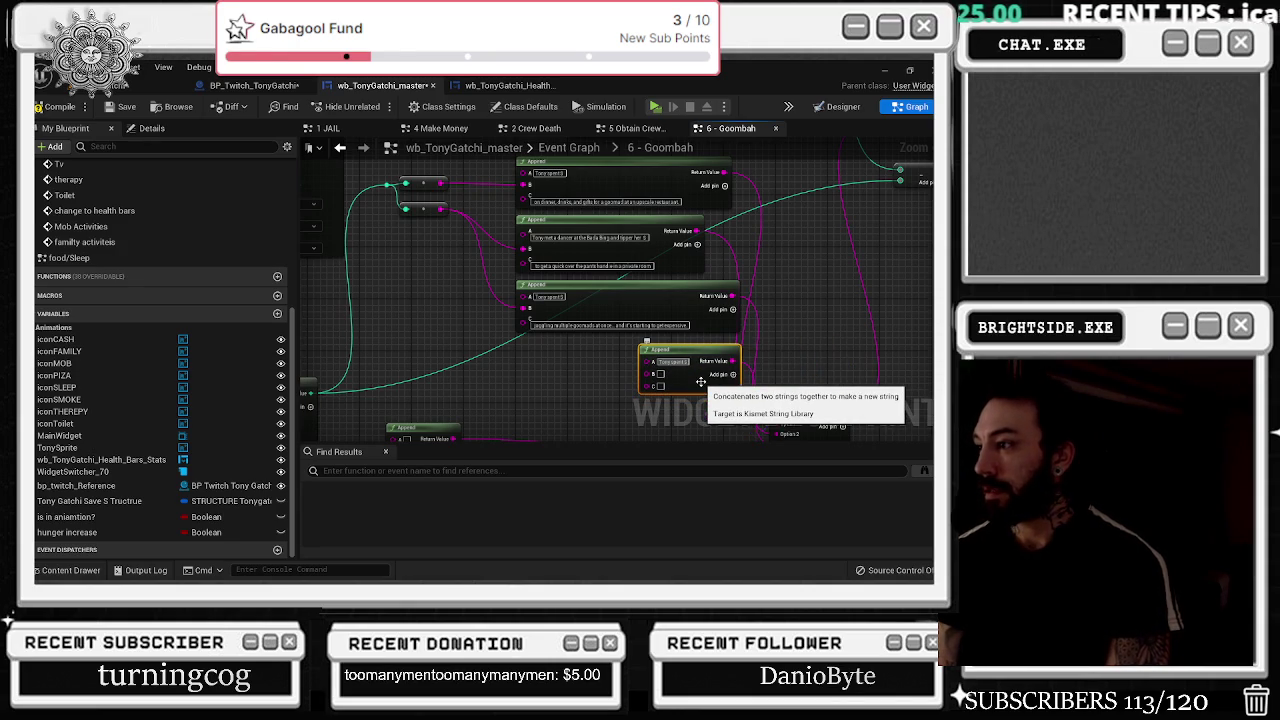
{"action": "left_click", "coordinate": [662, 386]}
{"action": "key", "text": "ctrl+v"}
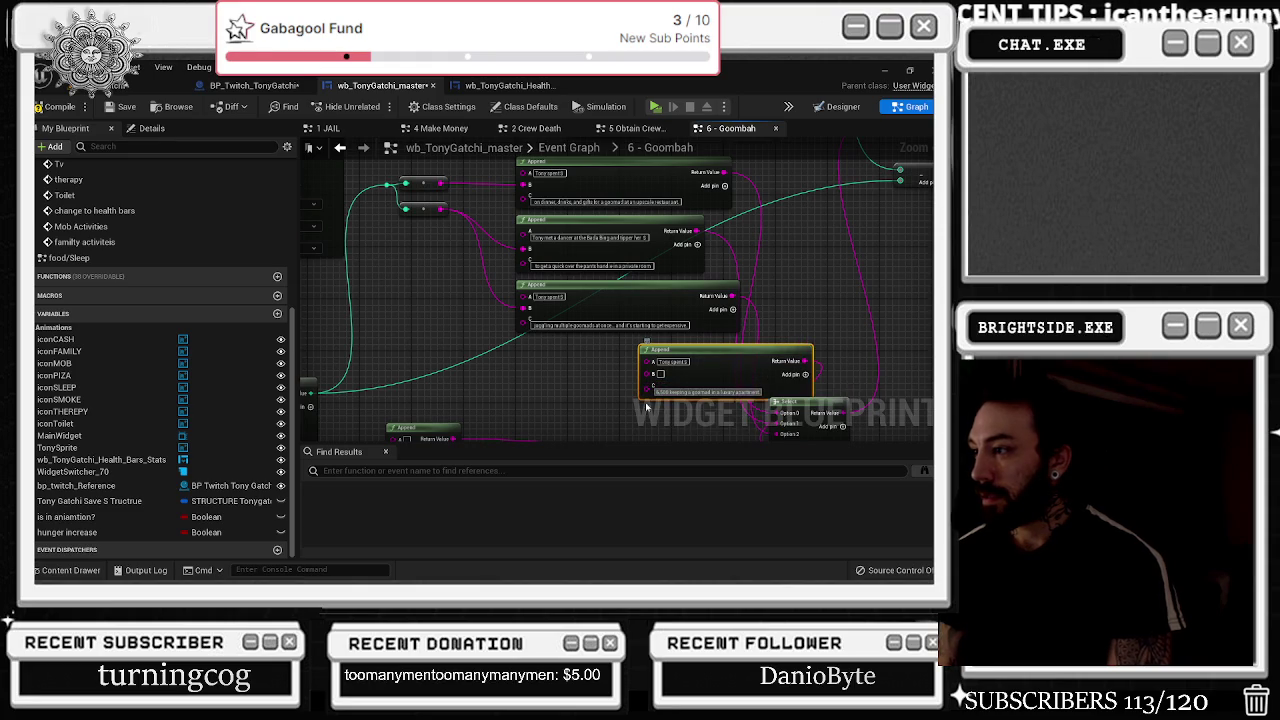
{"action": "key", "text": "Return"}
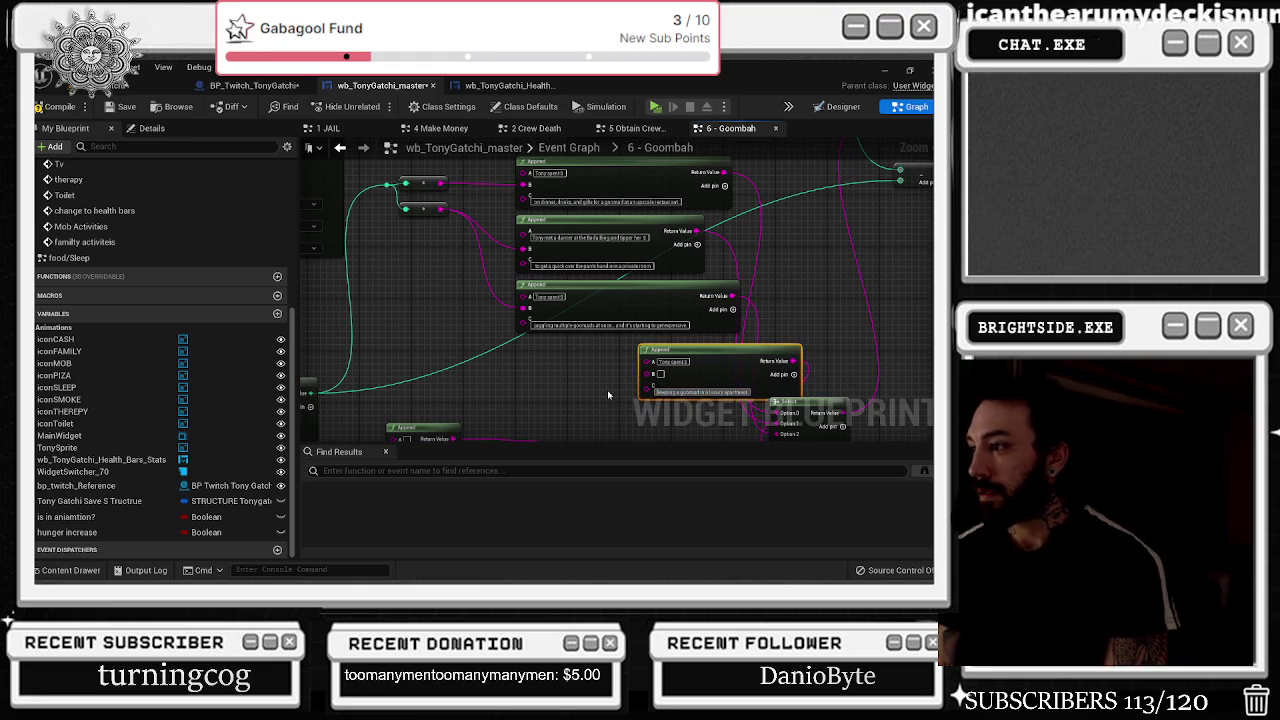
{"action": "left_click_drag", "start_coordinate": [740, 357], "coordinate": [642, 357]}
- Place the empty Append beside the right Select and enter 10 as the first amount option
{"action": "left_click_drag", "start_coordinate": [663, 406], "coordinate": [747, 300]}
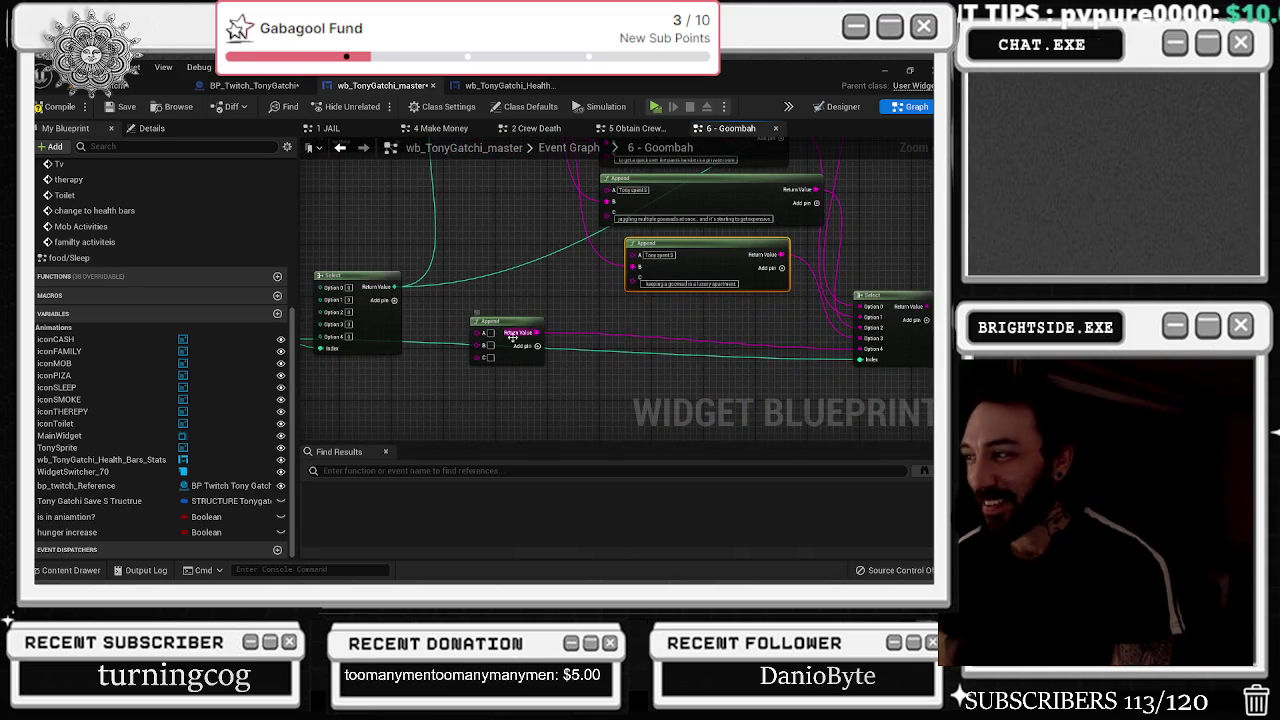
{"action": "left_click_drag", "start_coordinate": [492, 321], "coordinate": [738, 313]}
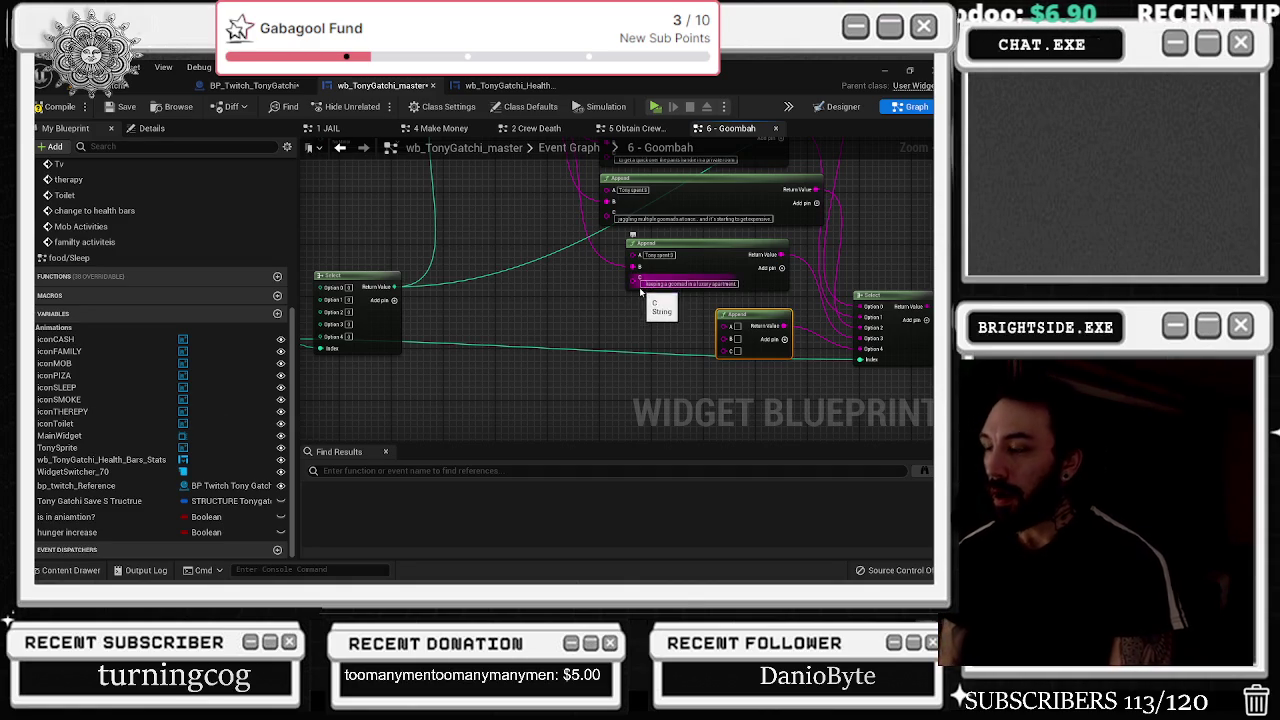
{"action": "right_click", "coordinate": [589, 350]}
{"action": "left_click", "coordinate": [563, 401]}
{"action": "left_click_drag", "start_coordinate": [763, 352], "coordinate": [740, 365]}
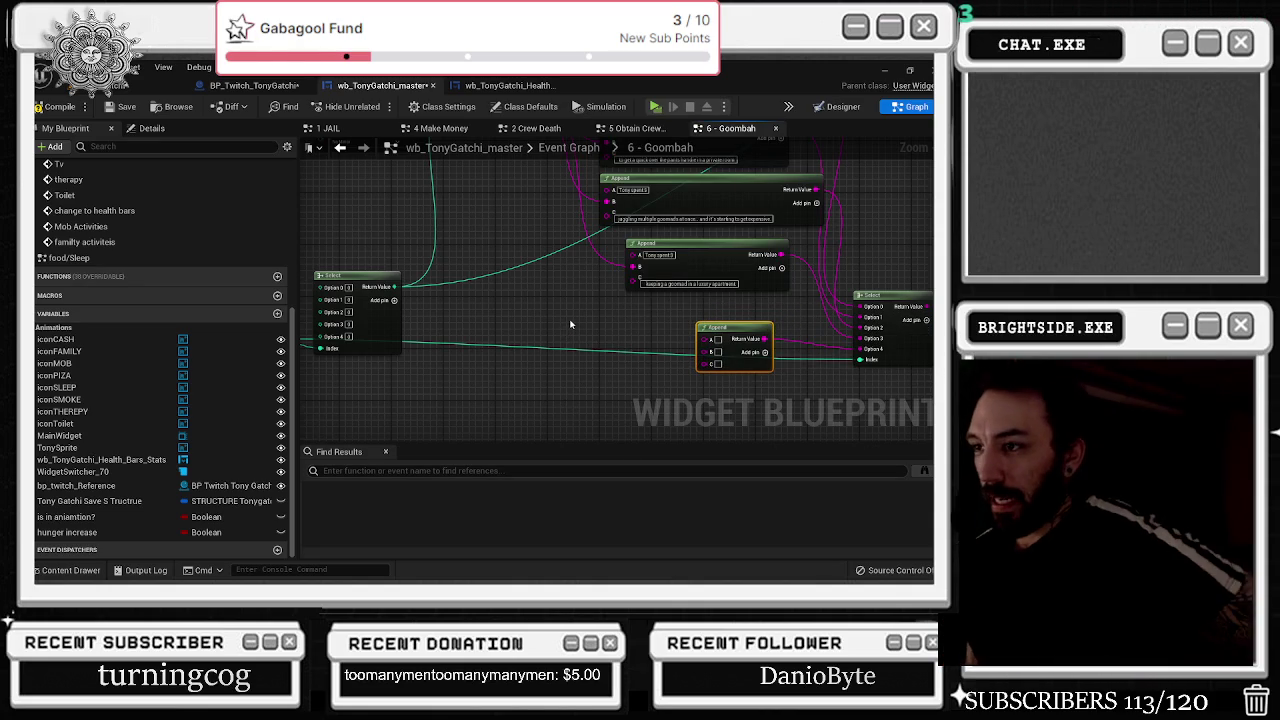
{"action": "left_click_drag", "start_coordinate": [570, 324], "coordinate": [670, 313]}
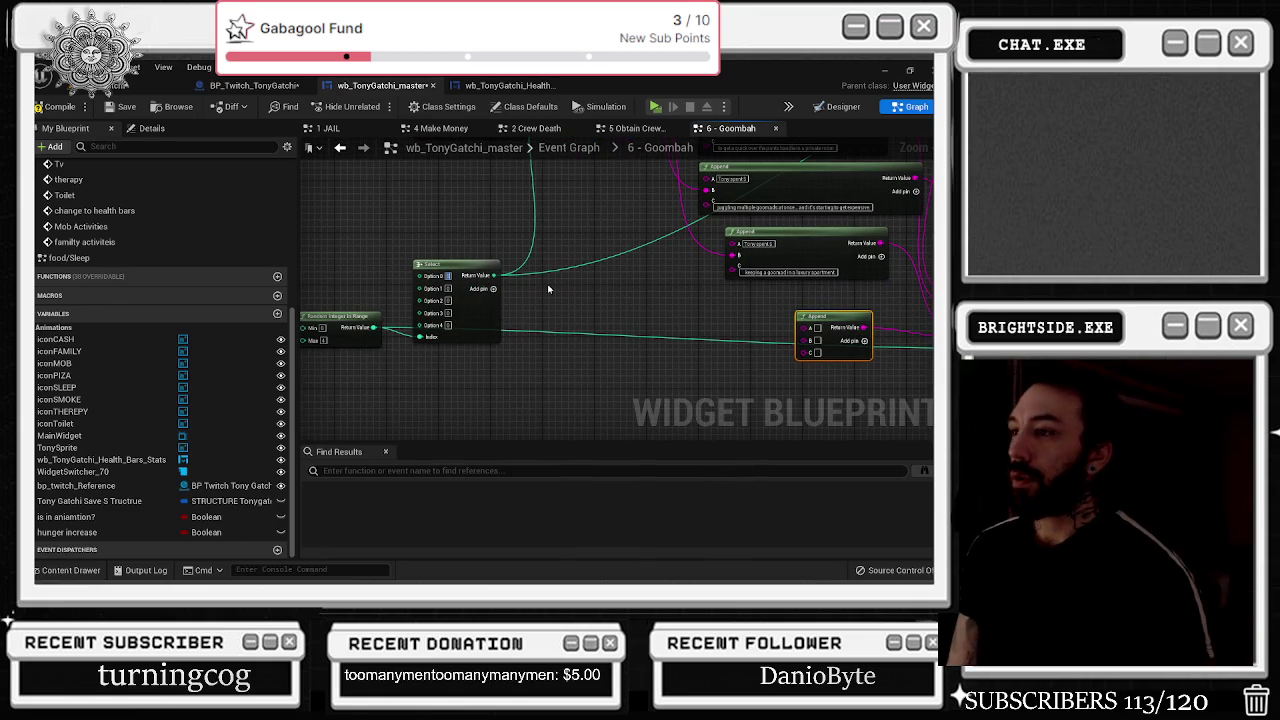
{"action": "type", "text": "10"}
{"action": "key", "text": "Tab"}
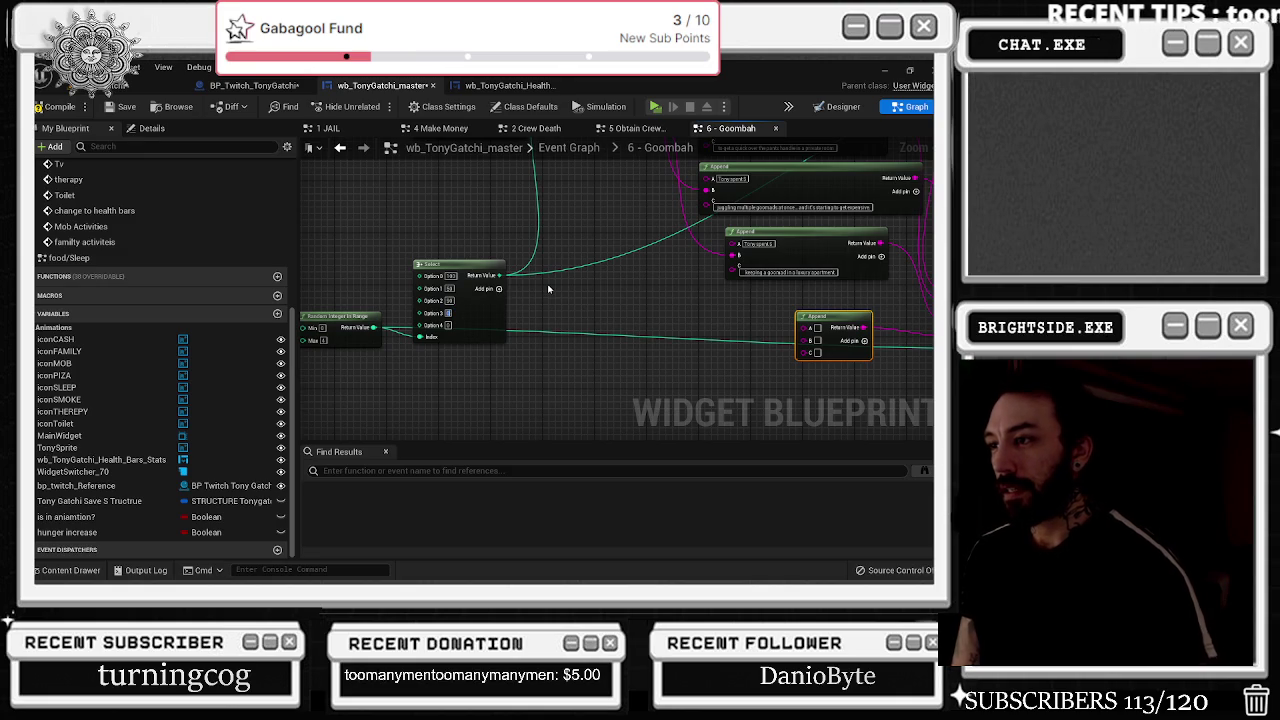
- Enter 100 as the fourth amount option value, then return to the Append and Select nodes
{"action": "type", "text": "100"}
{"action": "key", "text": "Tab"}
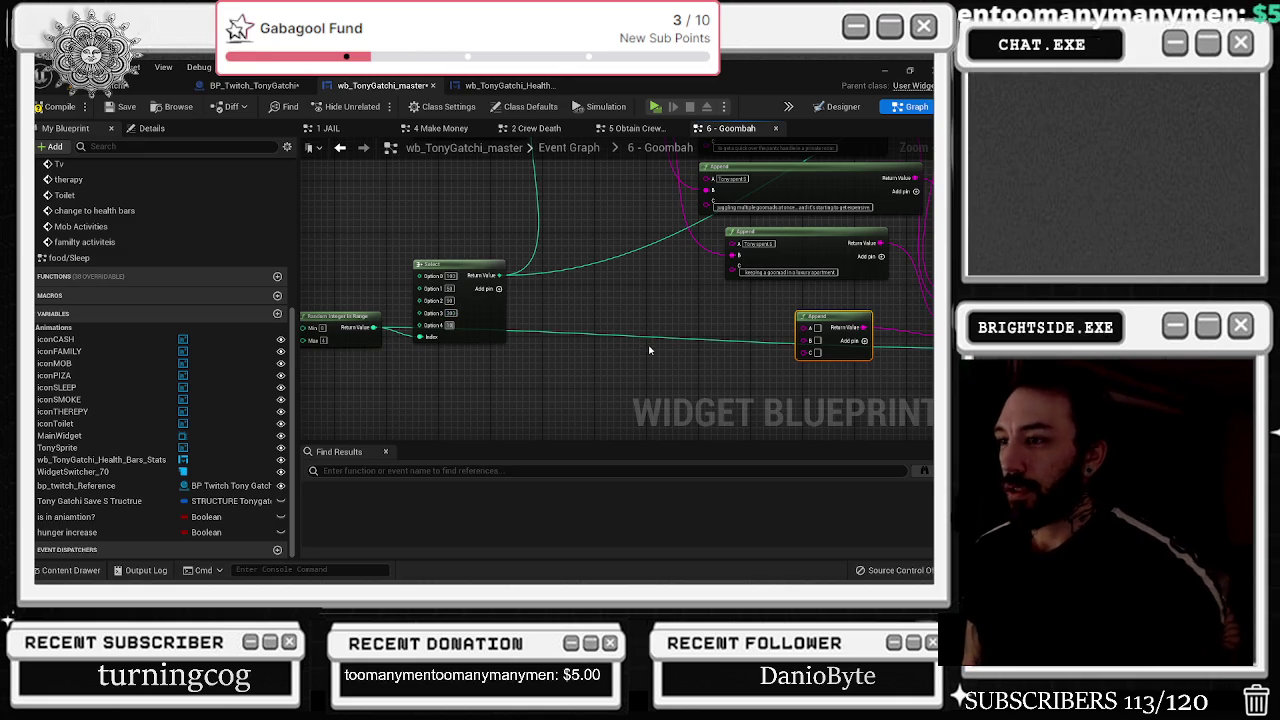
{"action": "left_click_drag", "start_coordinate": [659, 355], "coordinate": [129, 420]}
{"action": "mouse_move", "coordinate": [615, 300]}
{"action": "left_mouse_down"}
{"action": "mouse_move", "coordinate": [545, 300]}
{"action": "mouse_move", "coordinate": [750, 351]}
{"action": "left_mouse_up"}
{"action": "mouse_move", "coordinate": [300, 570]}
{"action": "left_mouse_down"}
{"action": "mouse_move", "coordinate": [412, 424]}
{"action": "mouse_move", "coordinate": [469, 397]}
{"action": "left_mouse_up"}
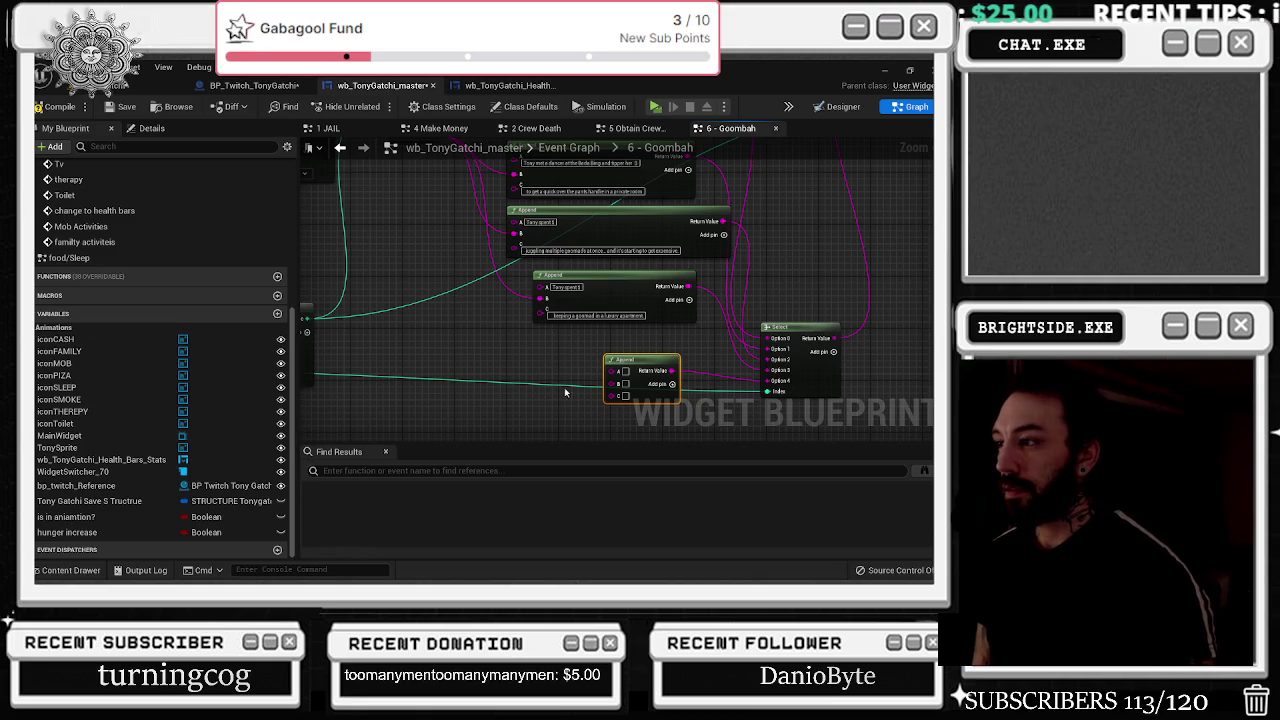
- Make the last Append's A read 'Tony spent $' and move the fancy dinner sentence into C
{"action": "left_click", "coordinate": [618, 371]}
{"action": "key", "text": "ctrl+v"}
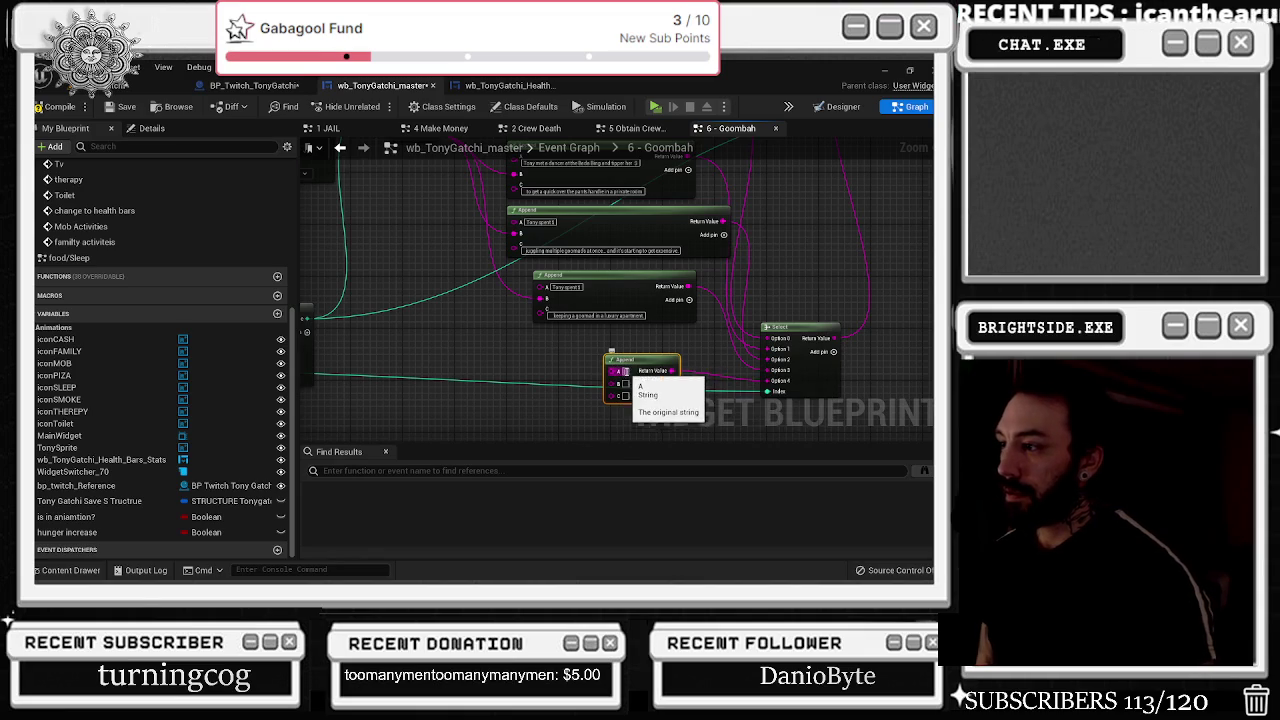
{"action": "left_click_drag", "start_coordinate": [624, 395], "coordinate": [538, 382]}
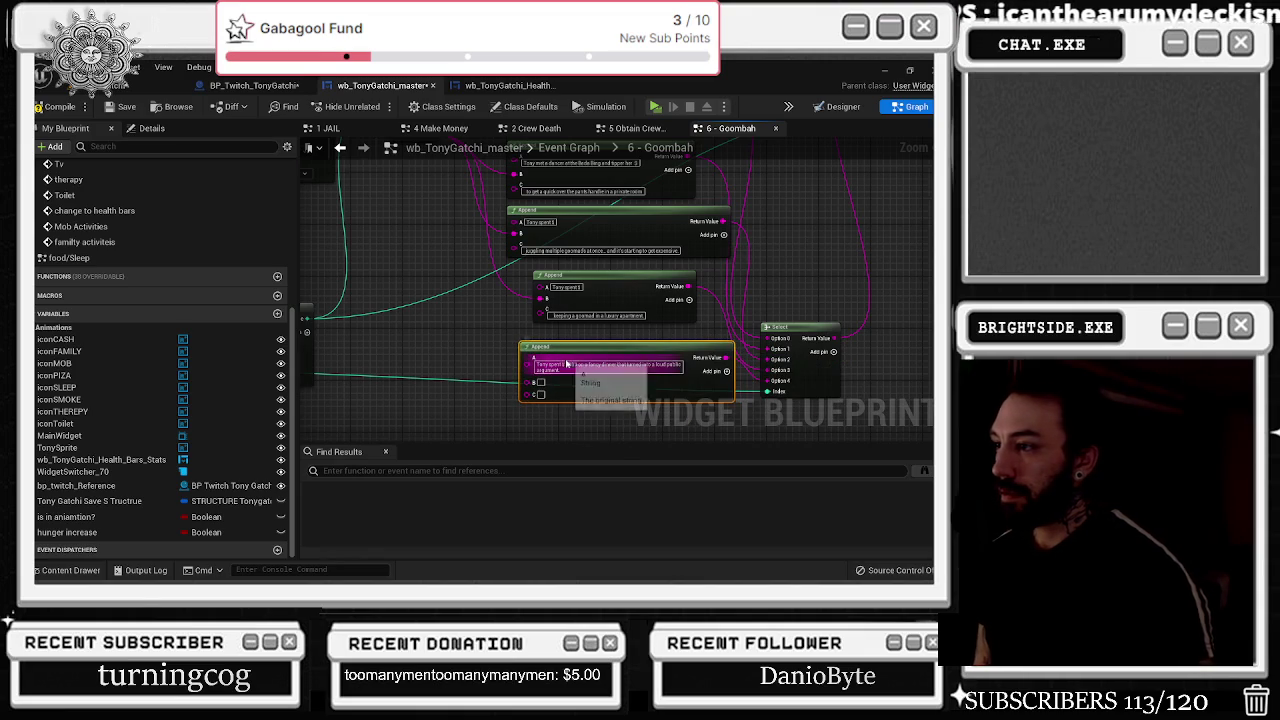
{"action": "left_click", "coordinate": [565, 365]}
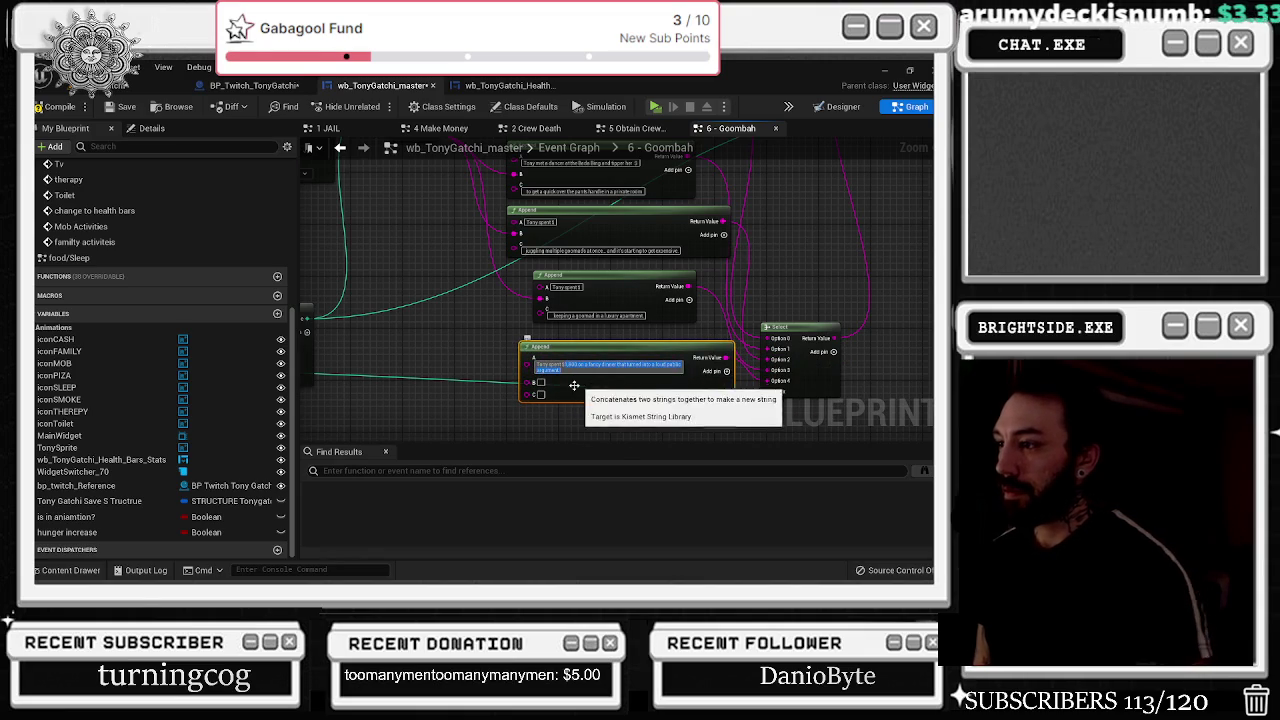
{"action": "key", "text": "ctrl+x"}
{"action": "left_click", "coordinate": [541, 390]}
{"action": "key", "text": "ctrl+v"}
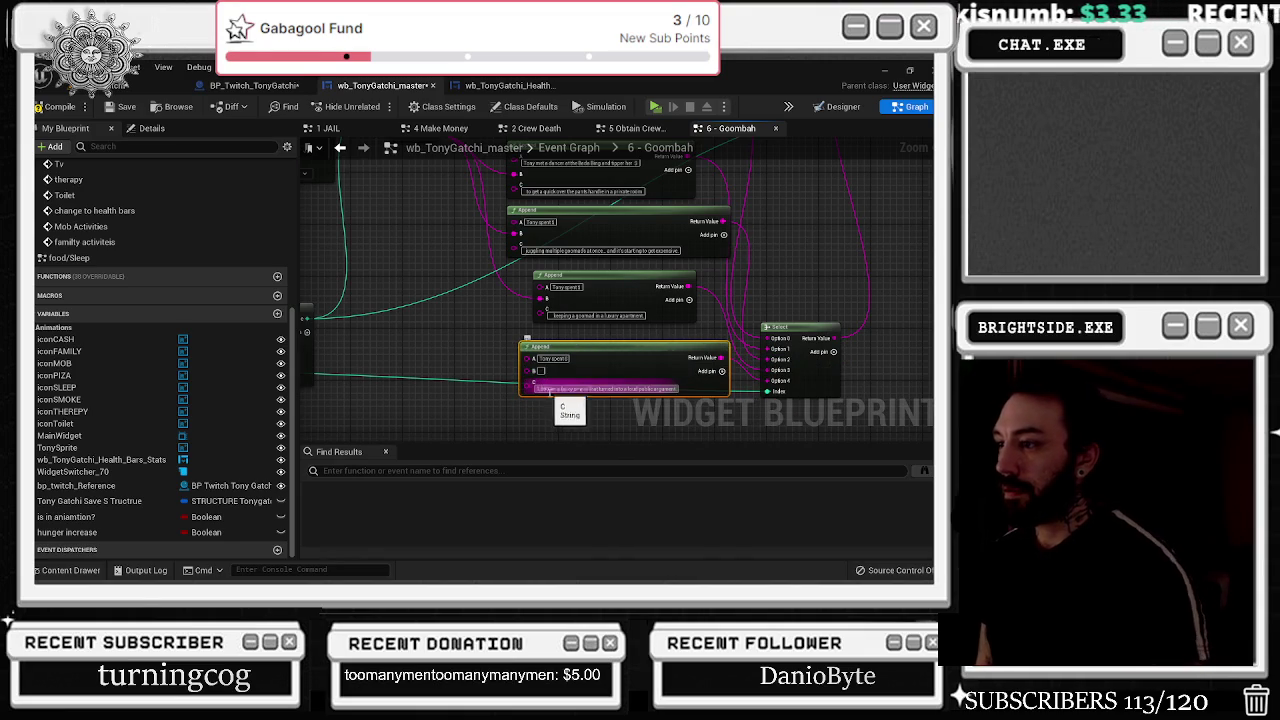
{"action": "key", "text": "Return"}
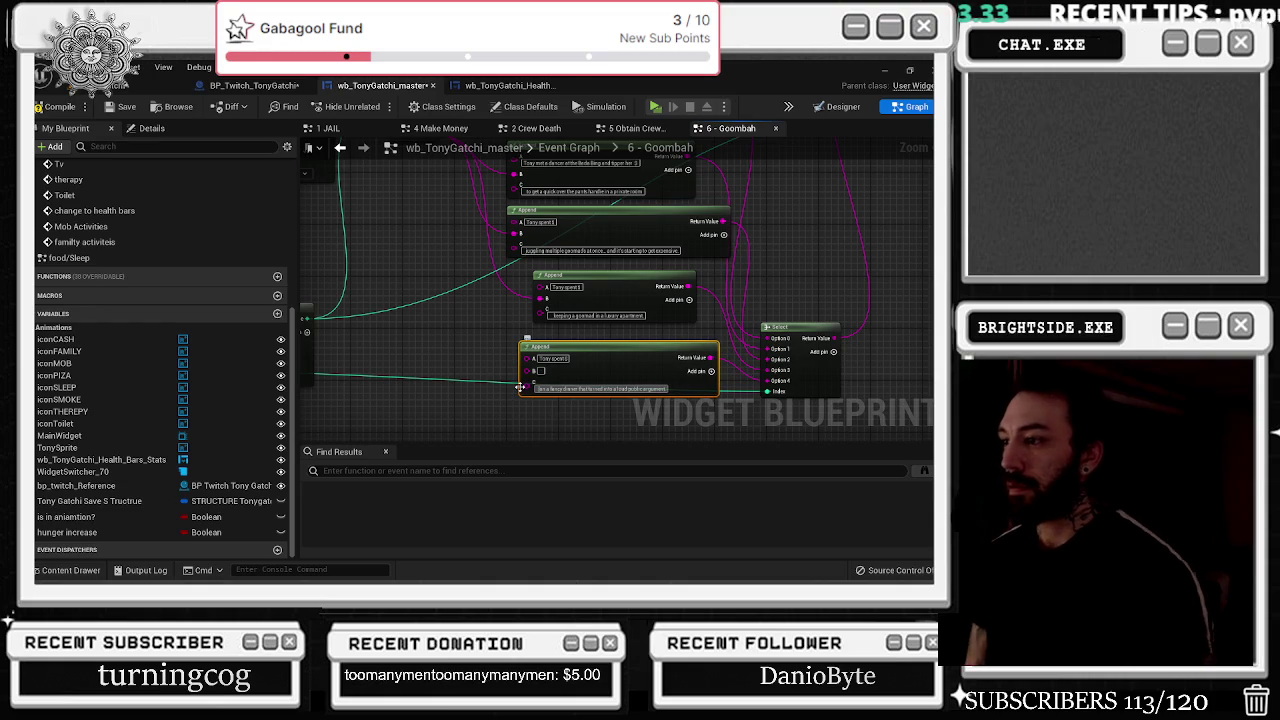
- Wire the rerouted value into the Append's B pin and move the Select node up-right
{"action": "scroll", "coordinate": [484, 308], "scroll_direction": "up", "scroll_amount": 2}
{"action": "mouse_move", "coordinate": [431, 165]}
{"action": "left_mouse_down"}
{"action": "mouse_move", "coordinate": [520, 420]}
{"action": "mouse_move", "coordinate": [543, 323]}
{"action": "mouse_move", "coordinate": [523, 206]}
{"action": "mouse_move", "coordinate": [537, 213]}
{"action": "left_mouse_up"}
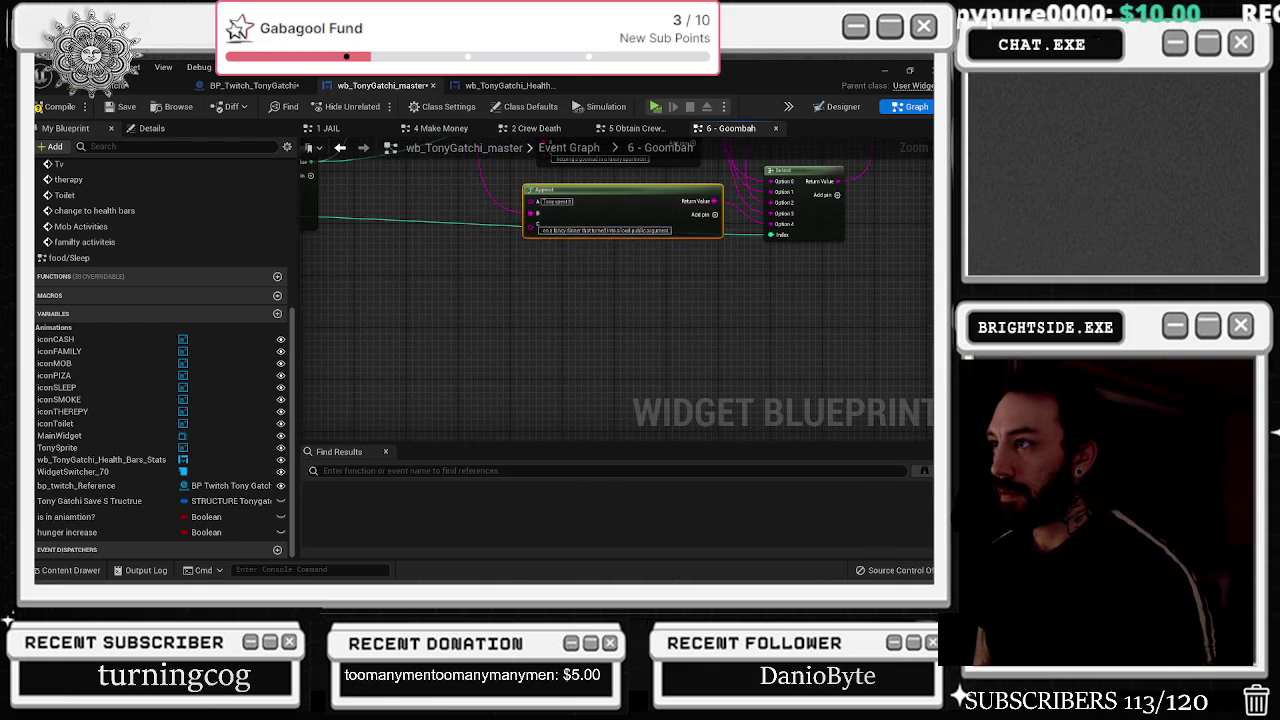
{"action": "left_click_drag", "start_coordinate": [623, 309], "coordinate": [521, 409]}
{"action": "mouse_move", "coordinate": [710, 375]}
{"action": "left_mouse_down"}
{"action": "mouse_move", "coordinate": [729, 302]}
{"action": "mouse_move", "coordinate": [771, 265]}
{"action": "left_mouse_up"}
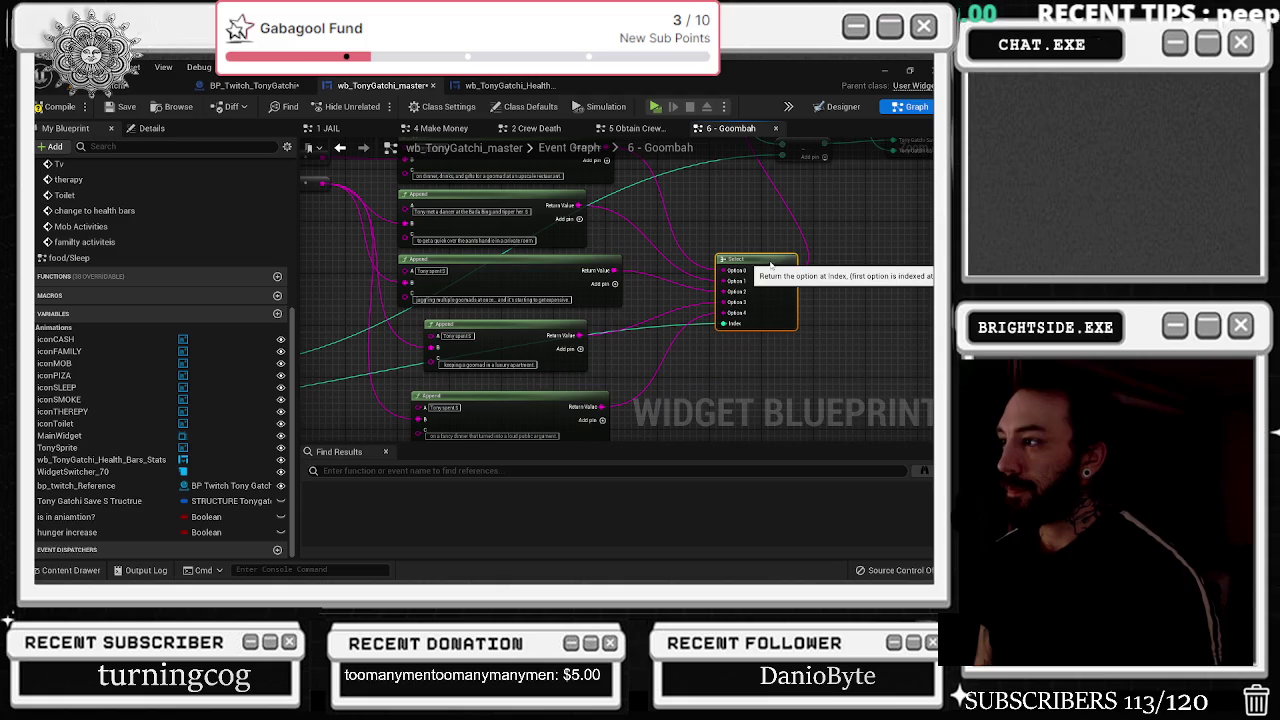
- Add a lowered reroute point on the Select node's Index wire and shift the central node group right
{"action": "double_click", "coordinate": [665, 324]}
{"action": "mouse_move", "coordinate": [665, 324]}
{"action": "left_mouse_down"}
{"action": "mouse_move", "coordinate": [685, 425]}
{"action": "mouse_move", "coordinate": [697, 373]}
{"action": "left_mouse_up"}
{"action": "scroll", "coordinate": [578, 392], "scroll_direction": "down", "scroll_amount": 5}
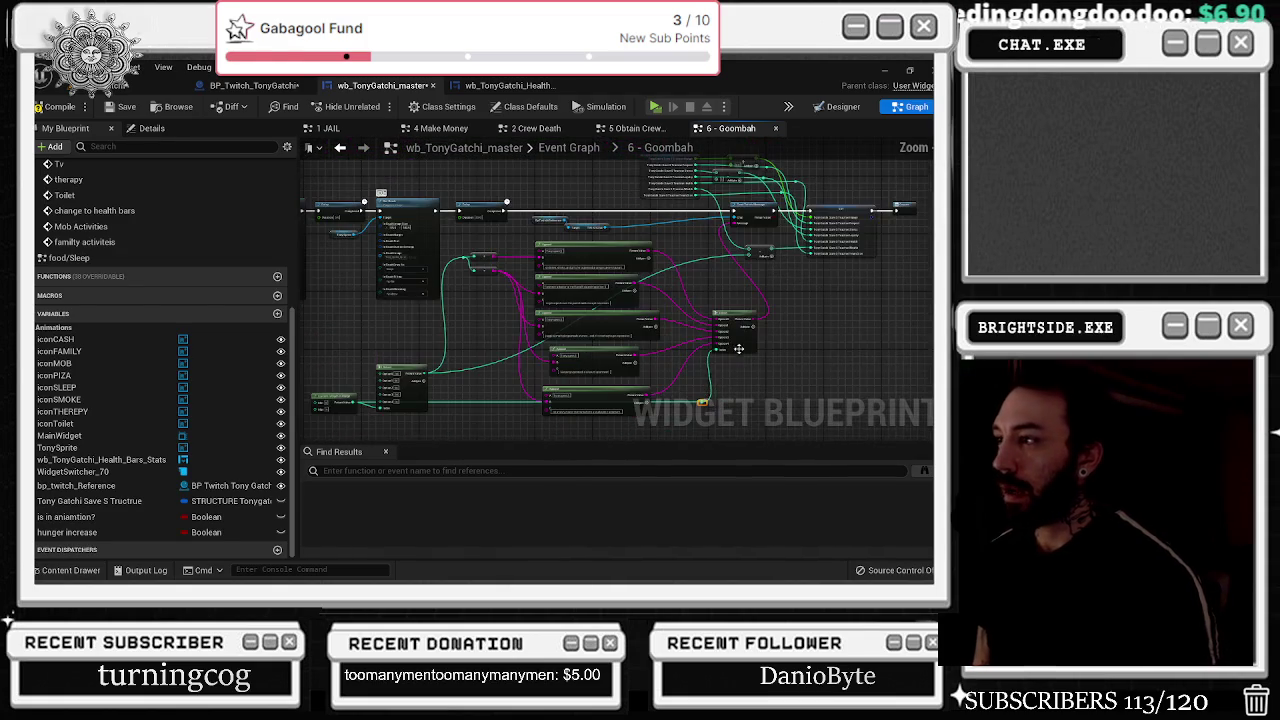
{"action": "mouse_move", "coordinate": [510, 201]}
{"action": "left_mouse_down"}
{"action": "mouse_move", "coordinate": [688, 300]}
{"action": "mouse_move", "coordinate": [706, 332]}
{"action": "left_mouse_up"}
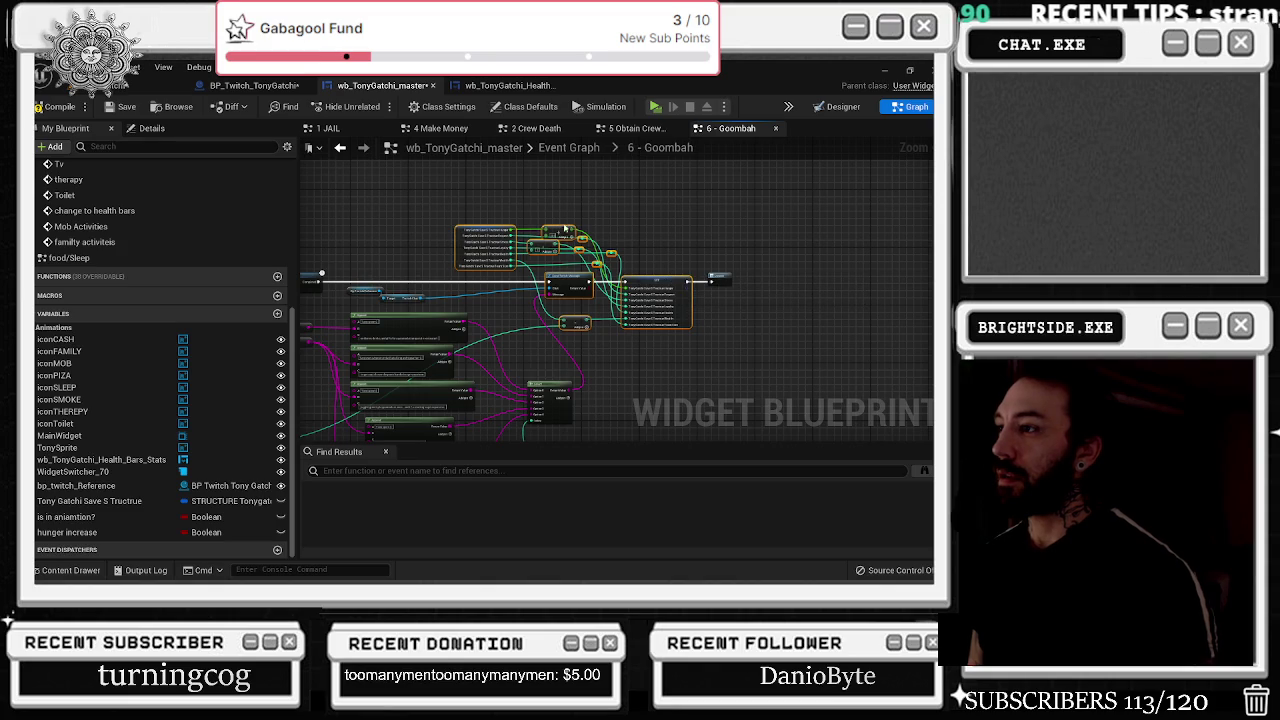
{"action": "left_click_drag", "start_coordinate": [650, 283], "coordinate": [735, 283]}
{"action": "left_click", "coordinate": [610, 330]}
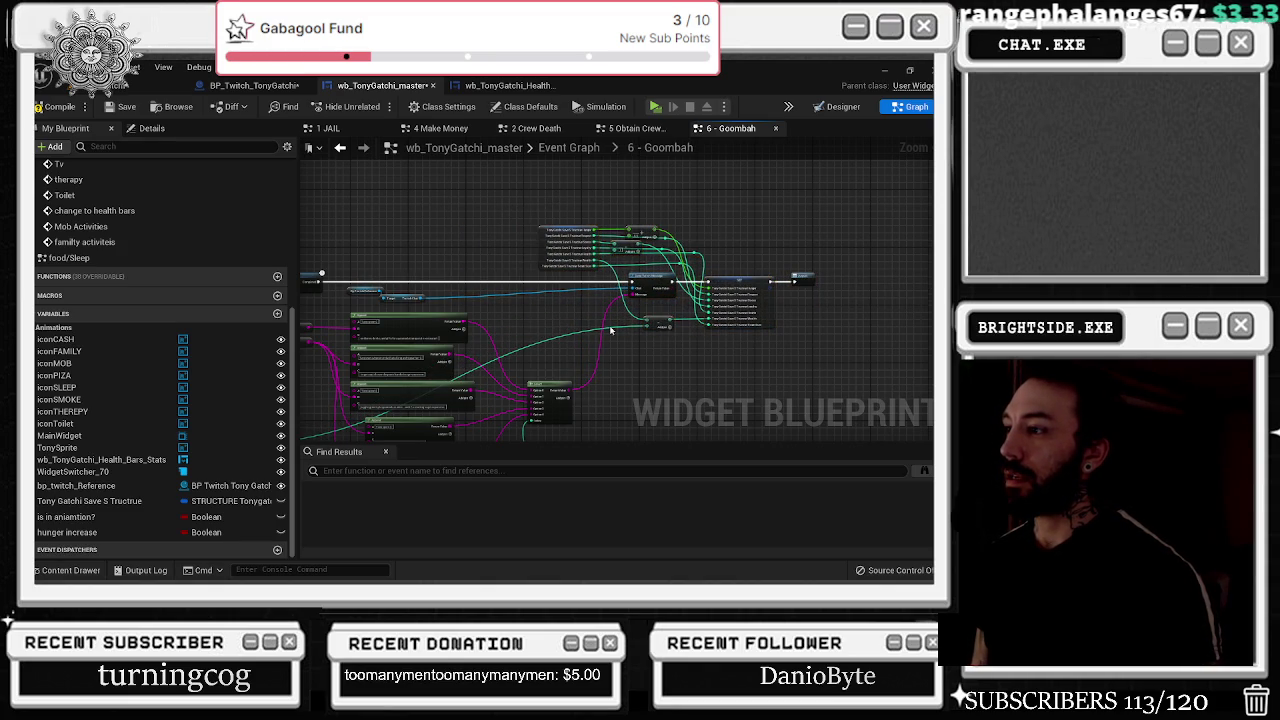
- Move the two reference nodes up and right, and undock the My Blueprint panel
{"action": "scroll", "coordinate": [612, 335], "scroll_direction": "up", "scroll_amount": 3}
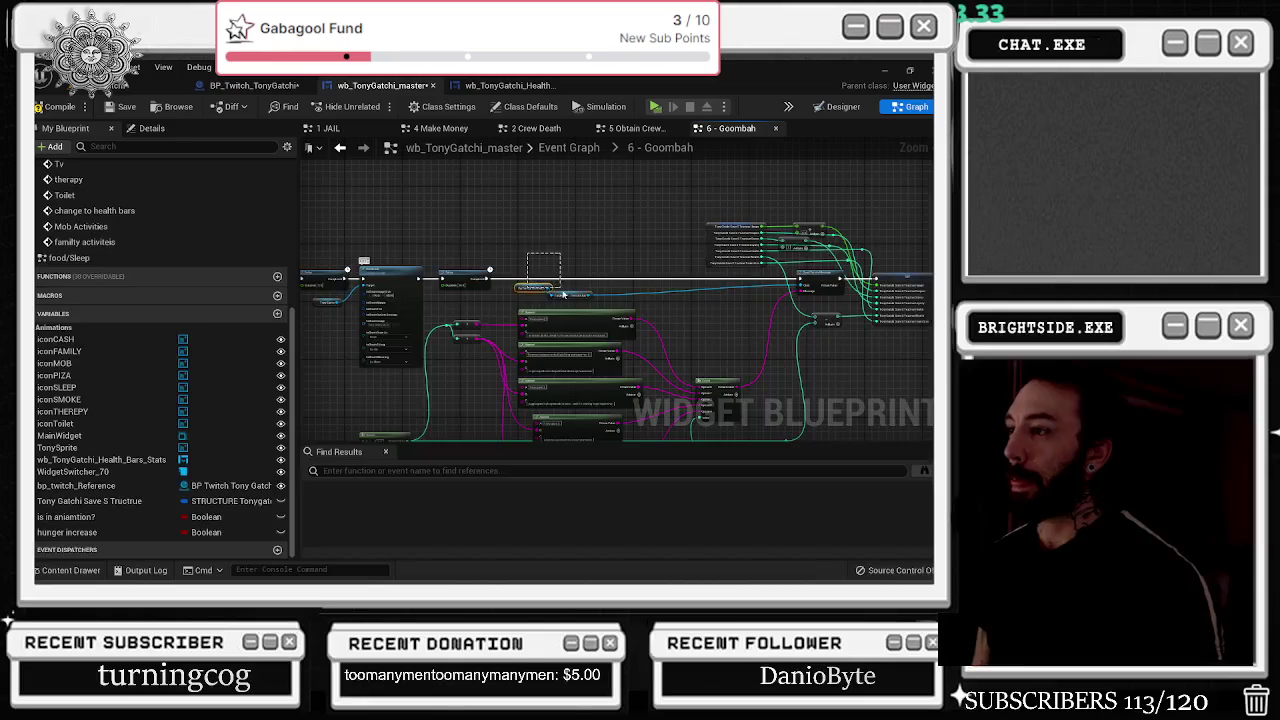
{"action": "left_click_drag", "start_coordinate": [568, 296], "coordinate": [731, 197]}
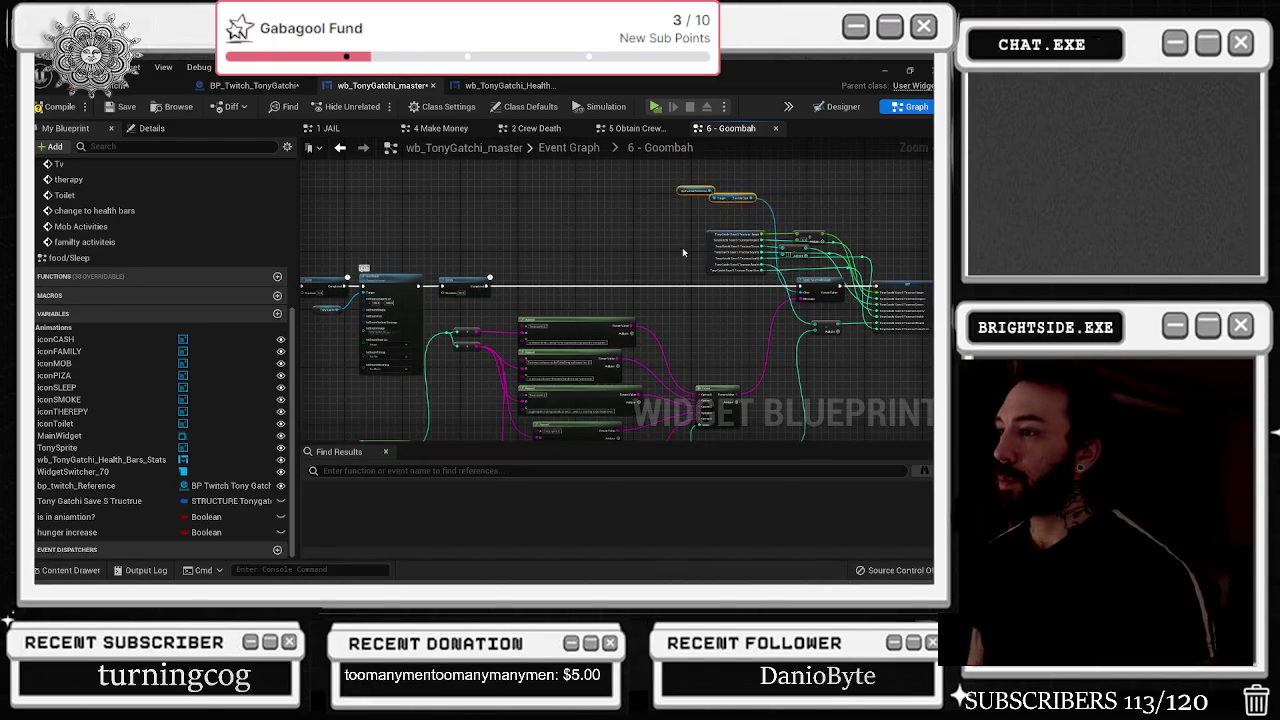
{"action": "scroll", "coordinate": [726, 224], "scroll_direction": "up", "scroll_amount": 1}
{"action": "scroll", "coordinate": [684, 285], "scroll_direction": "up", "scroll_amount": 1}
{"action": "right_click", "coordinate": [658, 273]}
{"action": "key", "text": "Escape"}
{"action": "scroll", "coordinate": [650, 265], "scroll_direction": "down", "scroll_amount": 3}
{"action": "mouse_move", "coordinate": [66, 128]}
{"action": "left_mouse_down"}
{"action": "mouse_move", "coordinate": [37, 93]}
{"action": "mouse_move", "coordinate": [104, 128]}
{"action": "left_mouse_up"}
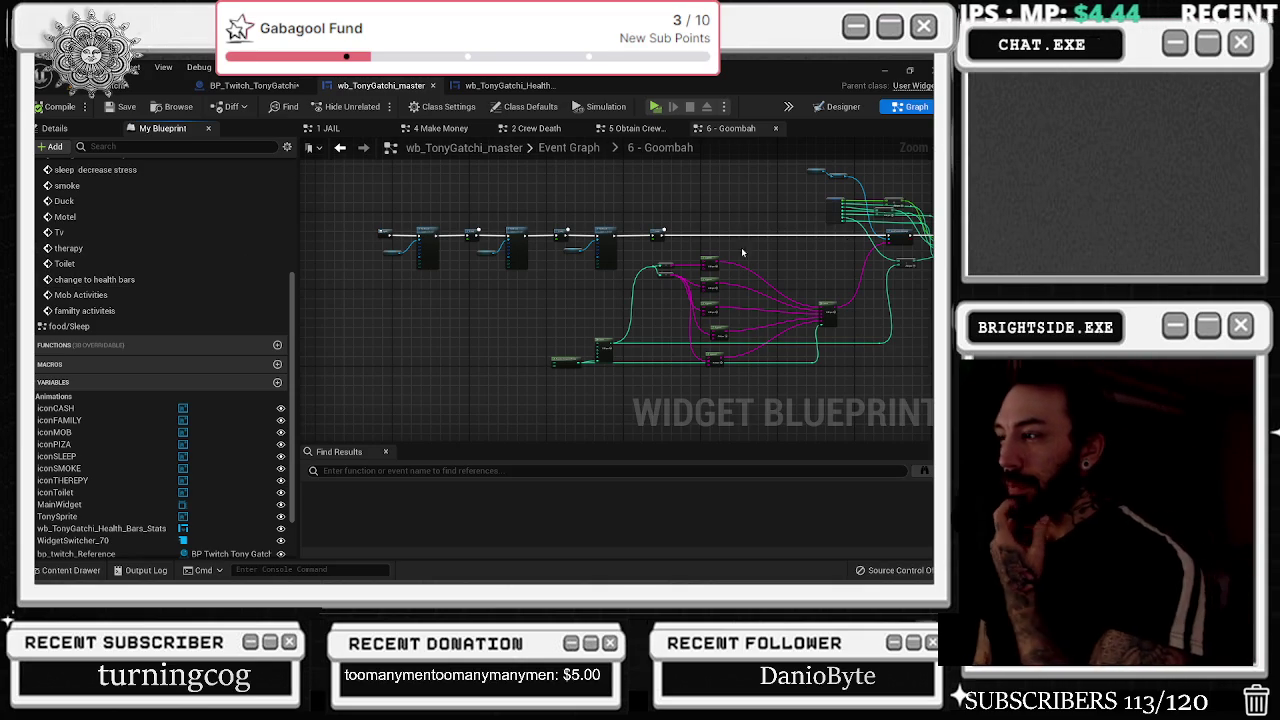
- Review the Send Twitch Message and SET nodes, then return to the 5 Obtain Crew Members graph
{"action": "scroll", "coordinate": [700, 240], "scroll_direction": "up", "scroll_amount": 5}
{"action": "left_click_drag", "start_coordinate": [907, 244], "coordinate": [647, 184]}
{"action": "scroll", "coordinate": [744, 186], "scroll_direction": "down", "scroll_amount": 4}
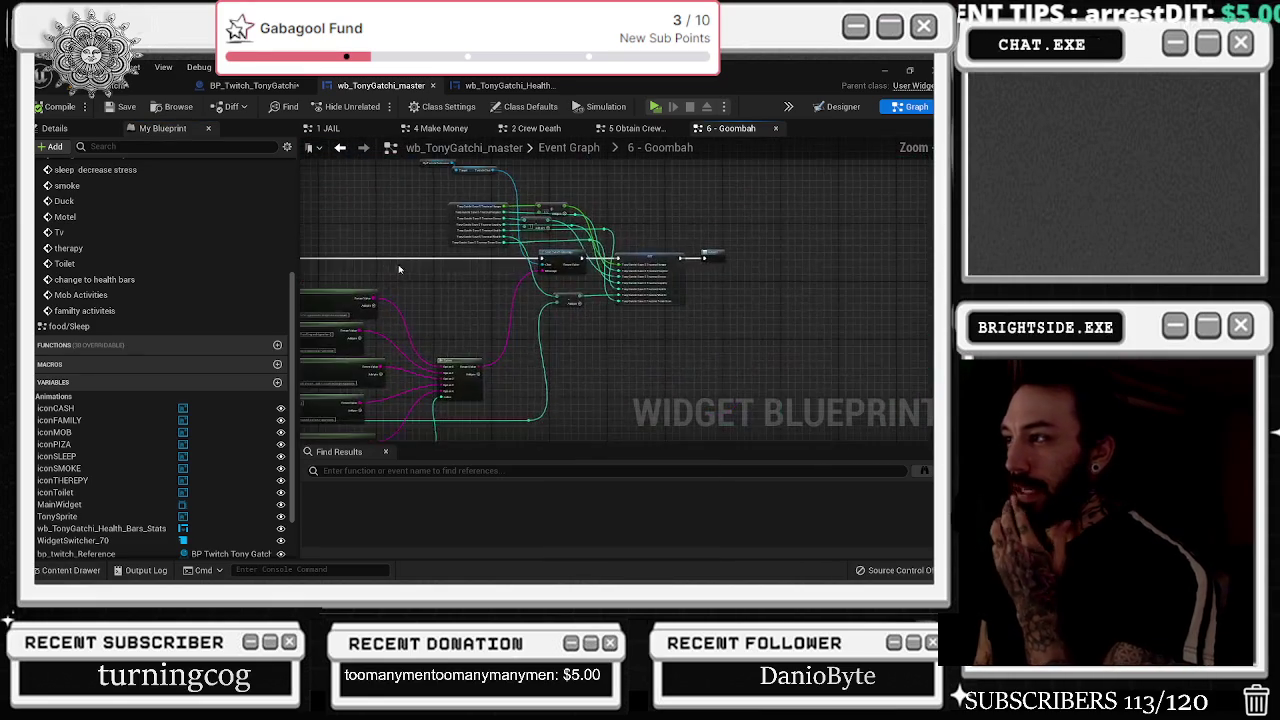
{"action": "scroll", "coordinate": [645, 257], "scroll_direction": "up", "scroll_amount": 2}
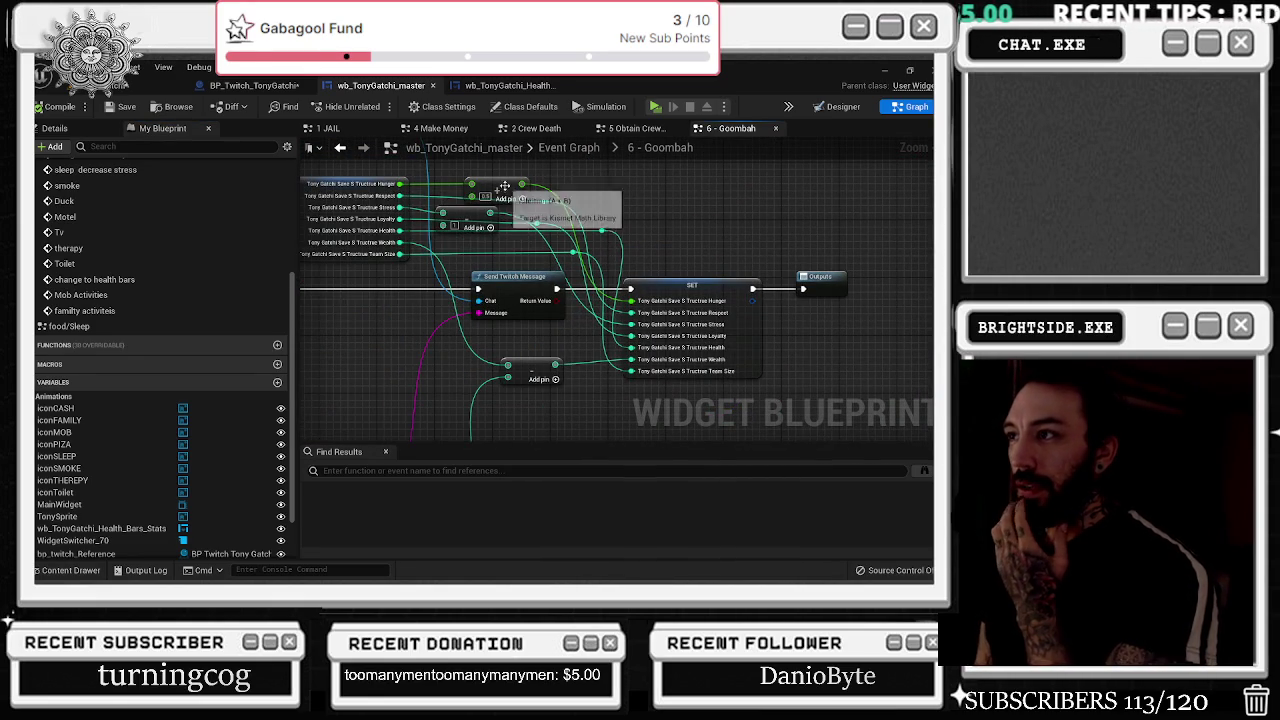
{"action": "right_click", "coordinate": [541, 172]}
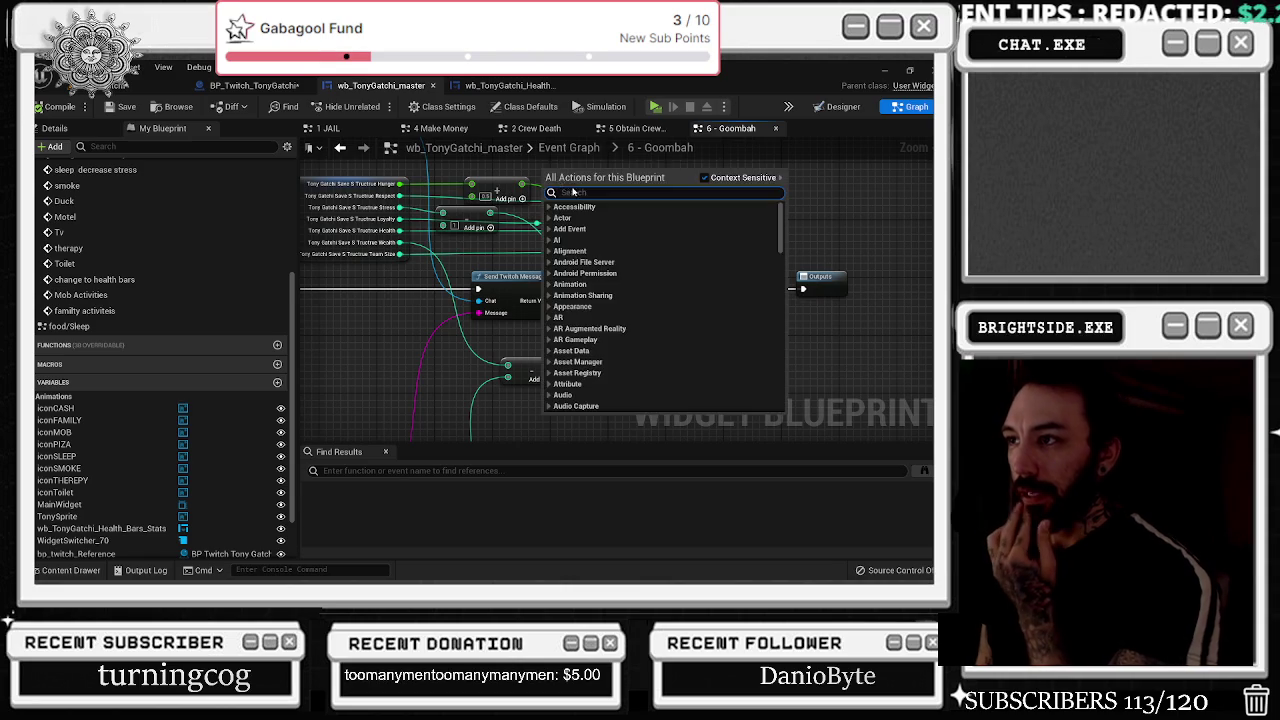
{"action": "key", "text": "Escape"}
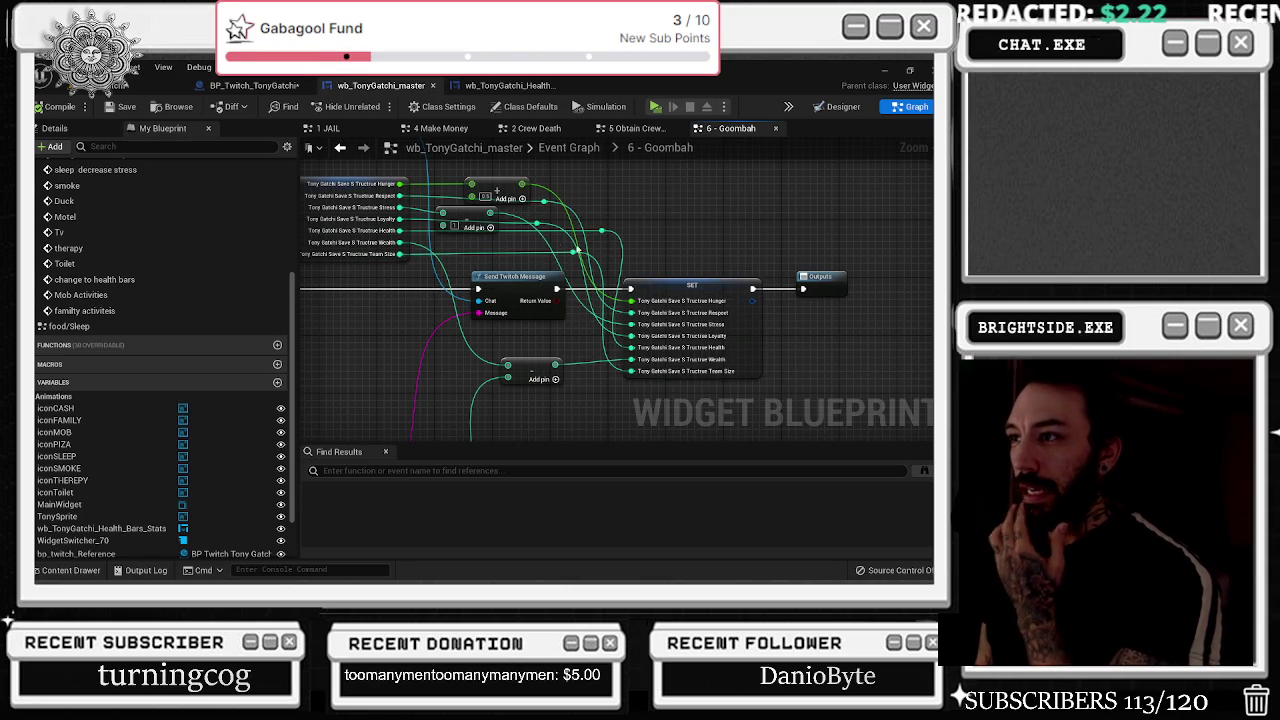
{"action": "left_click", "coordinate": [341, 148]}
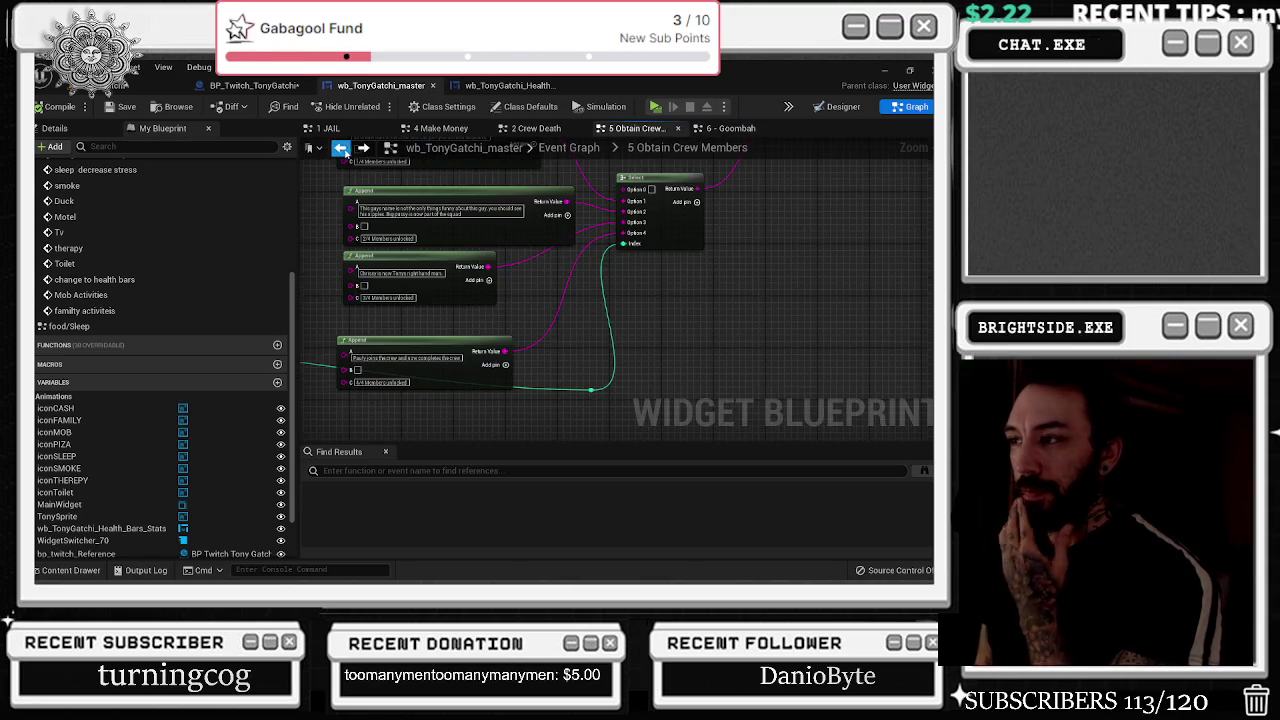
- Switch to the main Event Graph and look over the lower comment boxes and delay nodes
{"action": "left_click_drag", "start_coordinate": [533, 265], "coordinate": [655, 254]}
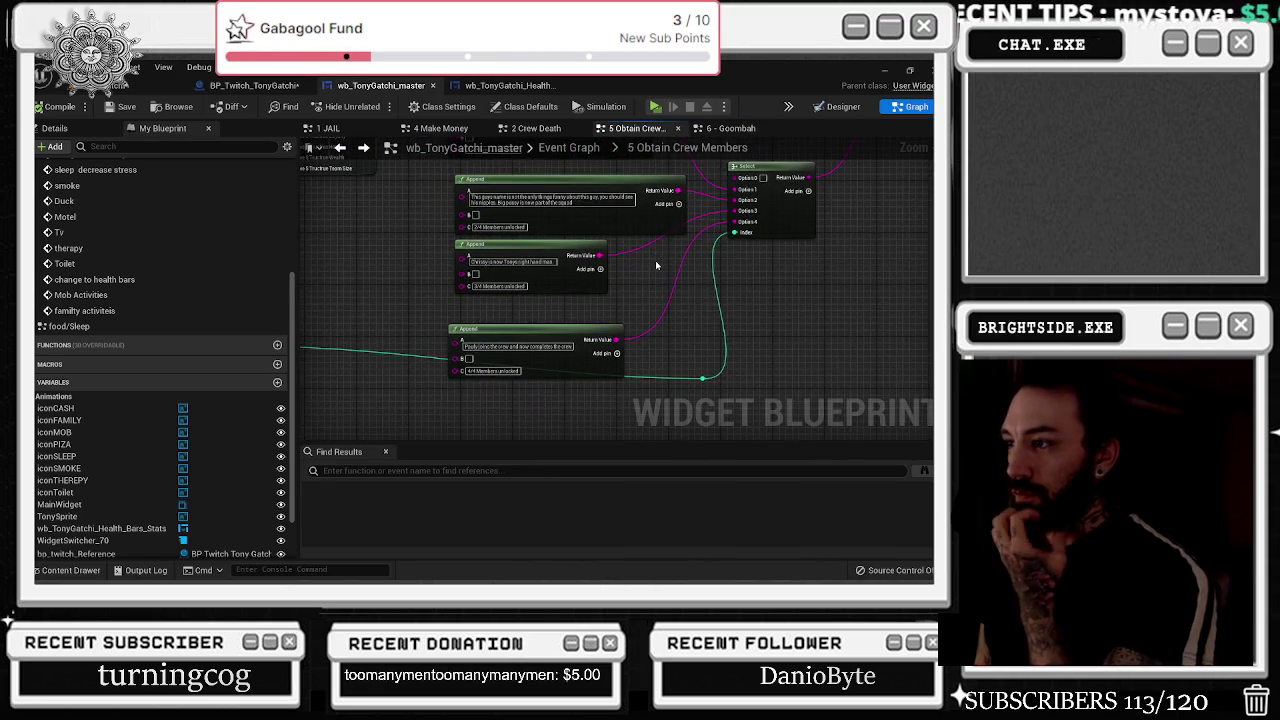
{"action": "scroll", "coordinate": [655, 260], "scroll_direction": "down", "scroll_amount": 3}
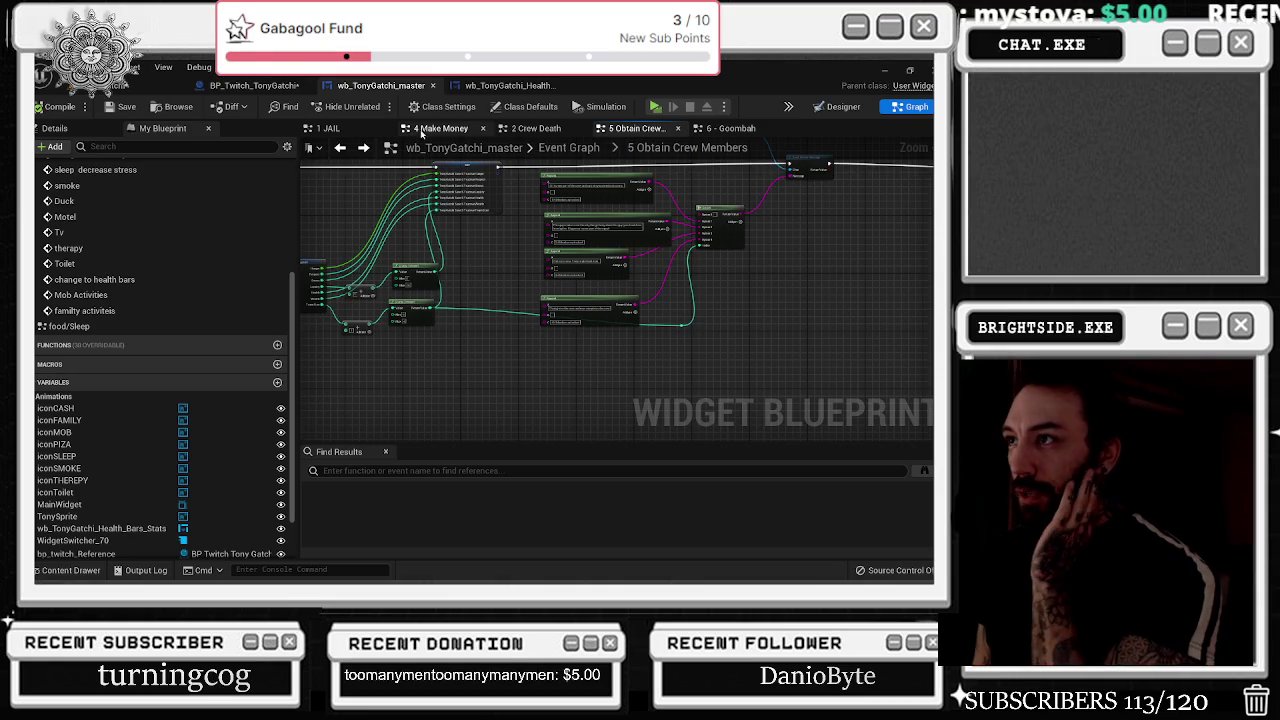
{"action": "left_click", "coordinate": [572, 148]}
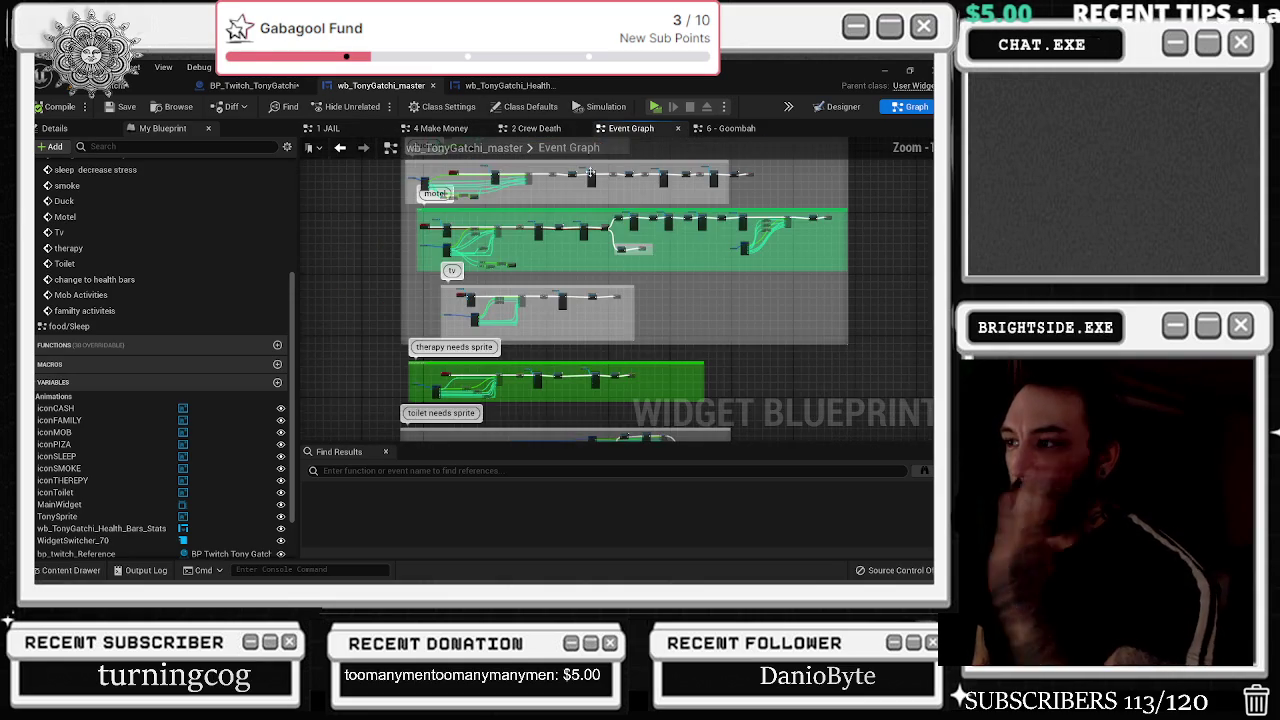
{"action": "left_click_drag", "start_coordinate": [706, 317], "coordinate": [586, 140]}
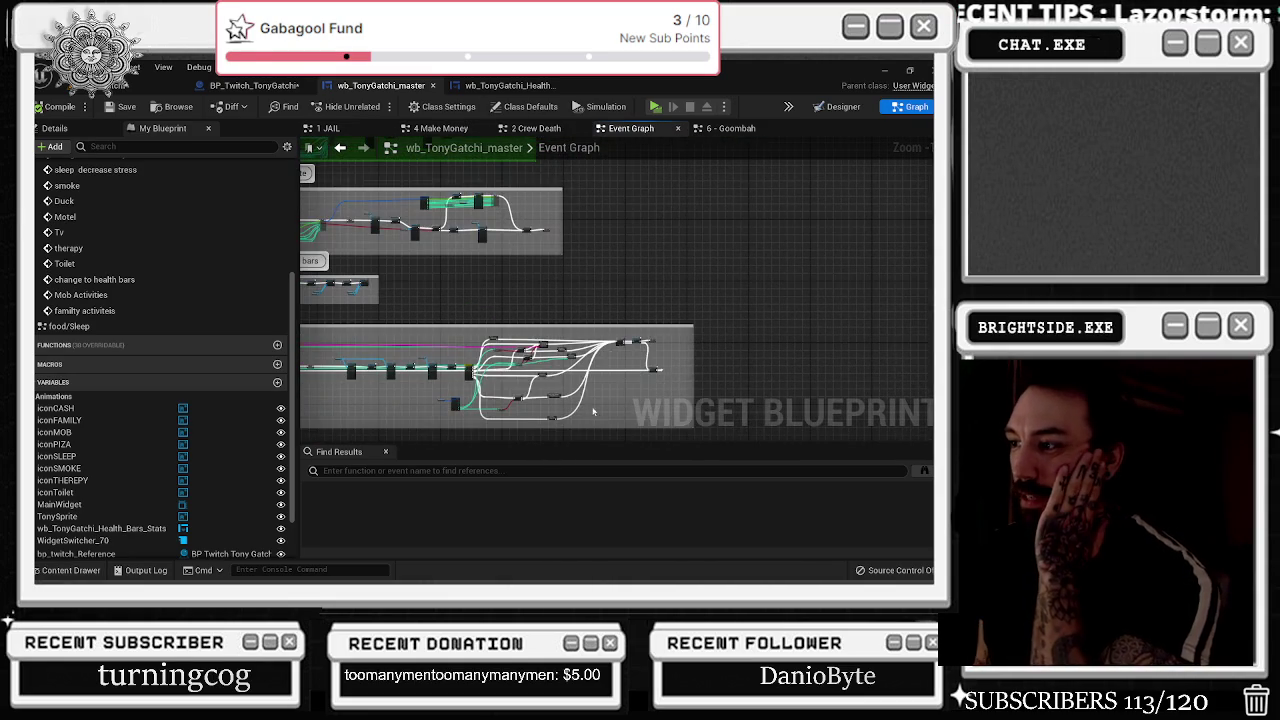
{"action": "scroll", "coordinate": [608, 403], "scroll_direction": "up", "scroll_amount": 6}
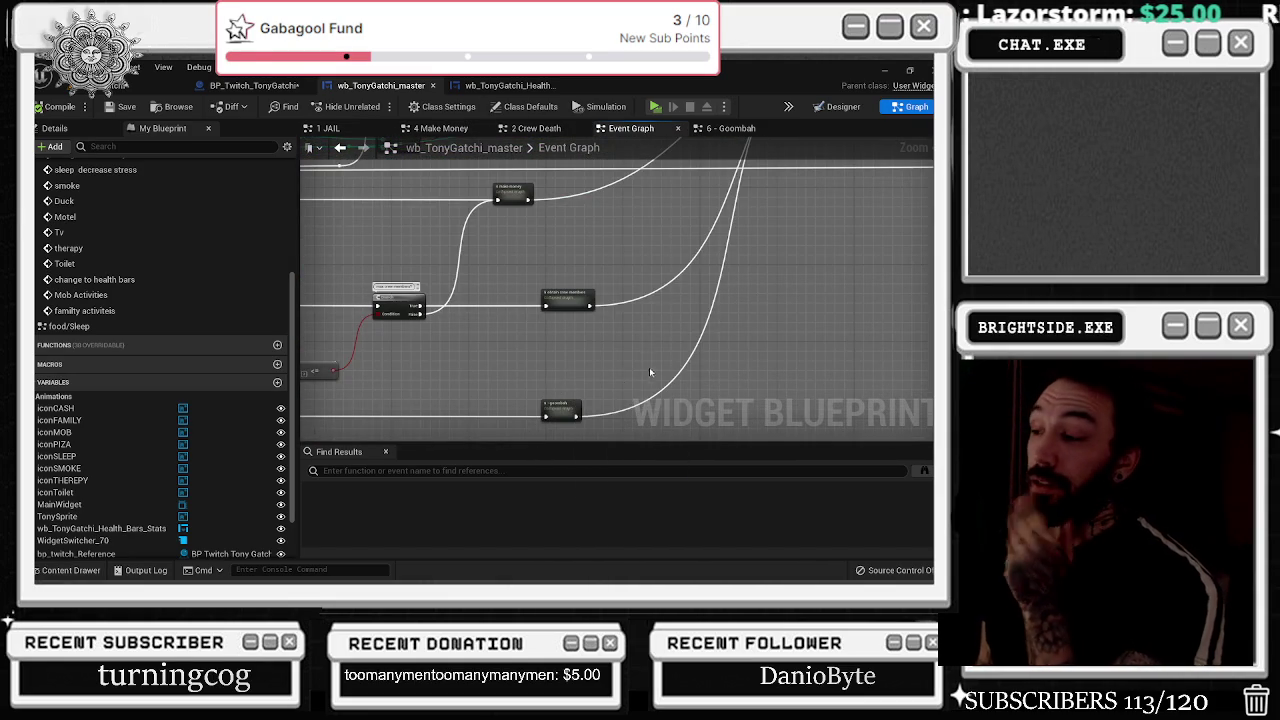
{"action": "mouse_move", "coordinate": [686, 271]}
{"action": "left_mouse_down"}
{"action": "mouse_move", "coordinate": [371, 380]}
{"action": "mouse_move", "coordinate": [357, 464]}
{"action": "mouse_move", "coordinate": [634, 363]}
{"action": "mouse_move", "coordinate": [692, 370]}
{"action": "left_mouse_up"}
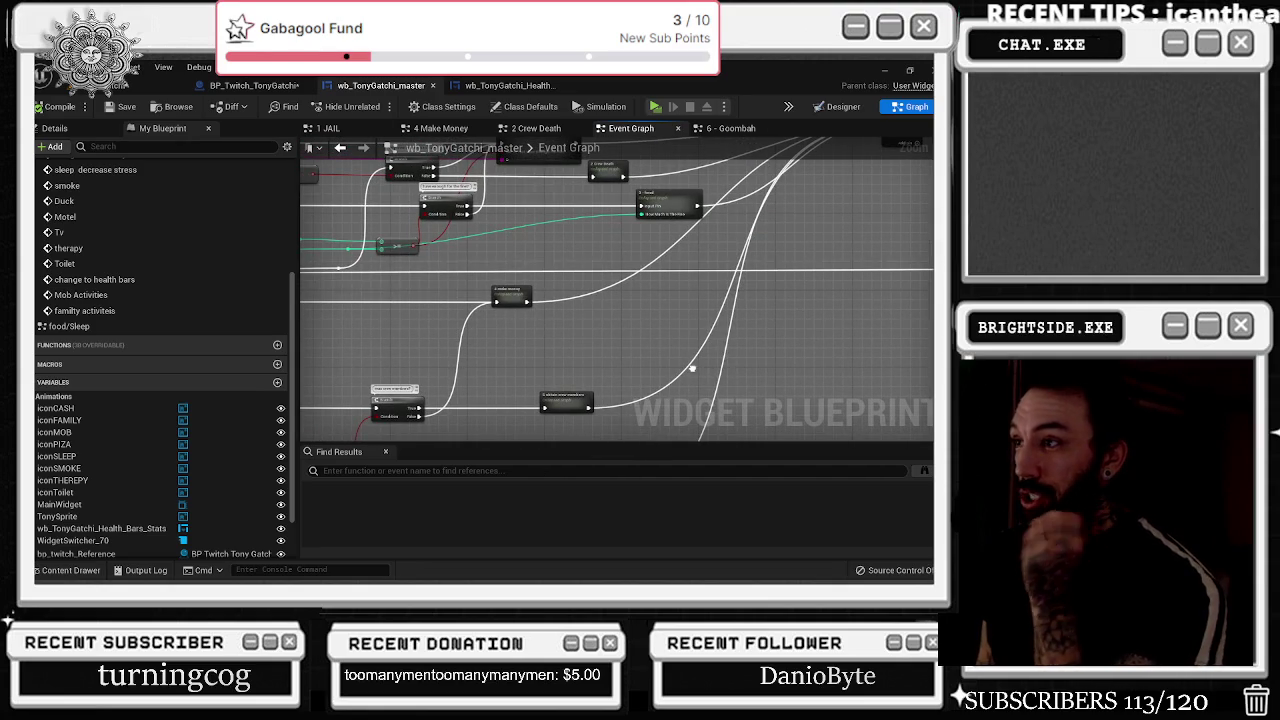
{"action": "scroll", "coordinate": [692, 370], "scroll_direction": "down", "scroll_amount": 1}
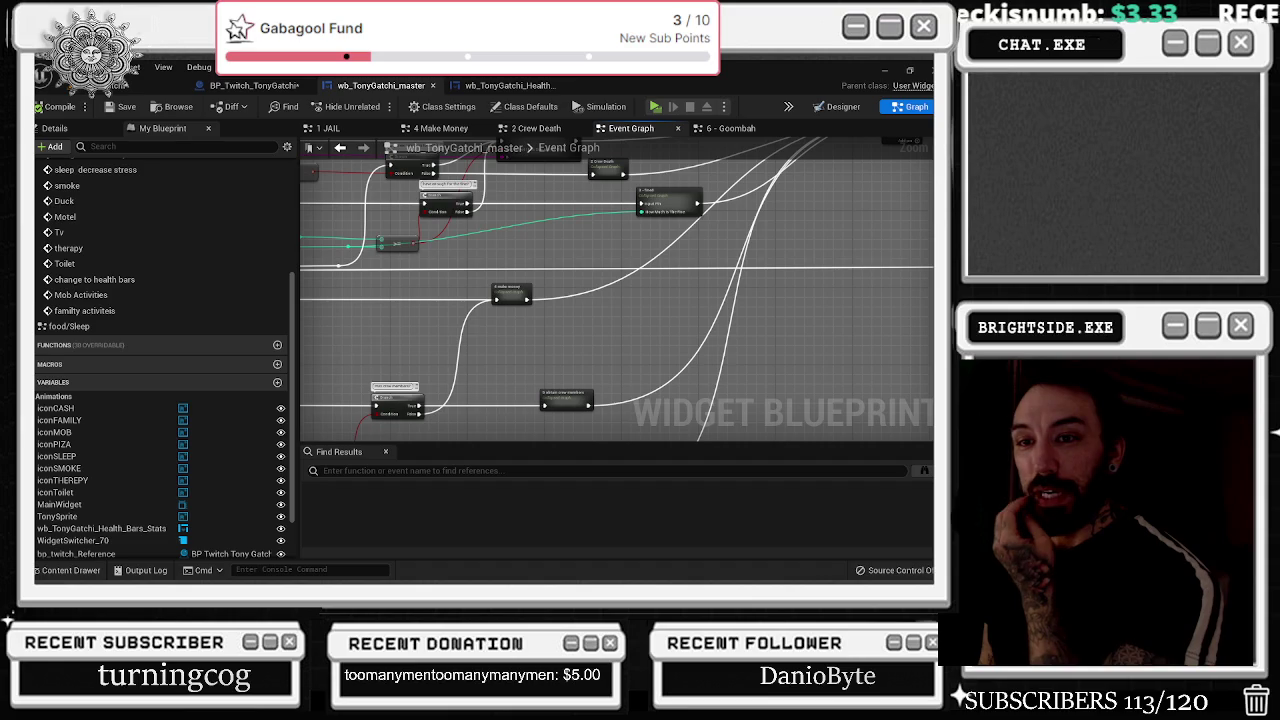
- Jump to the Toilet section from My Blueprint and open the 1 JAIL collapsed graph
{"action": "double_click", "coordinate": [60, 264]}
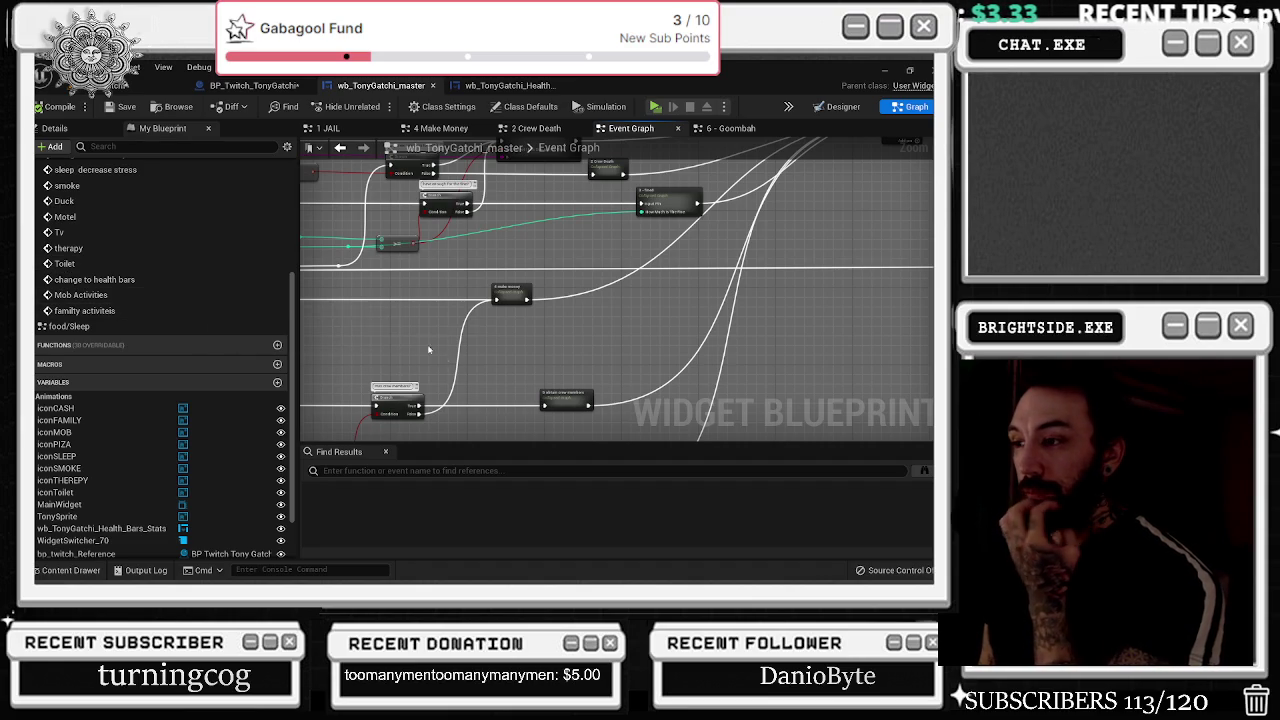
{"action": "scroll", "coordinate": [374, 314], "scroll_direction": "down", "scroll_amount": 3}
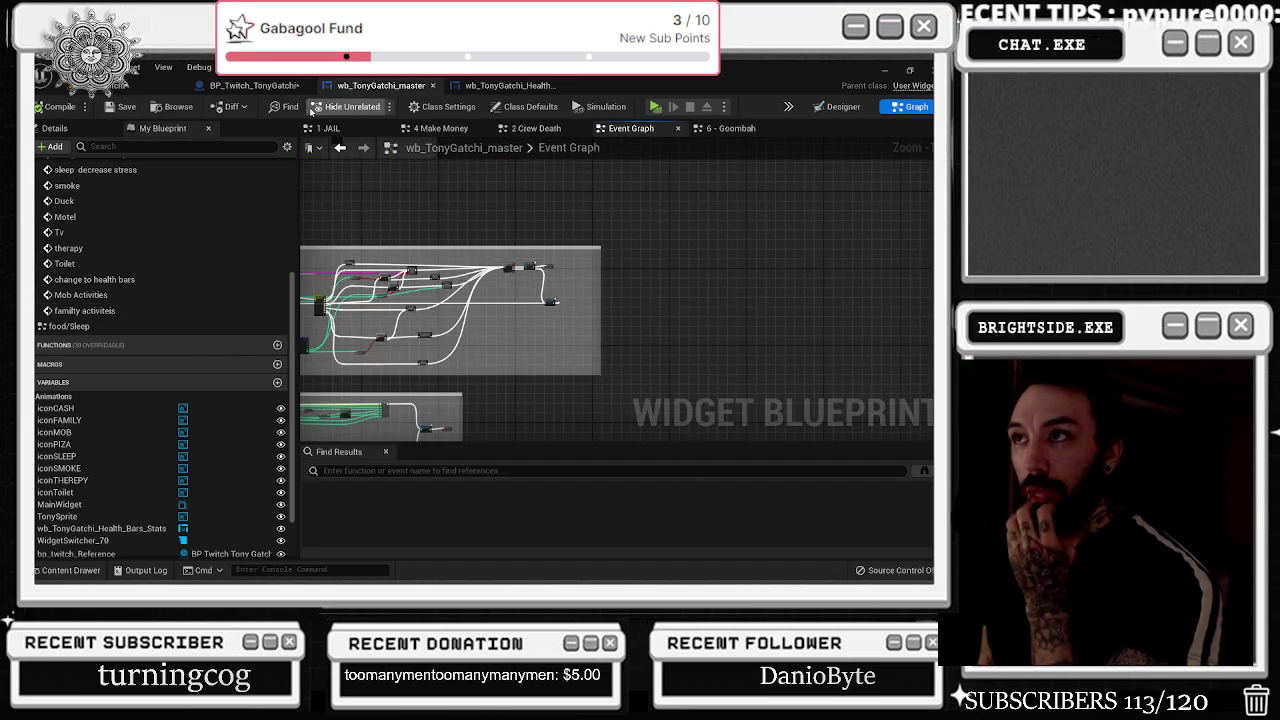
{"action": "scroll", "coordinate": [500, 268], "scroll_direction": "up", "scroll_amount": 5}
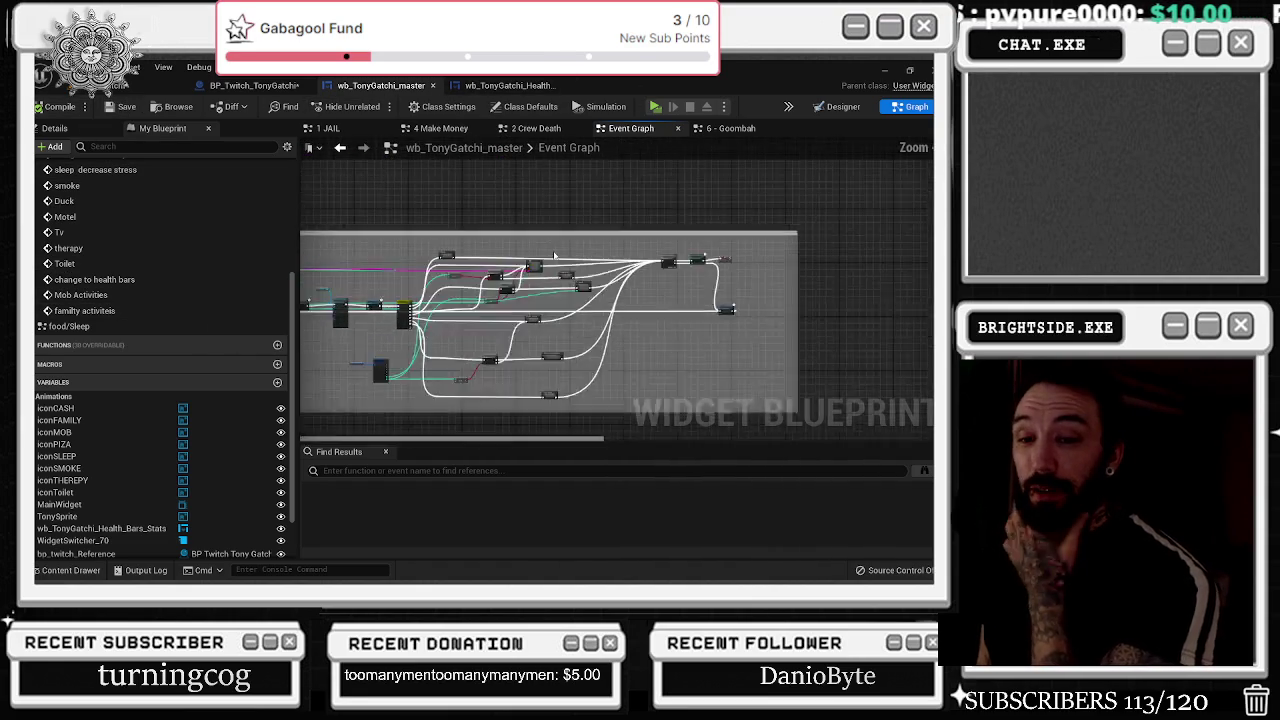
{"action": "scroll", "coordinate": [505, 265], "scroll_direction": "up", "scroll_amount": 2}
{"action": "double_click", "coordinate": [520, 290]}
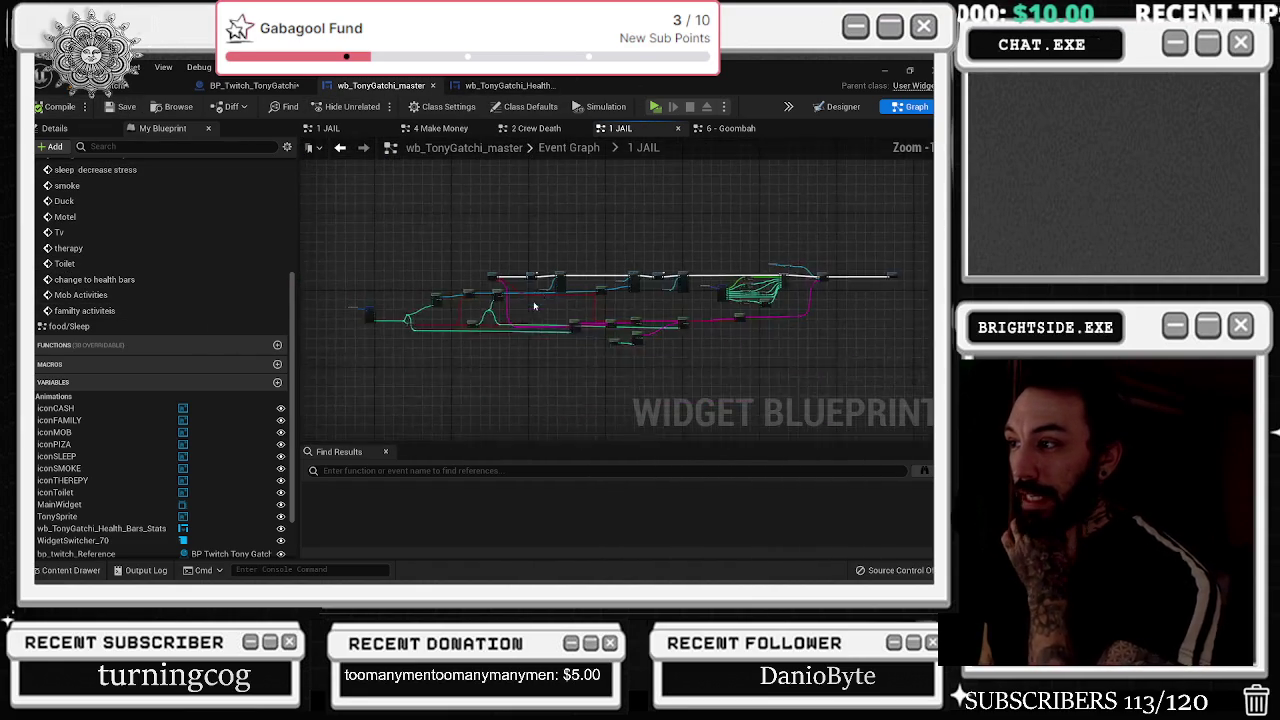
{"action": "scroll", "coordinate": [443, 319], "scroll_direction": "up", "scroll_amount": 5}
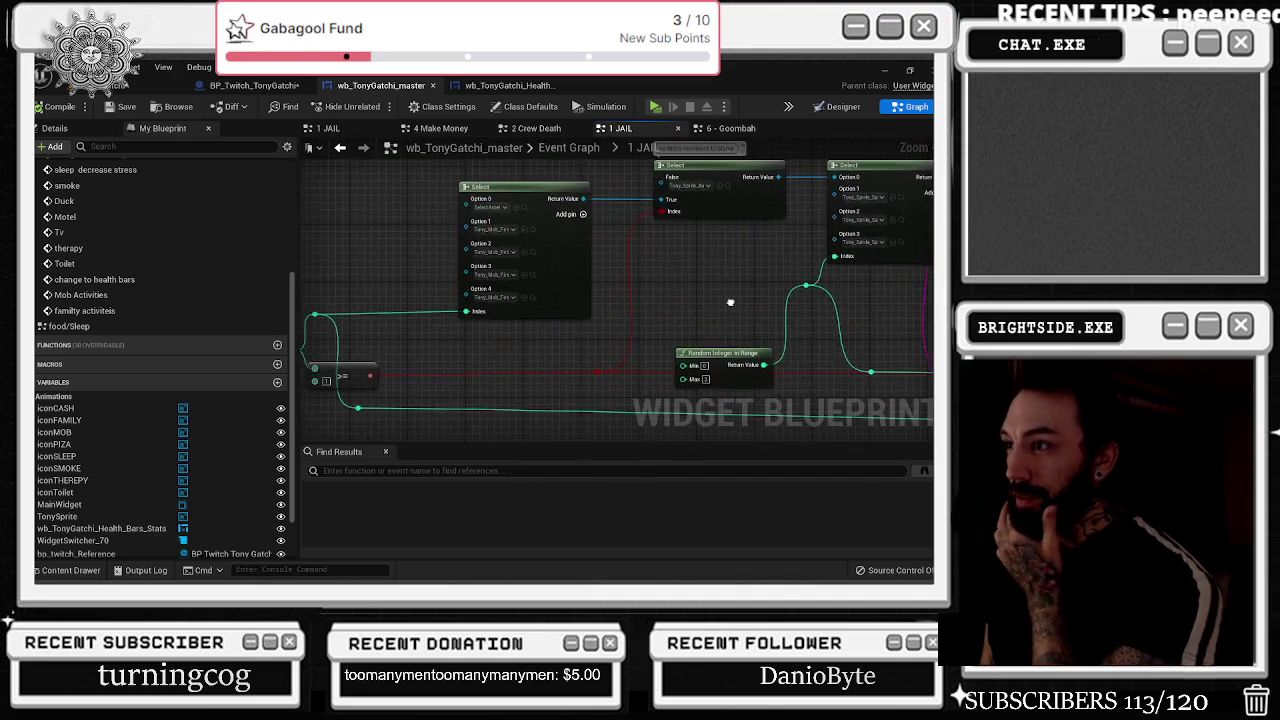
{"action": "scroll", "coordinate": [811, 302], "scroll_direction": "down", "scroll_amount": 4}
{"action": "scroll", "coordinate": [420, 310], "scroll_direction": "up", "scroll_amount": 4}
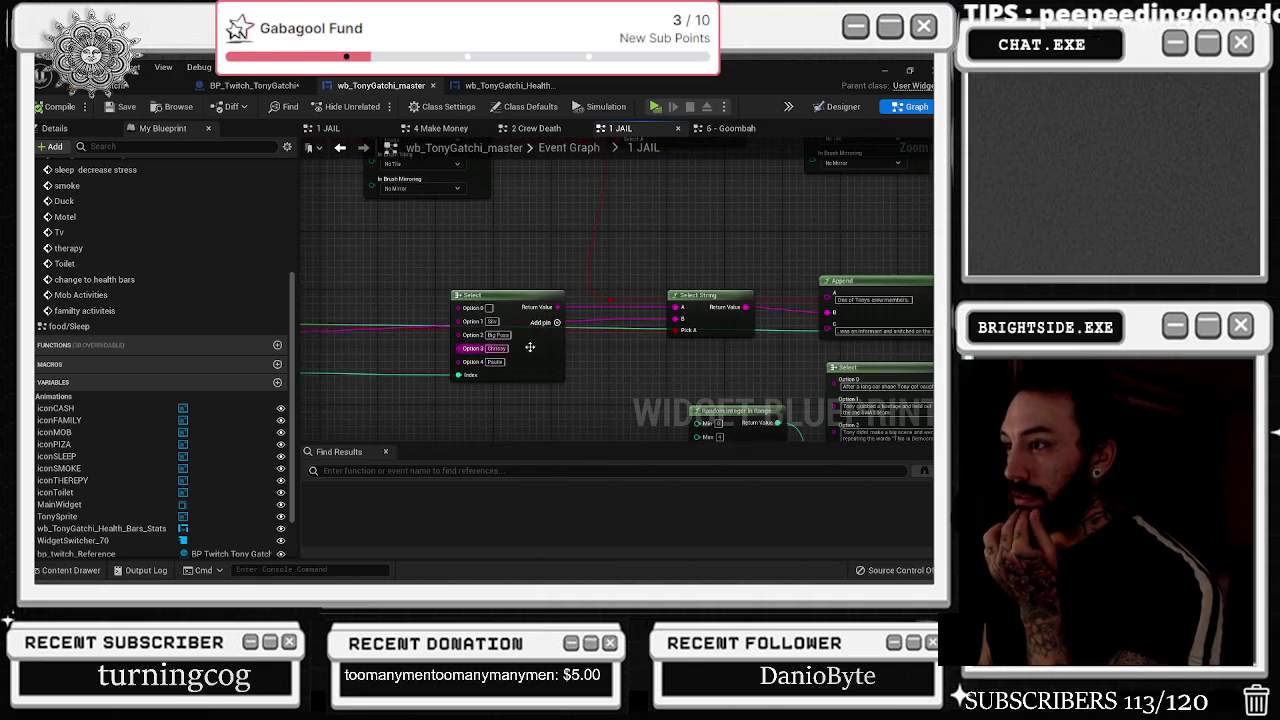
{"action": "scroll", "coordinate": [434, 330], "scroll_direction": "up", "scroll_amount": 1}
{"action": "left_click_drag", "start_coordinate": [717, 230], "coordinate": [569, 199]}
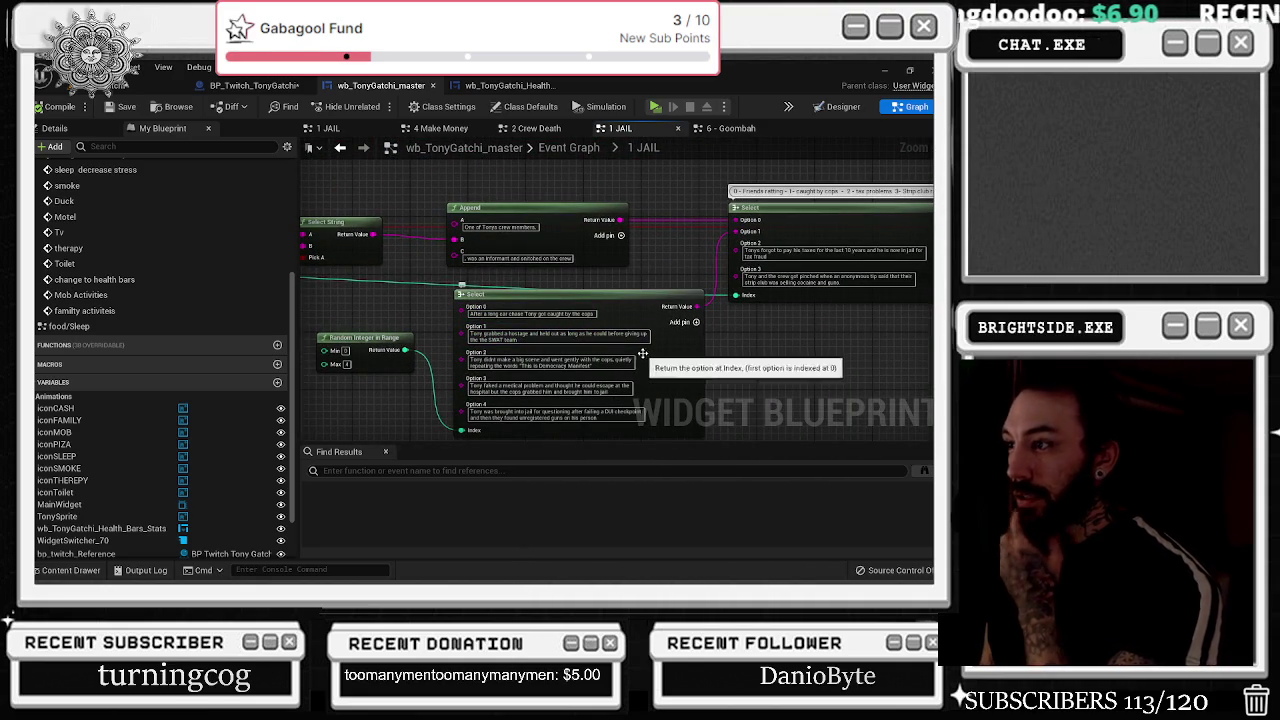
{"action": "left_click_drag", "start_coordinate": [697, 306], "coordinate": [717, 304]}
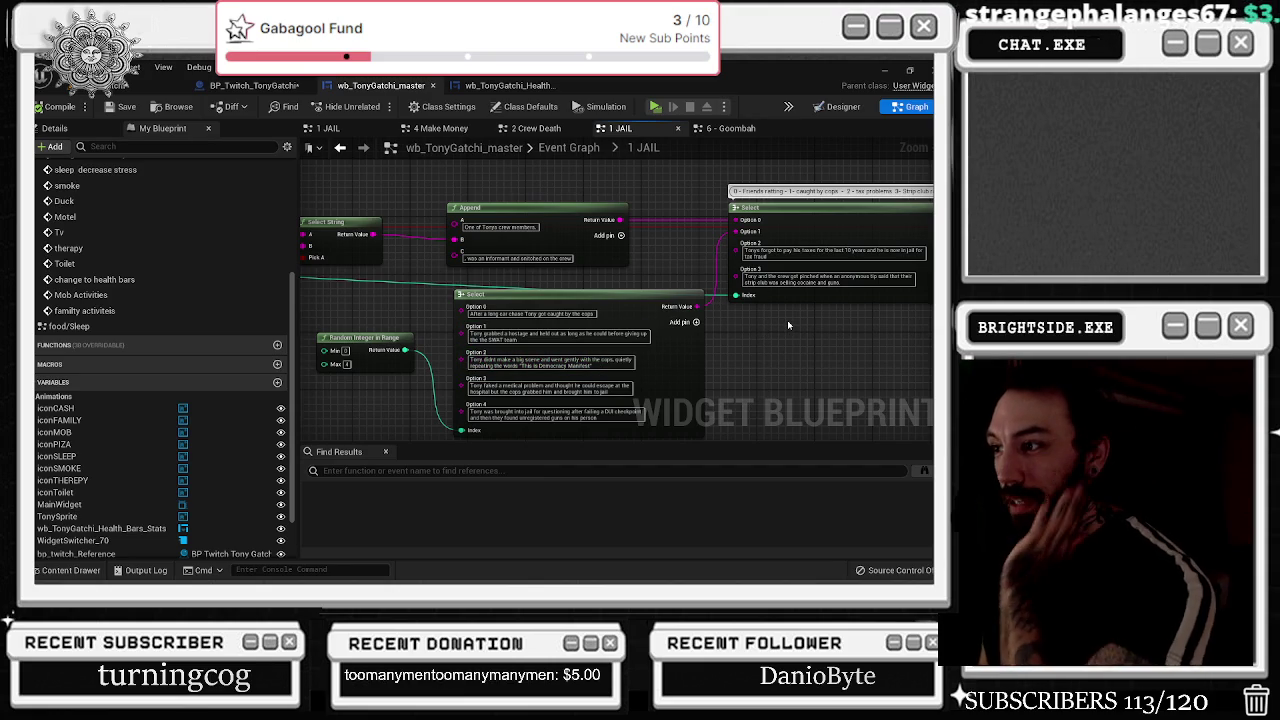
{"action": "left_click_drag", "start_coordinate": [787, 320], "coordinate": [753, 288]}
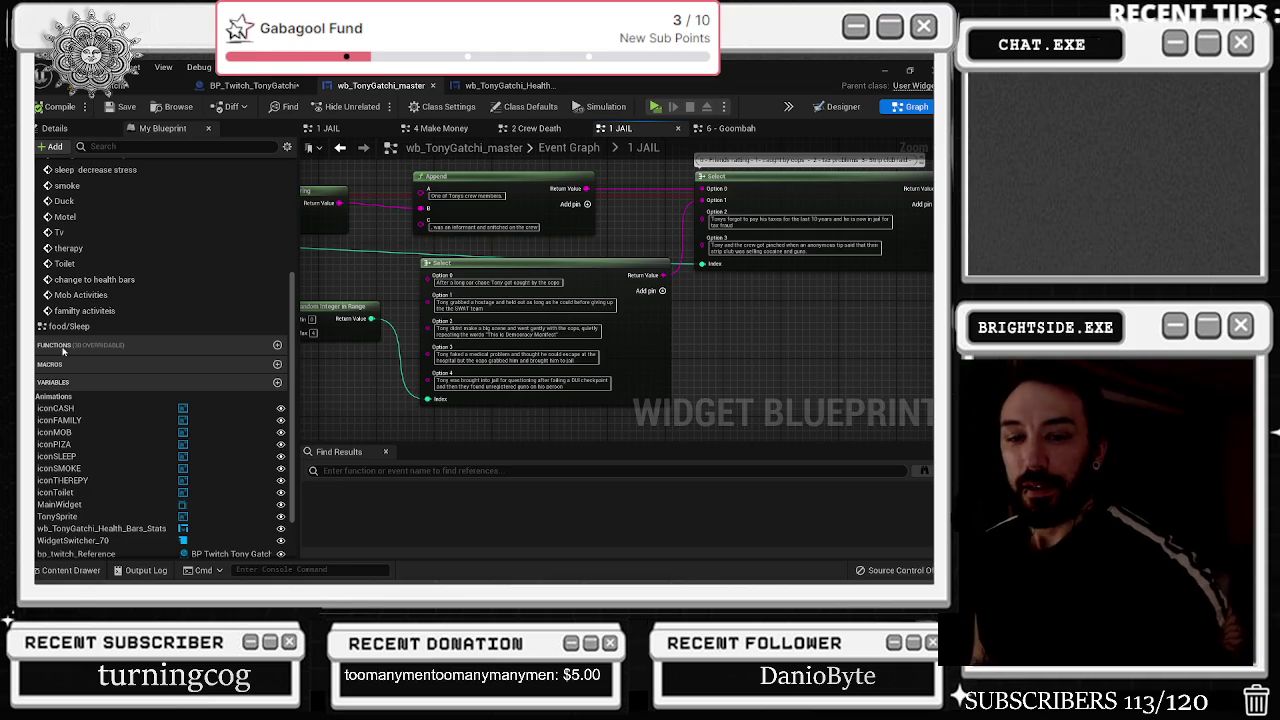
{"action": "mouse_move", "coordinate": [820, 325]}
{"action": "left_mouse_down"}
{"action": "mouse_move", "coordinate": [796, 347]}
{"action": "mouse_move", "coordinate": [533, 428]}
{"action": "left_mouse_up"}
{"action": "scroll", "coordinate": [695, 354], "scroll_direction": "down", "scroll_amount": 5}
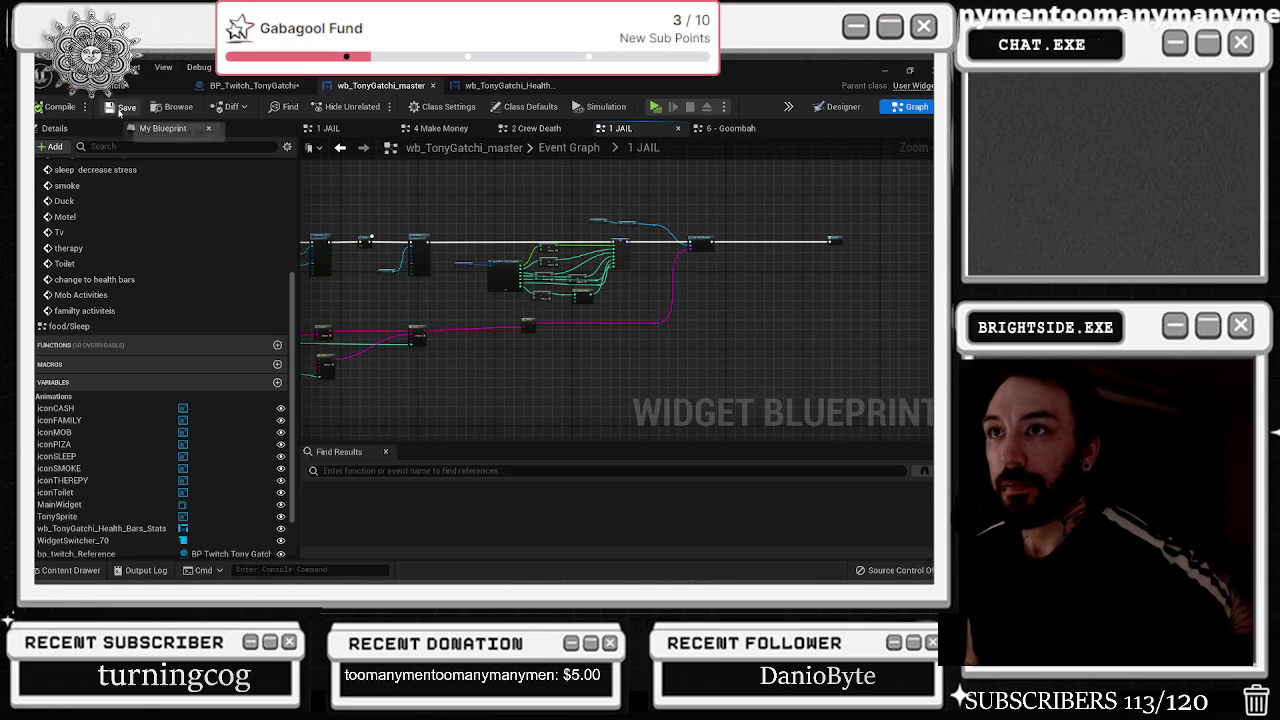
{"action": "left_click", "coordinate": [150, 85]}
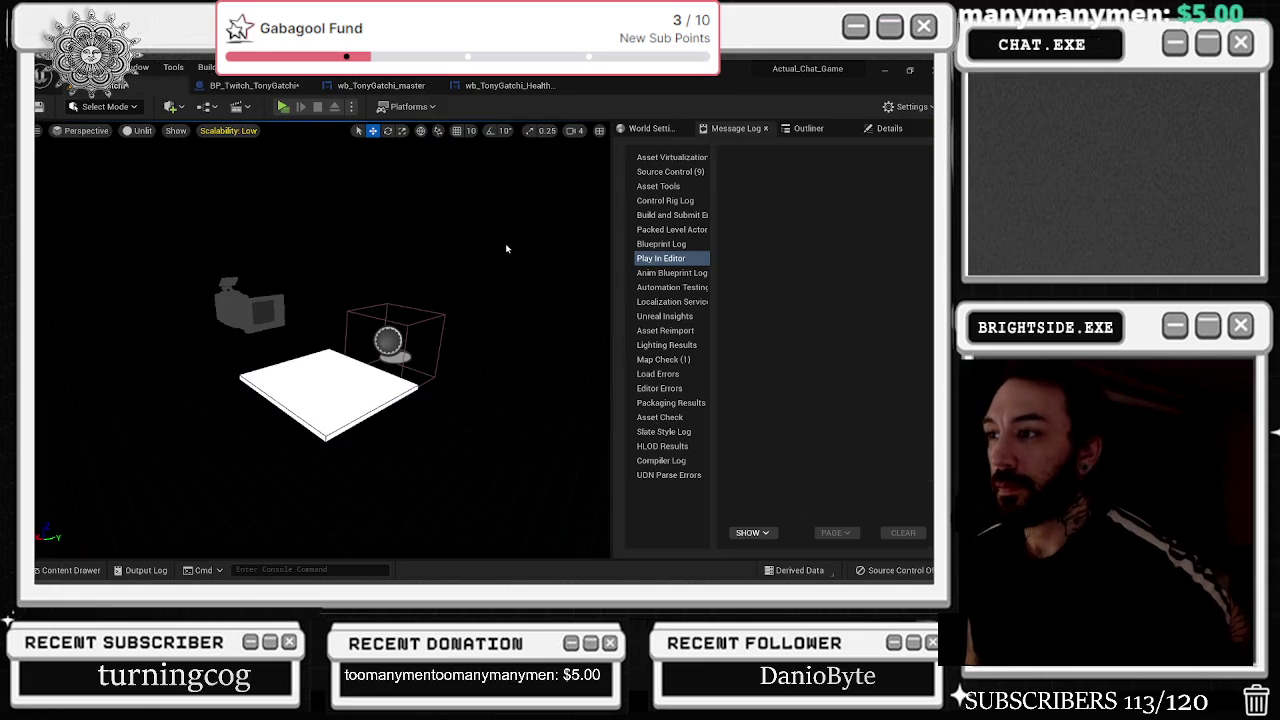
- Flip between the BP_Twitch_TonyGatchi and wb_TonyGatchi_master blueprint tabs
{"action": "left_click", "coordinate": [254, 85]}
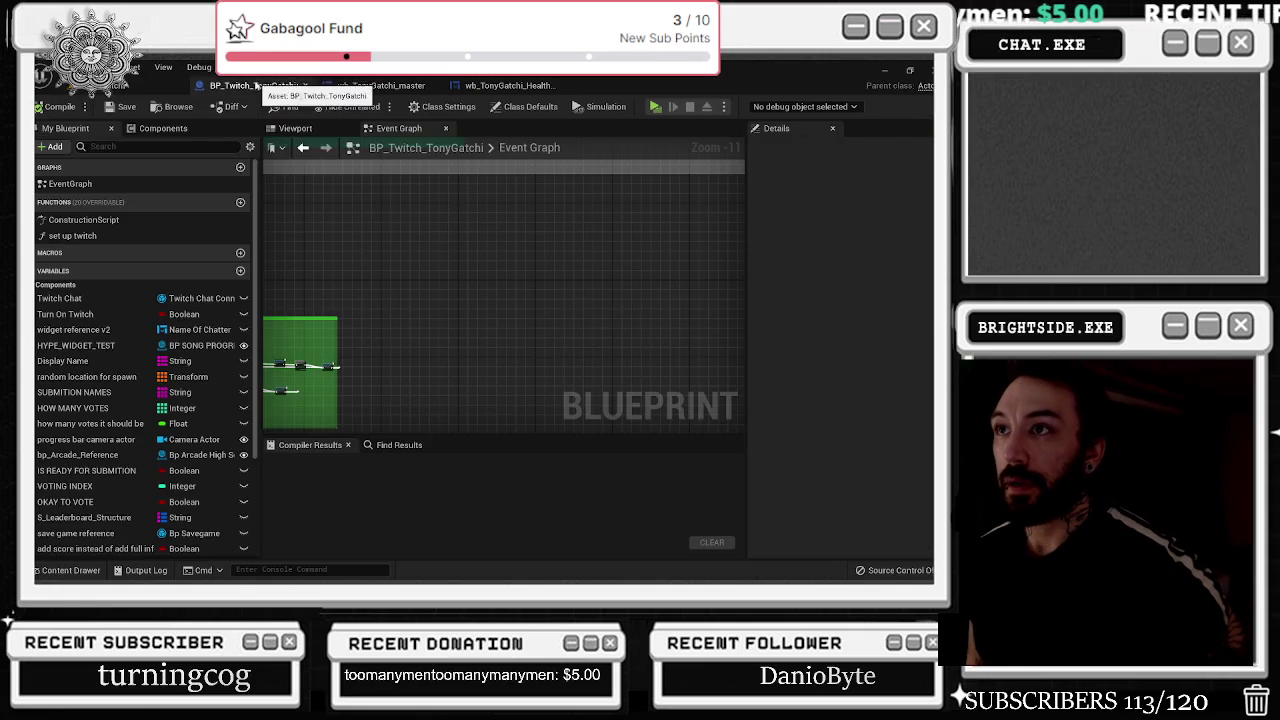
{"action": "left_click", "coordinate": [381, 85]}
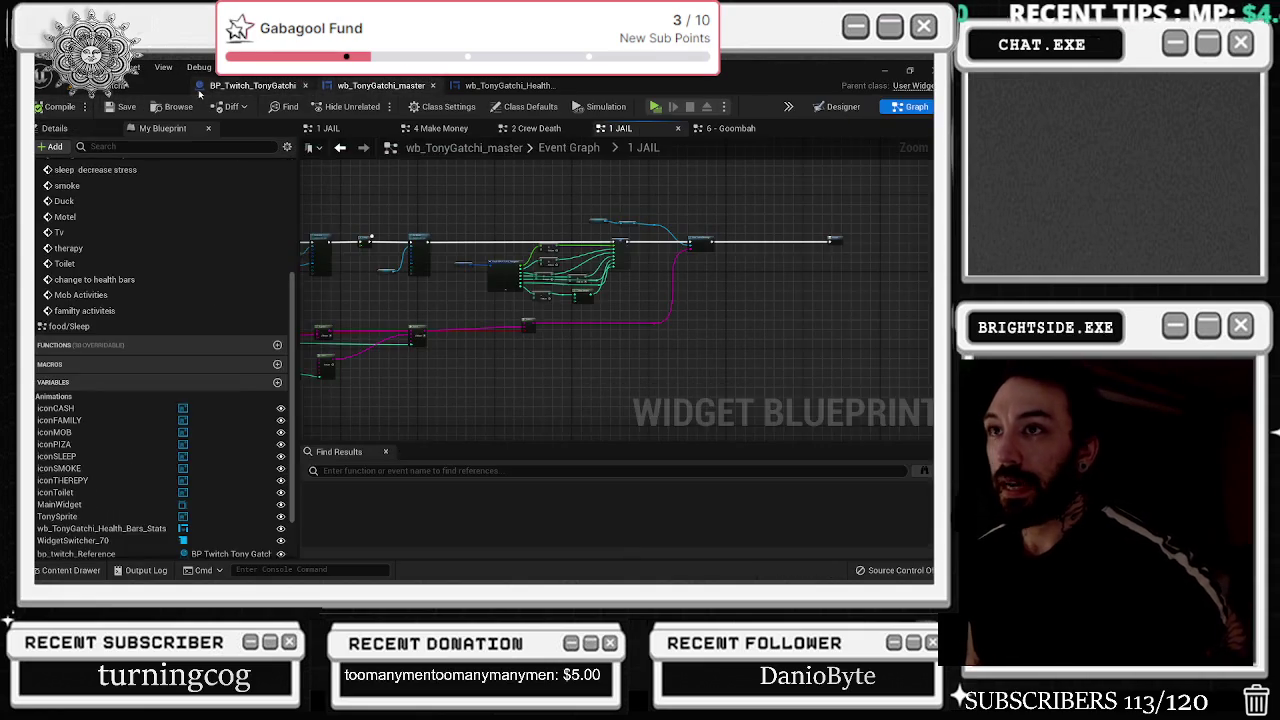
{"action": "left_click", "coordinate": [68, 85]}
{"action": "left_click", "coordinate": [253, 85]}
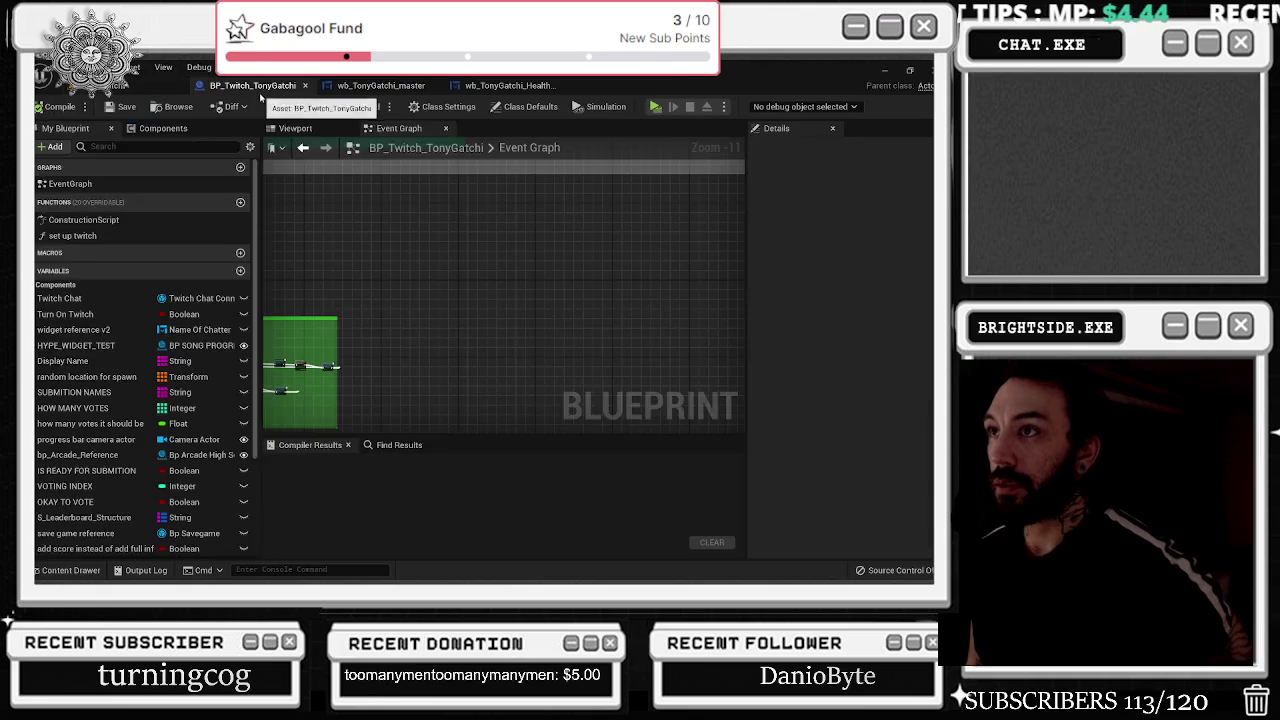
{"action": "left_click", "coordinate": [381, 85]}
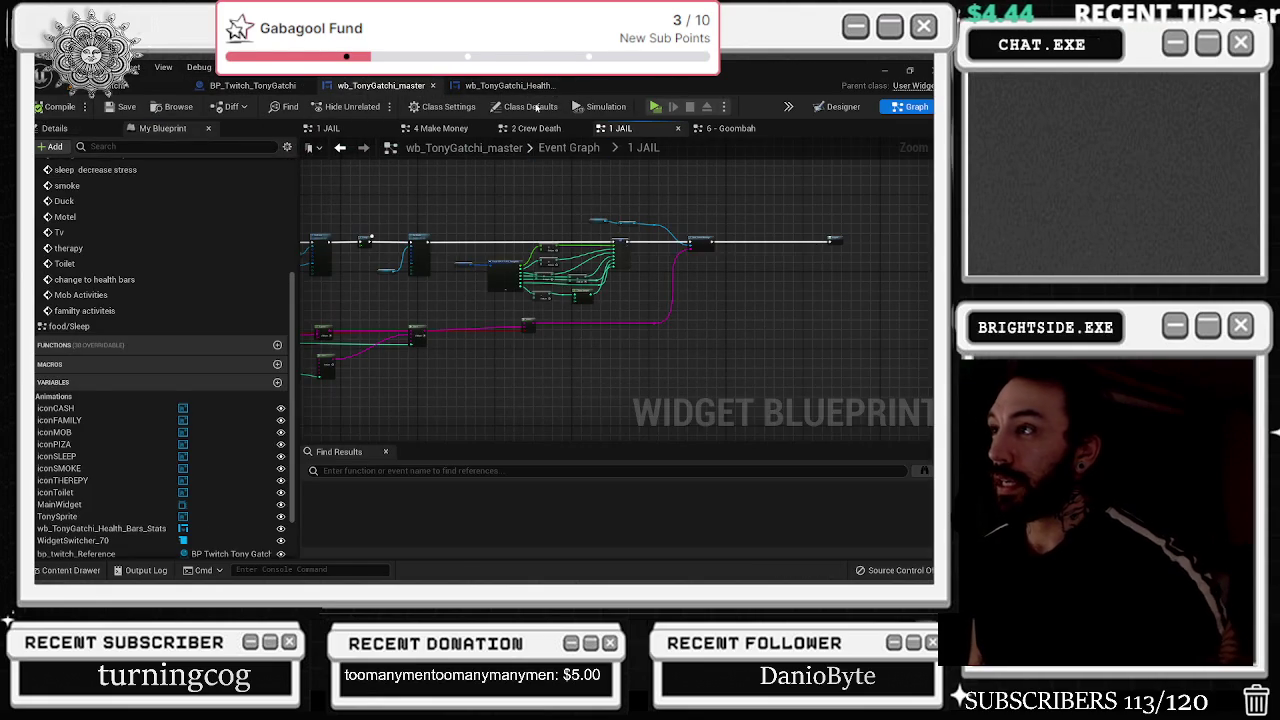
- Select iconFAMILY in the Health Bars Stats Designer, then return to the wb_TonyGatchi_master graph
{"action": "left_click", "coordinate": [515, 85]}
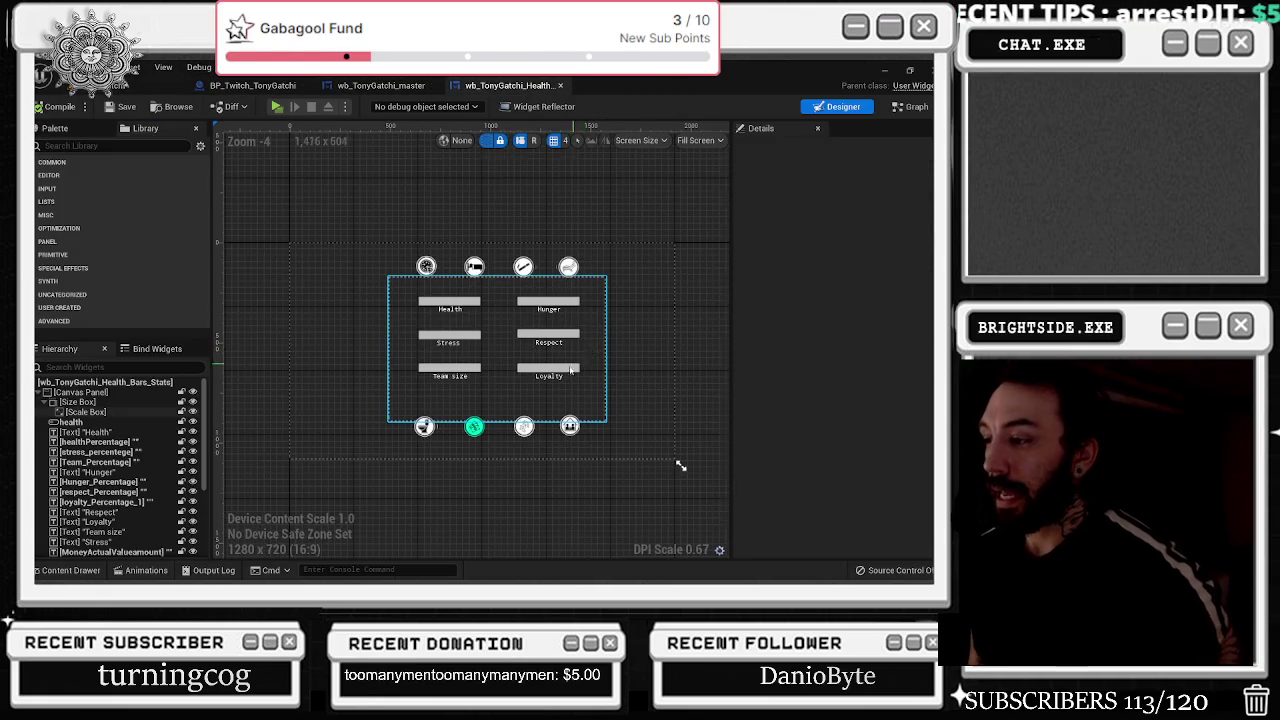
{"action": "scroll", "coordinate": [565, 390], "scroll_direction": "up", "scroll_amount": 4}
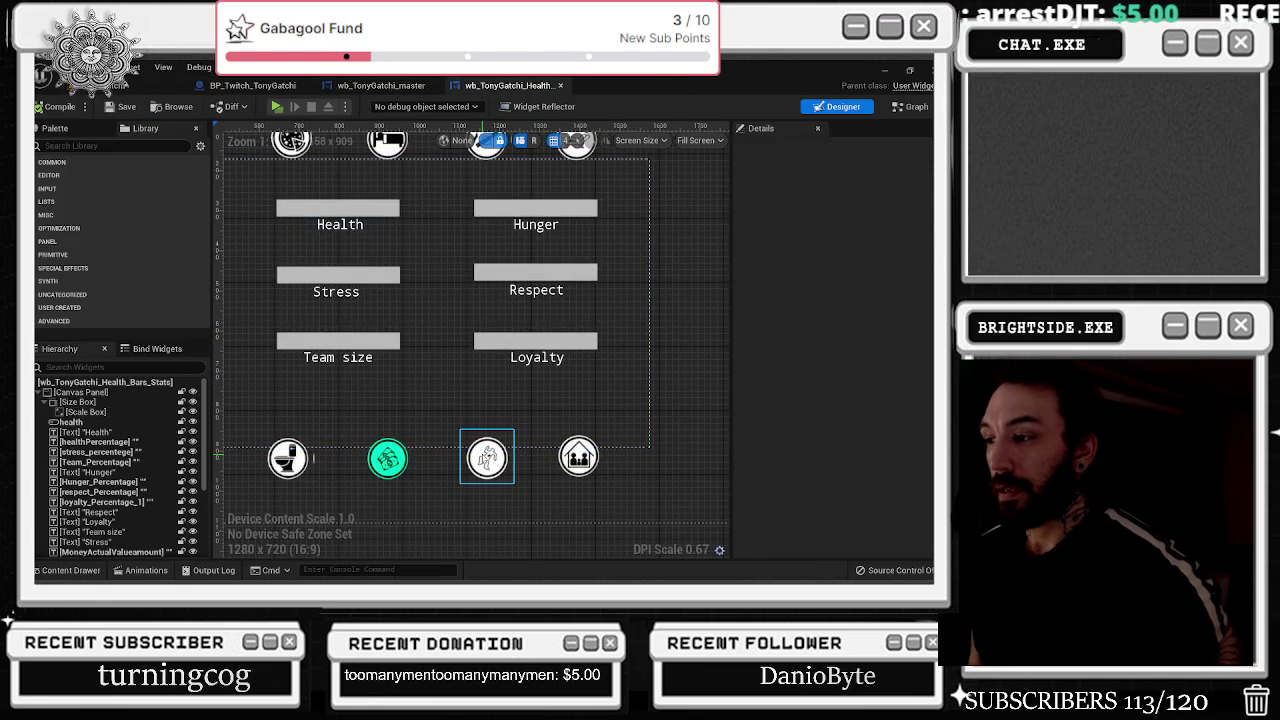
{"action": "left_click", "coordinate": [578, 457]}
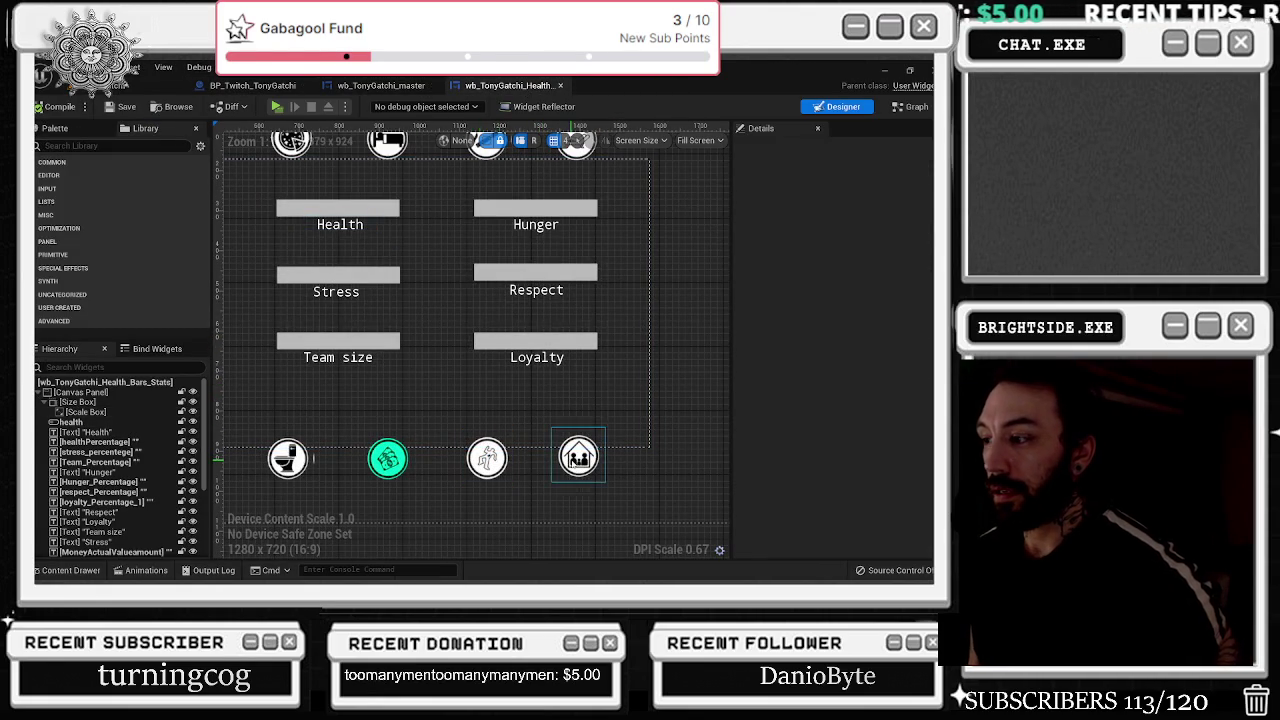
{"action": "left_click", "coordinate": [405, 85]}
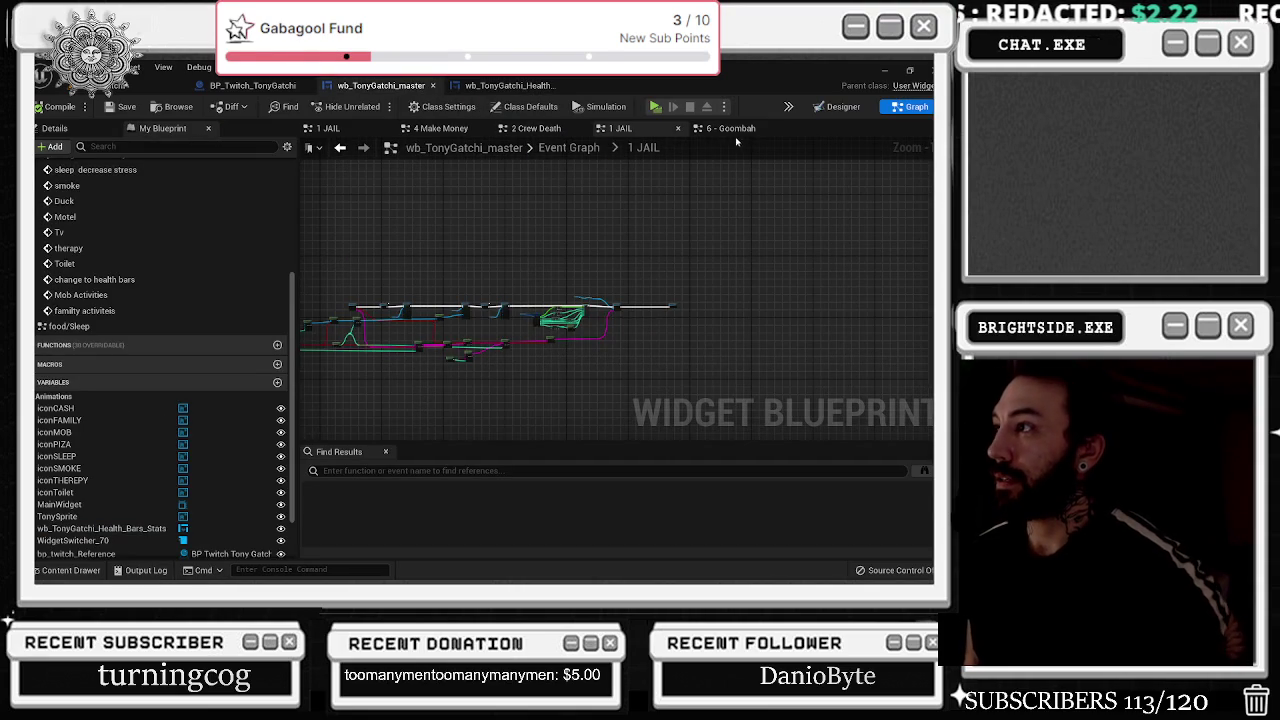
- Go up to wb_TonyGatchi_master's Event Graph and pan down to the mob and family activities groups
{"action": "left_click", "coordinate": [569, 147]}
{"action": "left_click_drag", "start_coordinate": [583, 374], "coordinate": [548, 190]}
{"action": "left_click_drag", "start_coordinate": [621, 326], "coordinate": [638, 233]}
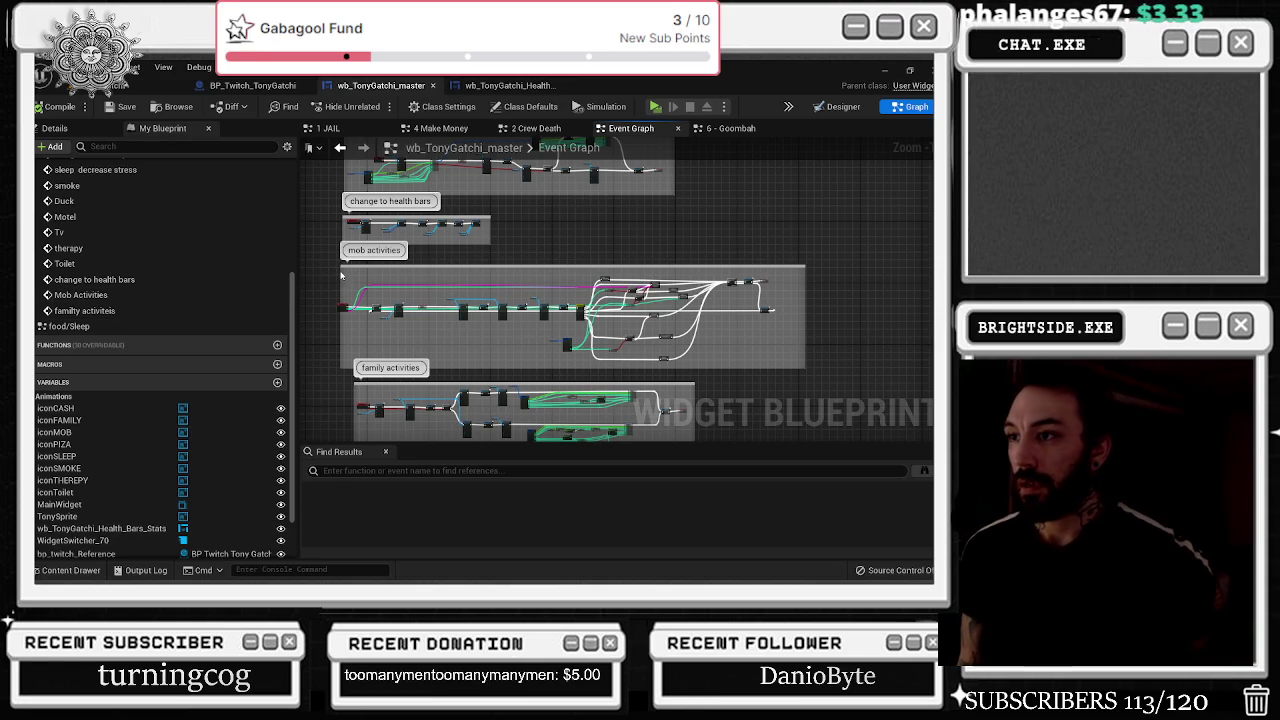
- Look over the smoke, ducks, motel and tv groups, then switch to BP_Twitch_TonyGatchi
{"action": "scroll", "coordinate": [615, 290], "scroll_direction": "up", "scroll_amount": 5}
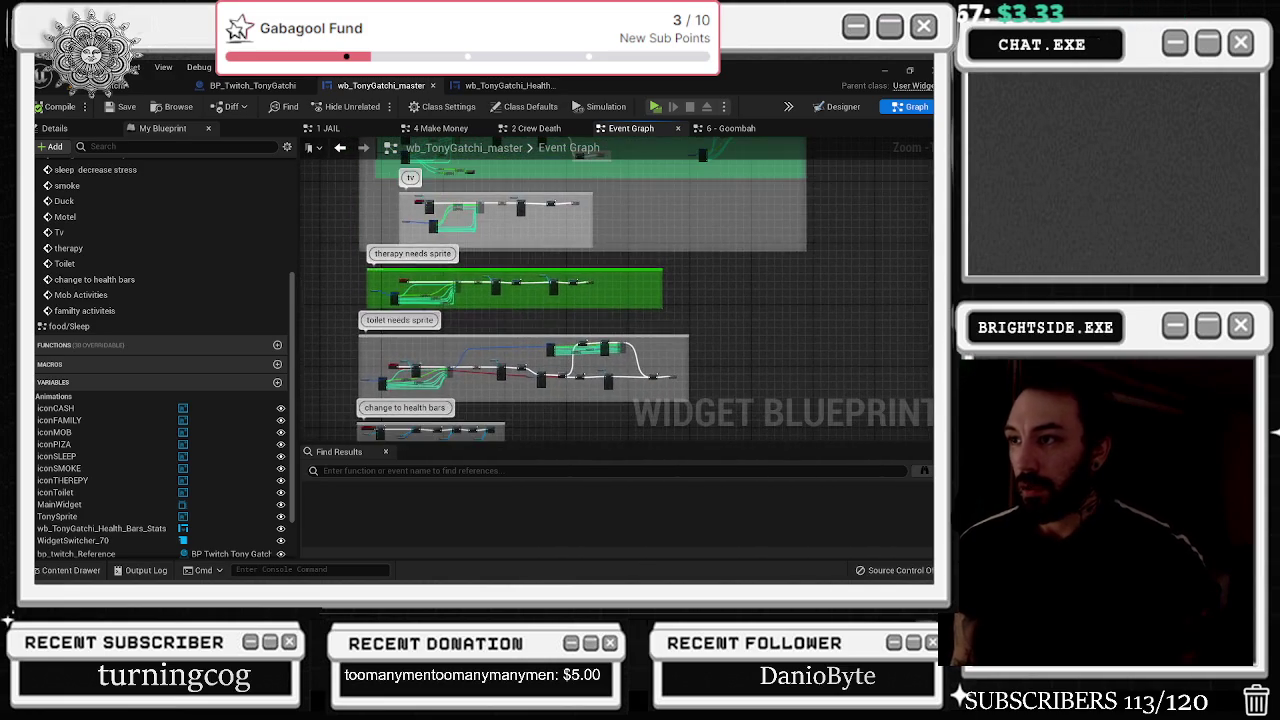
{"action": "scroll", "coordinate": [615, 290], "scroll_direction": "up", "scroll_amount": 5}
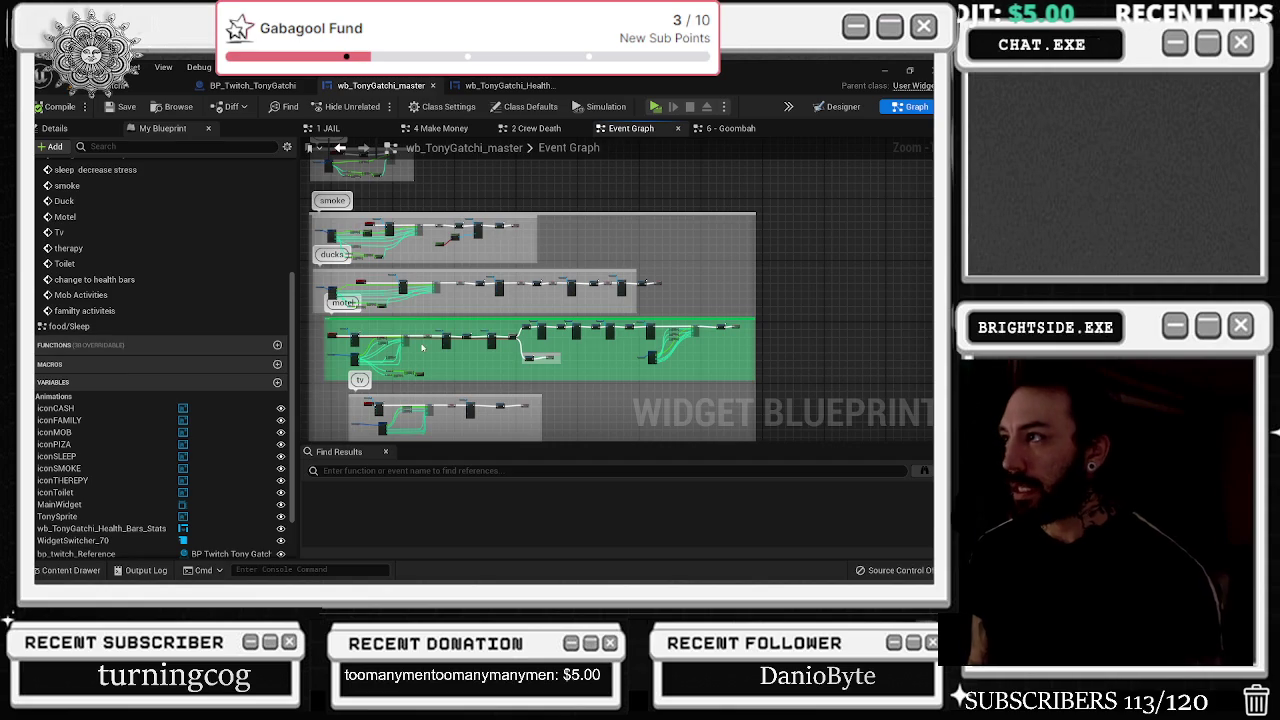
{"action": "left_click", "coordinate": [252, 85]}
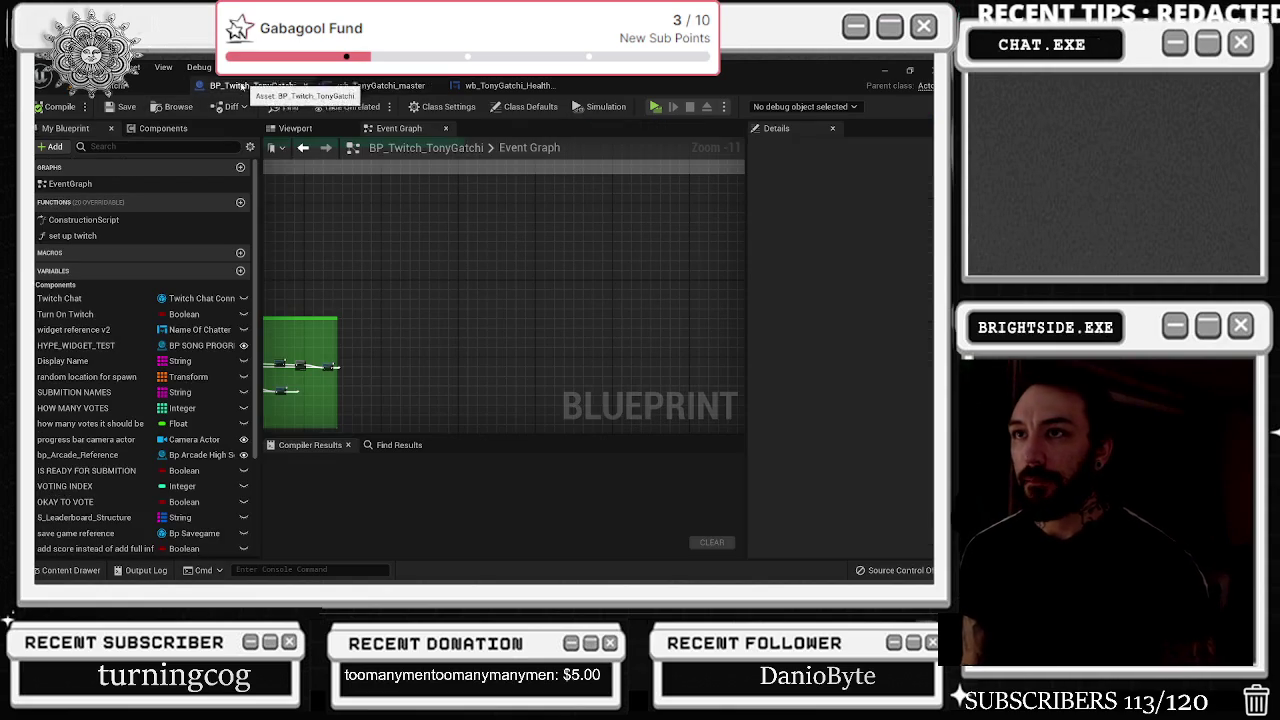
- Inspect iconFAMILY in the Health Bars widget's Designer and Graph, then return to wb_TonyGatchi_master
{"action": "left_click", "coordinate": [167, 87]}
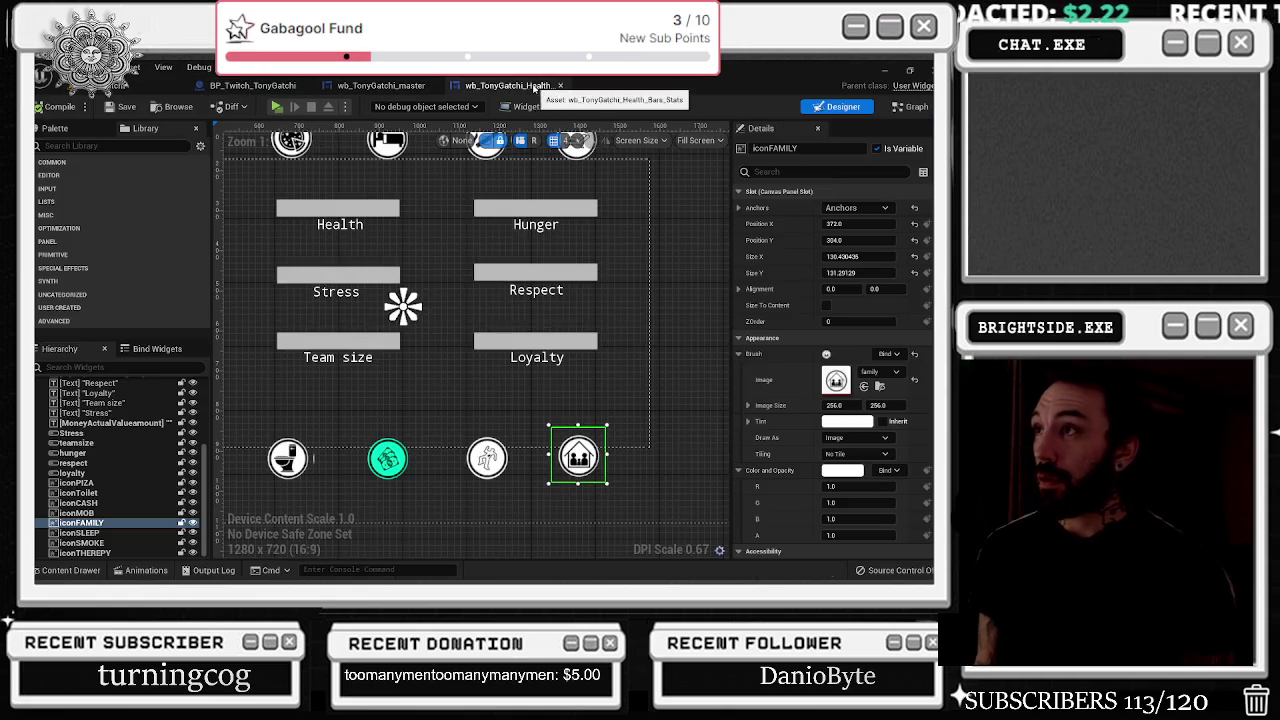
{"action": "left_click", "coordinate": [510, 85]}
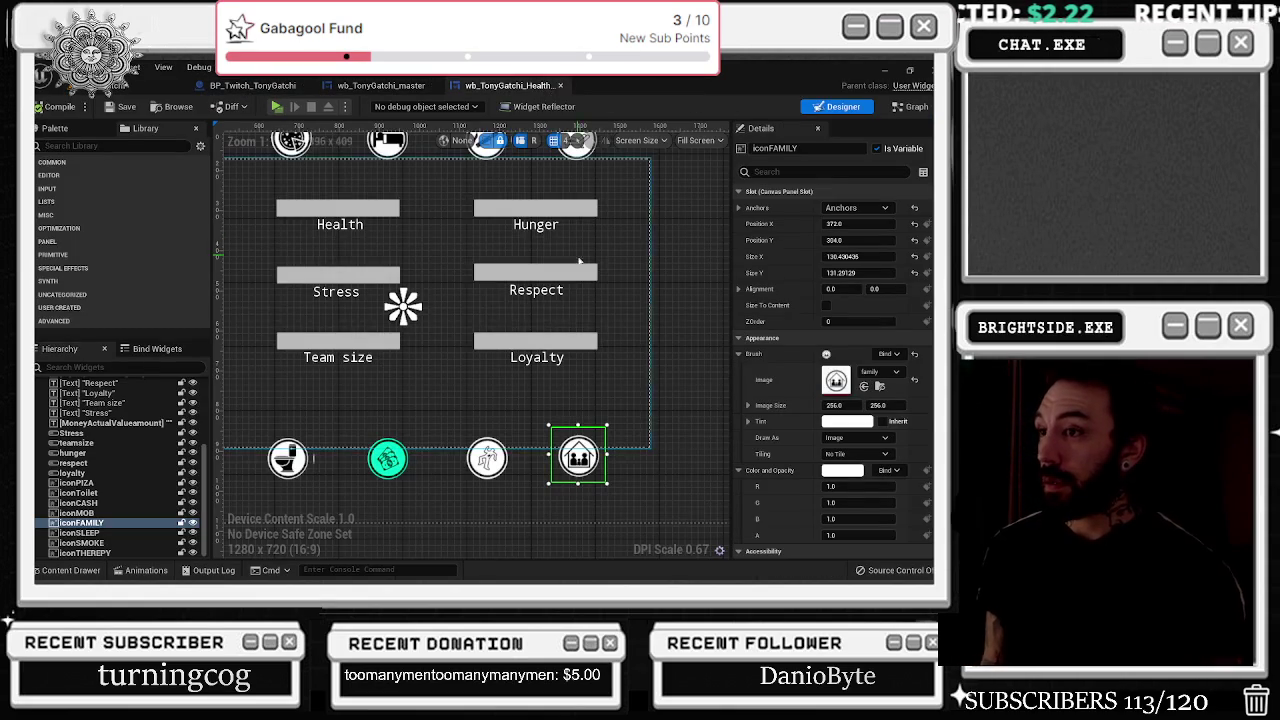
{"action": "scroll", "coordinate": [628, 281], "scroll_direction": "down", "scroll_amount": 3}
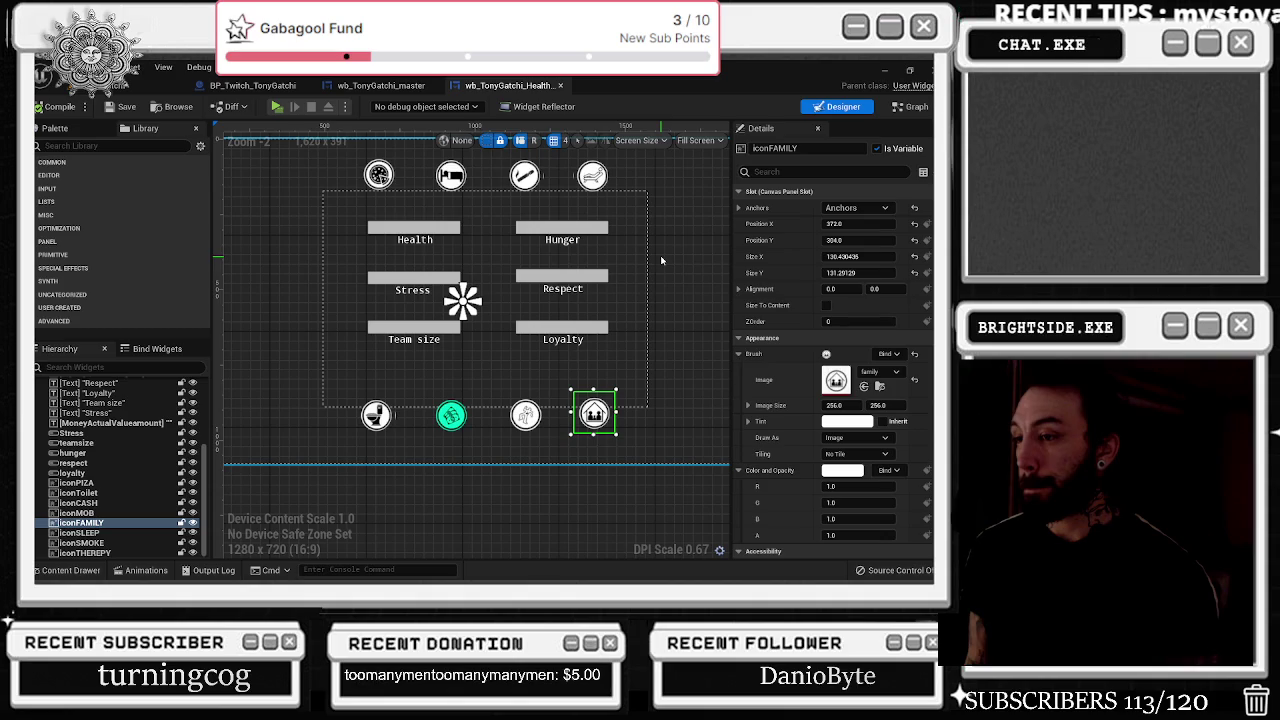
{"action": "left_click", "coordinate": [911, 106]}
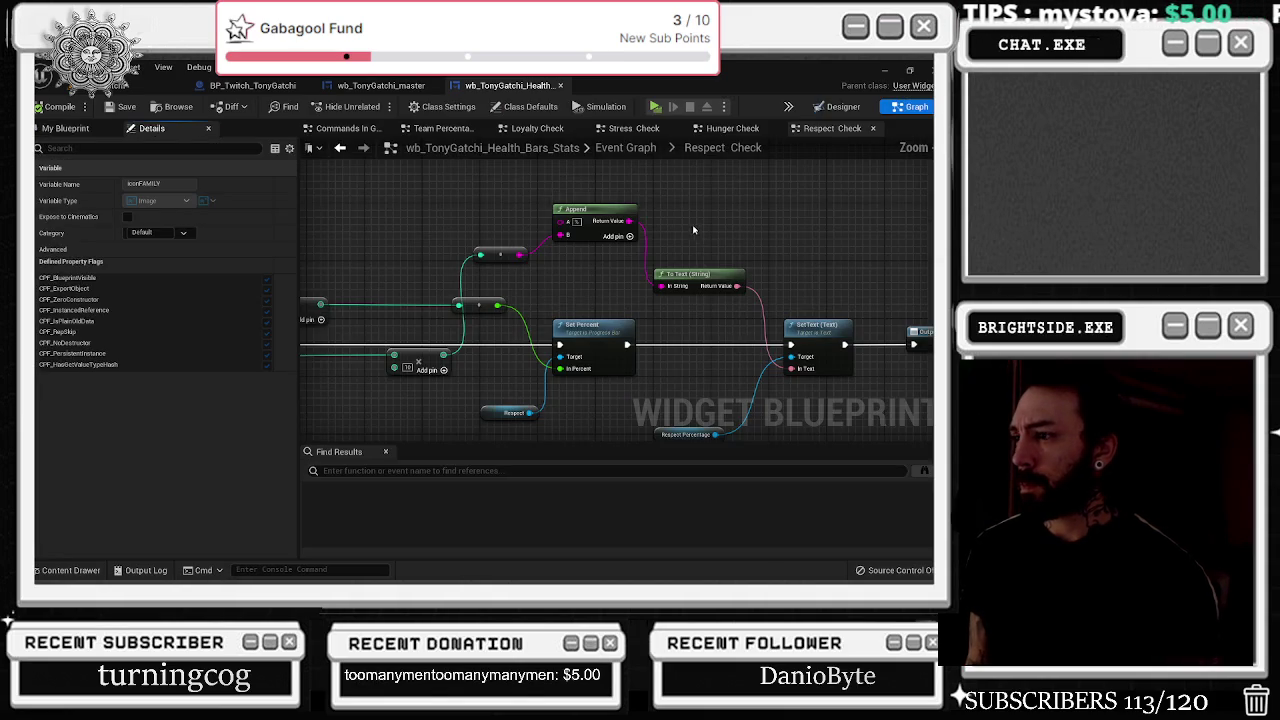
{"action": "scroll", "coordinate": [740, 321], "scroll_direction": "down", "scroll_amount": 6}
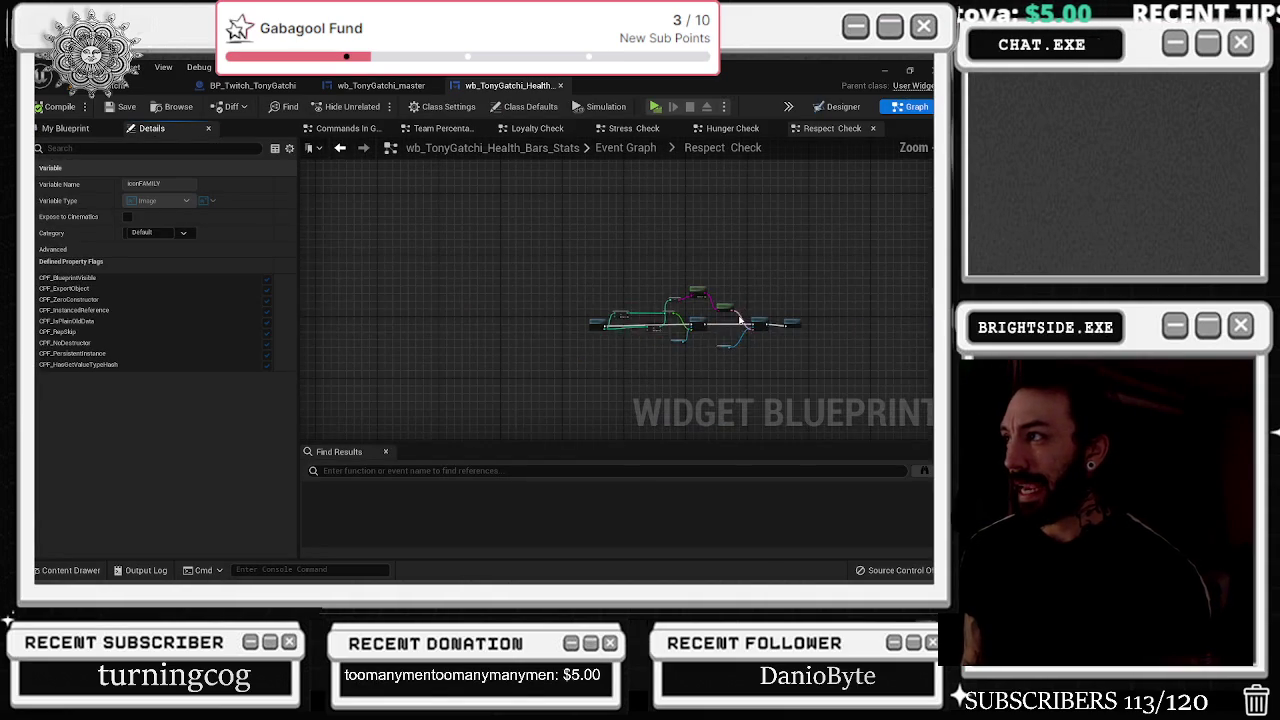
{"action": "left_click", "coordinate": [378, 86]}
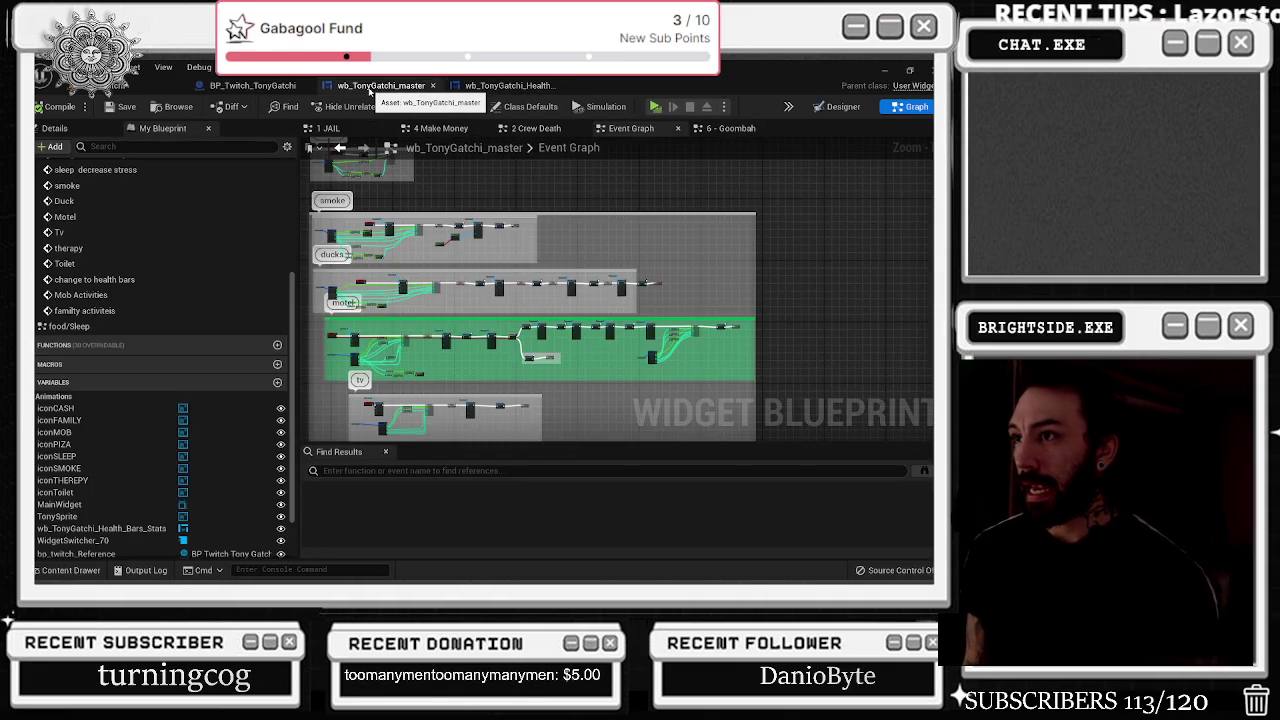
- Frame the family activities group and widen its comment box to the left
{"action": "left_click_drag", "start_coordinate": [446, 287], "coordinate": [482, 67]}
{"action": "left_click_drag", "start_coordinate": [550, 430], "coordinate": [557, 232]}
{"action": "scroll", "coordinate": [476, 298], "scroll_direction": "up", "scroll_amount": 5}
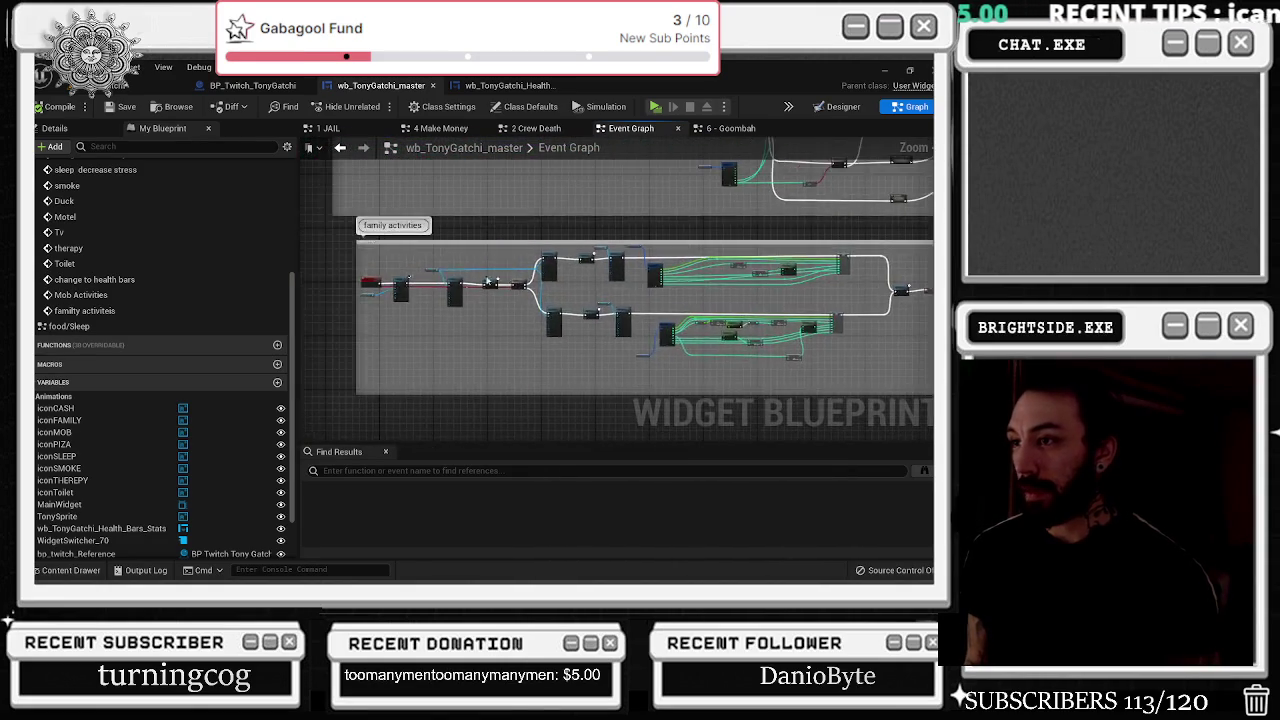
{"action": "mouse_move", "coordinate": [666, 291]}
{"action": "left_mouse_down"}
{"action": "mouse_move", "coordinate": [760, 356]}
{"action": "mouse_move", "coordinate": [703, 359]}
{"action": "left_mouse_up"}
{"action": "scroll", "coordinate": [466, 351], "scroll_direction": "up", "scroll_amount": 3}
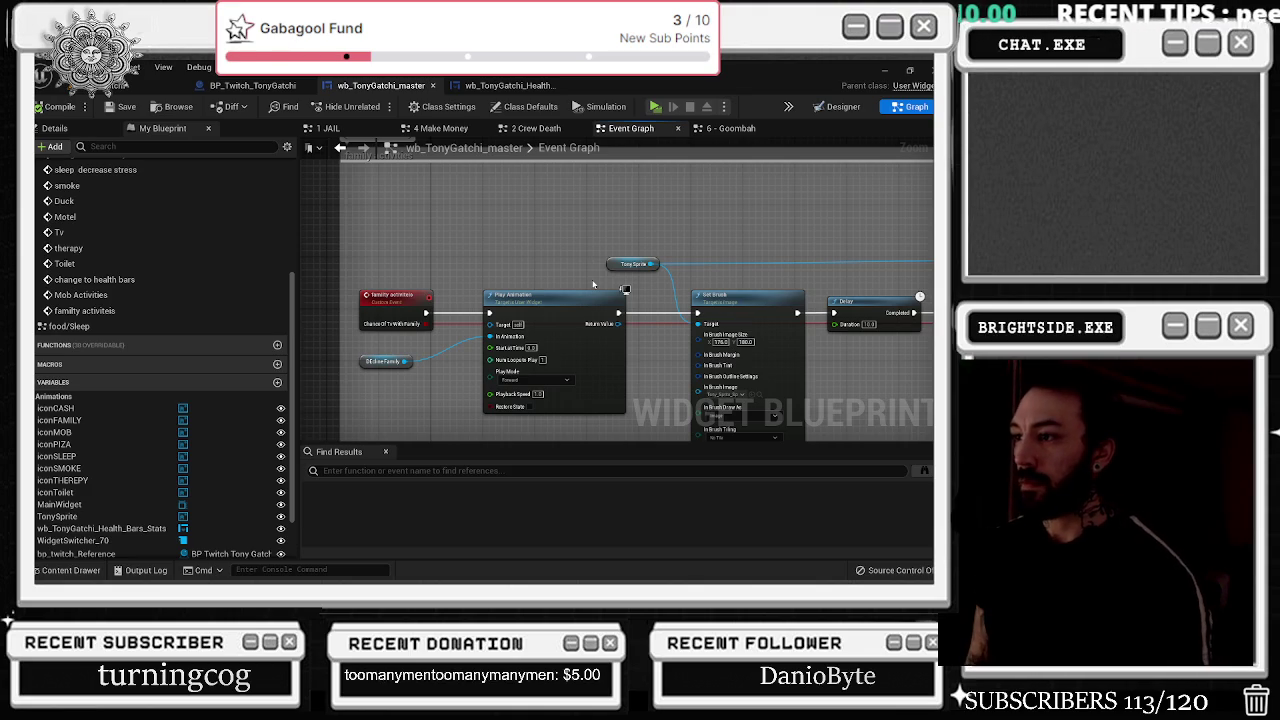
{"action": "scroll", "coordinate": [593, 285], "scroll_direction": "down", "scroll_amount": 5}
{"action": "left_click_drag", "start_coordinate": [487, 228], "coordinate": [378, 250]}
- Shift the event-through-Branch starting nodes left and add a raised reroute on the Branch exec wire
{"action": "left_click_drag", "start_coordinate": [532, 260], "coordinate": [729, 317]}
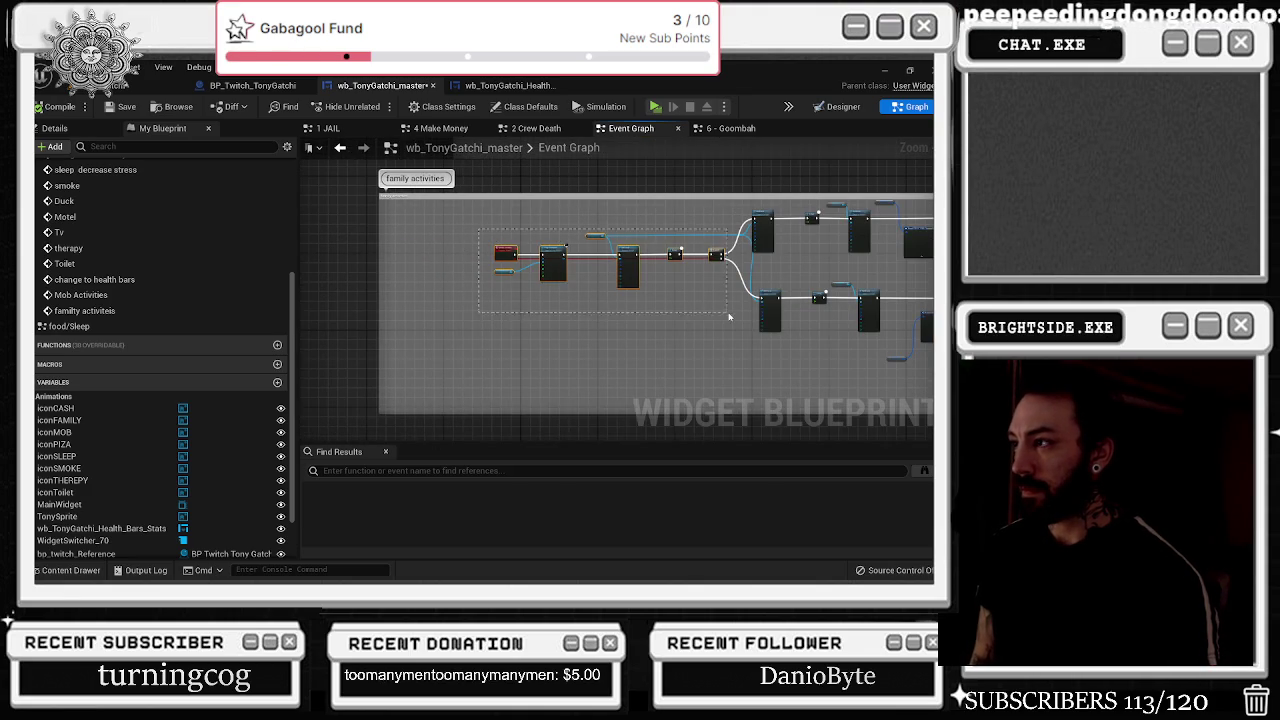
{"action": "left_click_drag", "start_coordinate": [716, 265], "coordinate": [622, 258]}
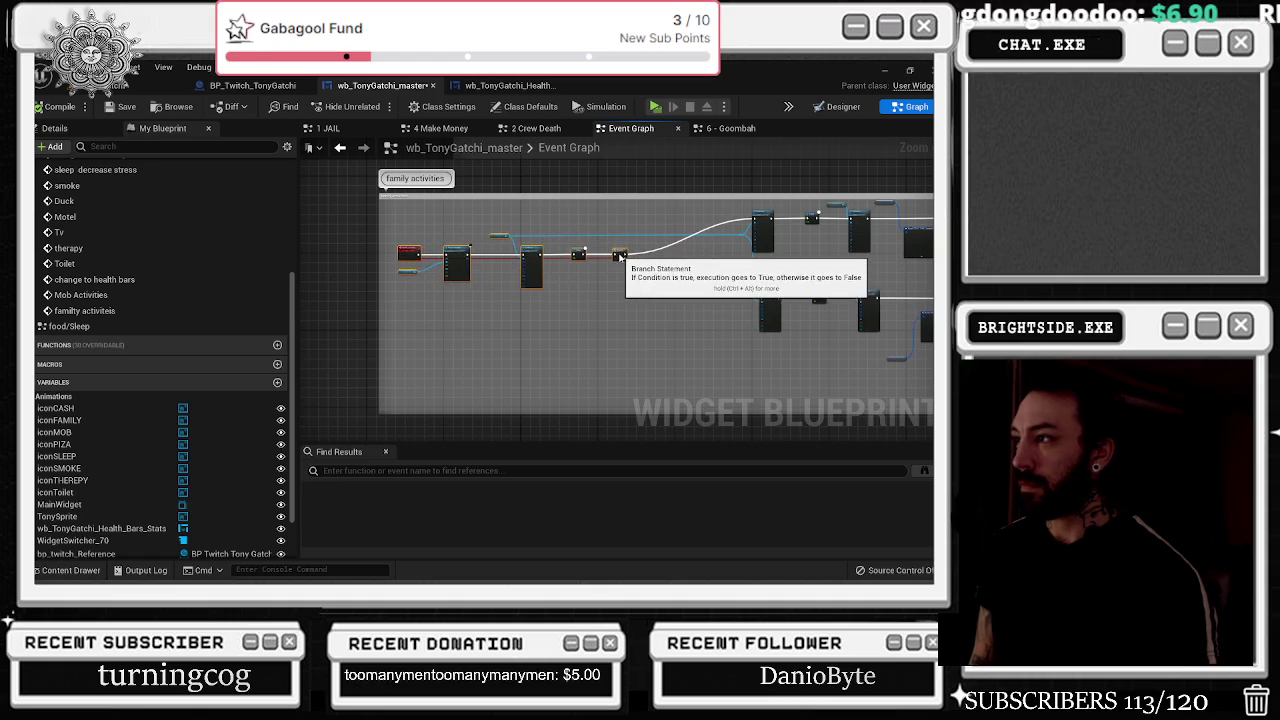
{"action": "left_click", "coordinate": [655, 245]}
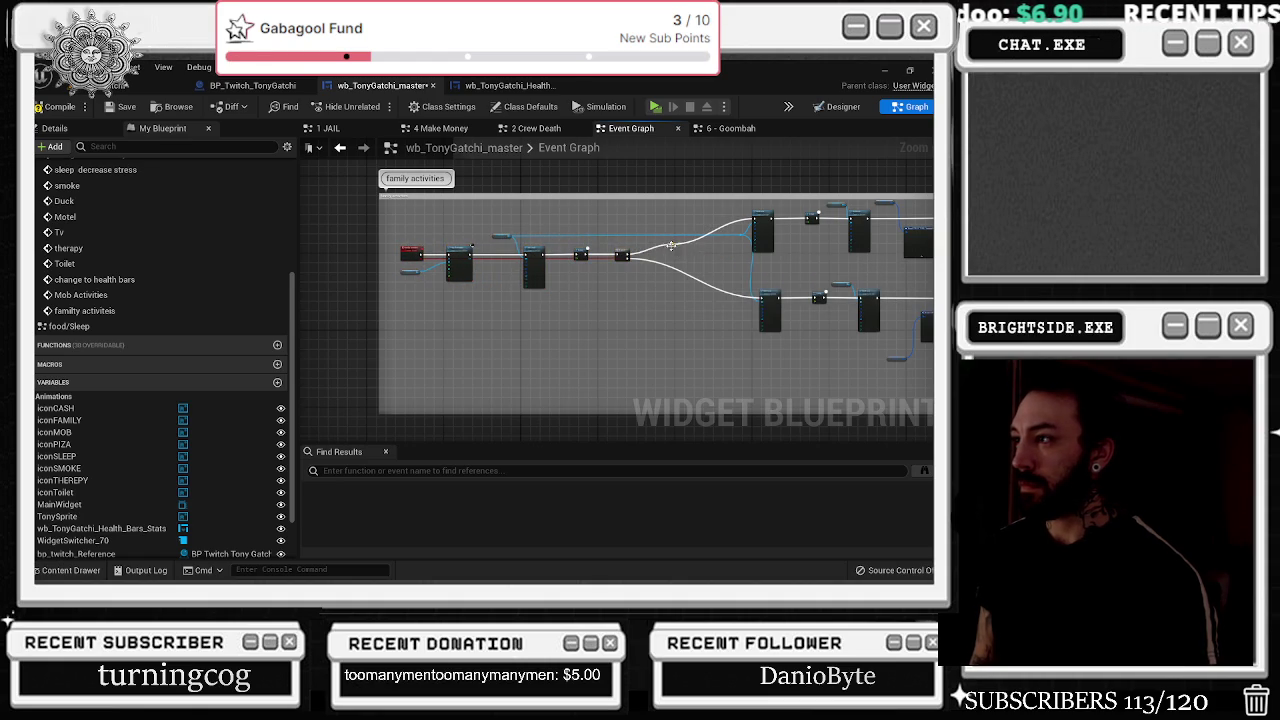
{"action": "double_click", "coordinate": [668, 249]}
{"action": "left_click_drag", "start_coordinate": [668, 249], "coordinate": [642, 230]}
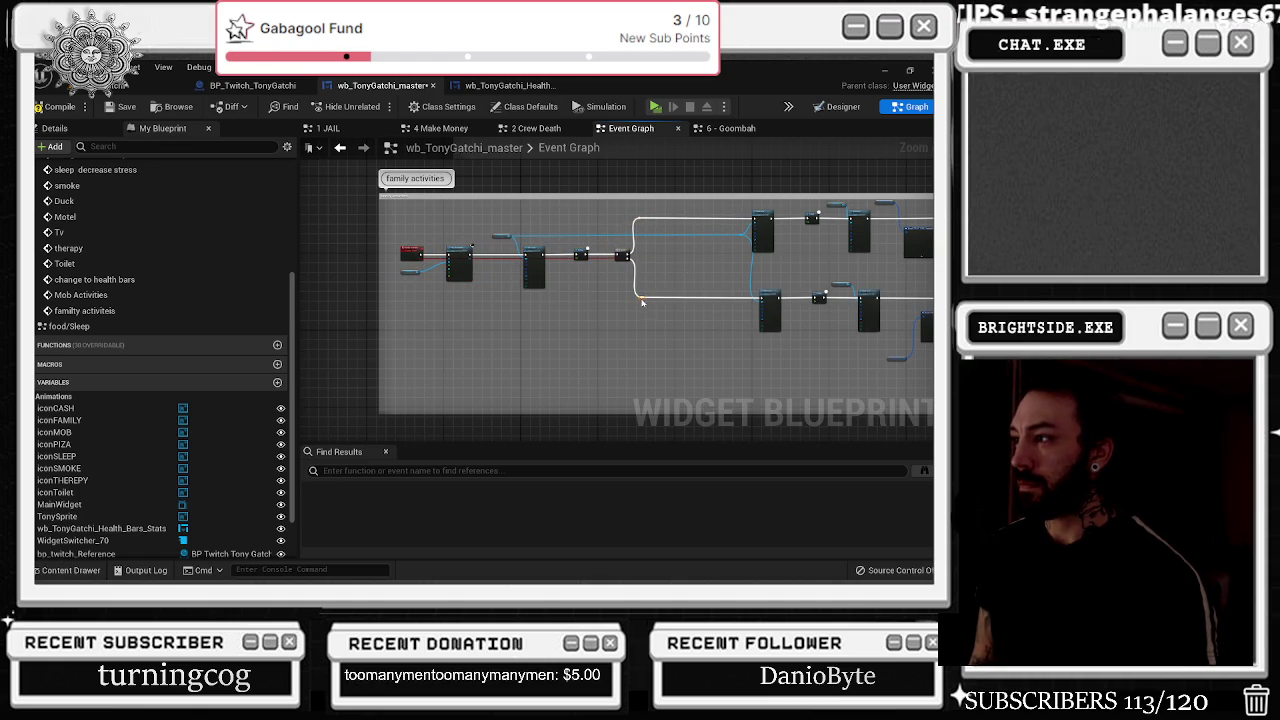
- Nudge the Decline Family node slightly right, then switch to BP_Twitch_TonyGatchi
{"action": "left_click_drag", "start_coordinate": [643, 289], "coordinate": [333, 296]}
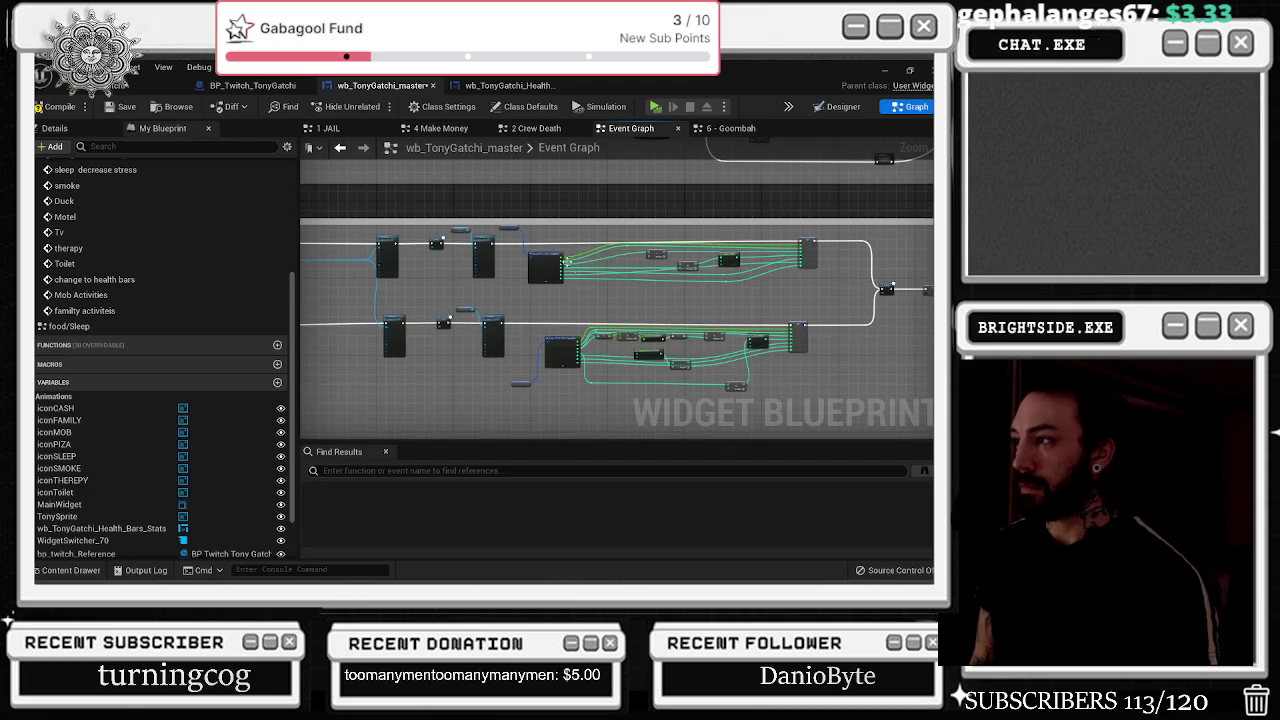
{"action": "scroll", "coordinate": [480, 278], "scroll_direction": "up", "scroll_amount": 6}
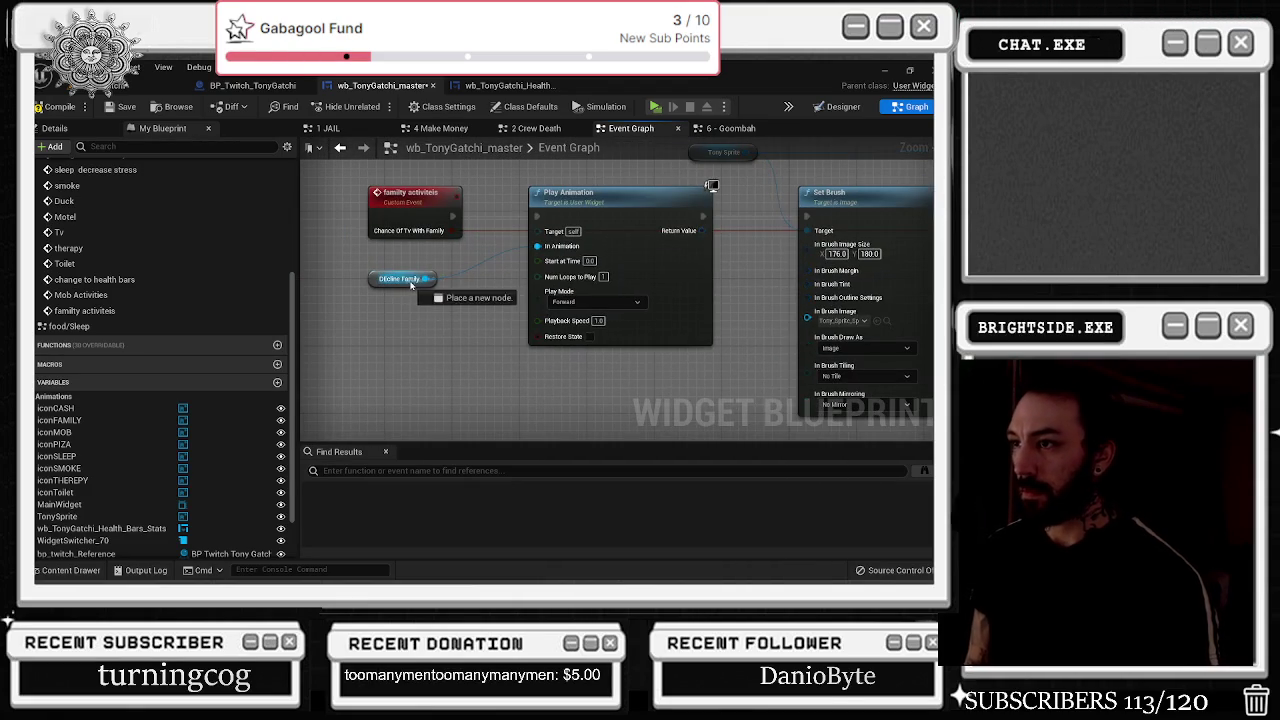
{"action": "left_click_drag", "start_coordinate": [382, 276], "coordinate": [433, 268]}
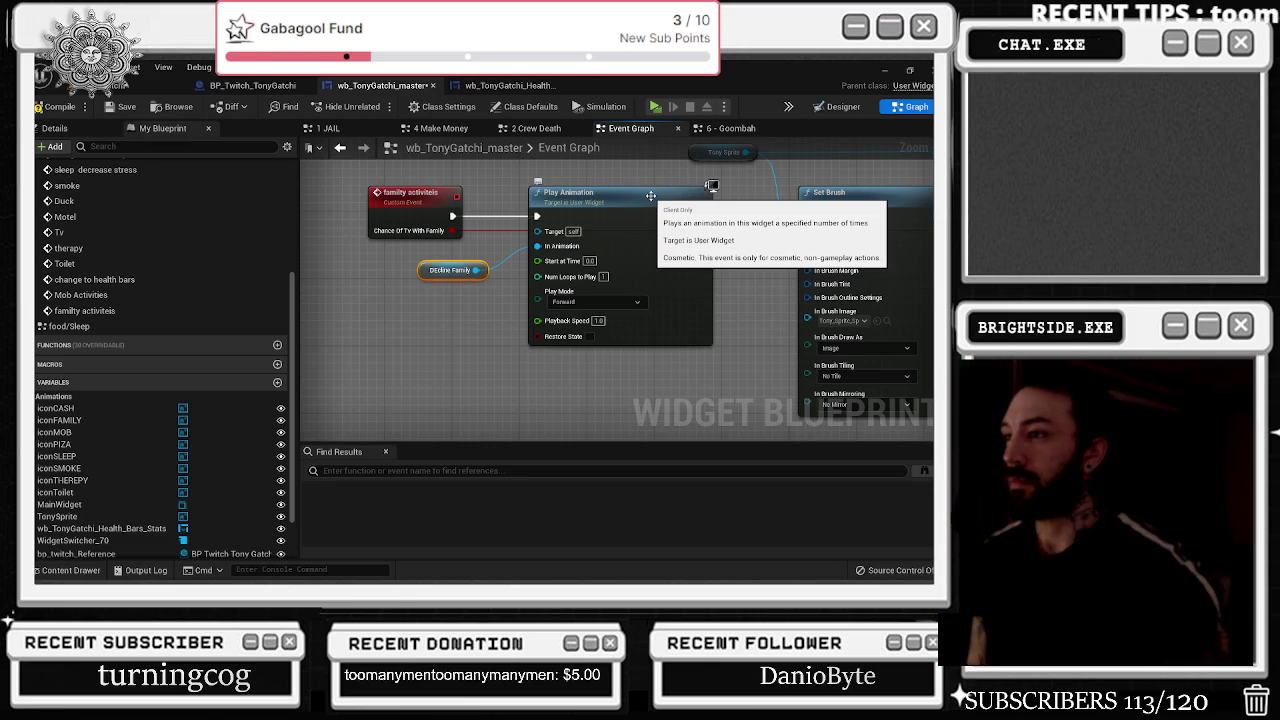
{"action": "left_click", "coordinate": [255, 85]}
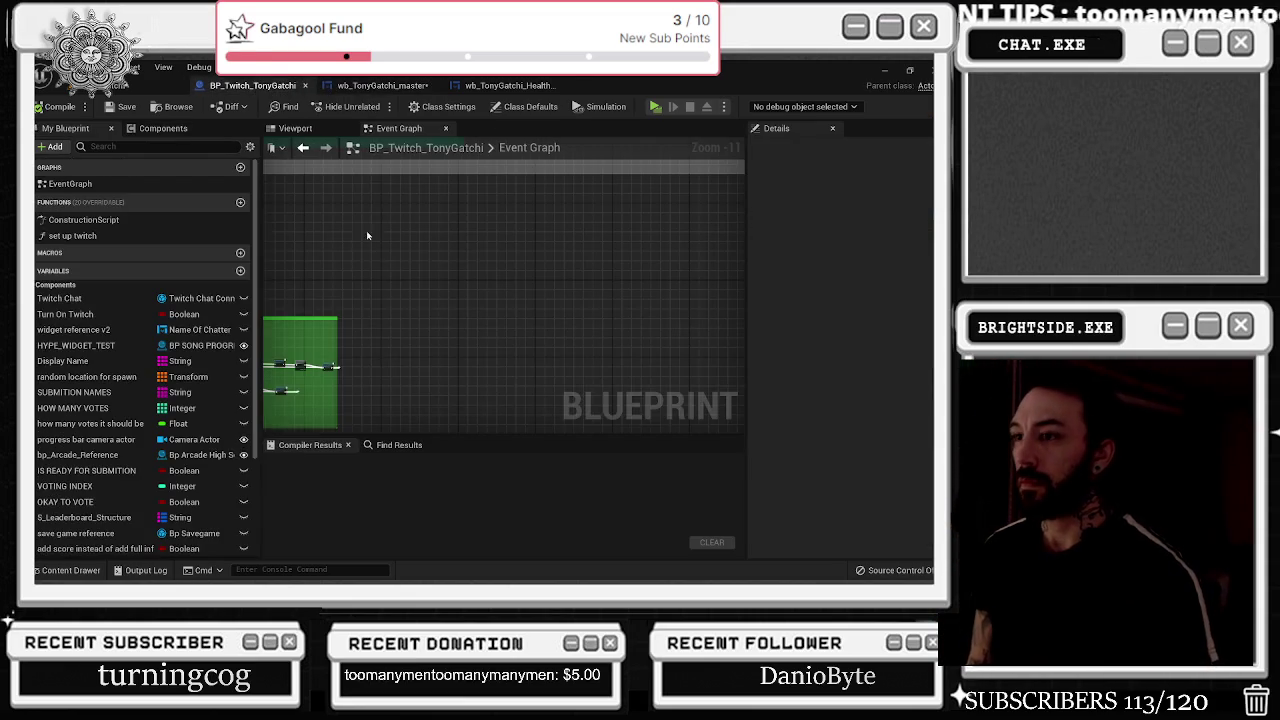
- Find the TV-with-family Branch logic and move the Random Bool with Weight node left
{"action": "scroll", "coordinate": [325, 330], "scroll_direction": "up", "scroll_amount": 8}
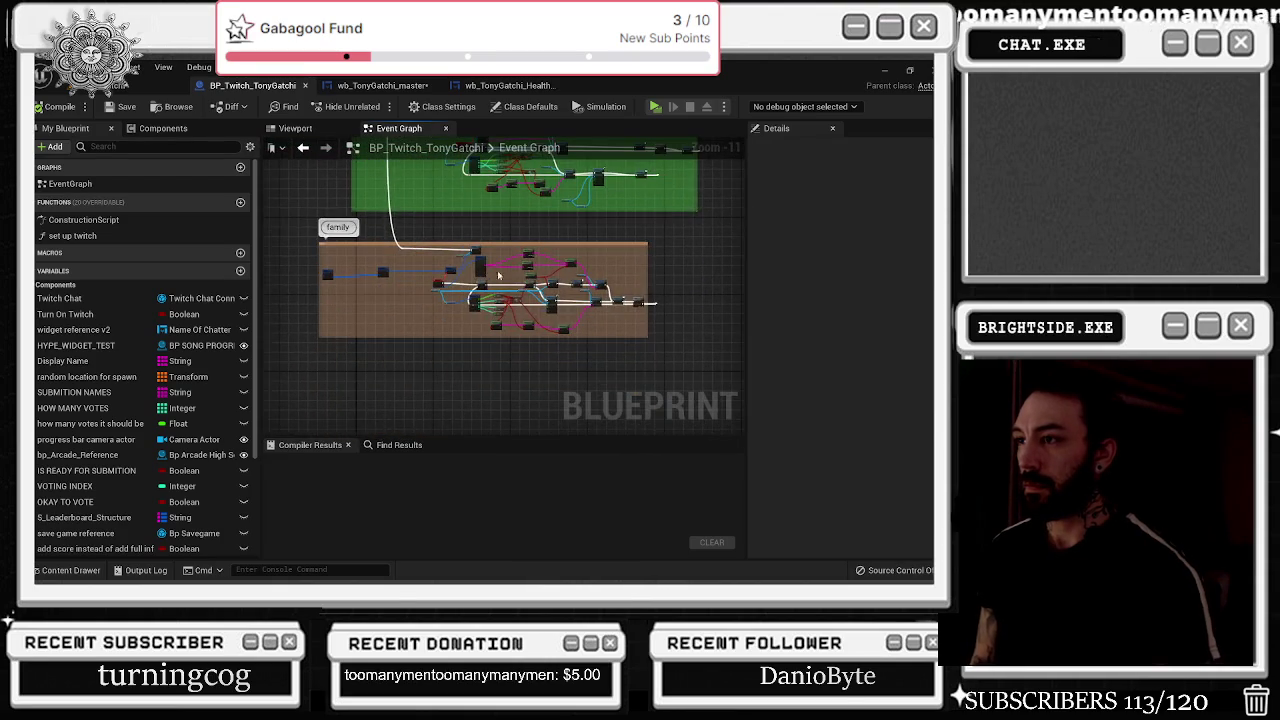
{"action": "scroll", "coordinate": [325, 330], "scroll_direction": "down", "scroll_amount": 4}
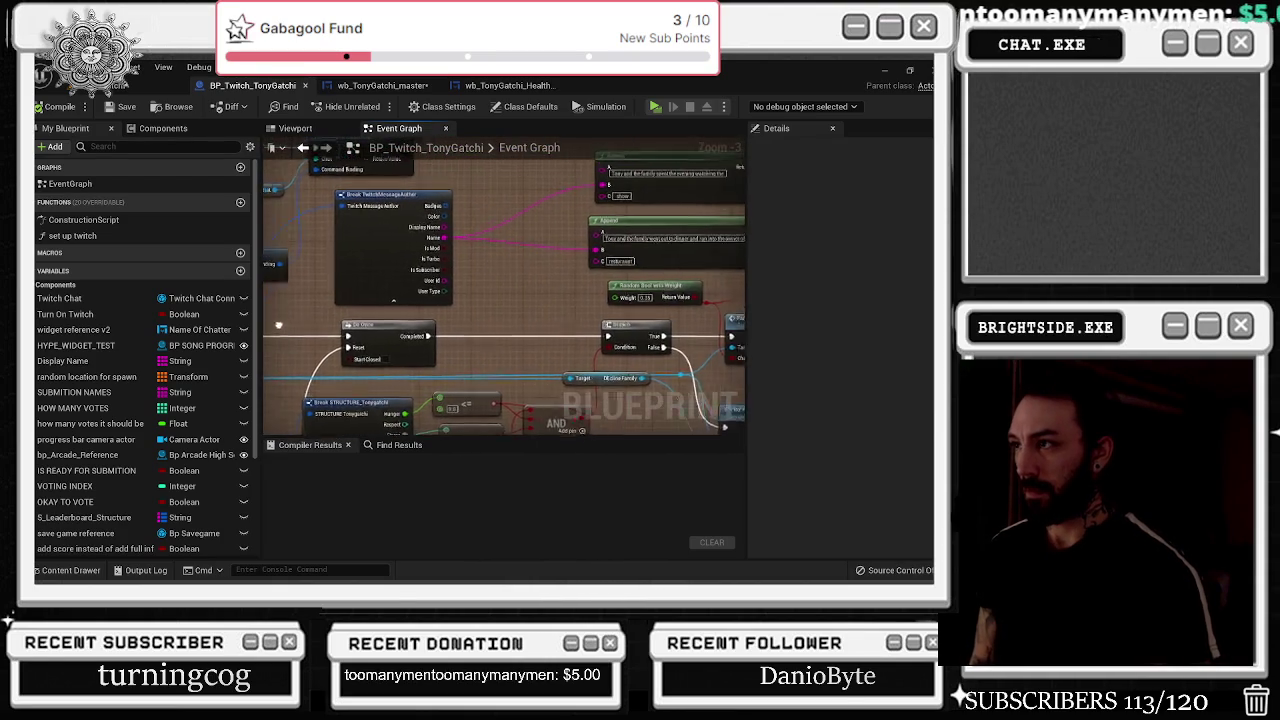
{"action": "scroll", "coordinate": [551, 284], "scroll_direction": "up", "scroll_amount": 4}
{"action": "scroll", "coordinate": [551, 284], "scroll_direction": "down", "scroll_amount": 3}
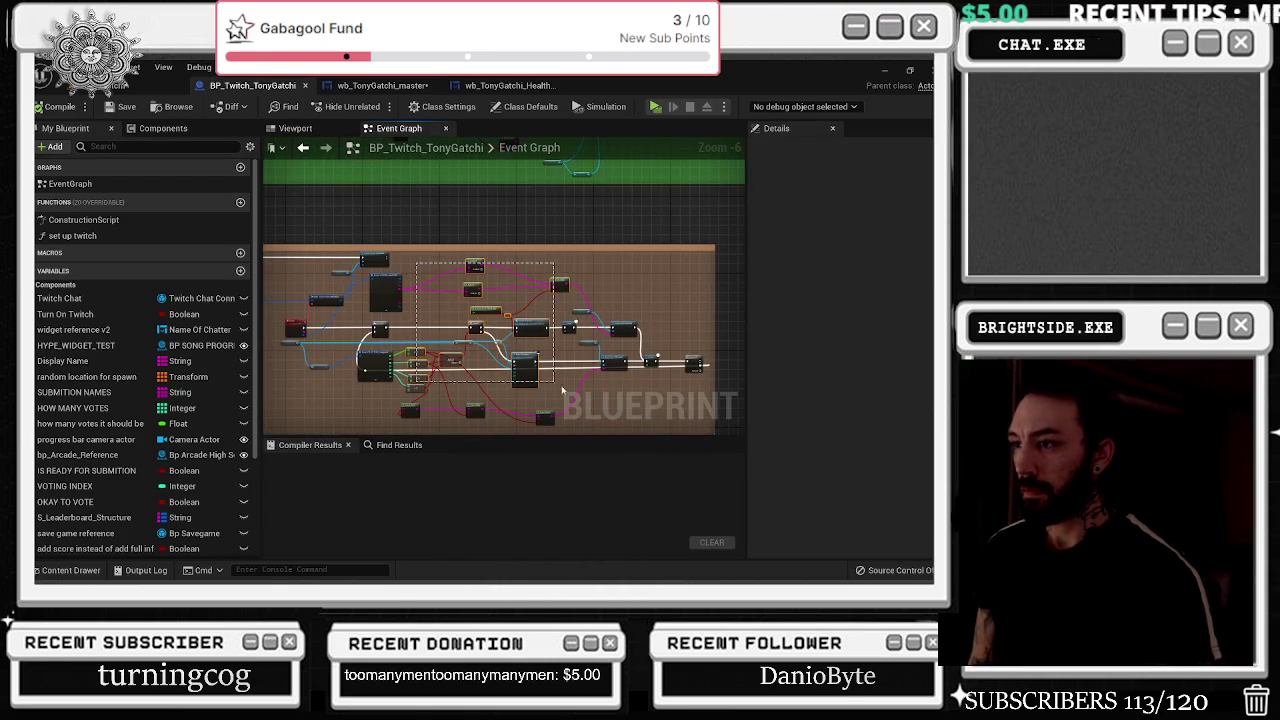
{"action": "left_click", "coordinate": [693, 346]}
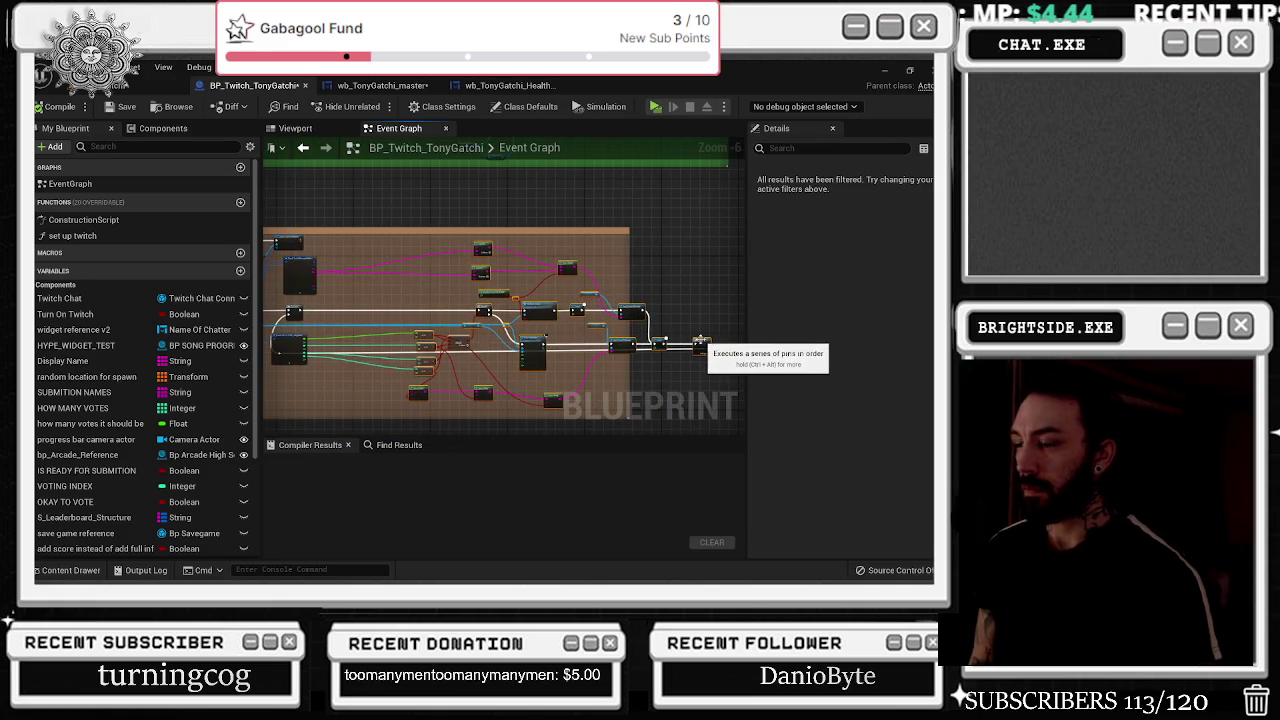
{"action": "scroll", "coordinate": [477, 276], "scroll_direction": "up", "scroll_amount": 2}
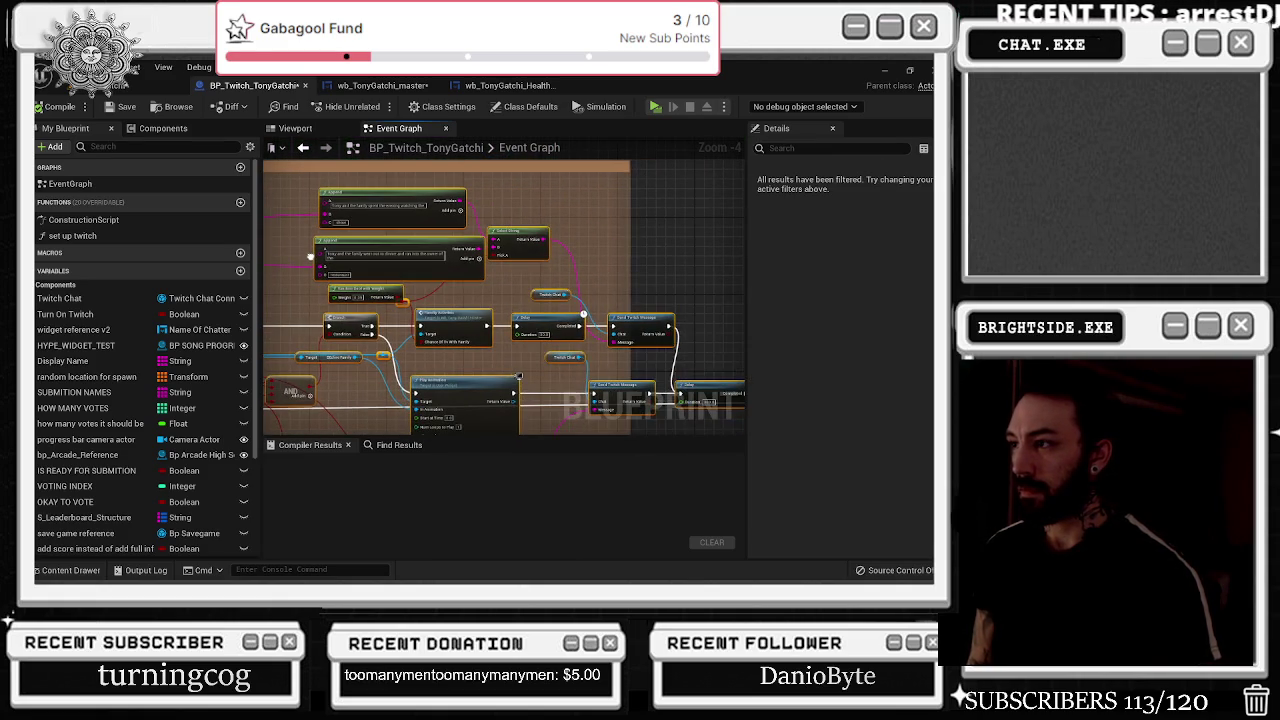
{"action": "left_click_drag", "start_coordinate": [593, 225], "coordinate": [731, 262]}
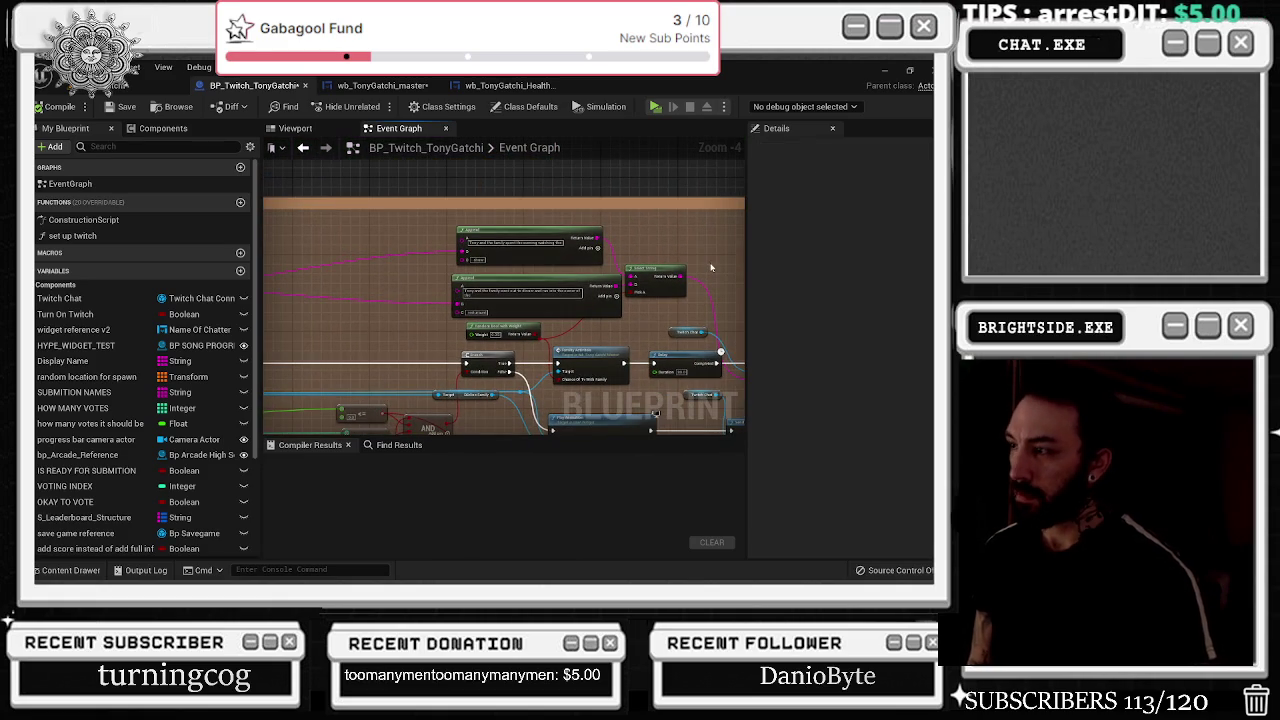
{"action": "scroll", "coordinate": [605, 265], "scroll_direction": "up", "scroll_amount": 2}
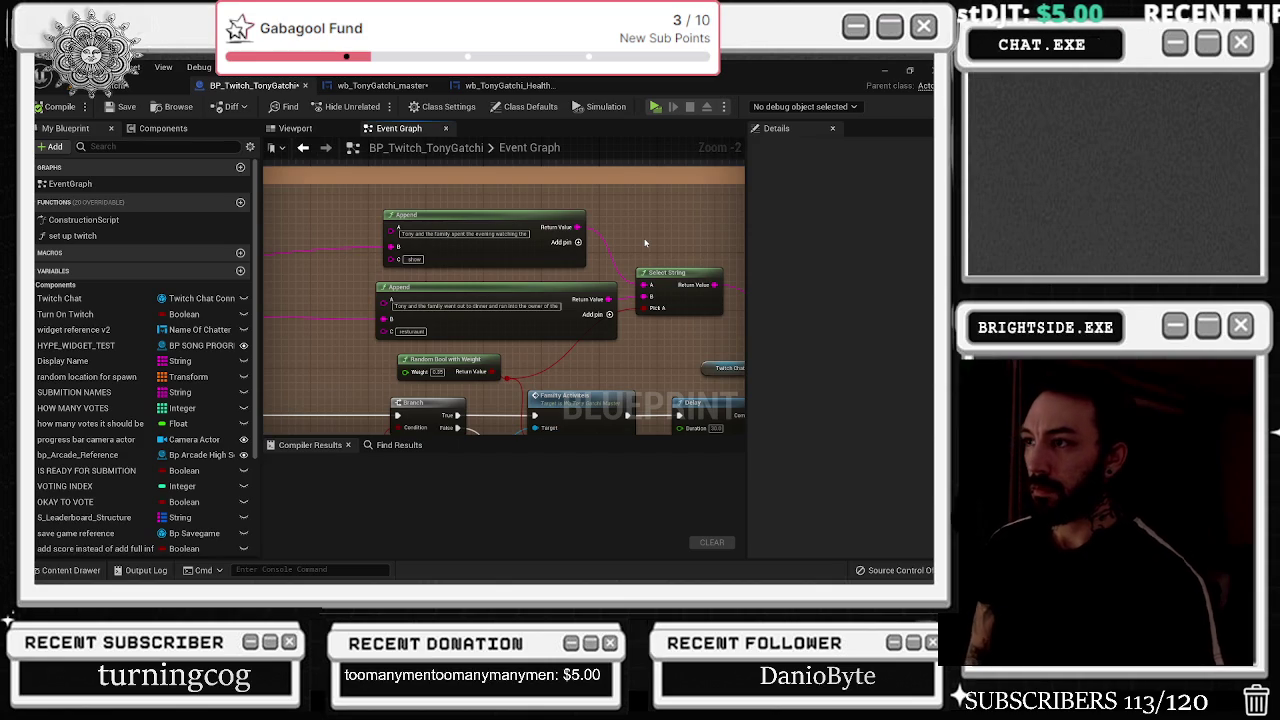
{"action": "scroll", "coordinate": [650, 270], "scroll_direction": "down", "scroll_amount": 2}
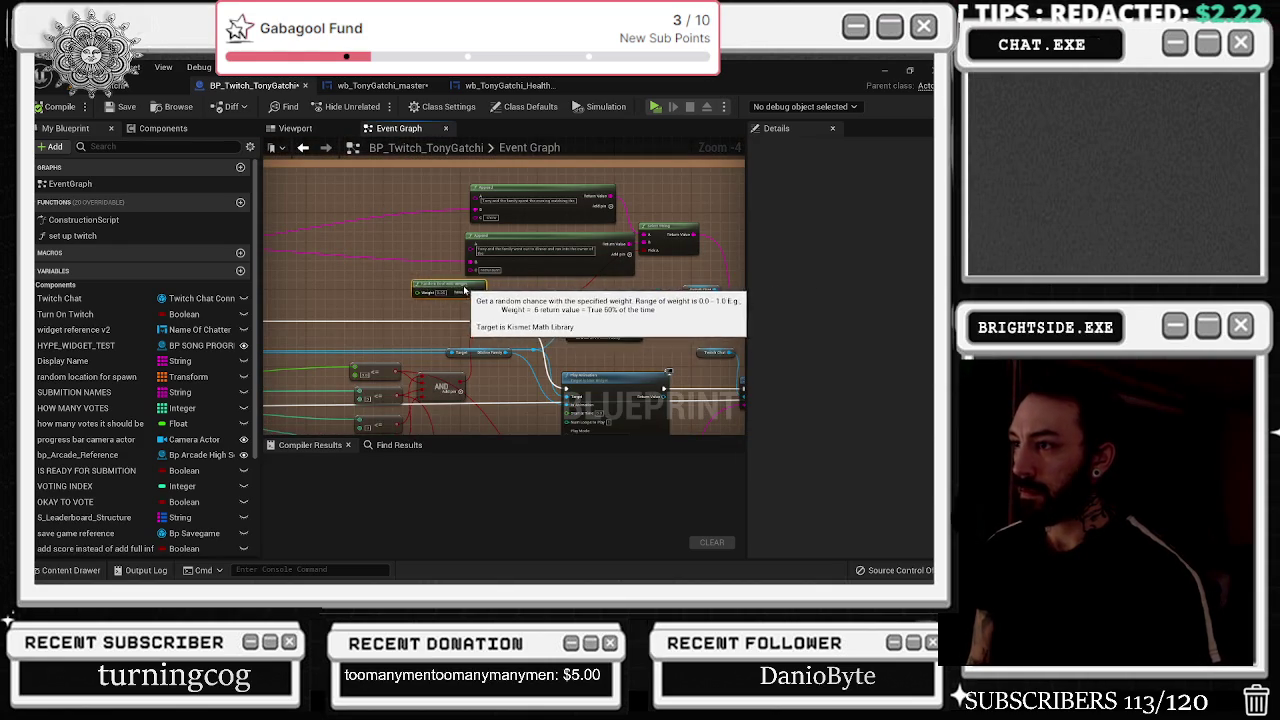
{"action": "mouse_move", "coordinate": [534, 288]}
{"action": "left_mouse_down"}
{"action": "mouse_move", "coordinate": [437, 296]}
{"action": "mouse_move", "coordinate": [611, 283]}
{"action": "left_mouse_up"}
- Shift the AND and Branch nodes left and place Random Bool with Weight right beside the Branch
{"action": "left_click_drag", "start_coordinate": [572, 333], "coordinate": [410, 338]}
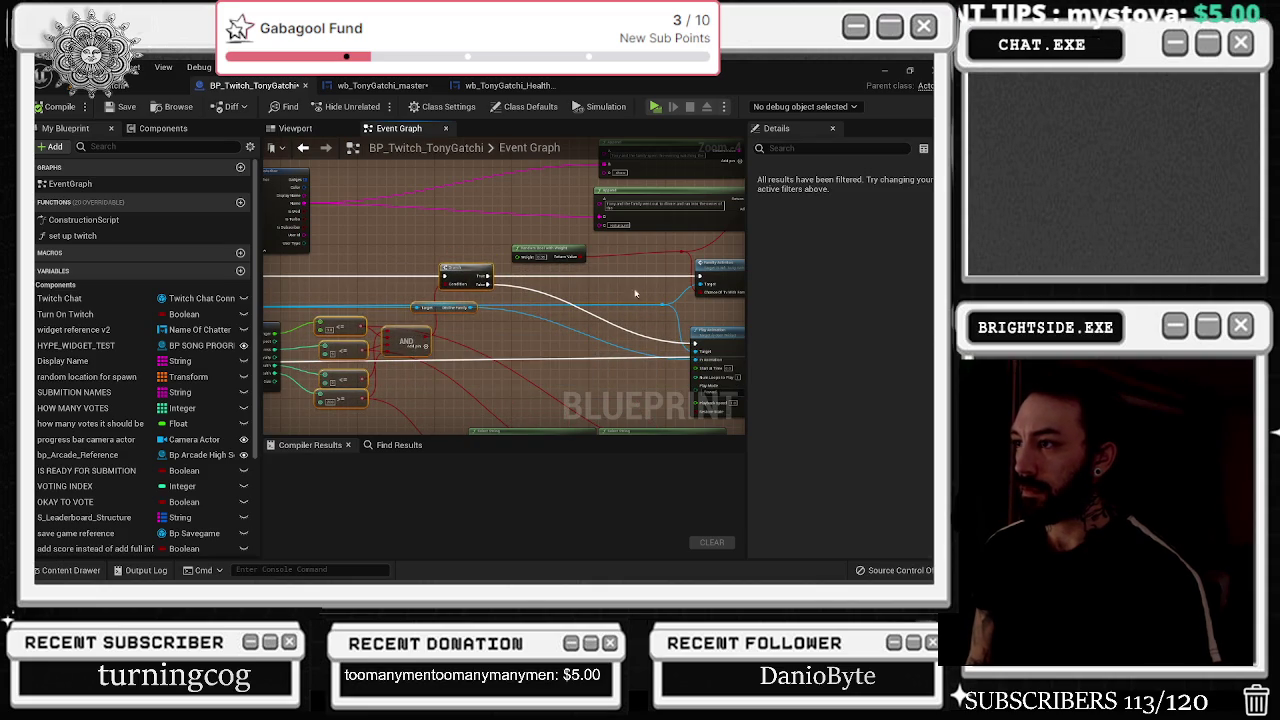
{"action": "scroll", "coordinate": [640, 280], "scroll_direction": "up", "scroll_amount": 2}
{"action": "left_click_drag", "start_coordinate": [493, 241], "coordinate": [376, 232]}
{"action": "mouse_move", "coordinate": [645, 236]}
{"action": "left_mouse_down"}
{"action": "mouse_move", "coordinate": [593, 246]}
{"action": "mouse_move", "coordinate": [541, 305]}
{"action": "left_mouse_up"}
{"action": "scroll", "coordinate": [593, 246], "scroll_direction": "down", "scroll_amount": 1}
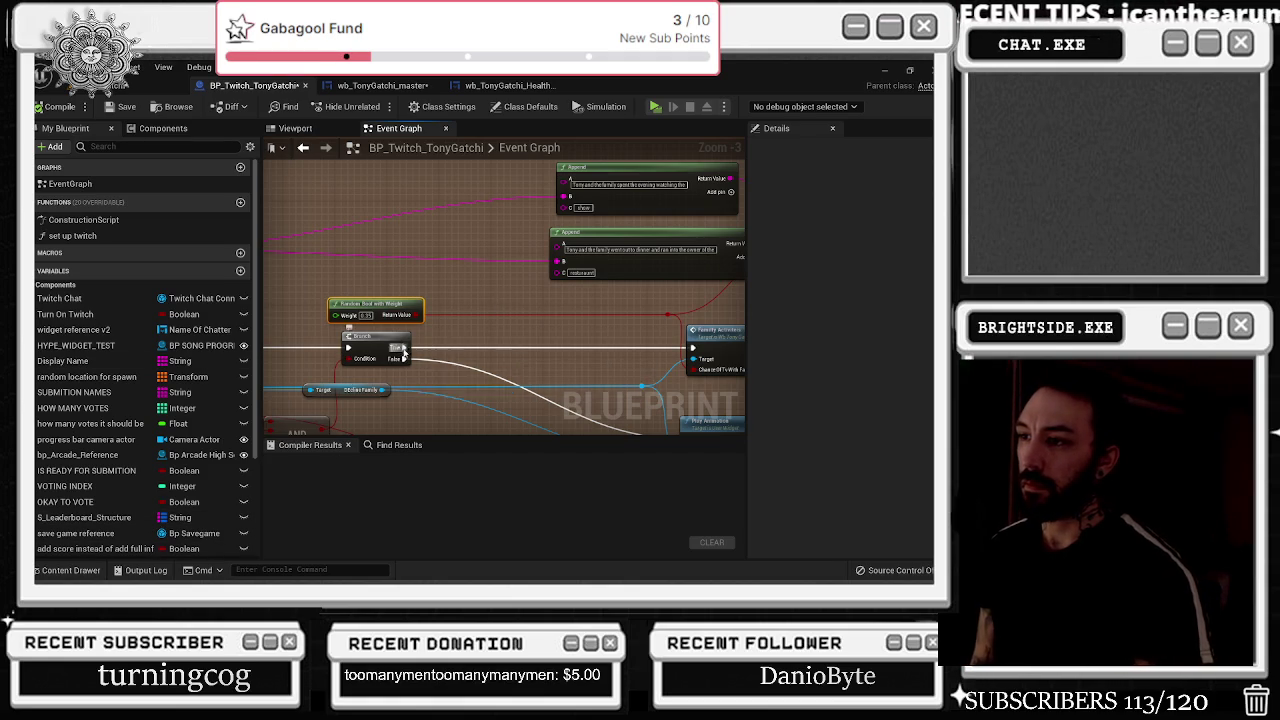
- Undo a trial Print String off Branch True, then add a reroute point on the red boolean wire
{"action": "left_click_drag", "start_coordinate": [404, 347], "coordinate": [457, 328]}
{"action": "type", "text": "print string"}
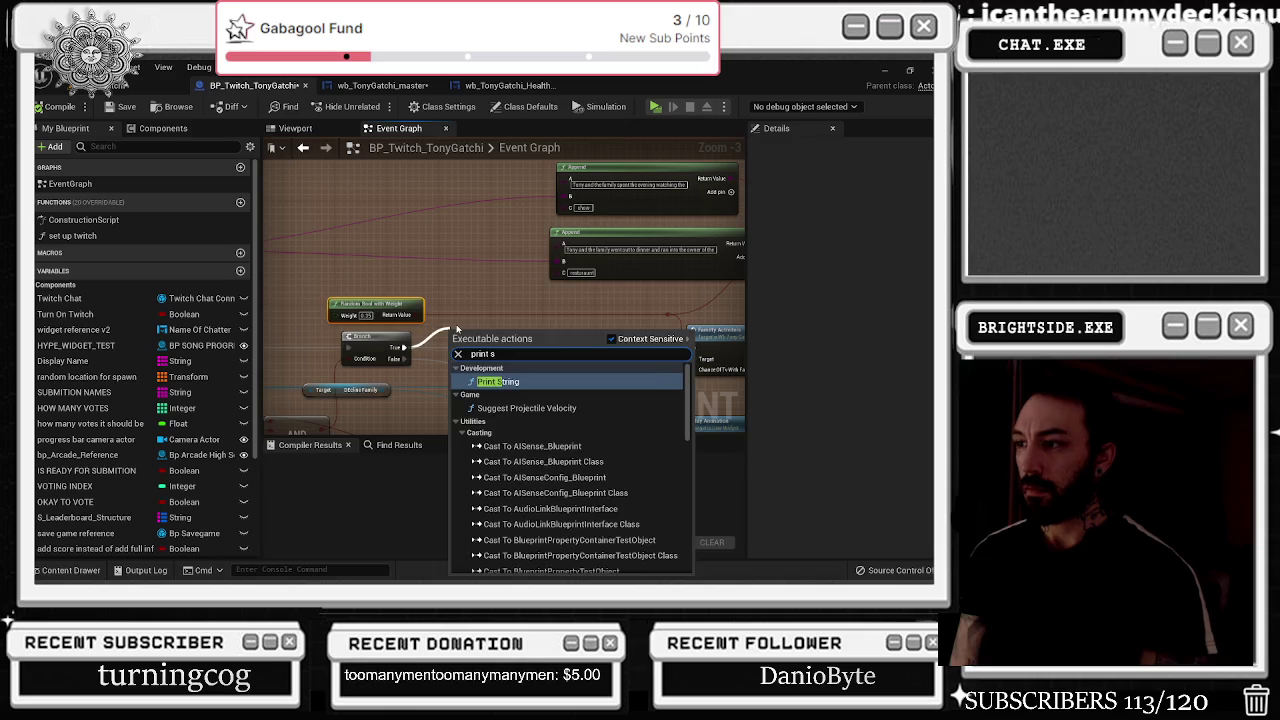
{"action": "key", "text": "Return"}
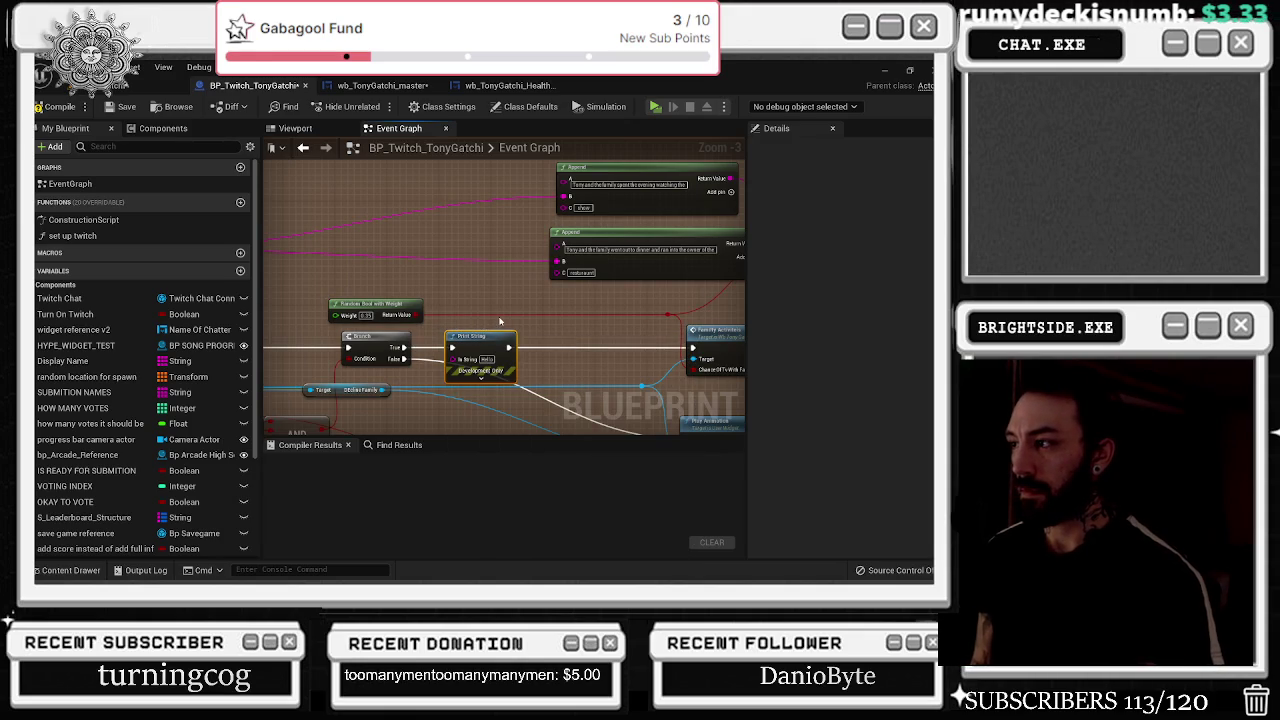
{"action": "left_click_drag", "start_coordinate": [531, 312], "coordinate": [467, 283]}
{"action": "key", "text": "ctrl+z"}
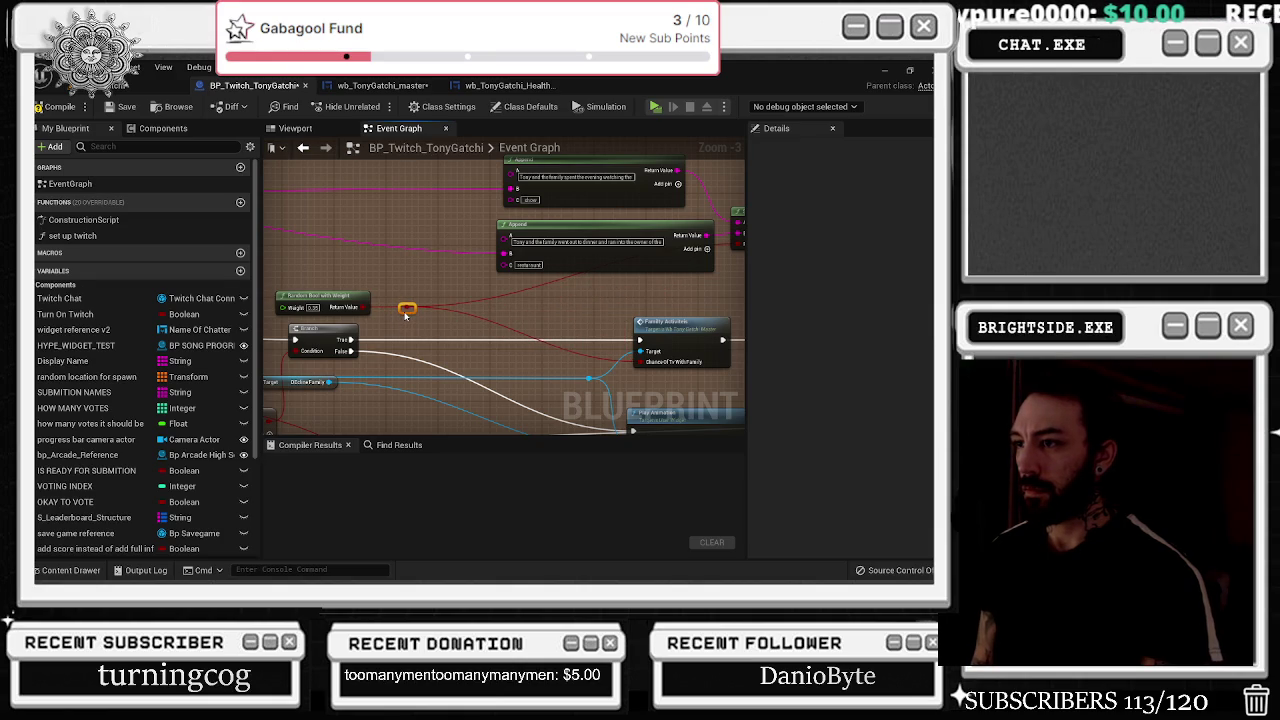
{"action": "double_click", "coordinate": [462, 301]}
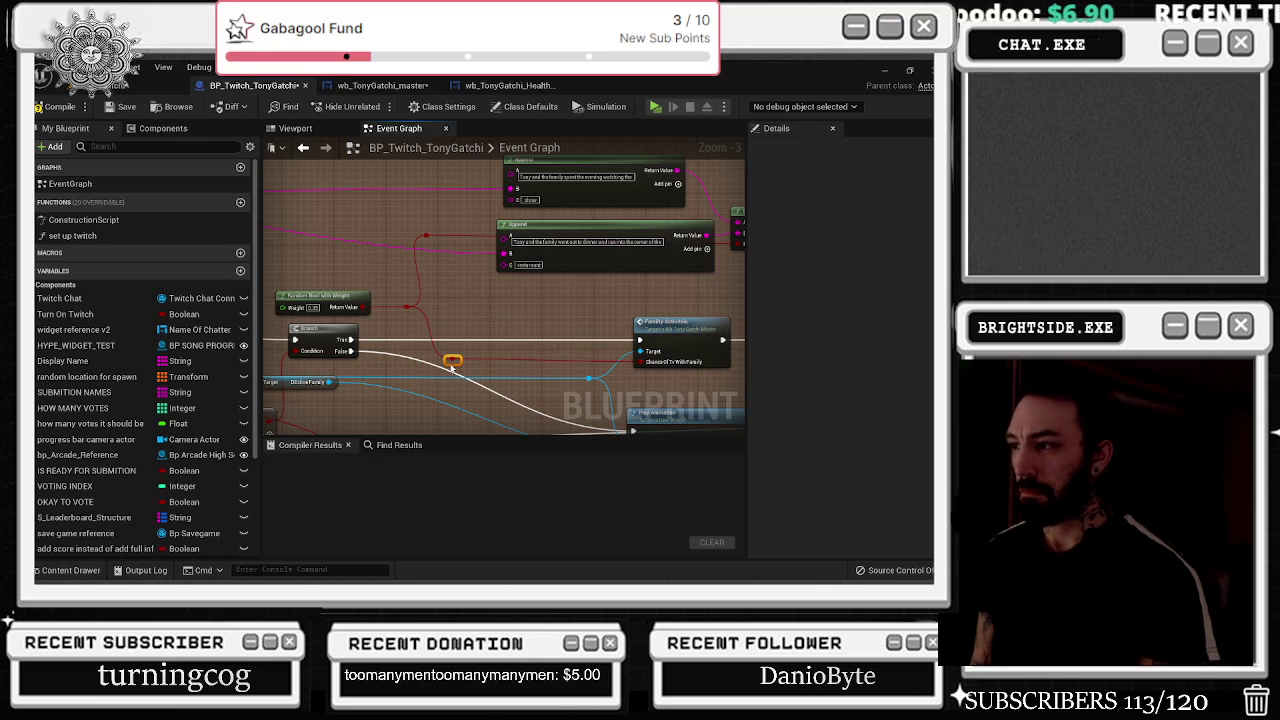
{"action": "double_click", "coordinate": [663, 355]}
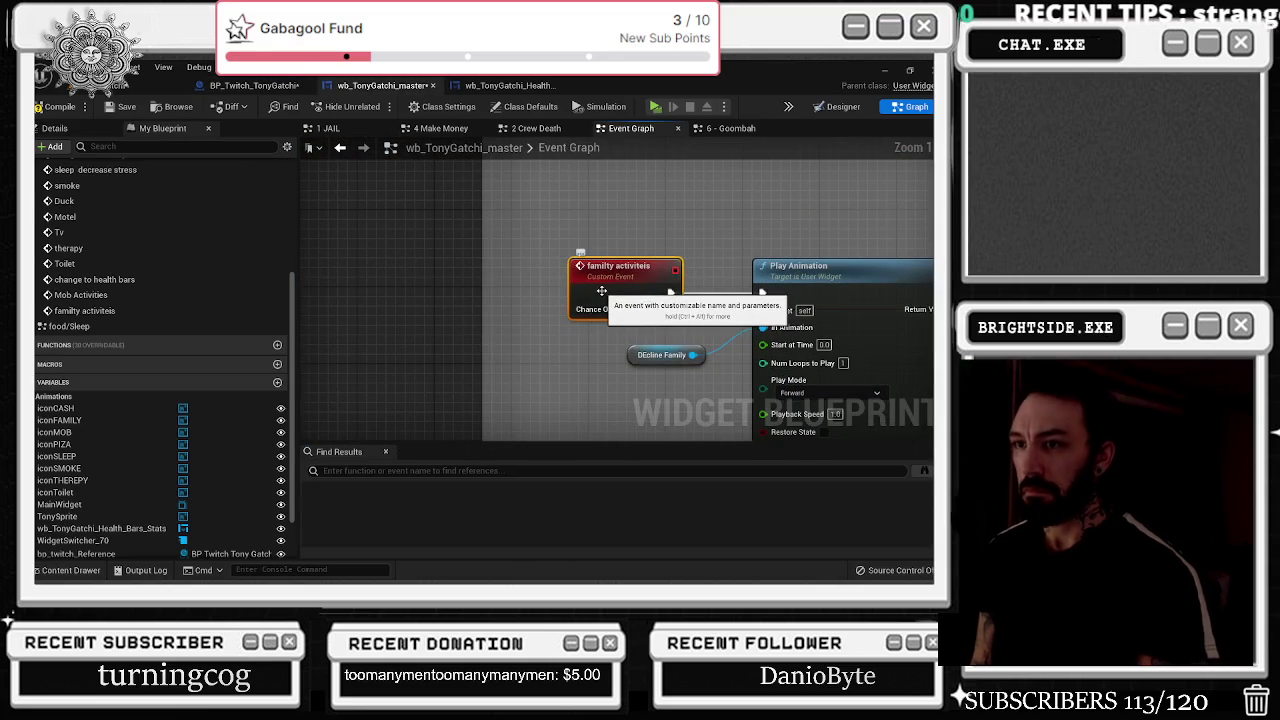
- Add a second Boolean input, Chance Of Grill, to the family activities event
{"action": "left_click", "coordinate": [104, 130]}
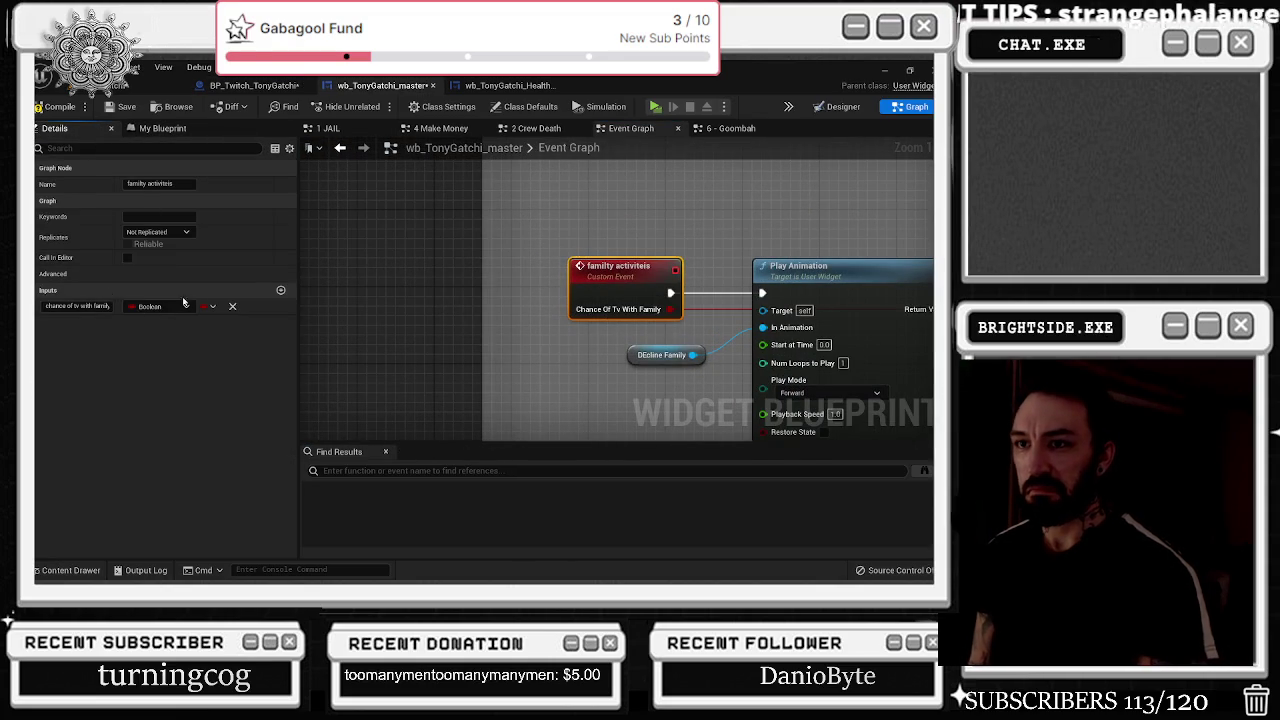
{"action": "left_click", "coordinate": [281, 290]}
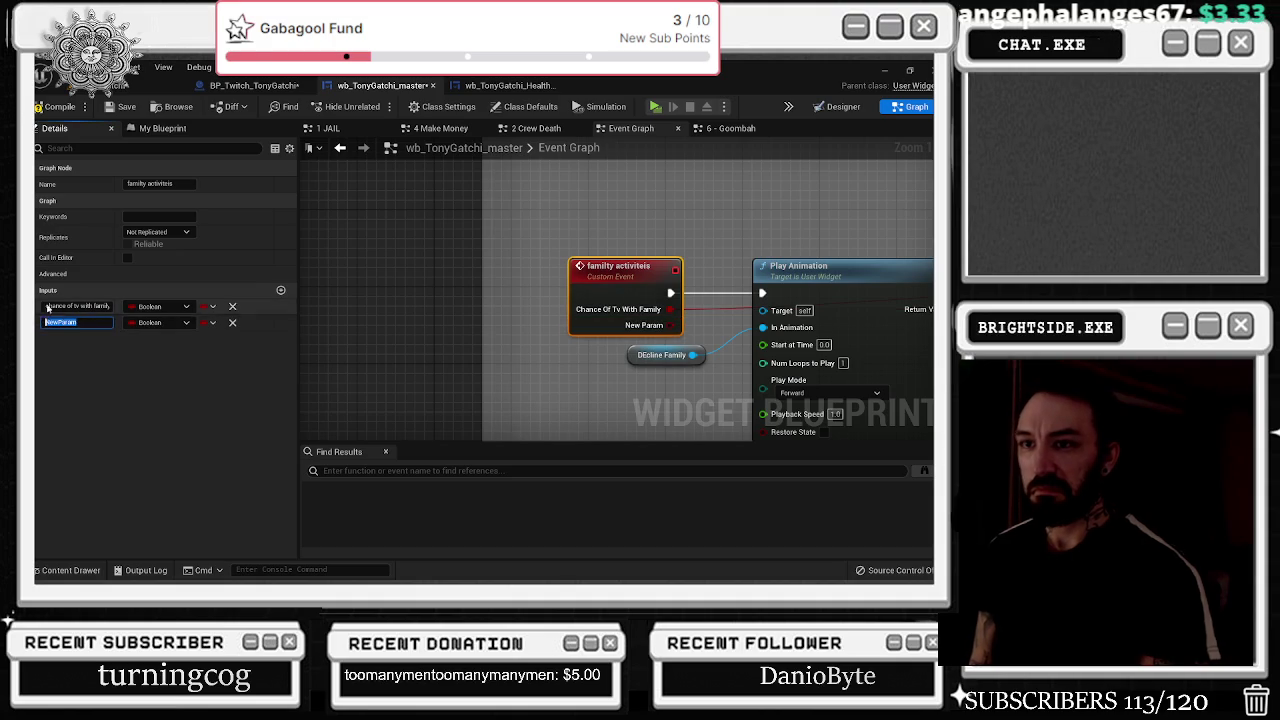
{"action": "type", "text": "D"}
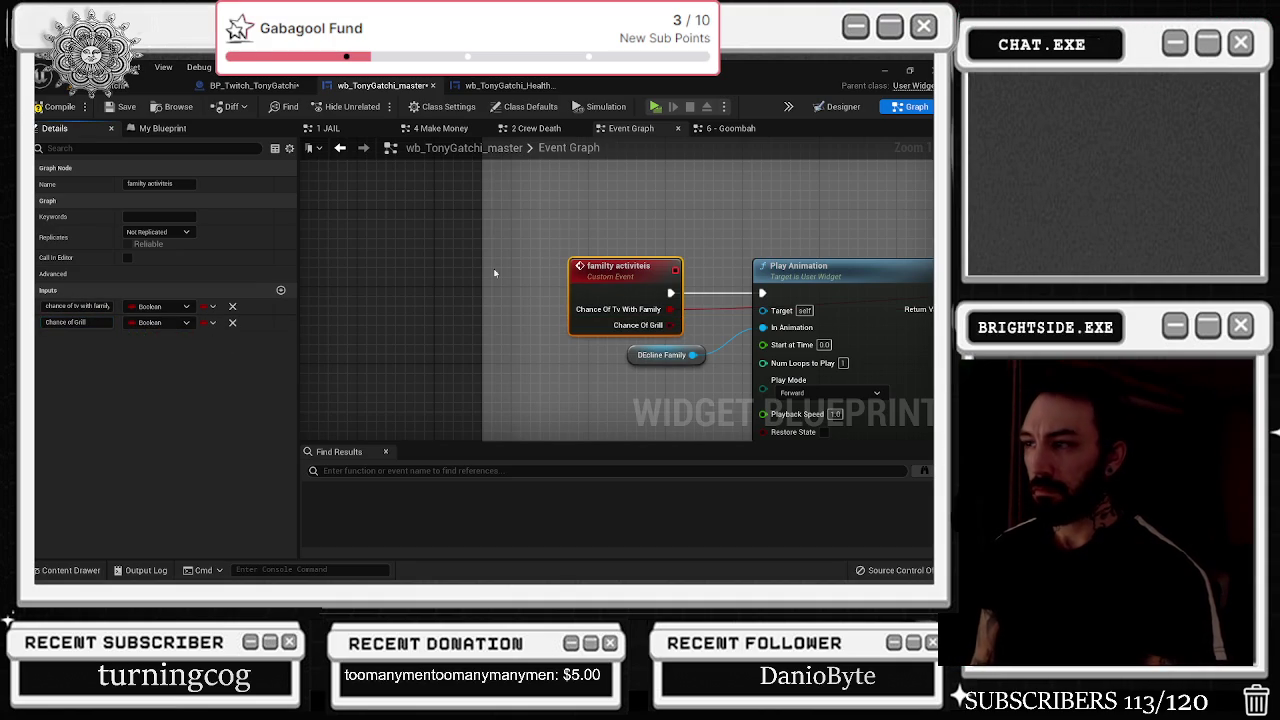
{"action": "scroll", "coordinate": [475, 197], "scroll_direction": "down", "scroll_amount": 2}
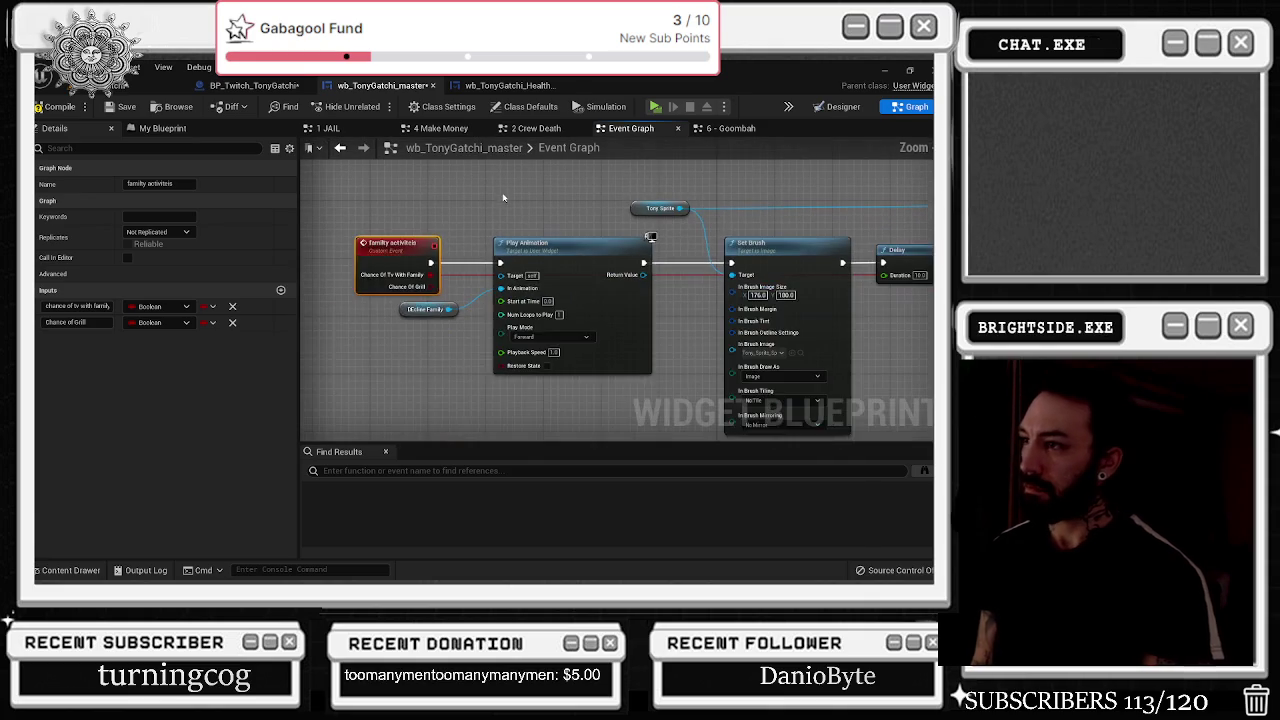
{"action": "scroll", "coordinate": [475, 197], "scroll_direction": "down", "scroll_amount": 1}
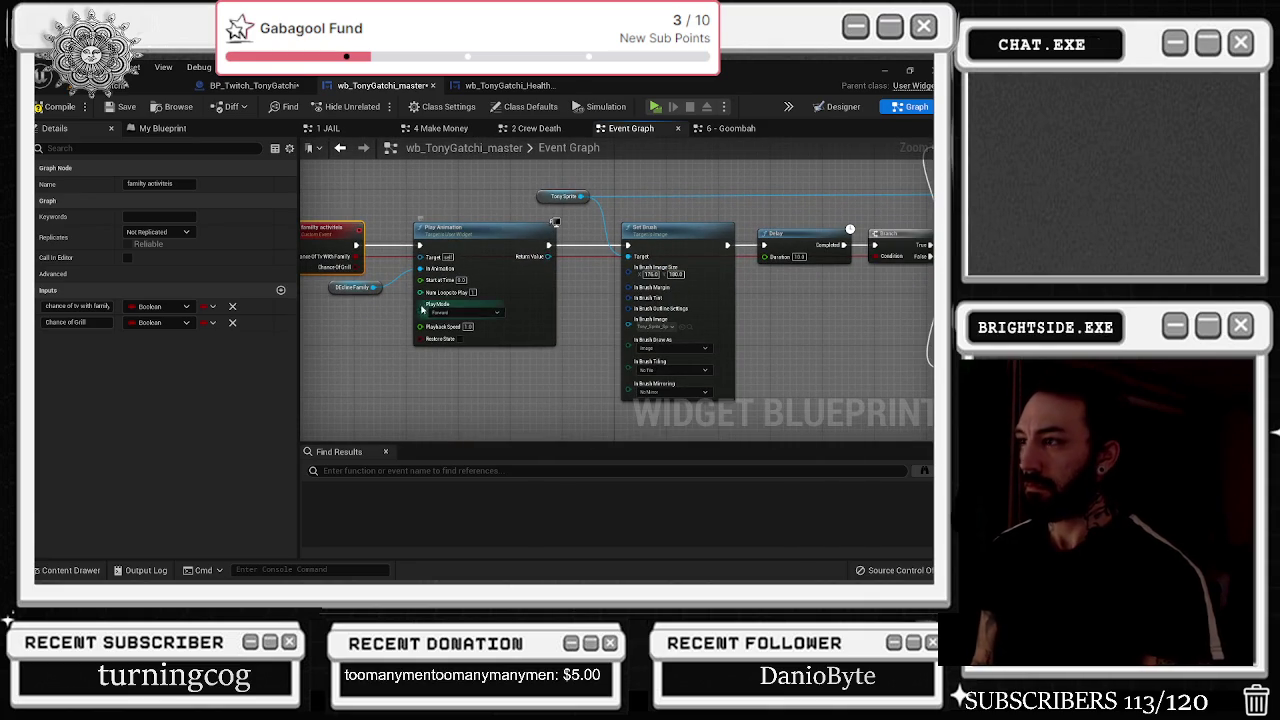
{"action": "scroll", "coordinate": [428, 260], "scroll_direction": "down", "scroll_amount": 4}
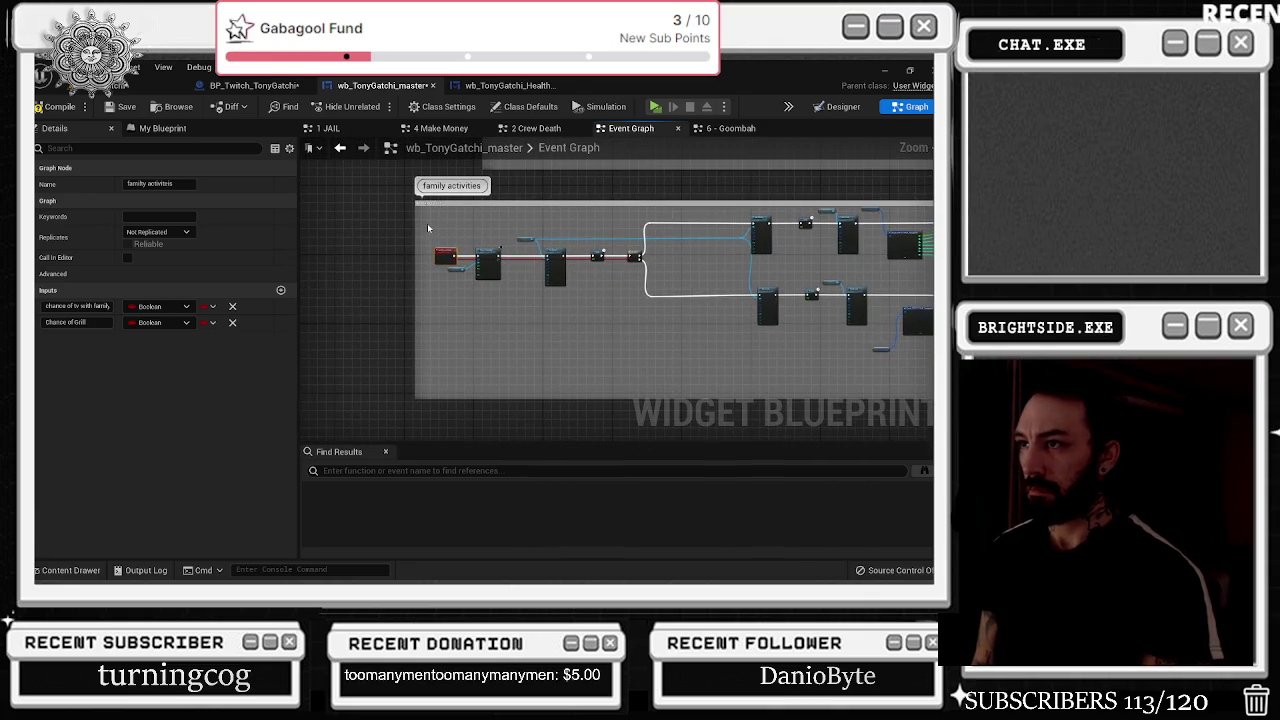
- Widen the family activities comment box leftward and move the DEcline Family getter up
{"action": "left_click_drag", "start_coordinate": [418, 229], "coordinate": [330, 229]}
{"action": "scroll", "coordinate": [463, 257], "scroll_direction": "up", "scroll_amount": 3}
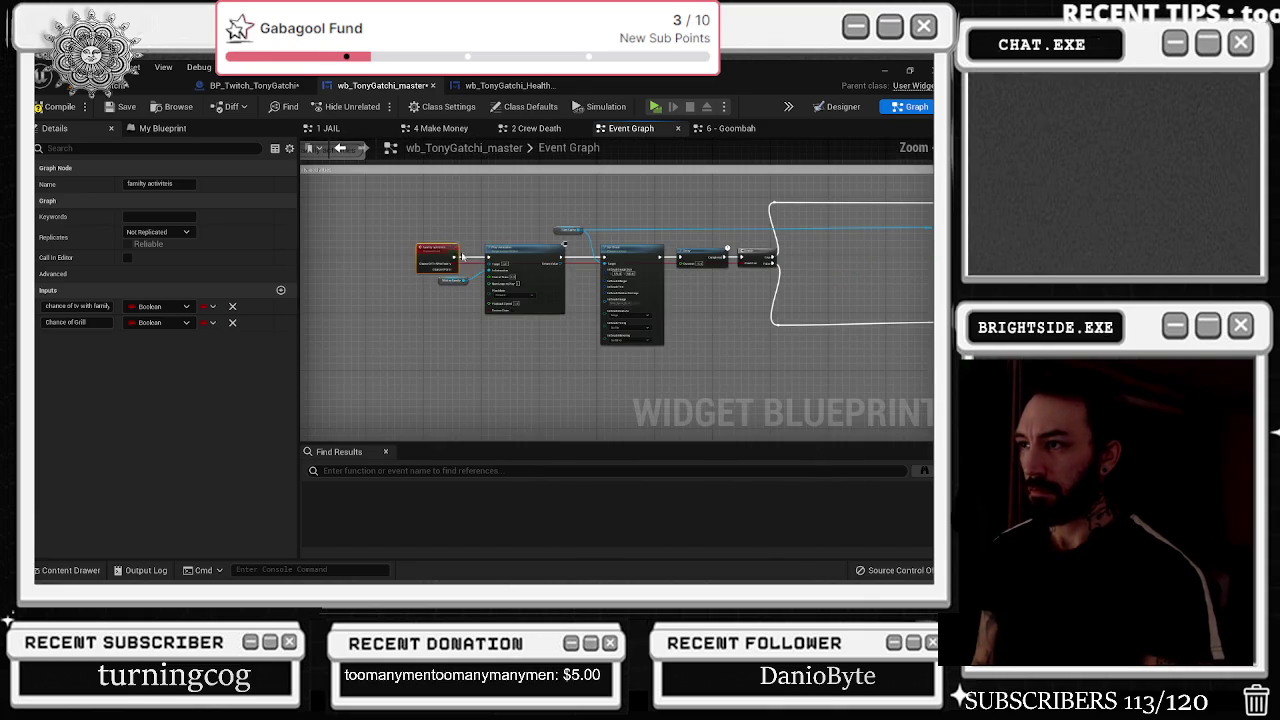
{"action": "scroll", "coordinate": [483, 247], "scroll_direction": "up", "scroll_amount": 3}
{"action": "left_click", "coordinate": [465, 290]}
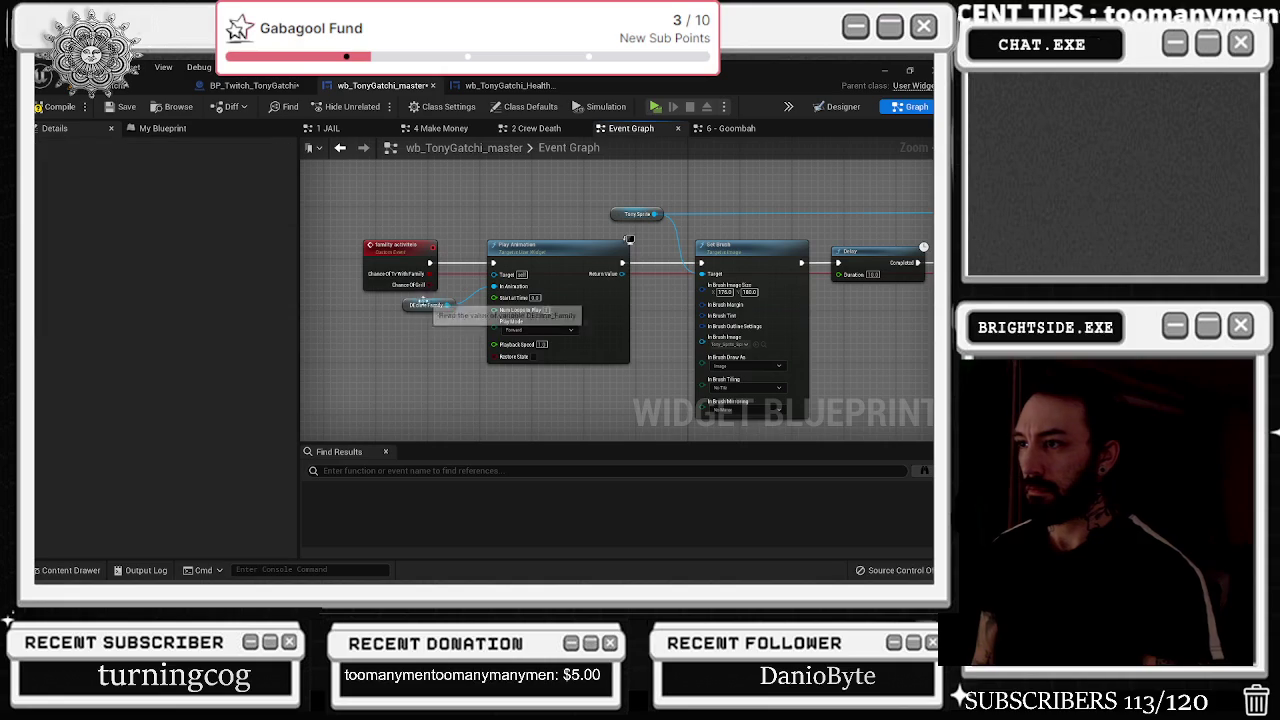
{"action": "left_click_drag", "start_coordinate": [427, 307], "coordinate": [420, 205]}
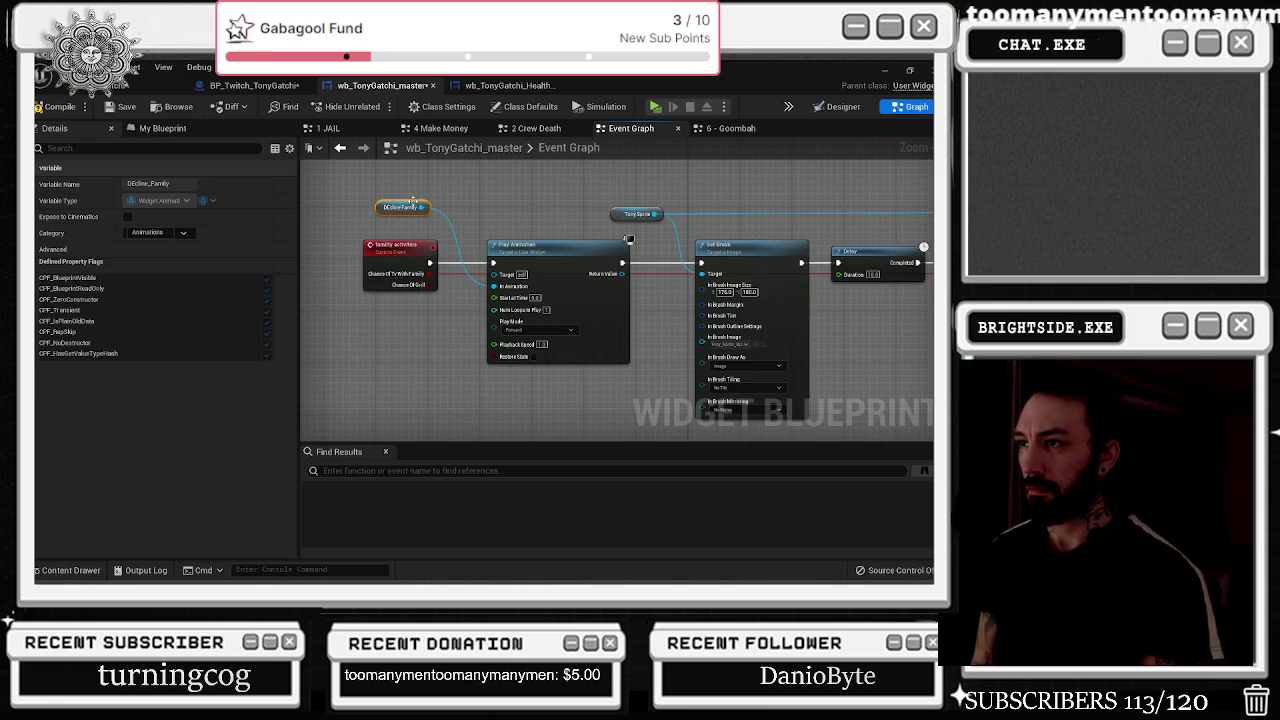
- Feed confirmation_Family into Play Animation's In Animation pin and delete the DEcline Family getter
{"action": "left_click", "coordinate": [162, 128]}
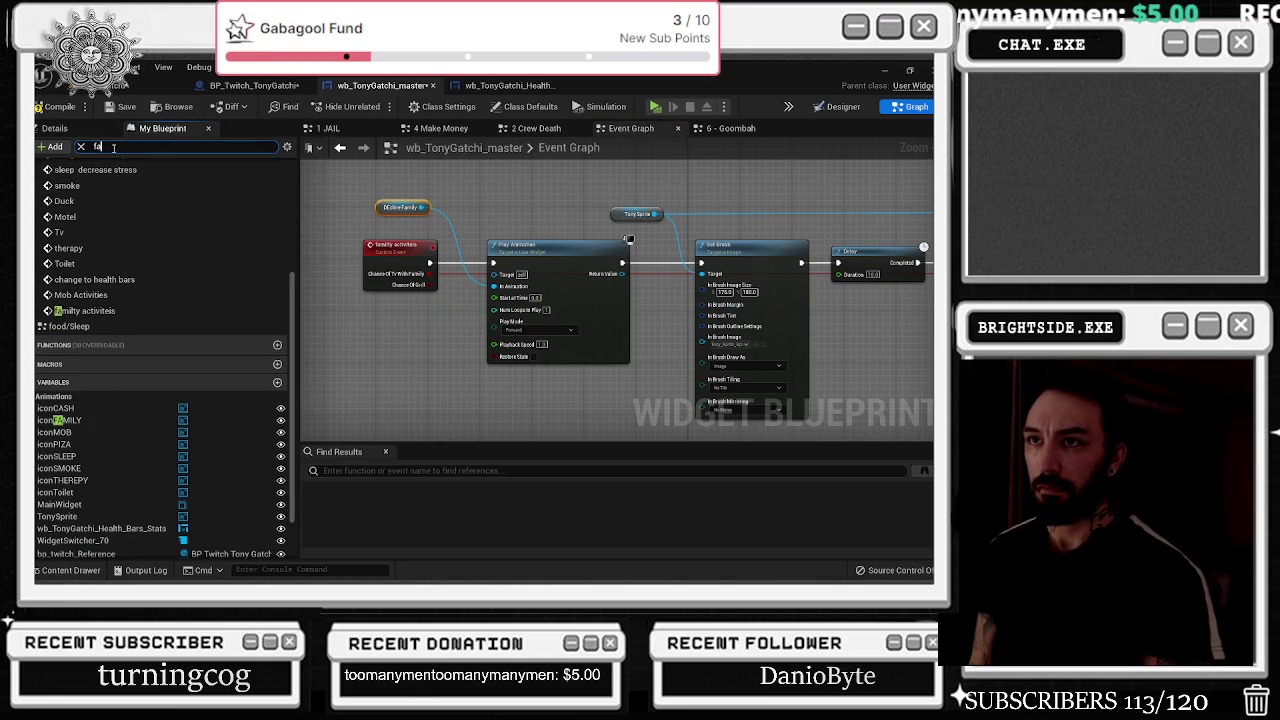
{"action": "mouse_move", "coordinate": [85, 288]}
{"action": "left_mouse_down"}
{"action": "mouse_move", "coordinate": [397, 191]}
{"action": "mouse_move", "coordinate": [470, 210]}
{"action": "mouse_move", "coordinate": [493, 286]}
{"action": "left_mouse_up"}
{"action": "left_click", "coordinate": [387, 203]}
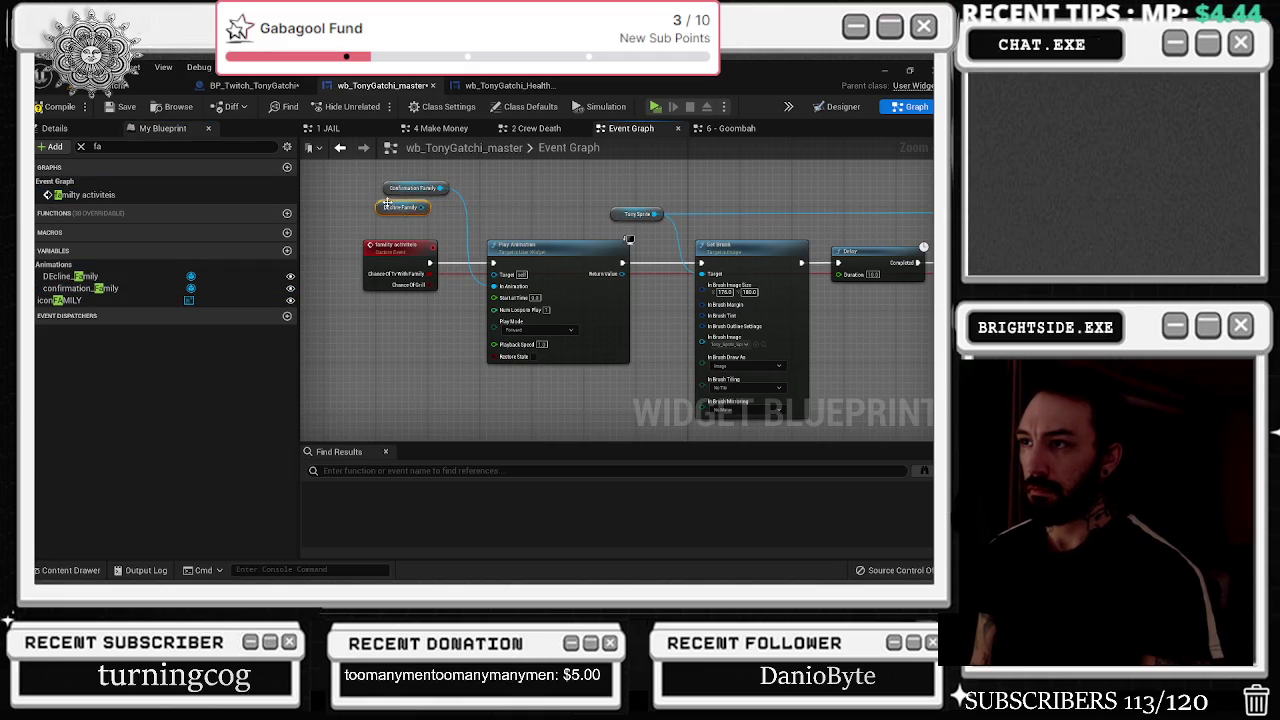
{"action": "key", "text": "Delete"}
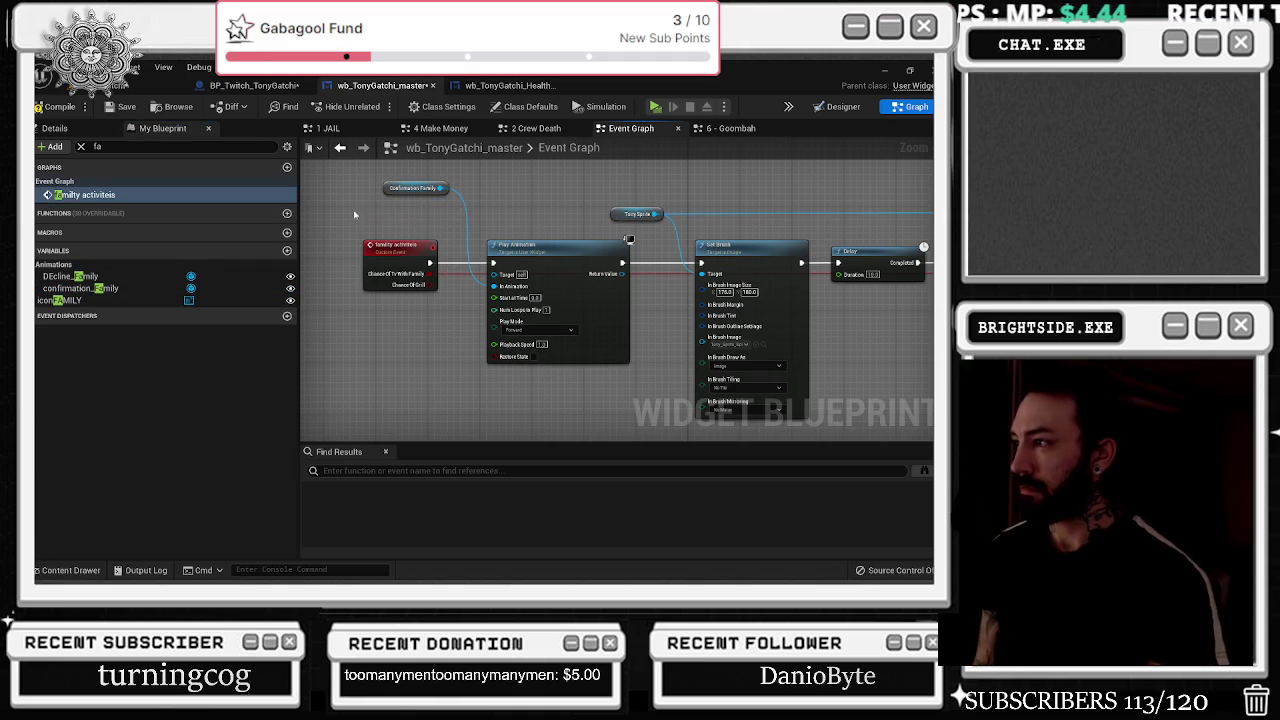
{"action": "left_click", "coordinate": [763, 345]}
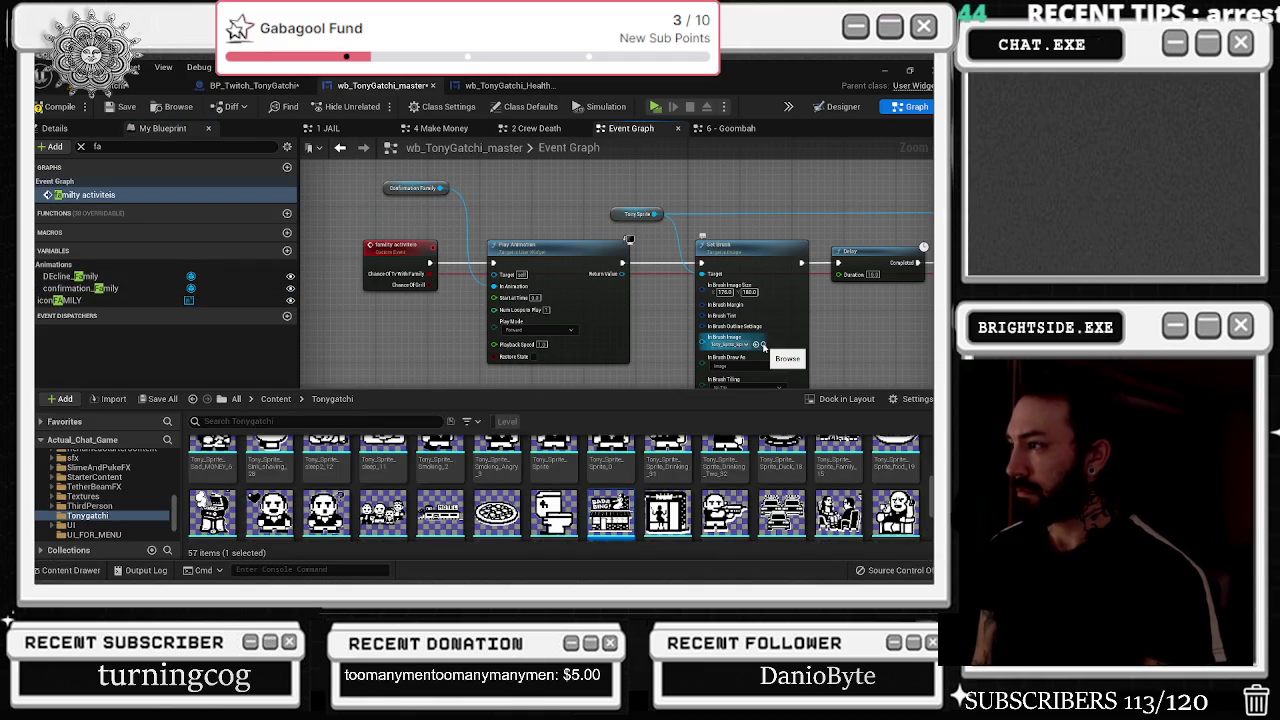
- Browse the Tonygatchi sprite assets to locate the Set Brush node's current brush image
{"action": "scroll", "coordinate": [700, 480], "scroll_direction": "up", "scroll_amount": 3}
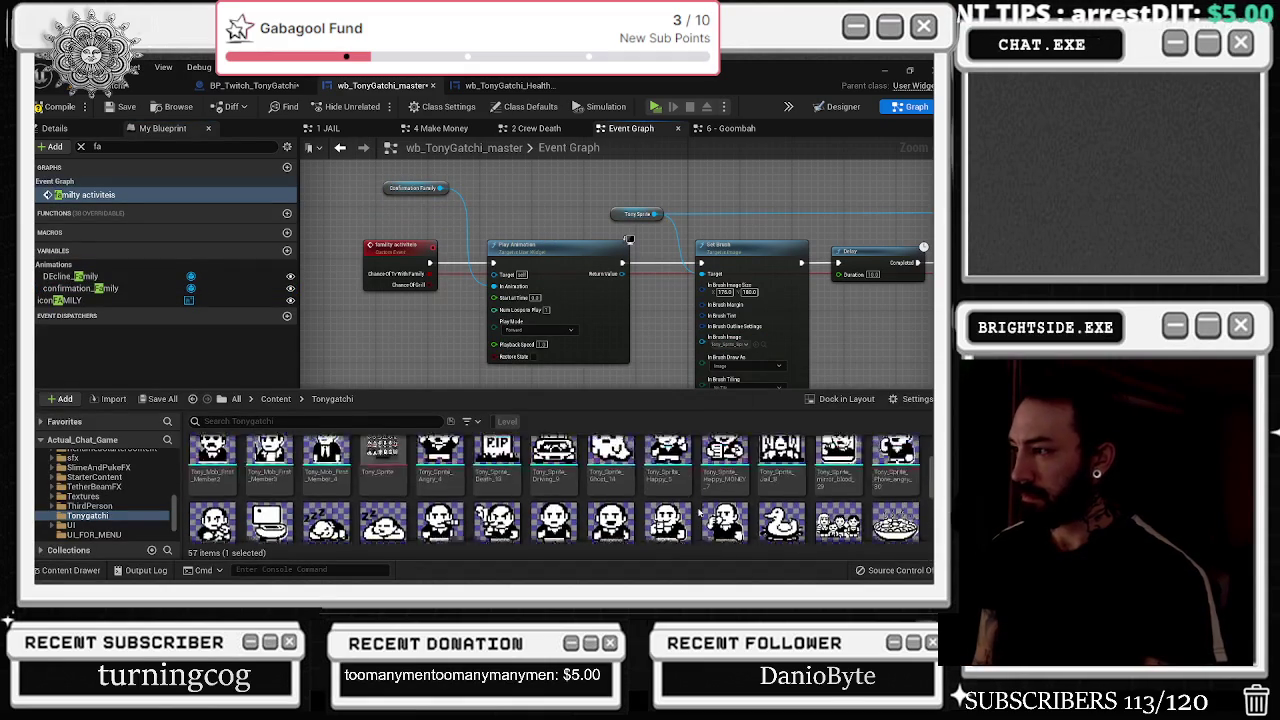
{"action": "right_click", "coordinate": [700, 490]}
{"action": "scroll", "coordinate": [702, 508], "scroll_direction": "down", "scroll_amount": 5}
{"action": "left_click", "coordinate": [704, 393]}
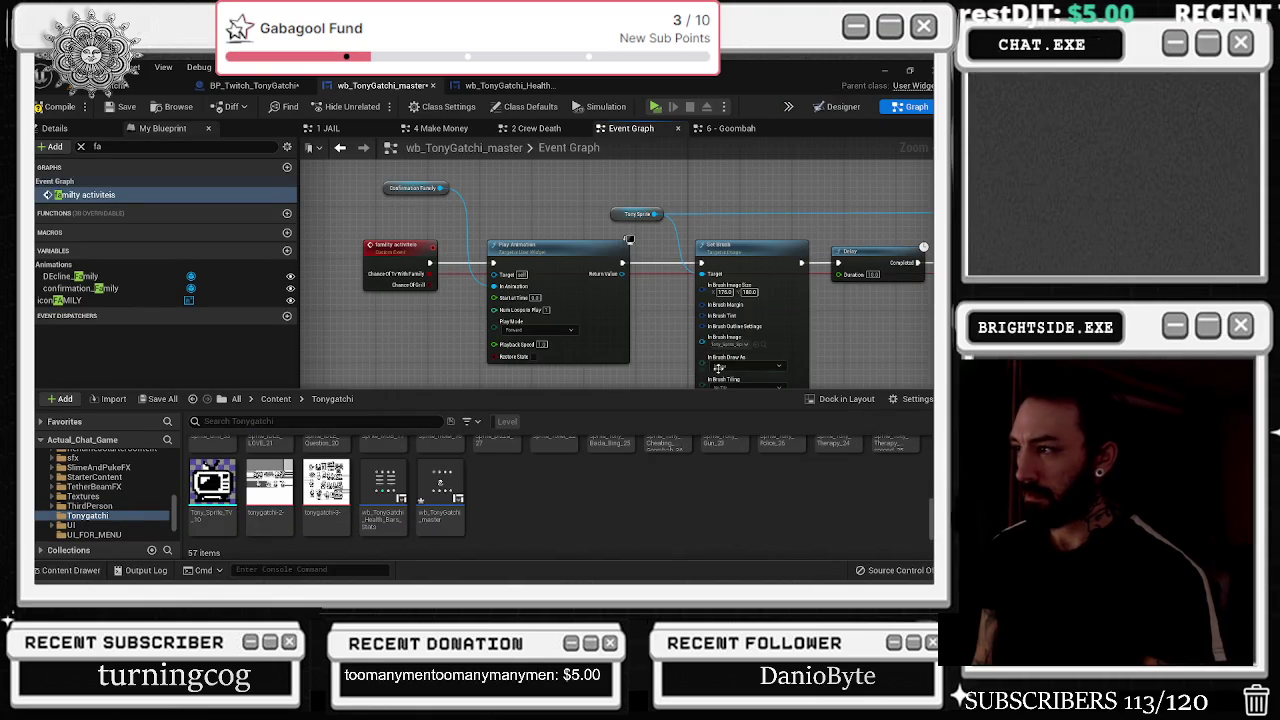
{"action": "left_click", "coordinate": [762, 349]}
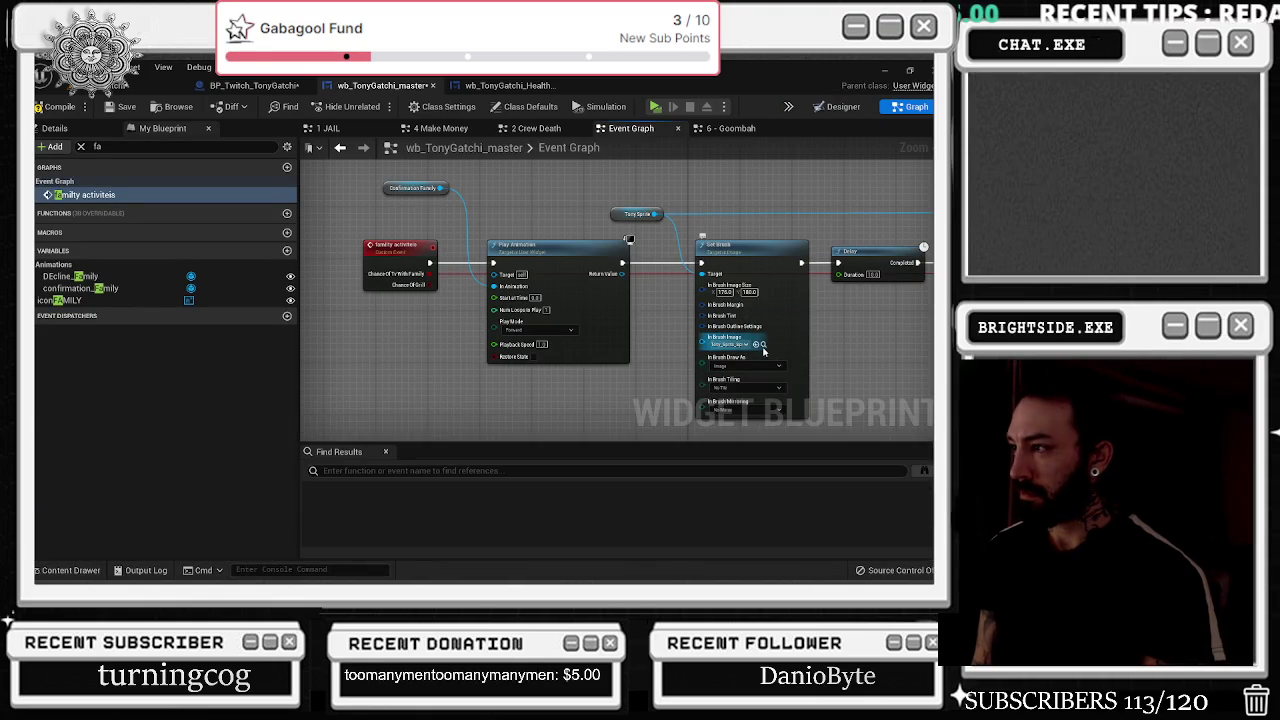
{"action": "left_click", "coordinate": [763, 346]}
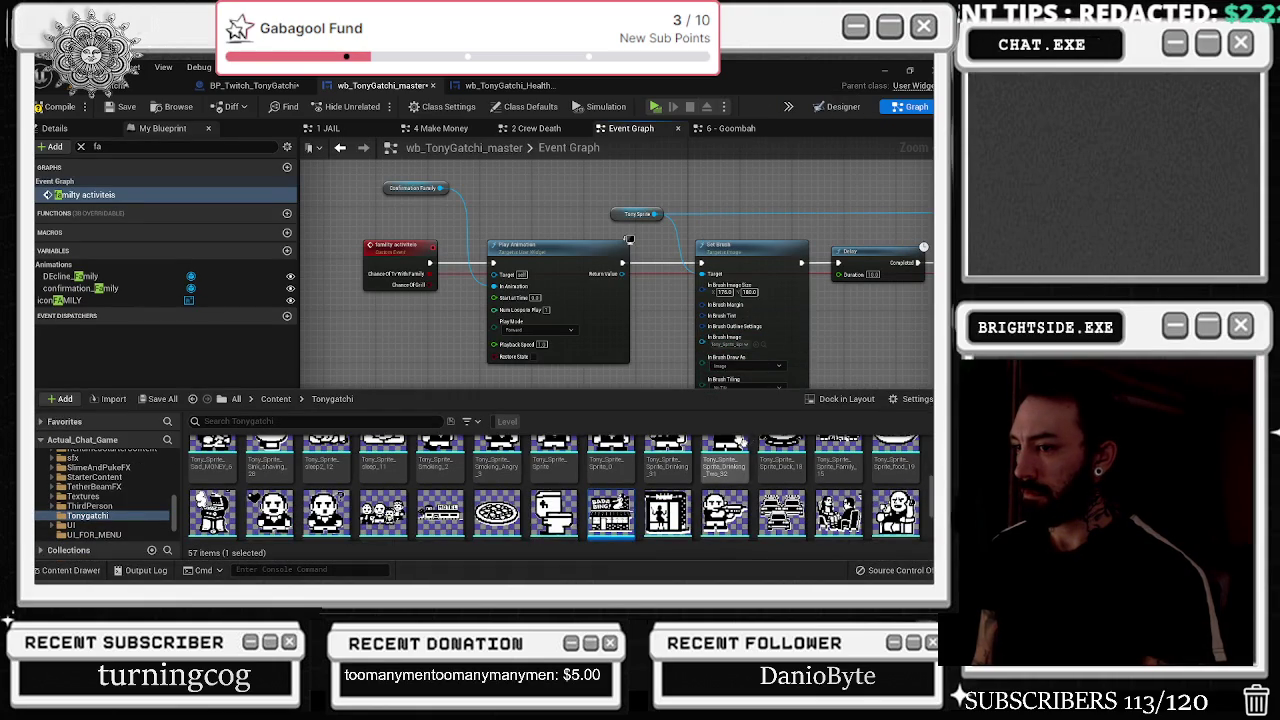
{"action": "scroll", "coordinate": [727, 492], "scroll_direction": "down", "scroll_amount": 8}
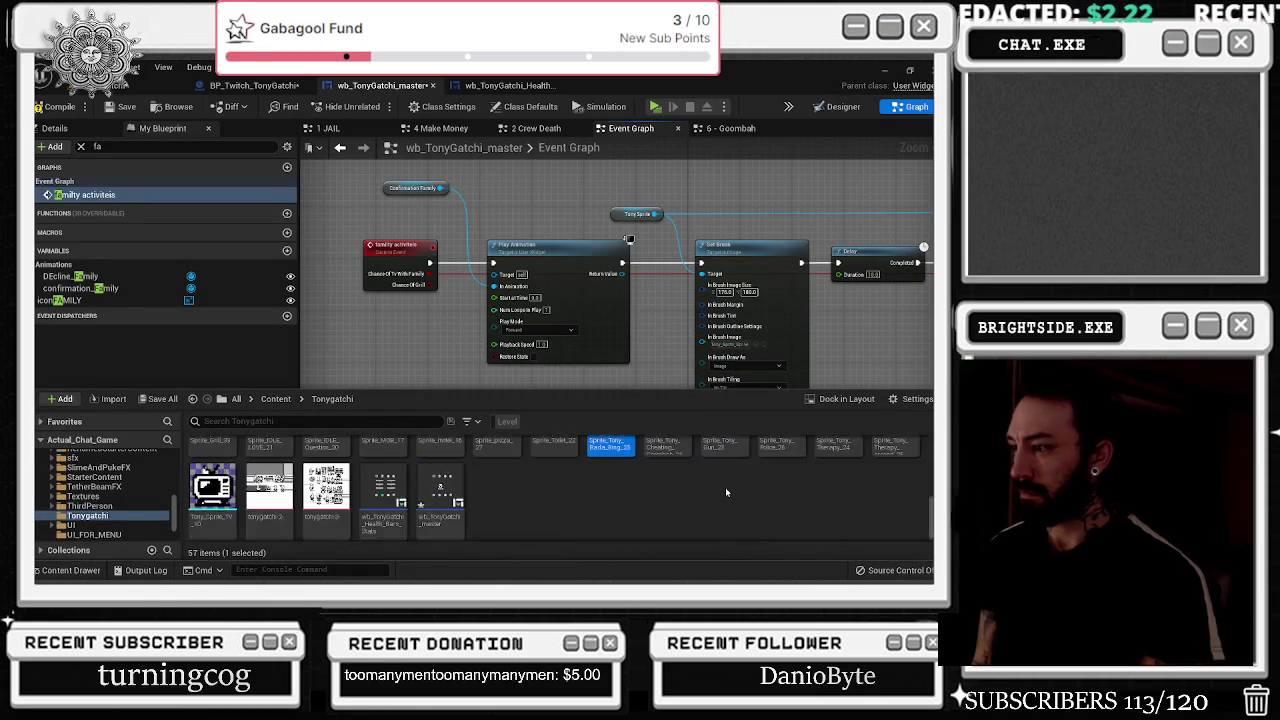
{"action": "scroll", "coordinate": [727, 492], "scroll_direction": "up", "scroll_amount": 2}
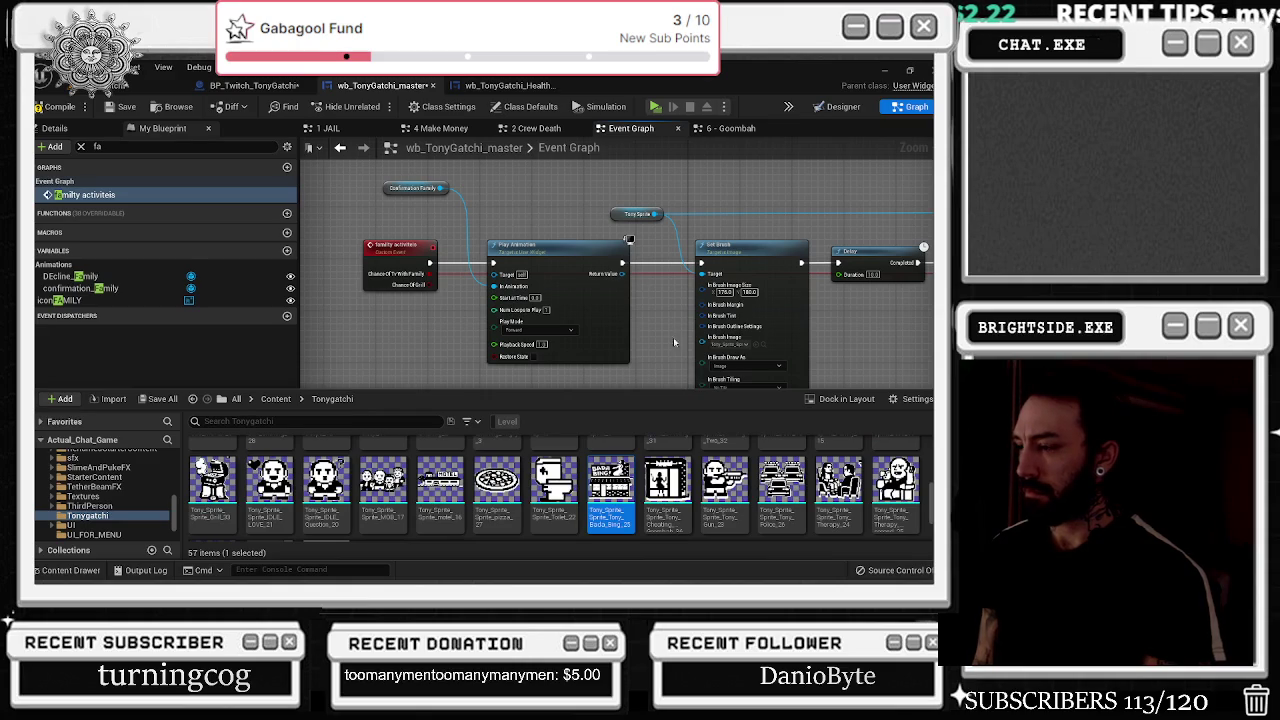
{"action": "left_click", "coordinate": [675, 333]}
{"action": "left_click", "coordinate": [764, 345]}
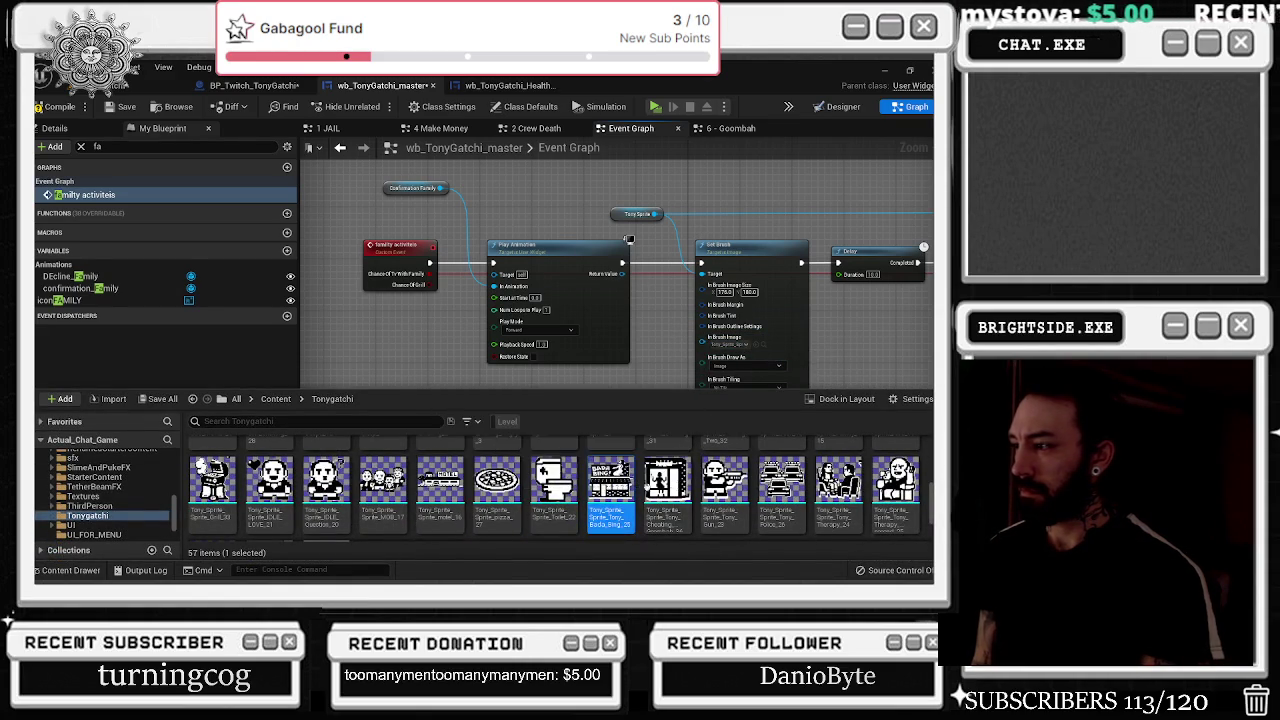
{"action": "scroll", "coordinate": [640, 490], "scroll_direction": "up", "scroll_amount": 2}
- Drag Tony_Sprite_Sprite_Family_15 onto the Set Brush node's In Brush Image pin
{"action": "left_click", "coordinate": [838, 478]}
{"action": "left_click", "coordinate": [757, 344]}
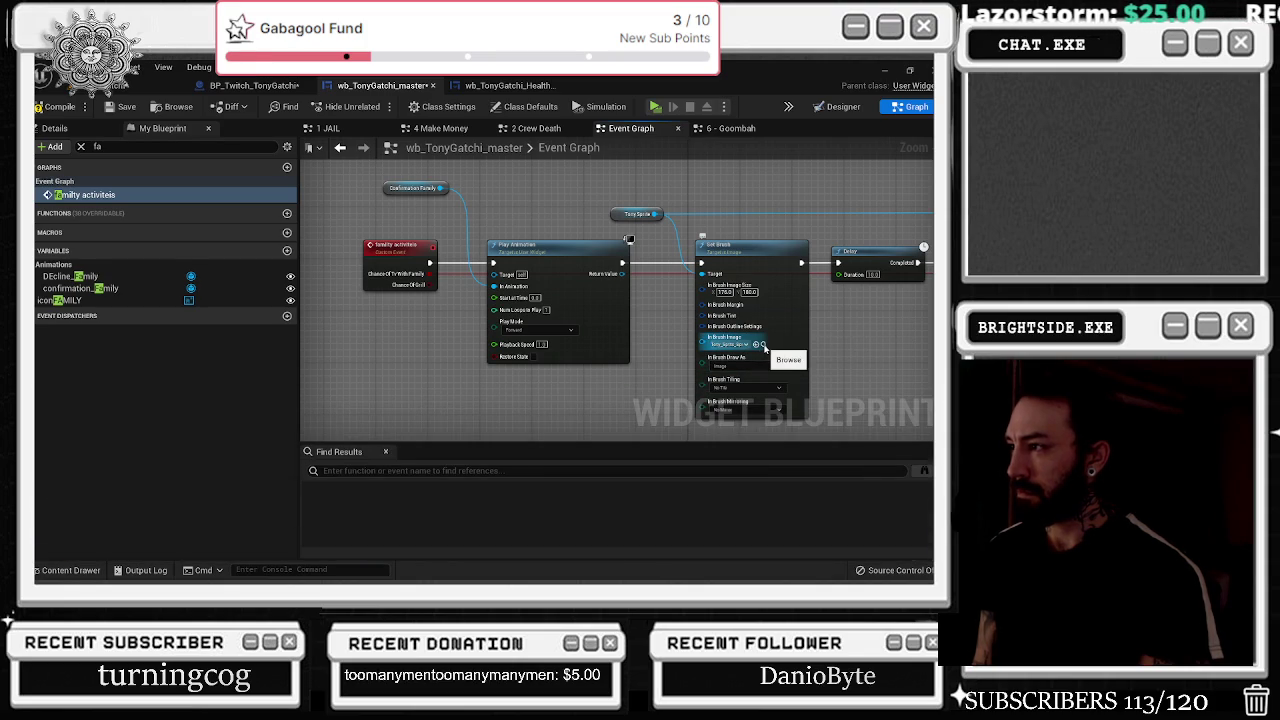
{"action": "left_click", "coordinate": [763, 344]}
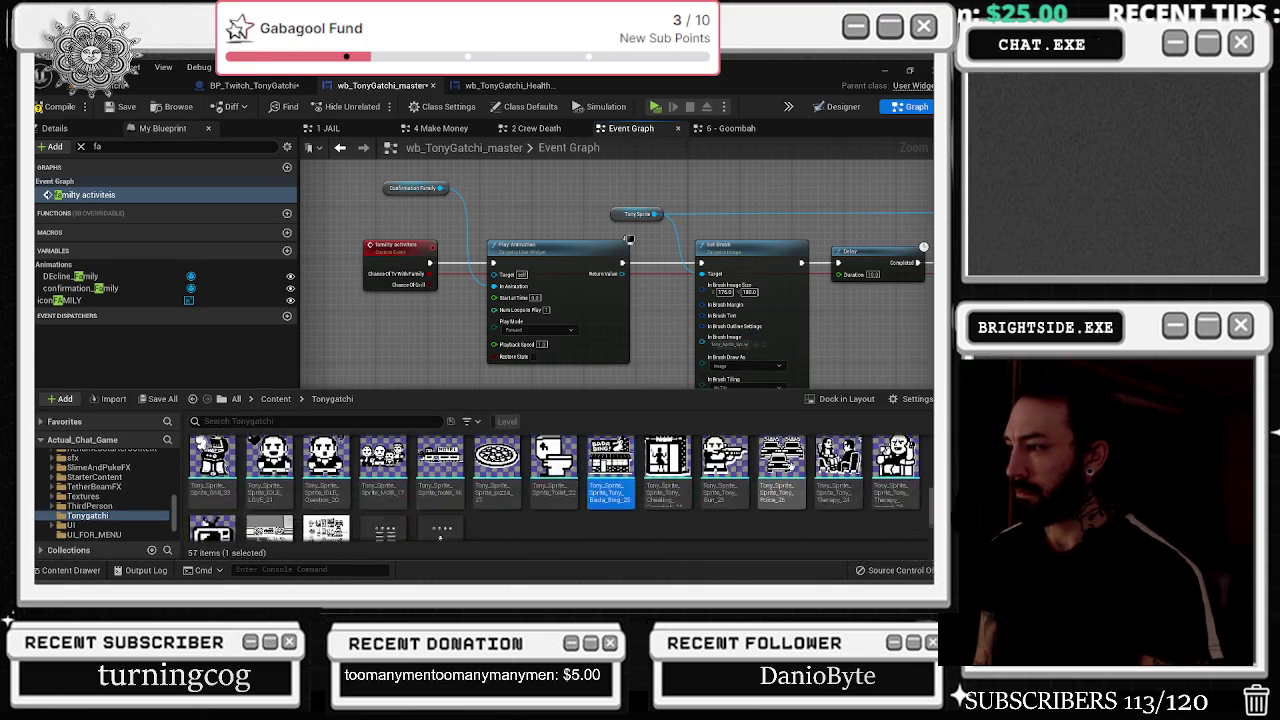
{"action": "scroll", "coordinate": [838, 475], "scroll_direction": "up", "scroll_amount": 5}
{"action": "mouse_move", "coordinate": [838, 475]}
{"action": "left_mouse_down"}
{"action": "mouse_move", "coordinate": [786, 388]}
{"action": "mouse_move", "coordinate": [735, 347]}
{"action": "left_mouse_up"}
{"action": "left_click", "coordinate": [761, 347]}
{"action": "left_click", "coordinate": [857, 352]}
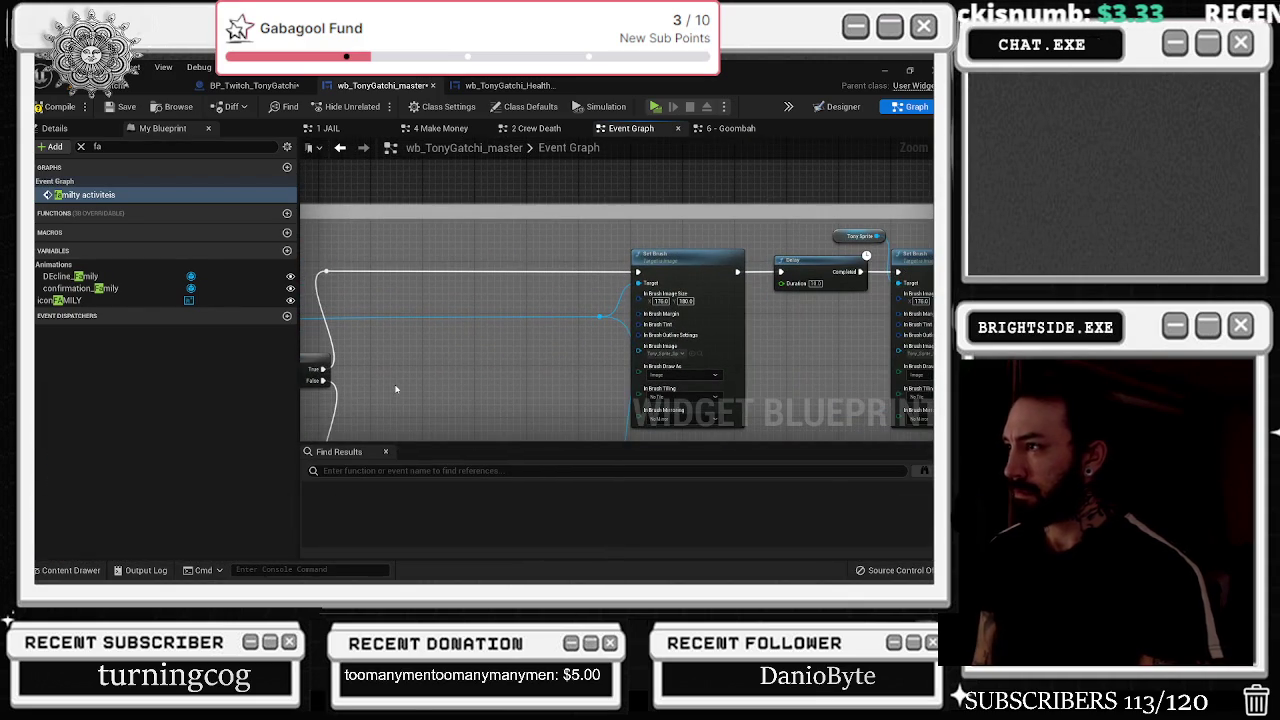
- Widen the family activities comment box to the left
{"action": "left_click", "coordinate": [697, 352]}
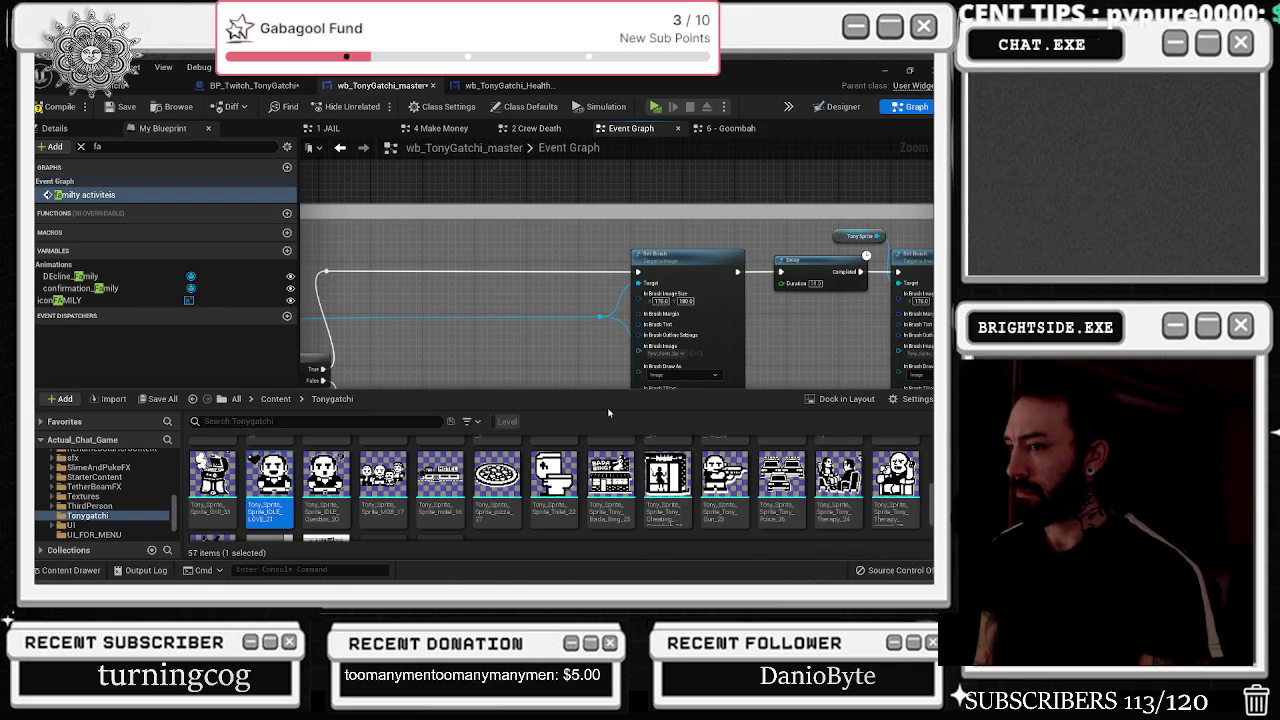
{"action": "left_click_drag", "start_coordinate": [553, 355], "coordinate": [337, 343]}
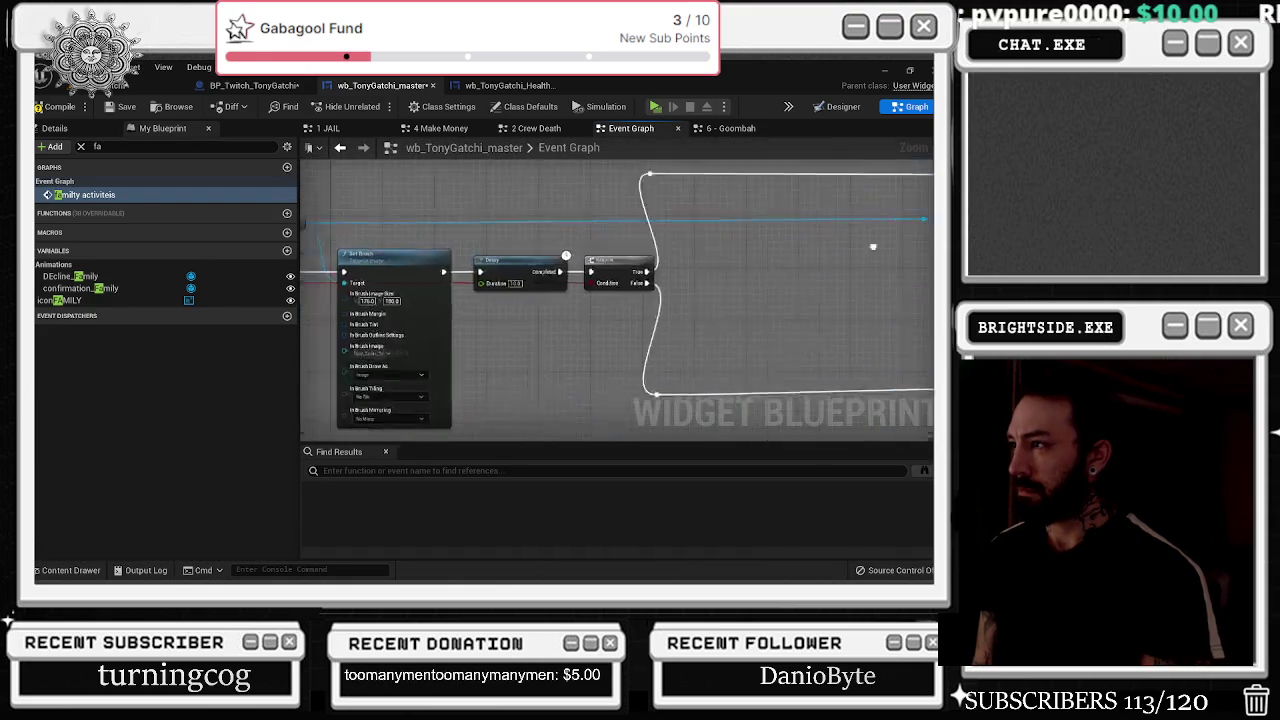
{"action": "scroll", "coordinate": [744, 290], "scroll_direction": "down", "scroll_amount": 3}
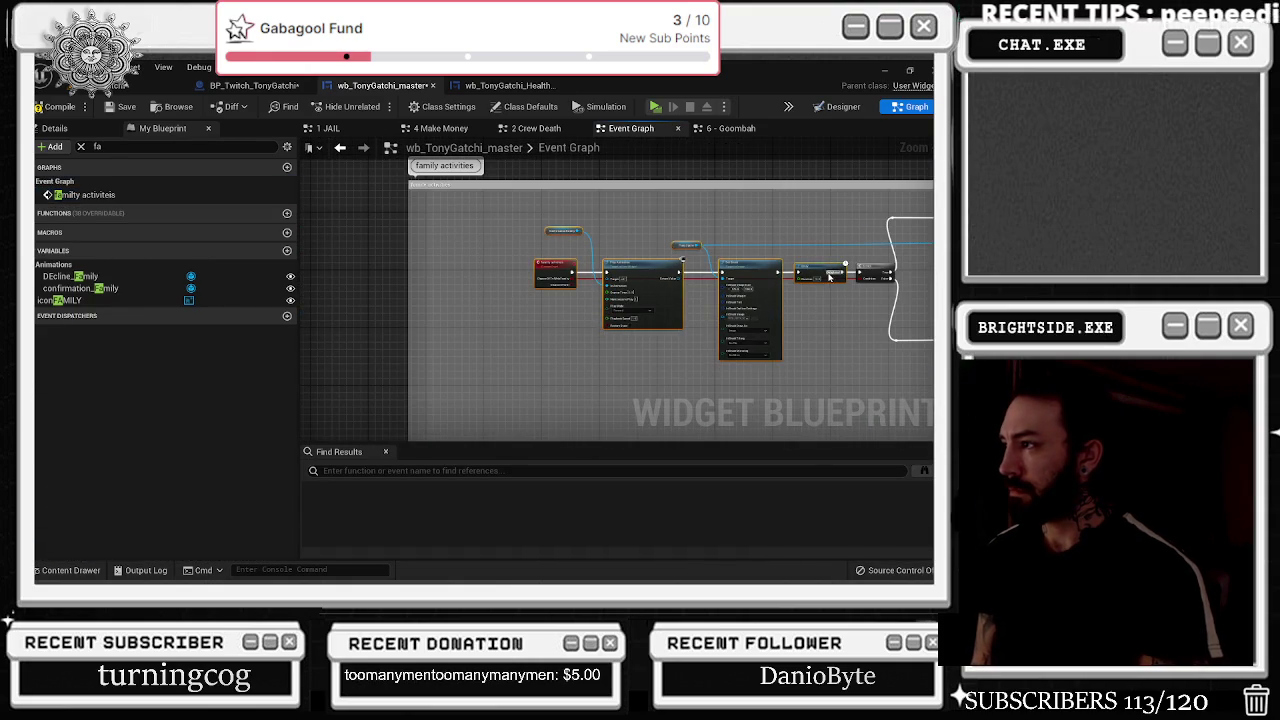
{"action": "left_click_drag", "start_coordinate": [826, 278], "coordinate": [684, 275]}
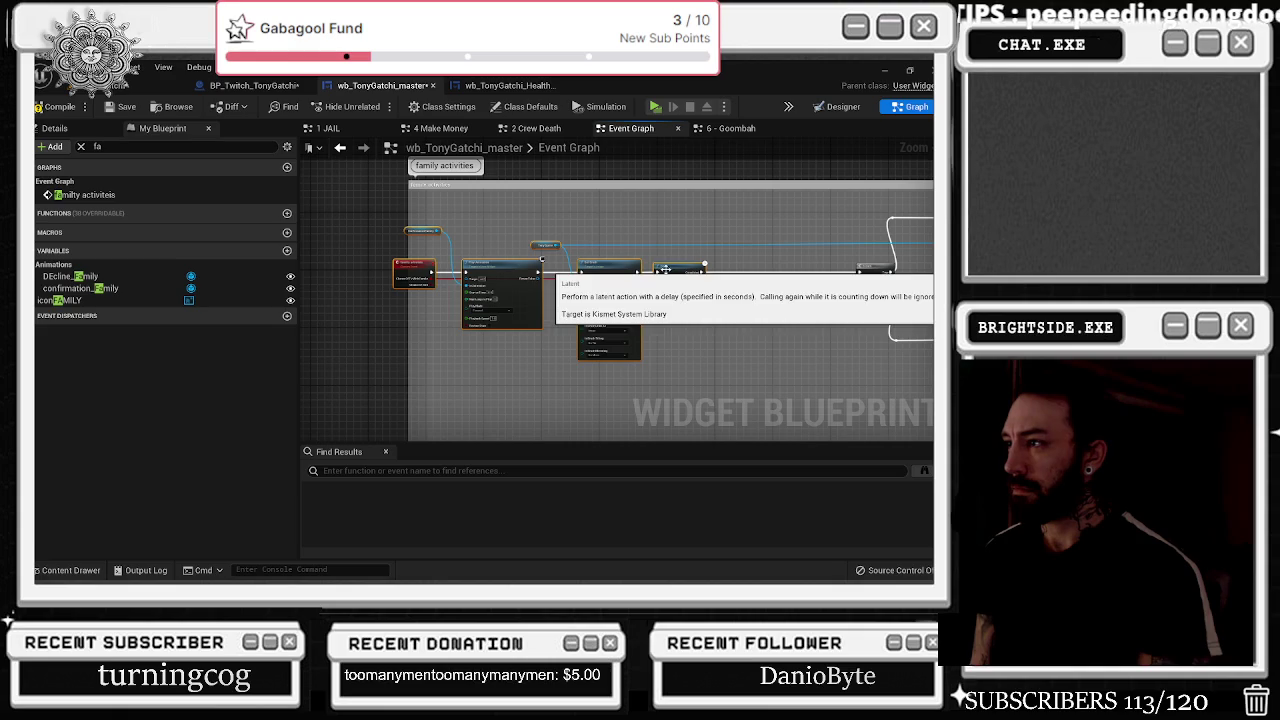
{"action": "left_click_drag", "start_coordinate": [408, 206], "coordinate": [366, 206]}
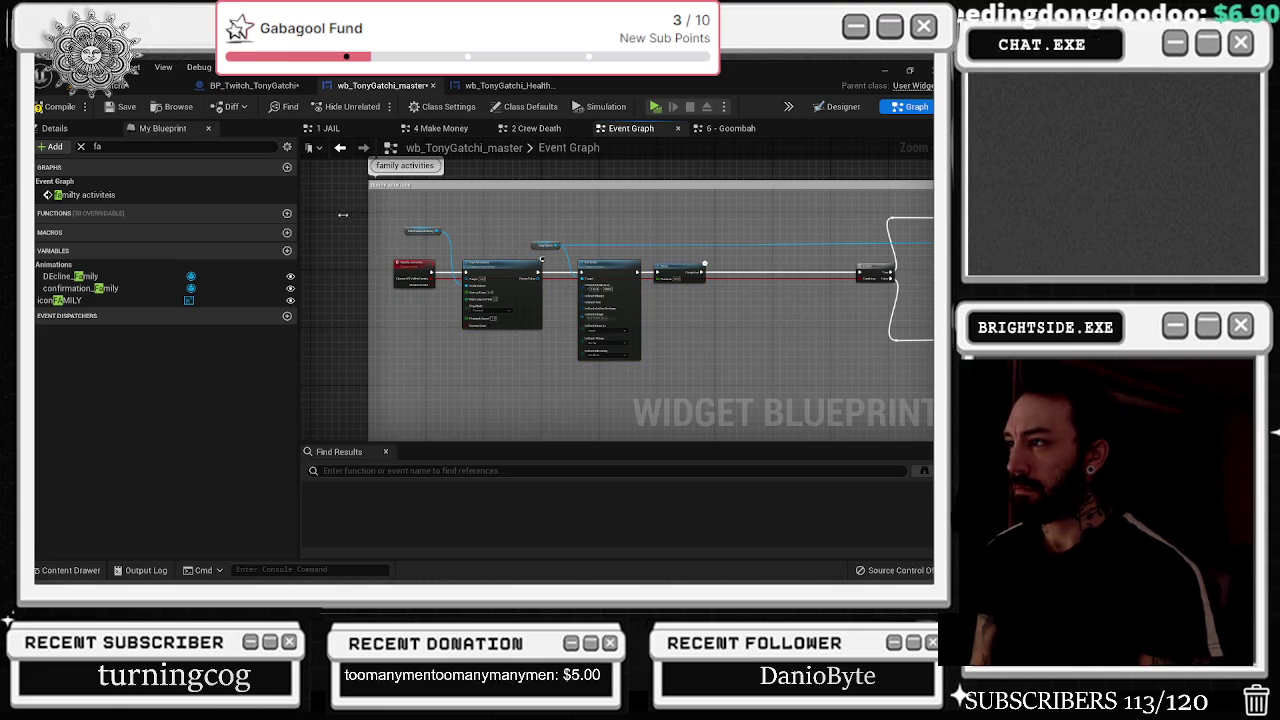
{"action": "scroll", "coordinate": [643, 263], "scroll_direction": "up", "scroll_amount": 2}
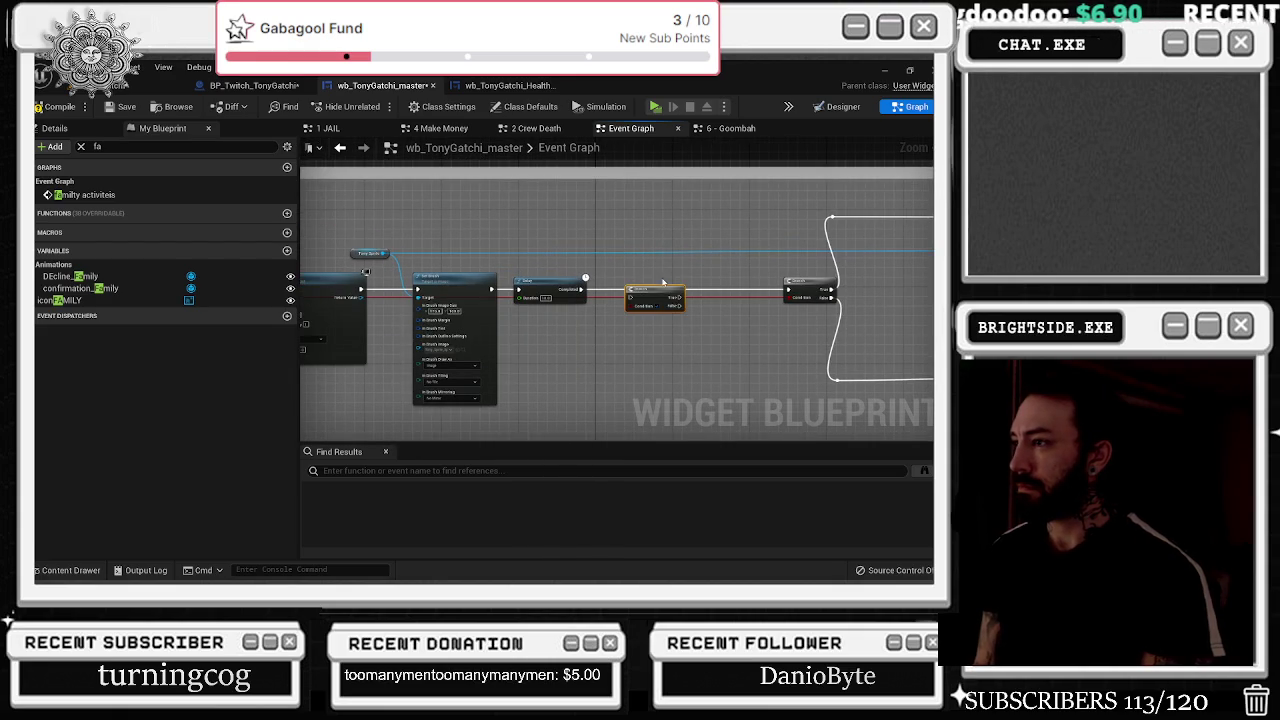
{"action": "scroll", "coordinate": [600, 292], "scroll_direction": "up", "scroll_amount": 1}
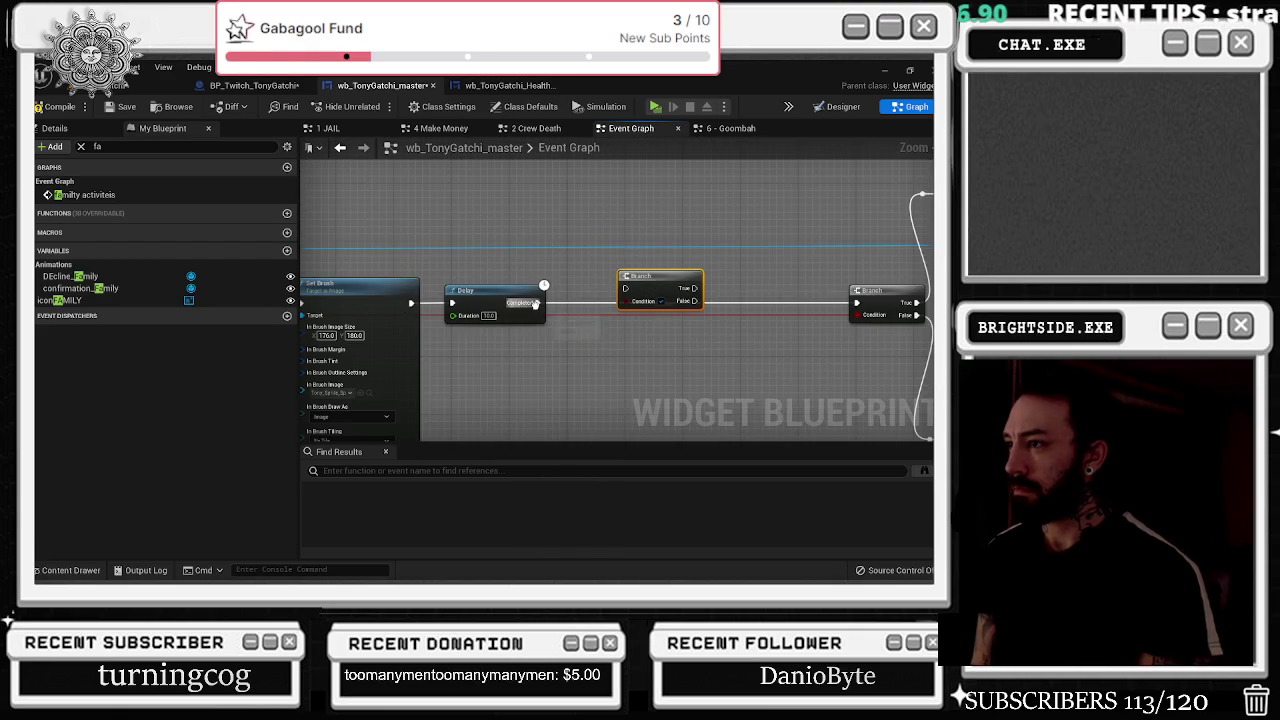
{"action": "left_click", "coordinate": [650, 291]}
- Wire Delay Completed into the chance of grill Branch and its False output to the second Branch
{"action": "mouse_move", "coordinate": [538, 302]}
{"action": "left_mouse_down"}
{"action": "mouse_move", "coordinate": [625, 289]}
{"action": "mouse_move", "coordinate": [620, 256]}
{"action": "mouse_move", "coordinate": [650, 208]}
{"action": "mouse_move", "coordinate": [658, 301]}
{"action": "mouse_move", "coordinate": [455, 317]}
{"action": "mouse_move", "coordinate": [357, 306]}
{"action": "left_mouse_up"}
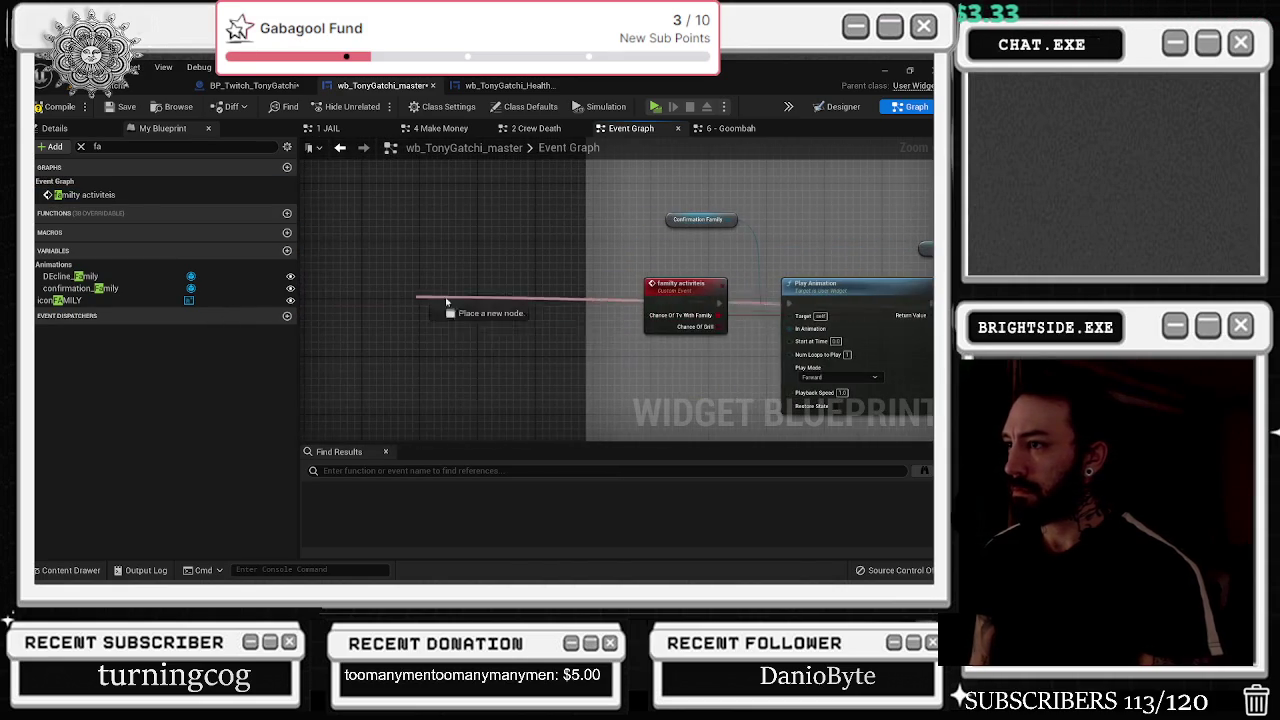
{"action": "left_click_drag", "start_coordinate": [709, 315], "coordinate": [855, 302]}
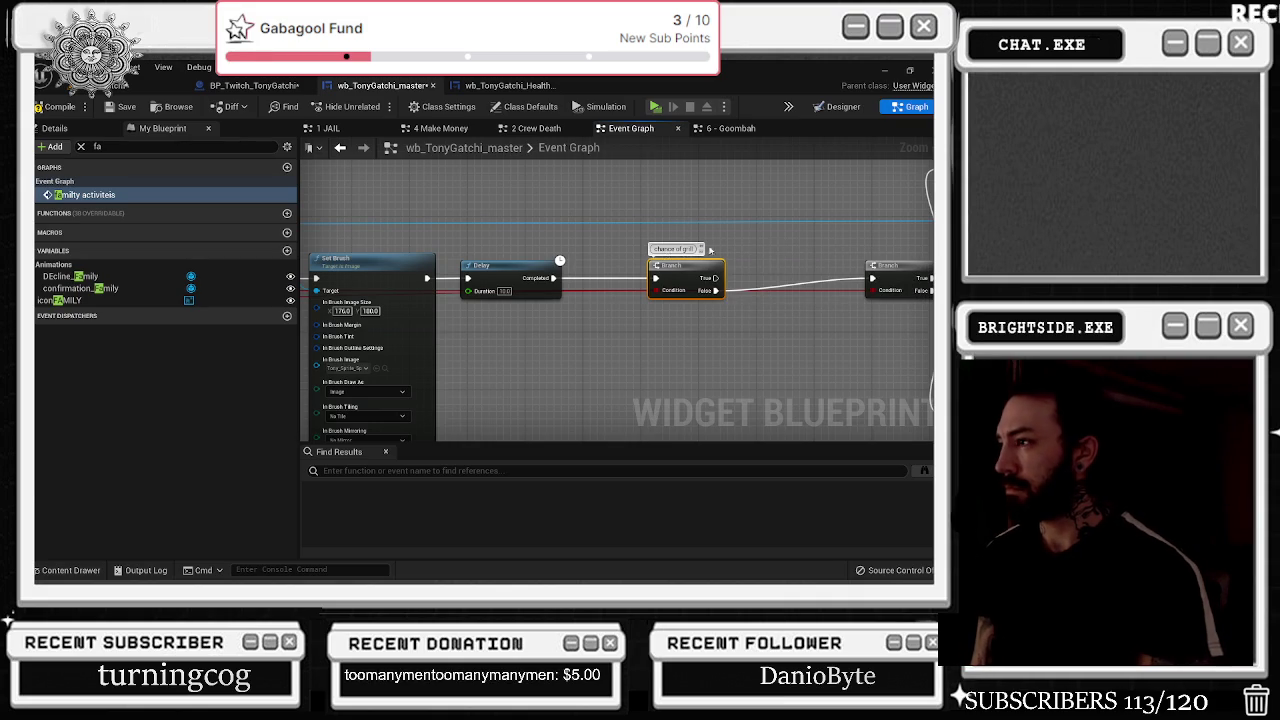
{"action": "left_click_drag", "start_coordinate": [668, 220], "coordinate": [433, 277]}
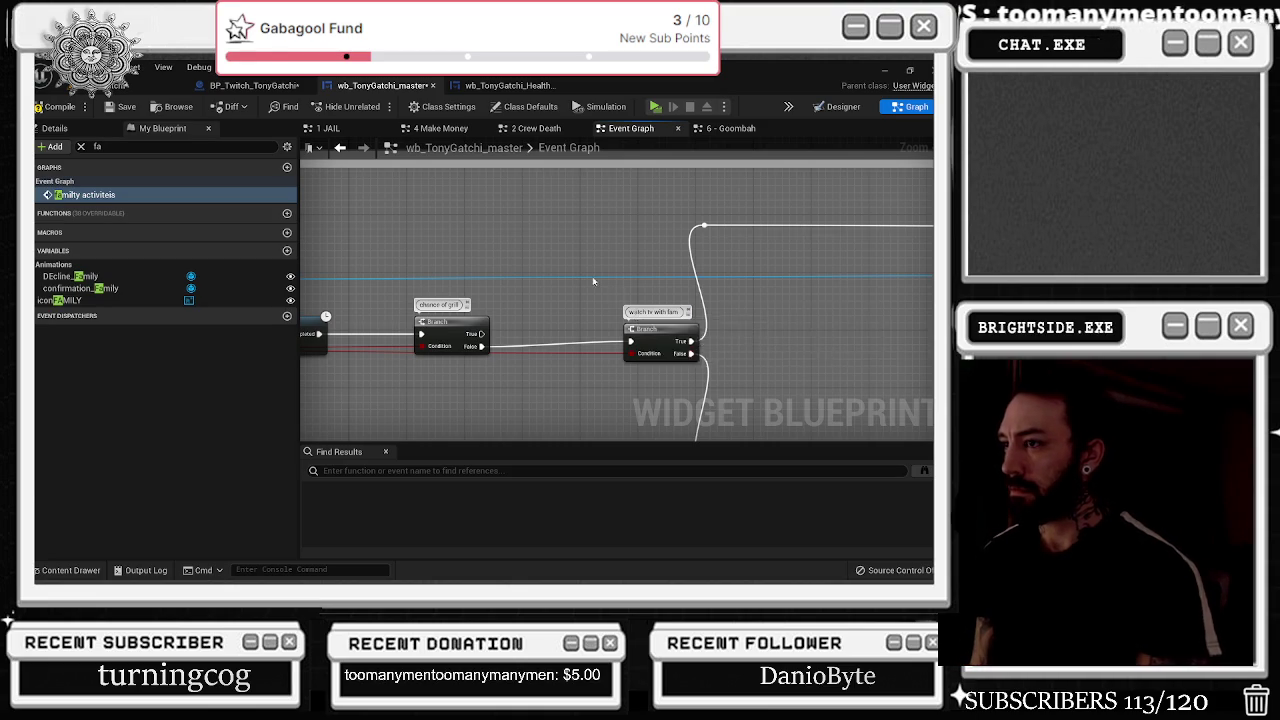
{"action": "scroll", "coordinate": [577, 284], "scroll_direction": "down", "scroll_amount": 8}
{"action": "mouse_move", "coordinate": [577, 284]}
{"action": "left_mouse_down"}
{"action": "mouse_move", "coordinate": [604, 316]}
{"action": "mouse_move", "coordinate": [613, 274]}
{"action": "left_mouse_up"}
{"action": "left_click", "coordinate": [605, 319]}
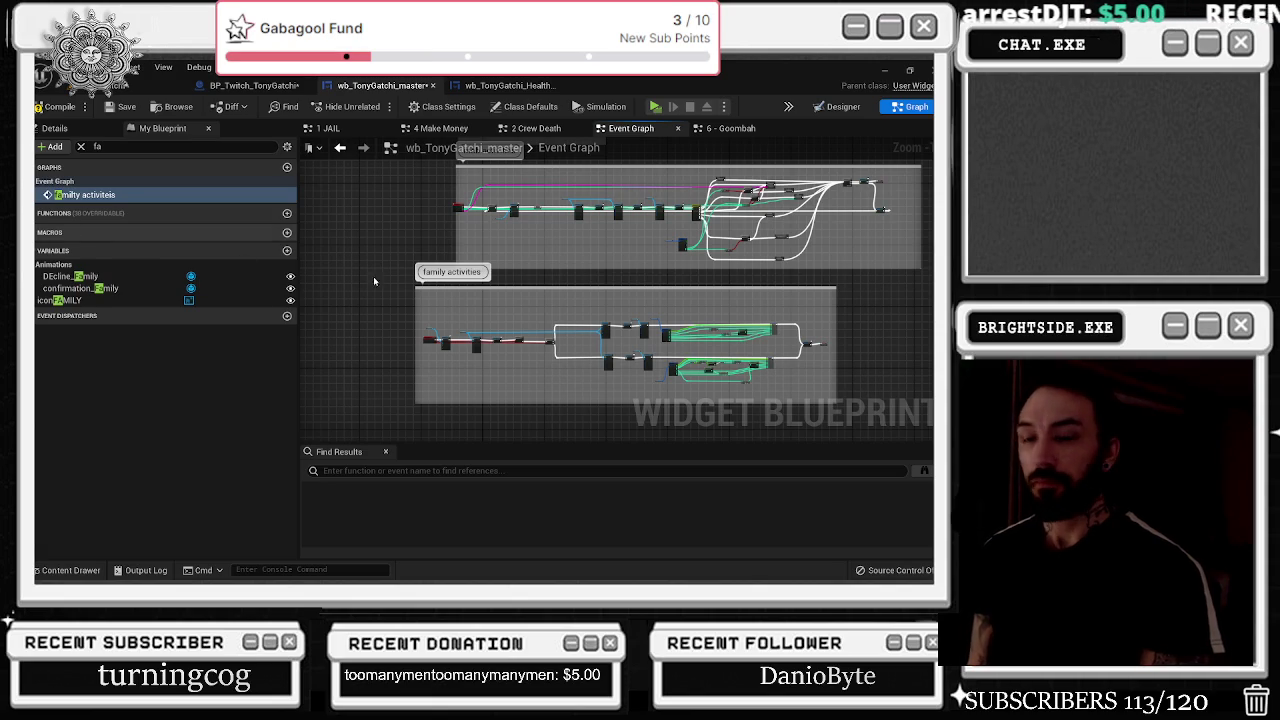
{"action": "scroll", "coordinate": [460, 215], "scroll_direction": "up", "scroll_amount": 3}
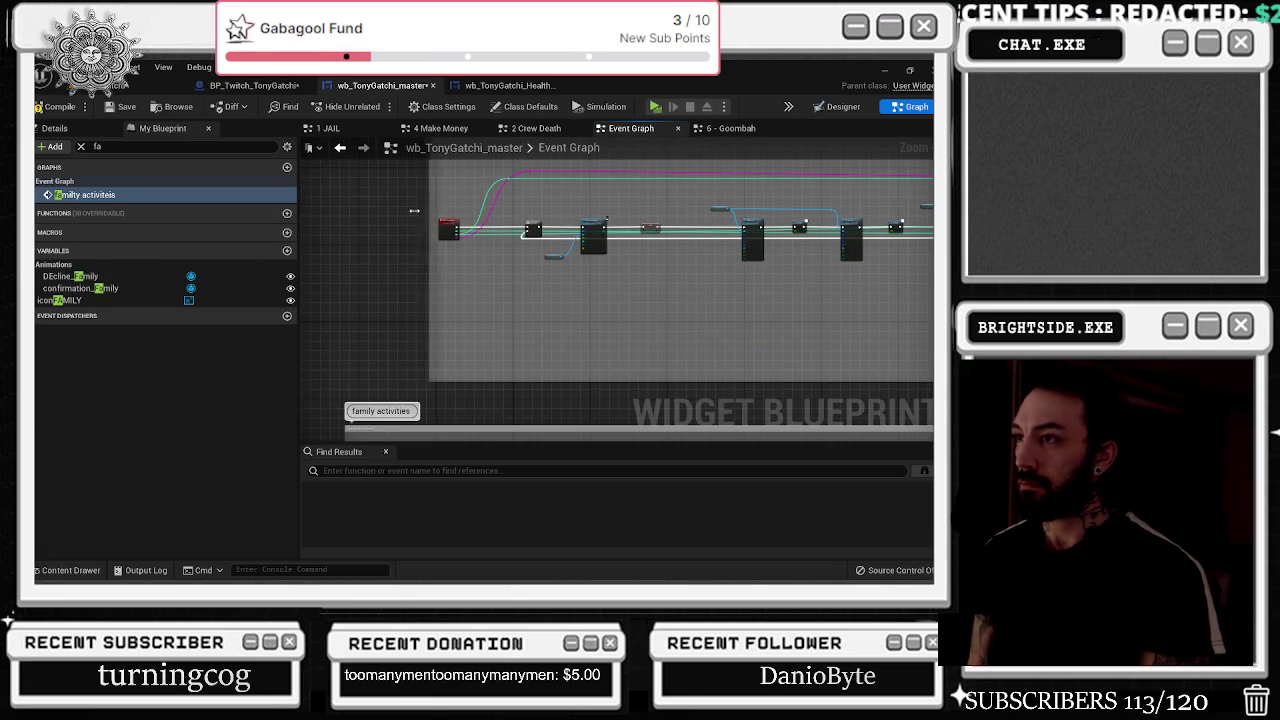
{"action": "scroll", "coordinate": [446, 204], "scroll_direction": "up", "scroll_amount": 5}
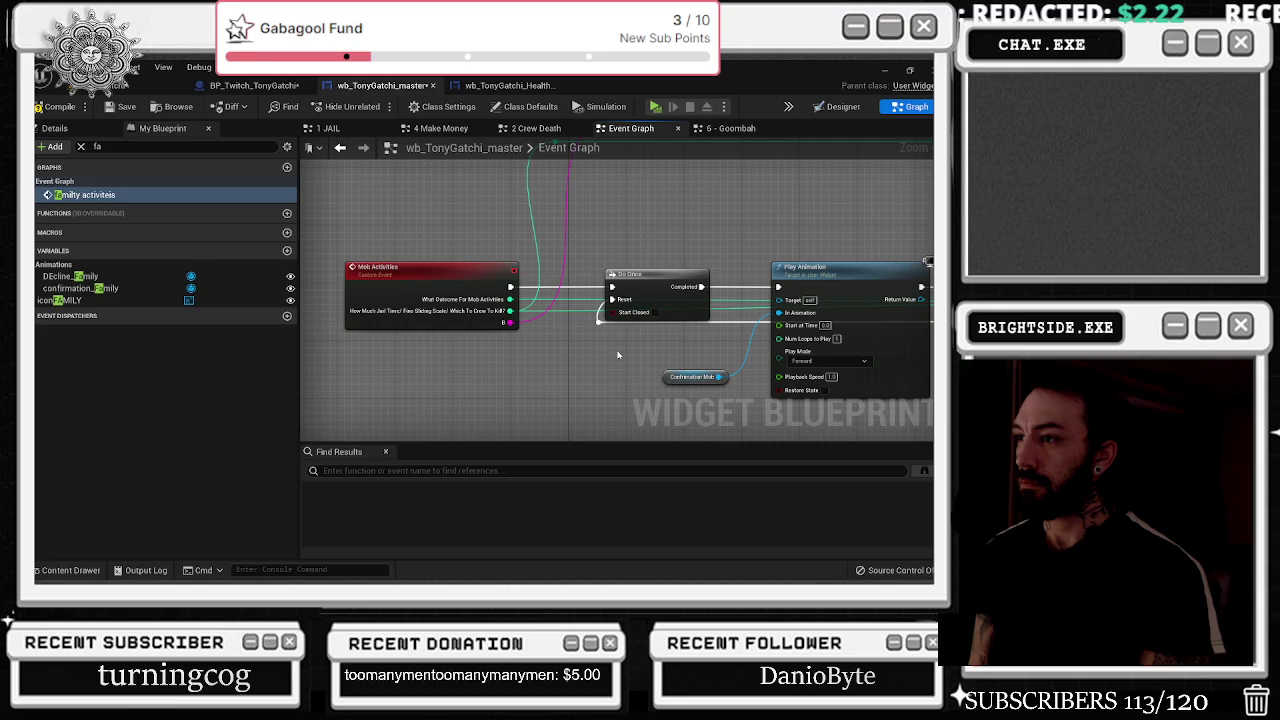
{"action": "scroll", "coordinate": [611, 319], "scroll_direction": "down", "scroll_amount": 5}
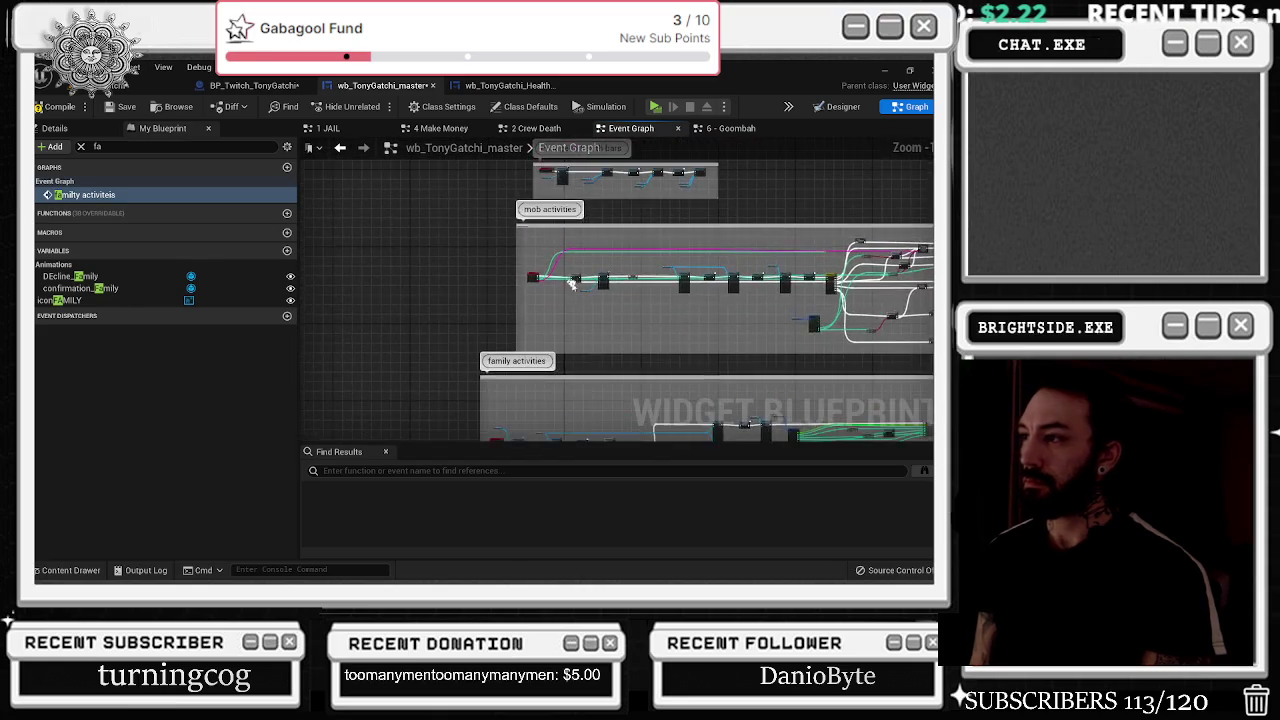
{"action": "scroll", "coordinate": [561, 336], "scroll_direction": "down", "scroll_amount": 5}
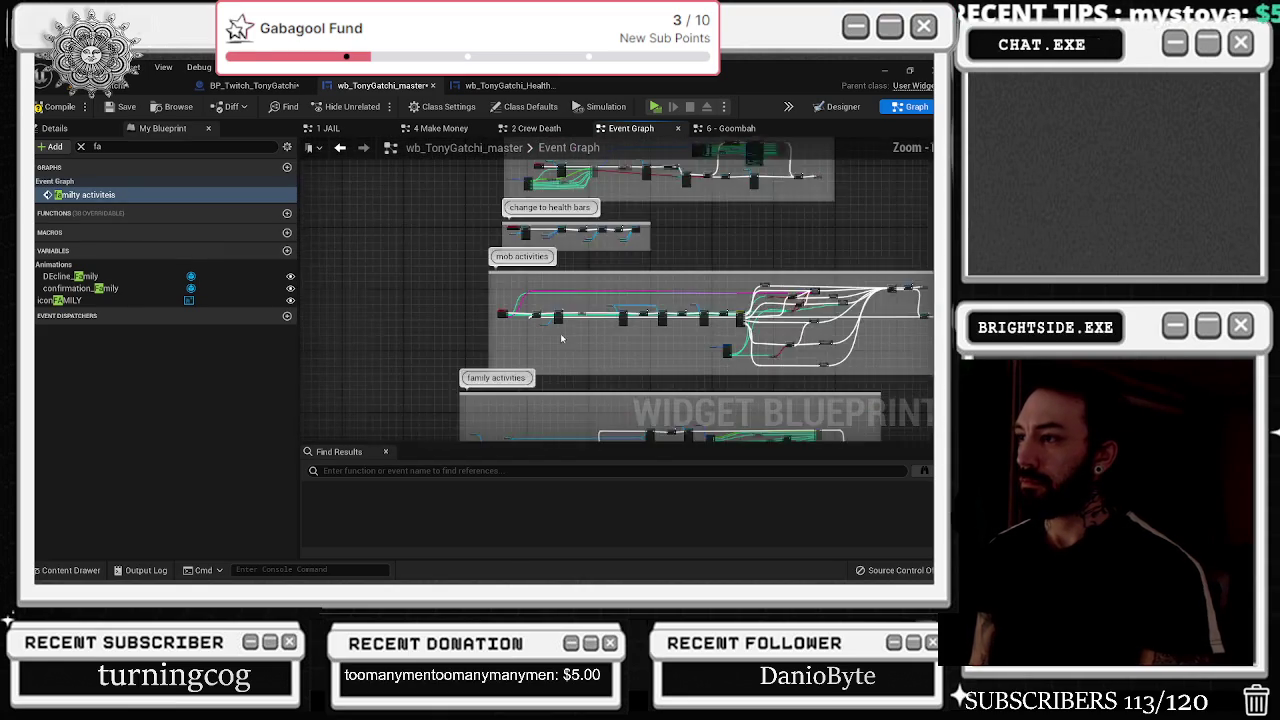
{"action": "scroll", "coordinate": [447, 314], "scroll_direction": "up", "scroll_amount": 5}
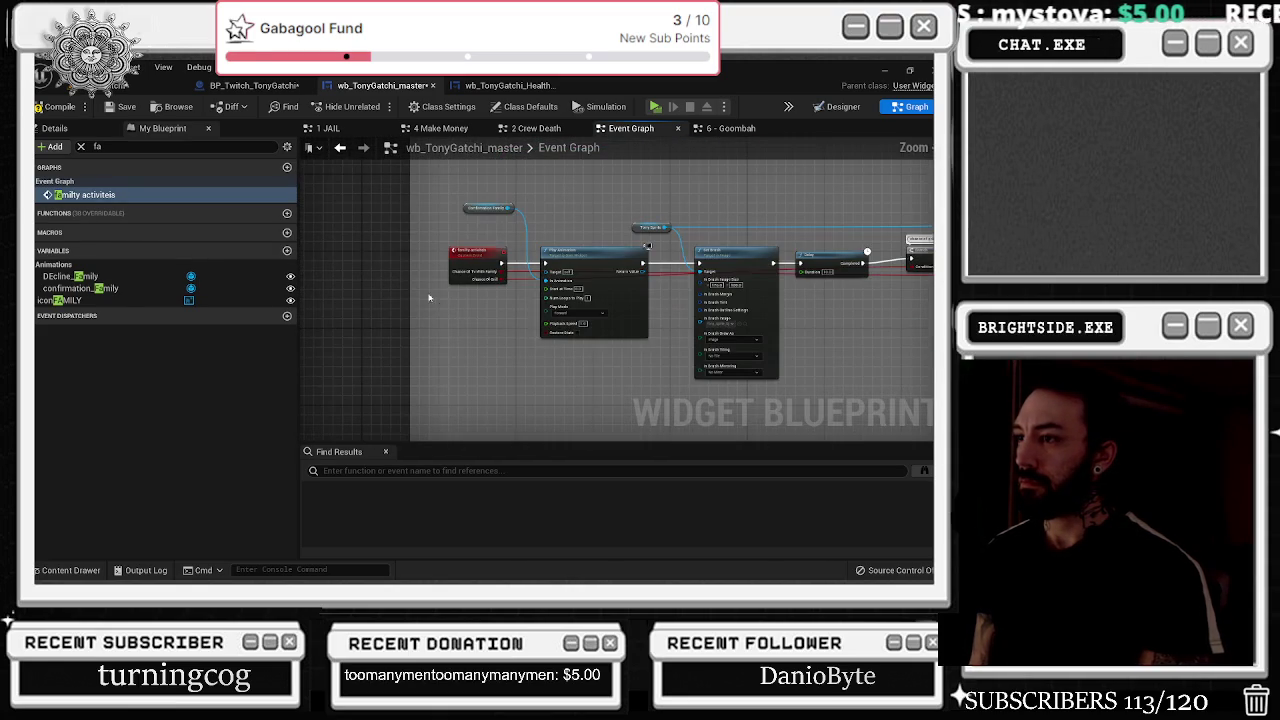
- Shift the family activities event, Play Animation and confirmation family nodes closer together
{"action": "left_click_drag", "start_coordinate": [411, 283], "coordinate": [322, 283]}
{"action": "left_click_drag", "start_coordinate": [453, 265], "coordinate": [338, 265]}
{"action": "left_click_drag", "start_coordinate": [590, 261], "coordinate": [623, 259]}
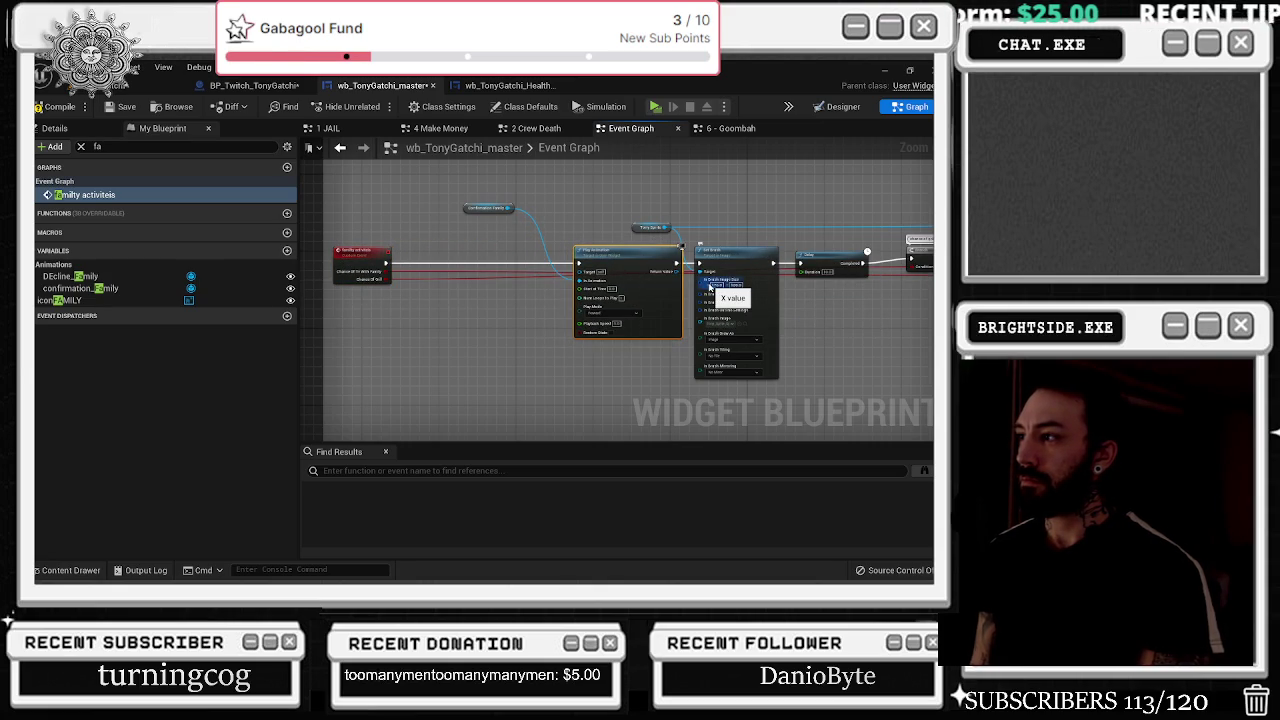
{"action": "right_click", "coordinate": [710, 287]}
{"action": "left_click", "coordinate": [688, 235]}
{"action": "left_click_drag", "start_coordinate": [491, 218], "coordinate": [539, 228]}
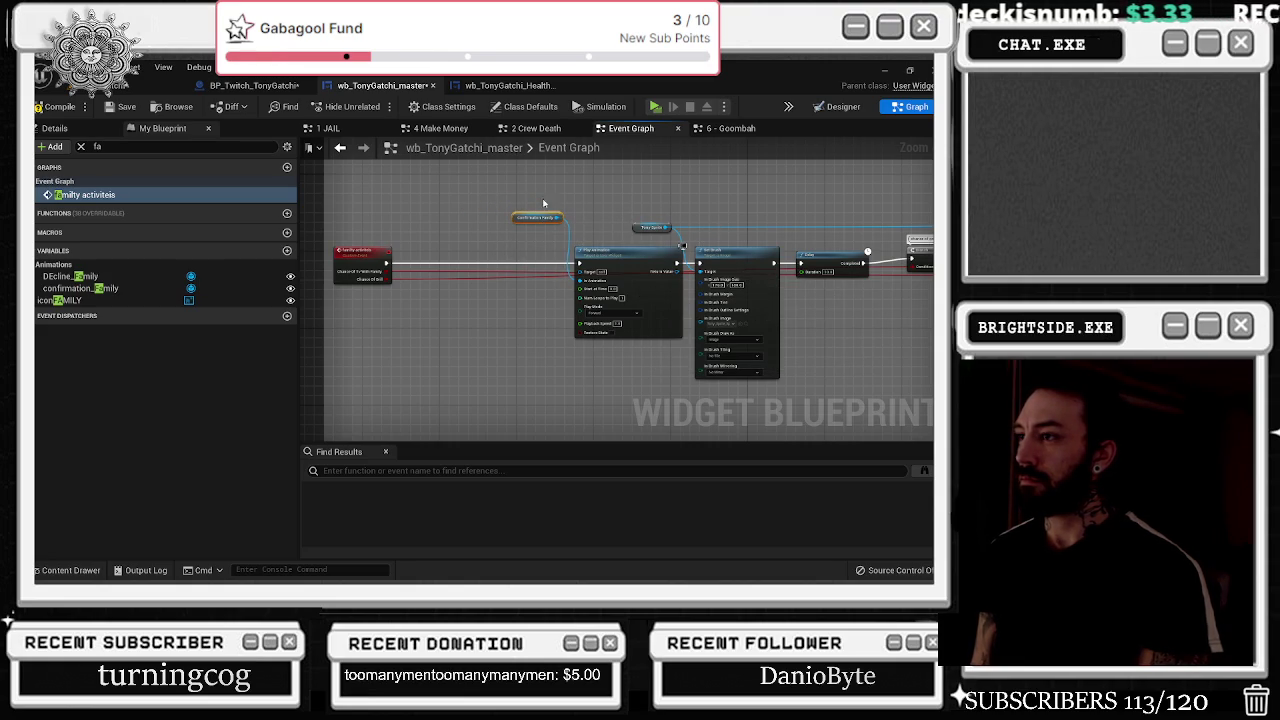
{"action": "left_click_drag", "start_coordinate": [597, 259], "coordinate": [437, 259]}
{"action": "left_click", "coordinate": [644, 252]}
- Move the Set Brush node, its sprite variable, and the Delay and Branch nodes left
{"action": "mouse_move", "coordinate": [628, 216]}
{"action": "left_mouse_down"}
{"action": "mouse_move", "coordinate": [720, 270]}
{"action": "mouse_move", "coordinate": [598, 251]}
{"action": "mouse_move", "coordinate": [461, 302]}
{"action": "left_mouse_up"}
{"action": "left_click", "coordinate": [727, 303]}
{"action": "left_click_drag", "start_coordinate": [727, 305], "coordinate": [614, 306]}
{"action": "left_click_drag", "start_coordinate": [819, 205], "coordinate": [739, 205]}
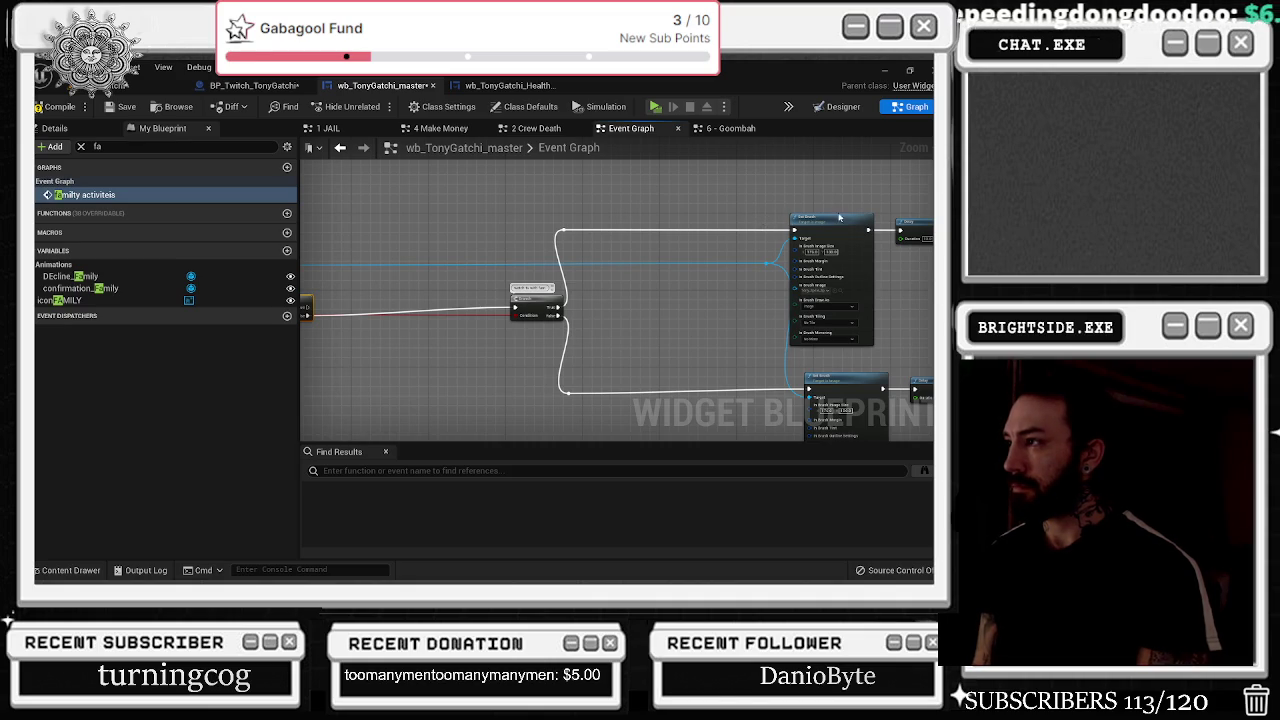
- Paste a Set Brush node and wire the Branch True output to it via a reroute point
{"action": "left_click_drag", "start_coordinate": [465, 232], "coordinate": [727, 232]}
{"action": "key", "text": "ctrl+v"}
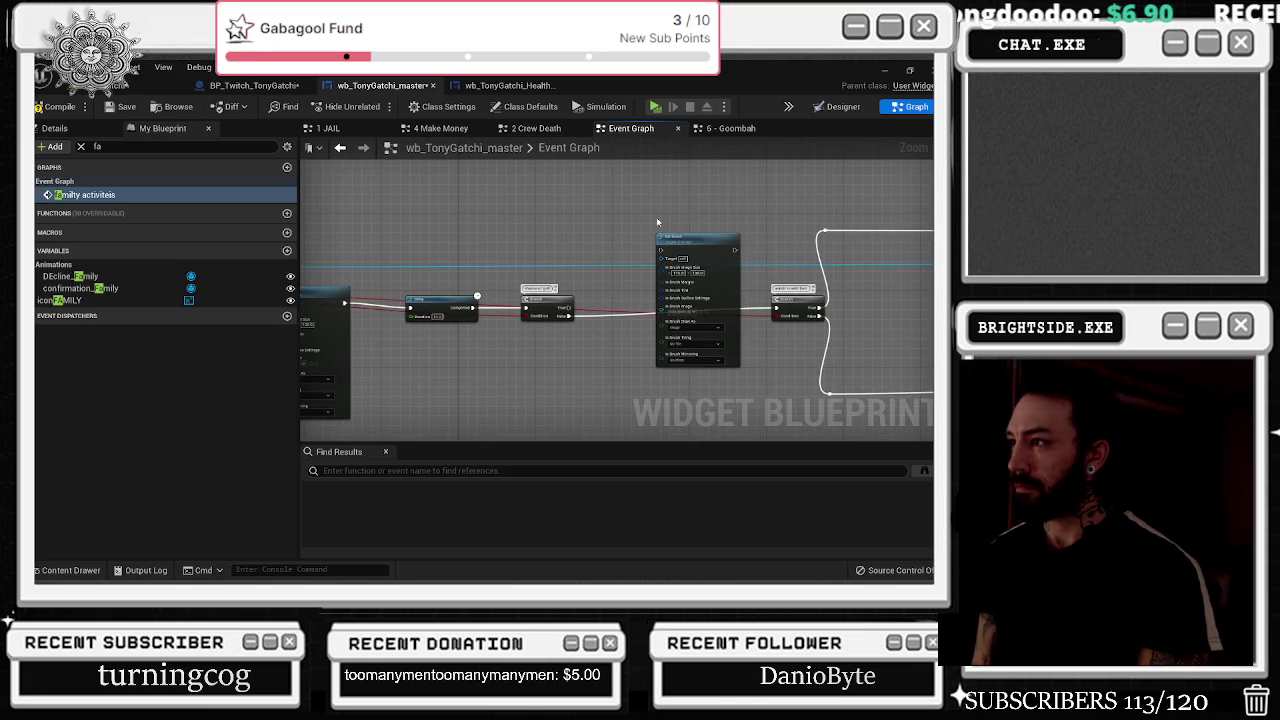
{"action": "mouse_move", "coordinate": [569, 307]}
{"action": "left_mouse_down"}
{"action": "mouse_move", "coordinate": [582, 314]}
{"action": "mouse_move", "coordinate": [674, 178]}
{"action": "left_mouse_up"}
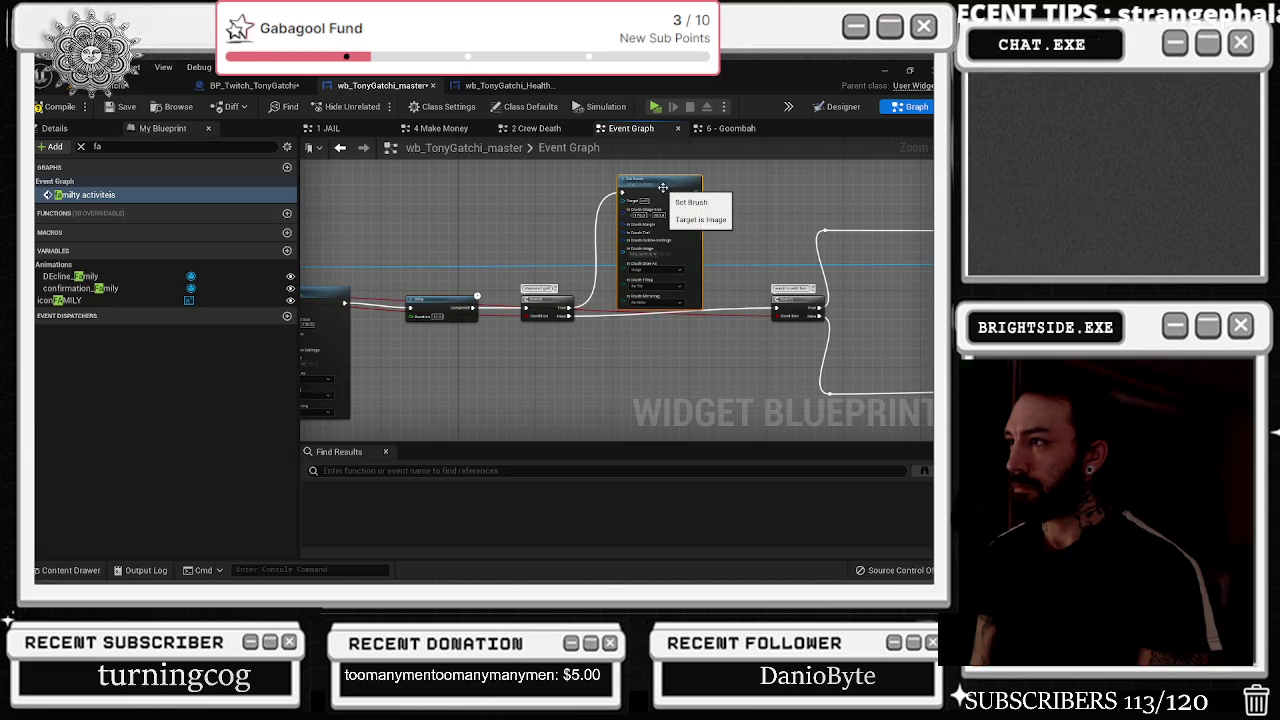
{"action": "double_click", "coordinate": [601, 266]}
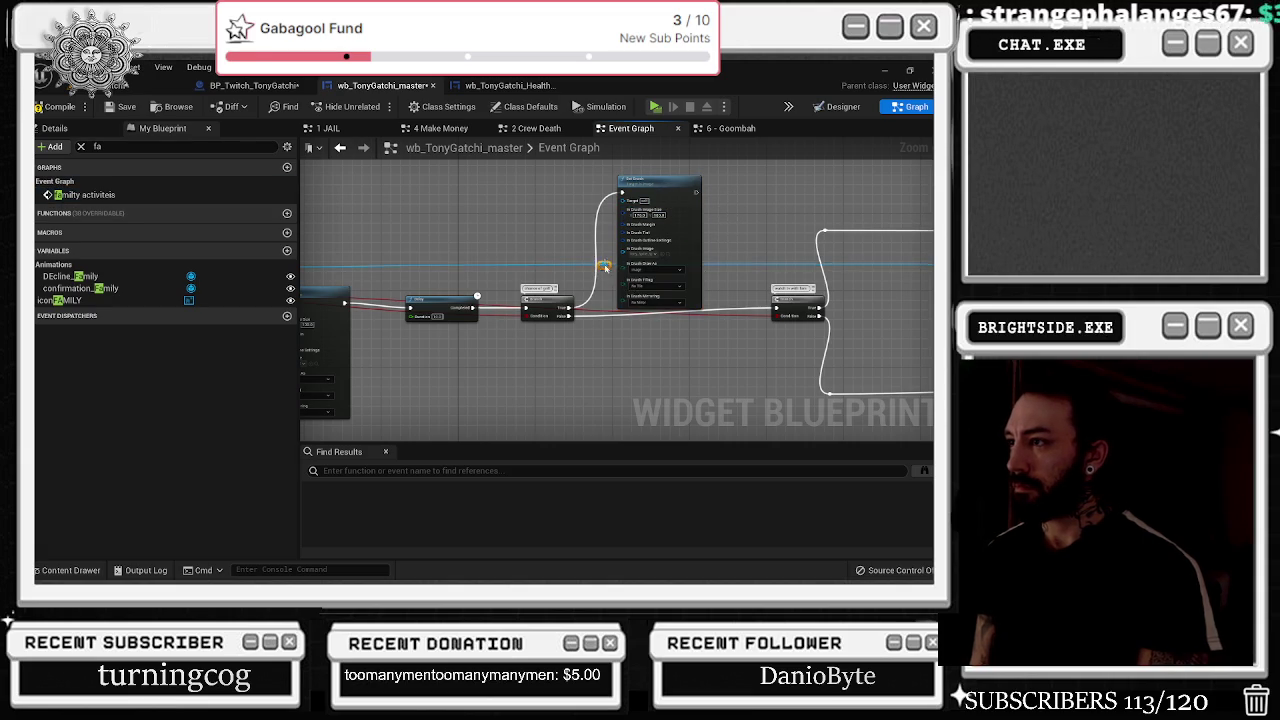
- Drop the Grill_33 sprite onto the new Set Brush node's In Brush Image pin
{"action": "left_click", "coordinate": [666, 256]}
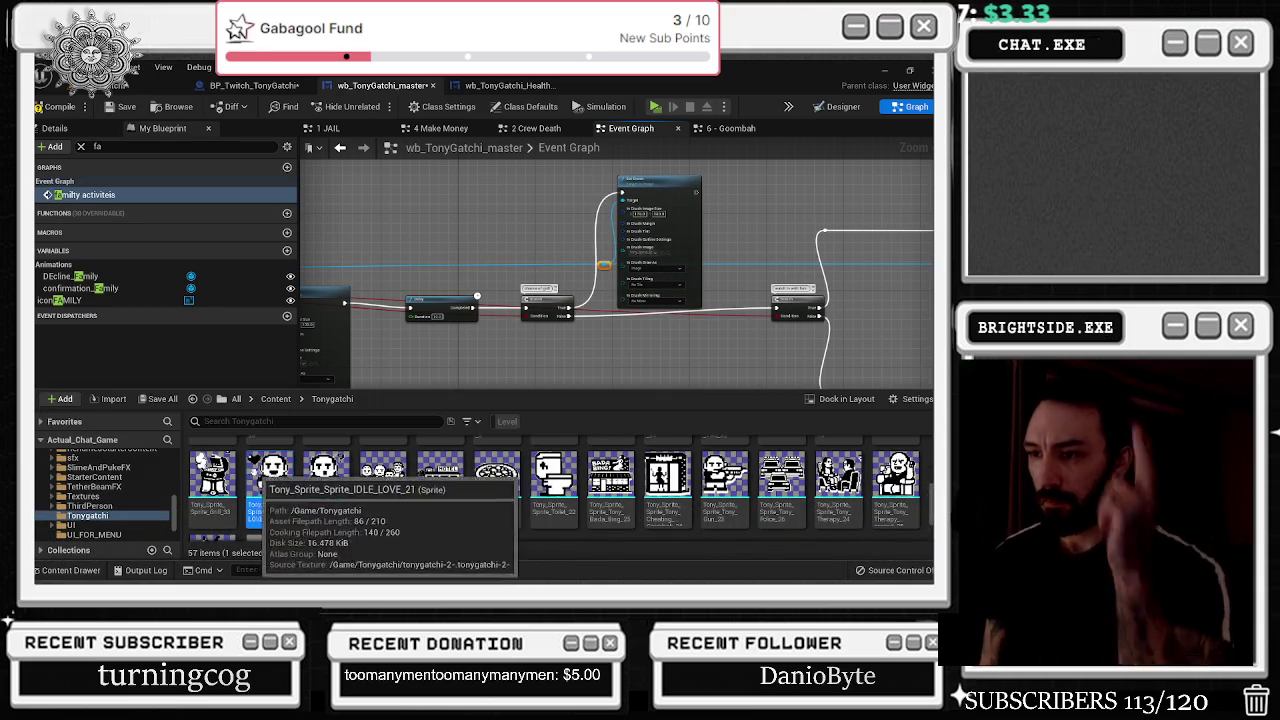
{"action": "left_click_drag", "start_coordinate": [212, 472], "coordinate": [230, 492]}
{"action": "key", "text": "Escape"}
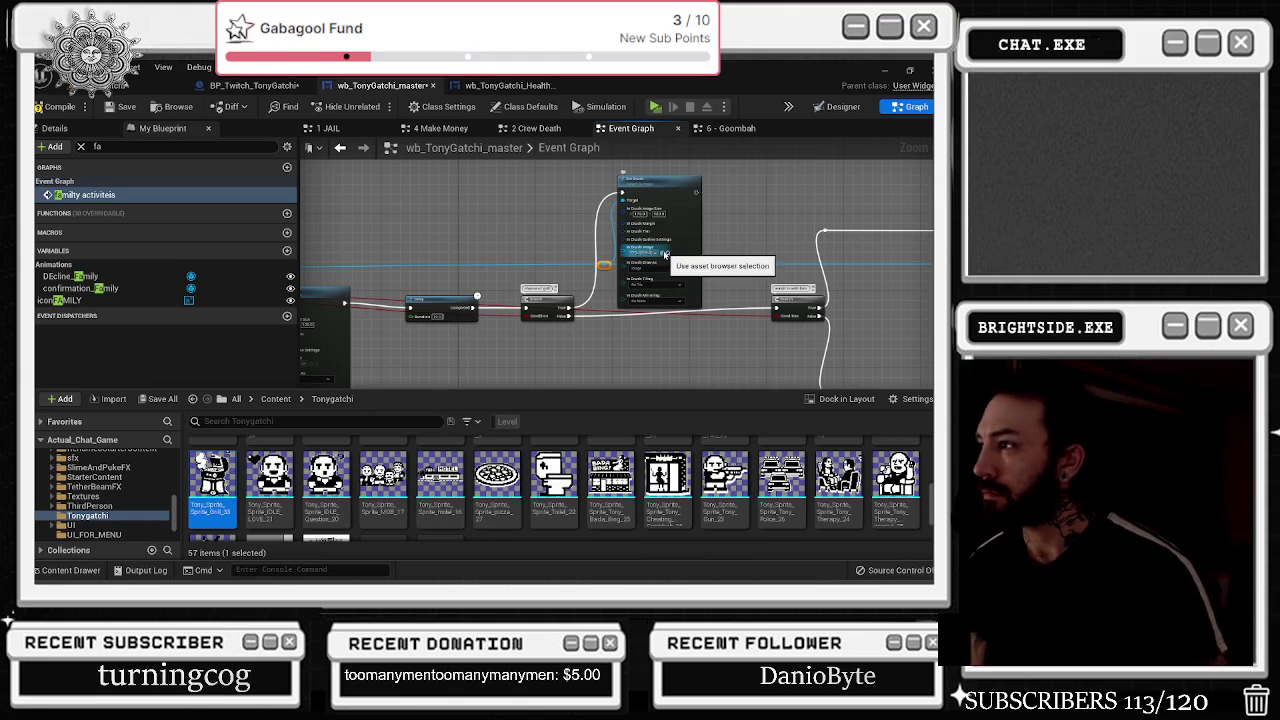
{"action": "left_click", "coordinate": [665, 255]}
{"action": "scroll", "coordinate": [662, 254], "scroll_direction": "up", "scroll_amount": 3}
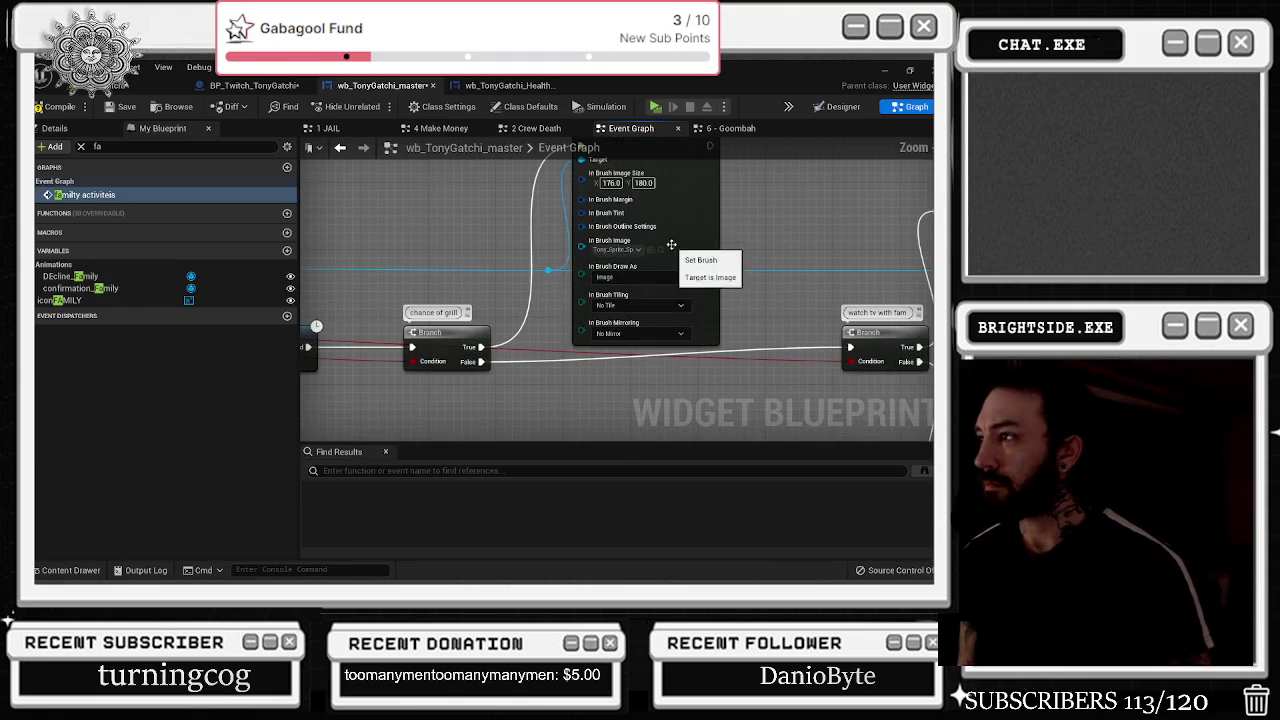
{"action": "left_click", "coordinate": [660, 250]}
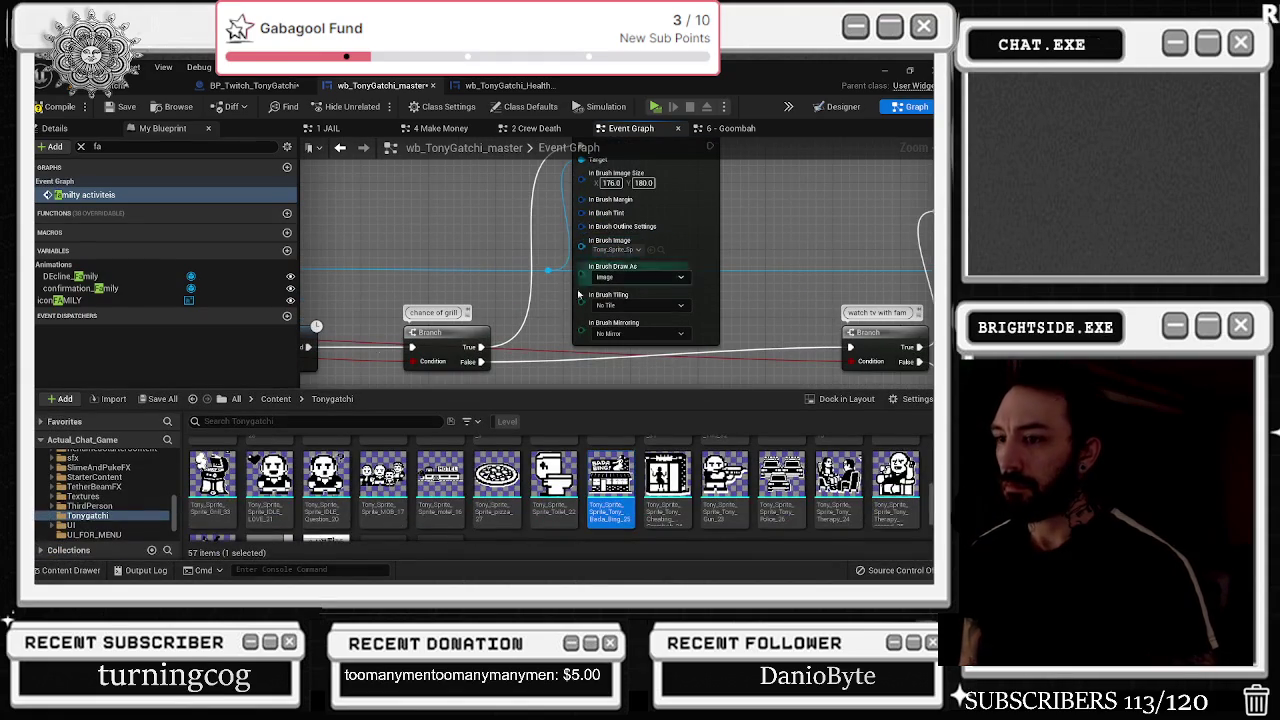
{"action": "mouse_move", "coordinate": [212, 475]}
{"action": "left_mouse_down"}
{"action": "mouse_move", "coordinate": [653, 294]}
{"action": "mouse_move", "coordinate": [612, 248]}
{"action": "left_mouse_up"}
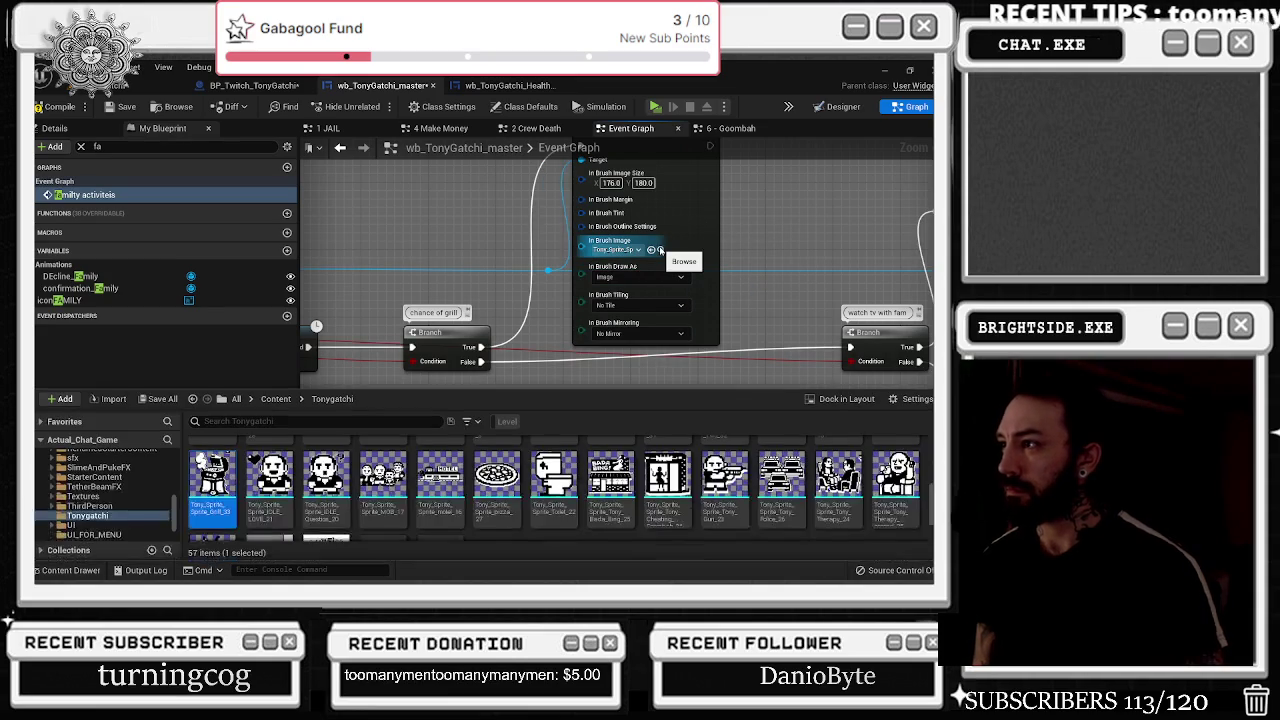
{"action": "scroll", "coordinate": [672, 262], "scroll_direction": "down", "scroll_amount": 6}
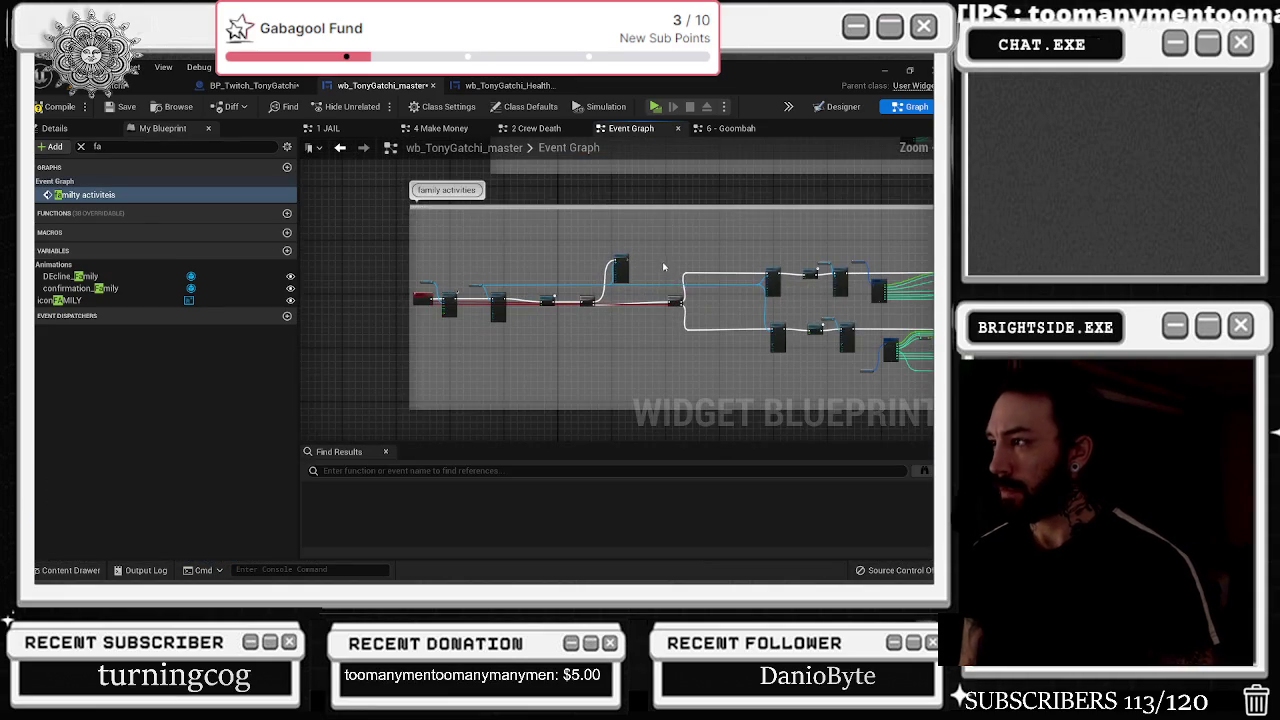
{"action": "left_click_drag", "start_coordinate": [698, 330], "coordinate": [693, 303]}
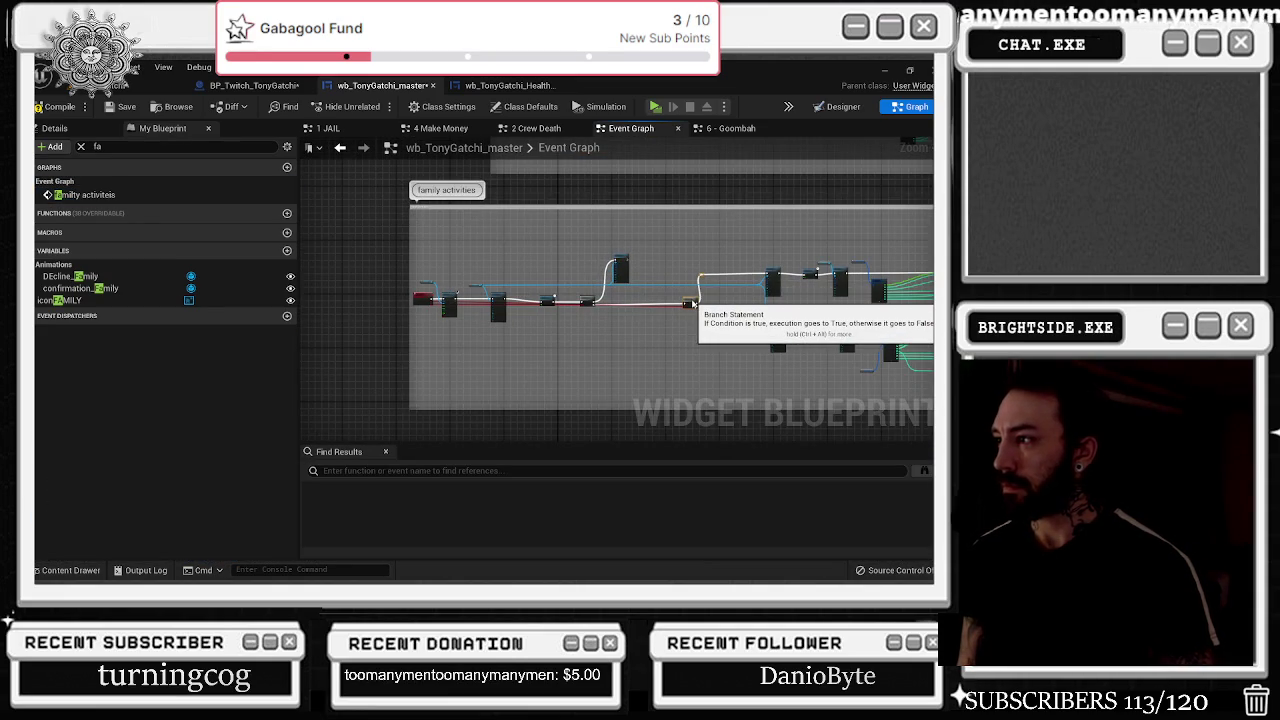